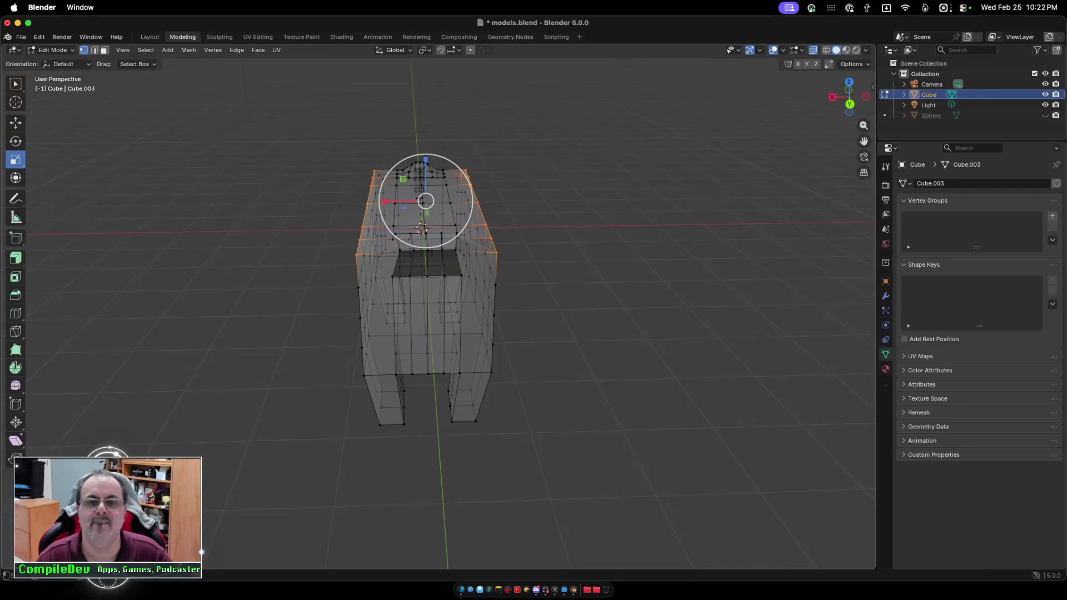
Scale the body's top edge loop to about 0.8 across its width so the back slopes inward.
left_click(395, 202)
scroll(422, 250, "left", 5)
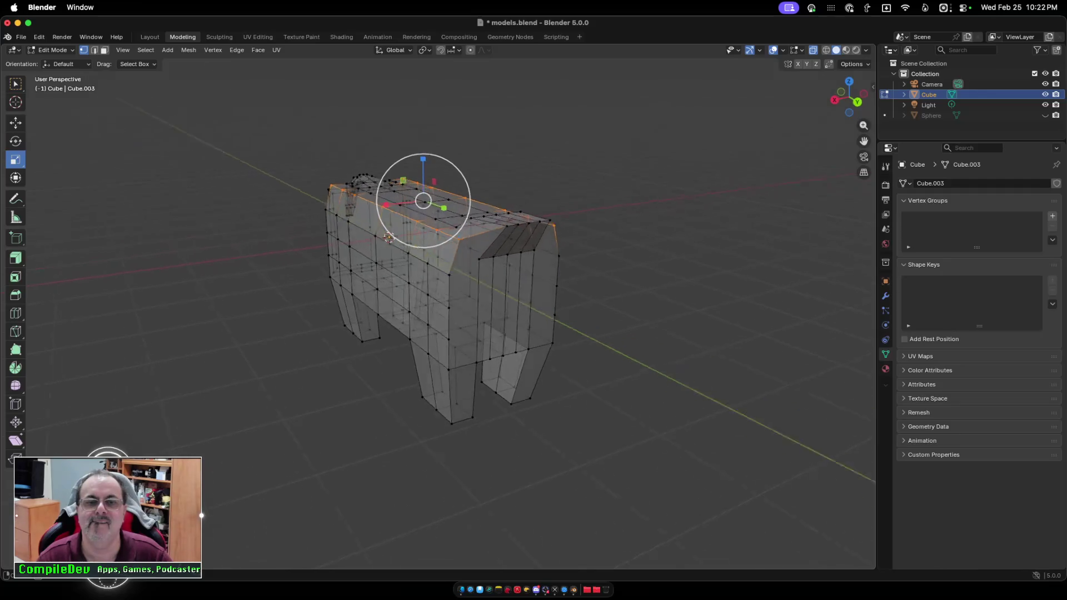
scroll(442, 291, "left", 3)
left_click_drag(384, 204, 387, 205)
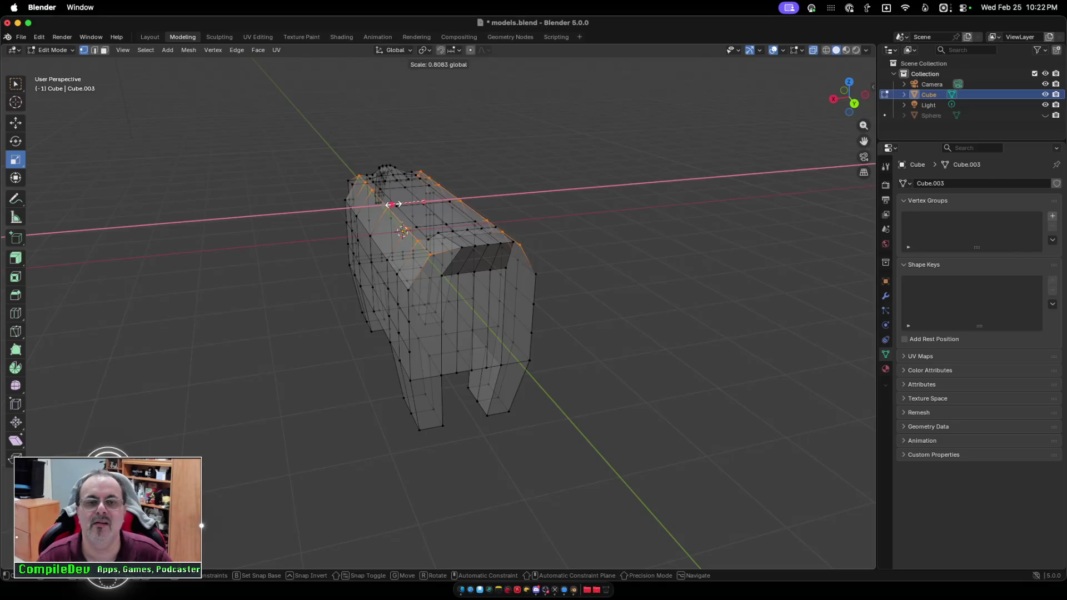
left_click_drag(394, 204, 396, 204)
scroll(439, 250, "right", 5)
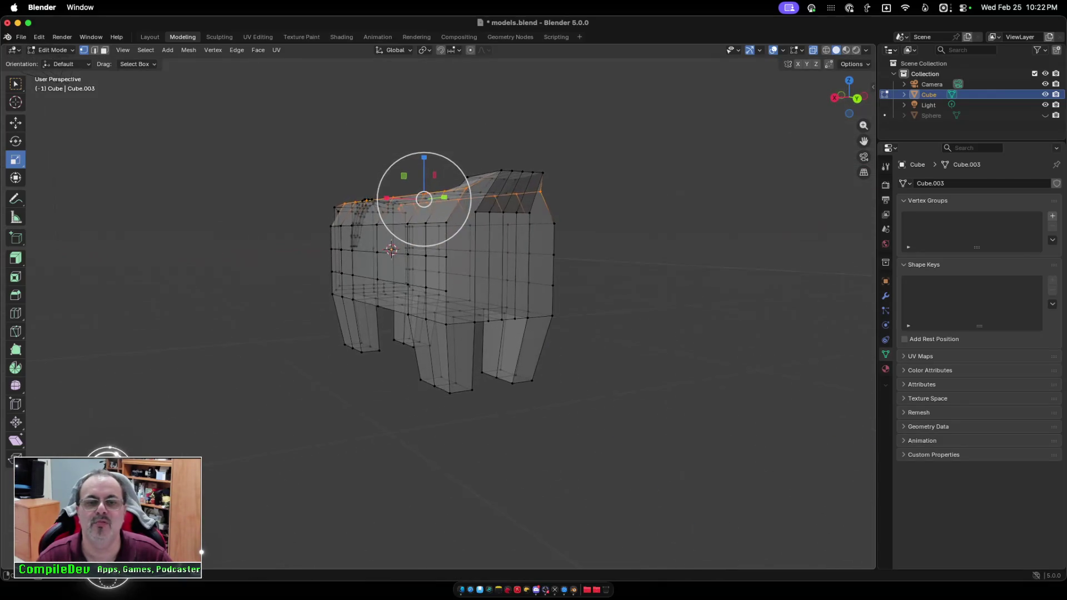
scroll(439, 278, "right", 3)
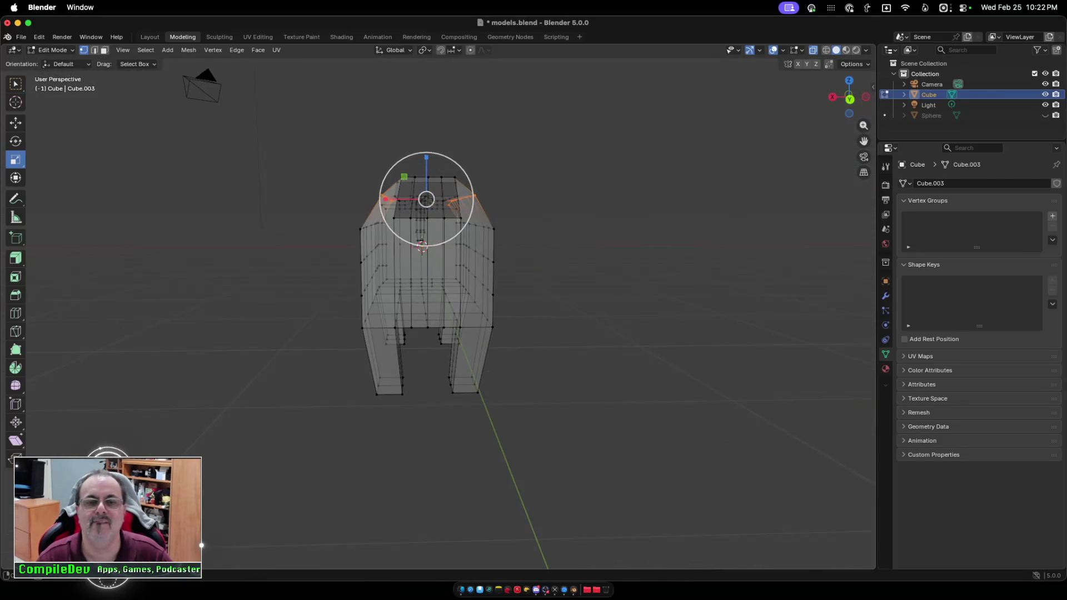
Inspect the narrowed back in solid and X-ray views, then box-select the lower half with the legs.
key("alt+z")
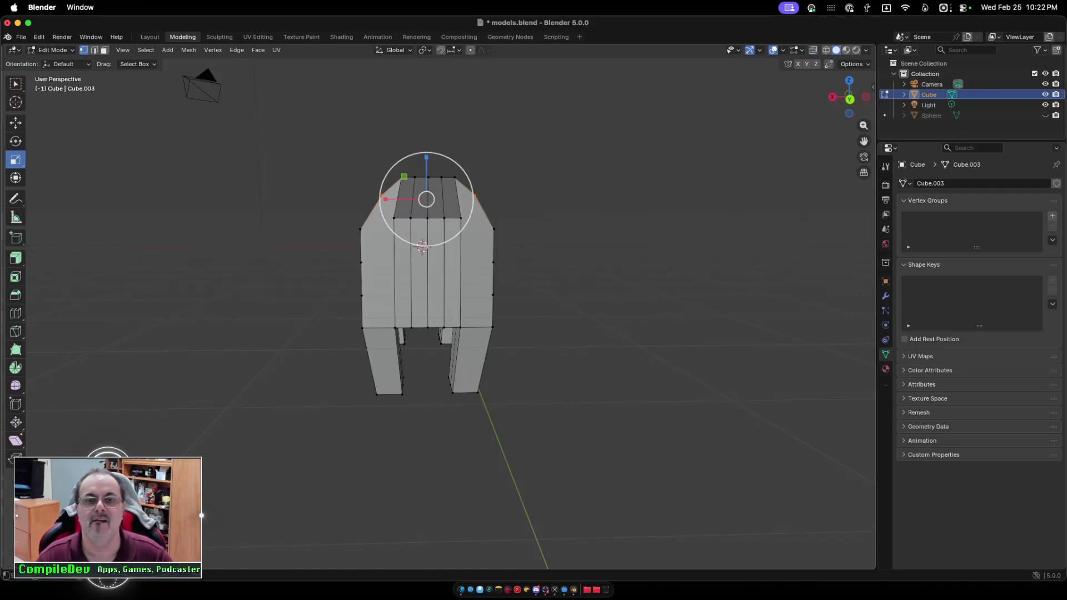
scroll(439, 278, "right", 2)
scroll(439, 278, "left", 10)
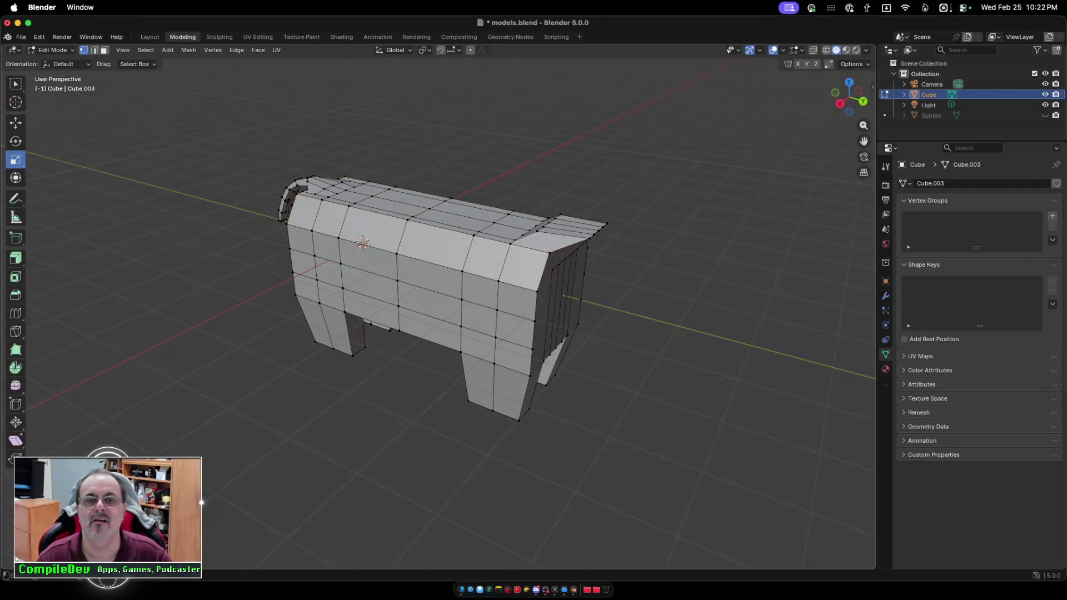
scroll(439, 278, "left", 5)
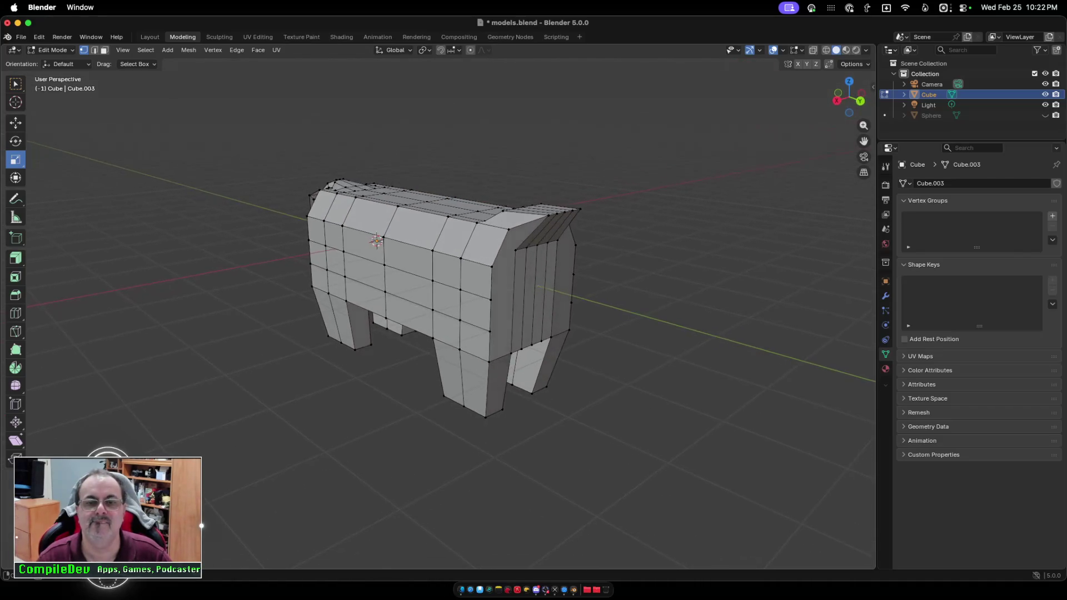
scroll(438, 278, "left", 10)
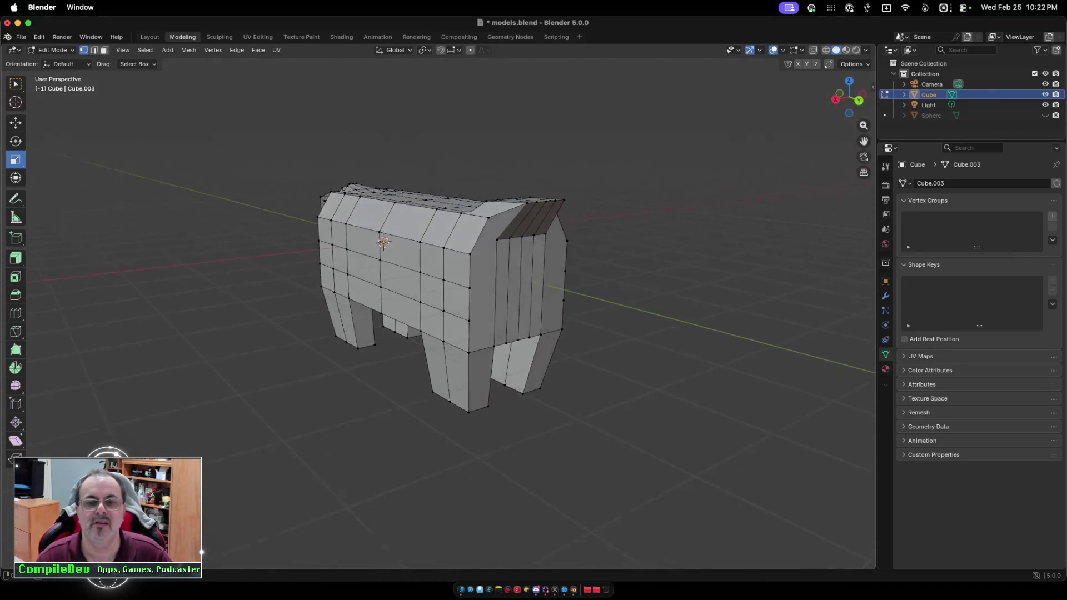
scroll(439, 277, "down", 2)
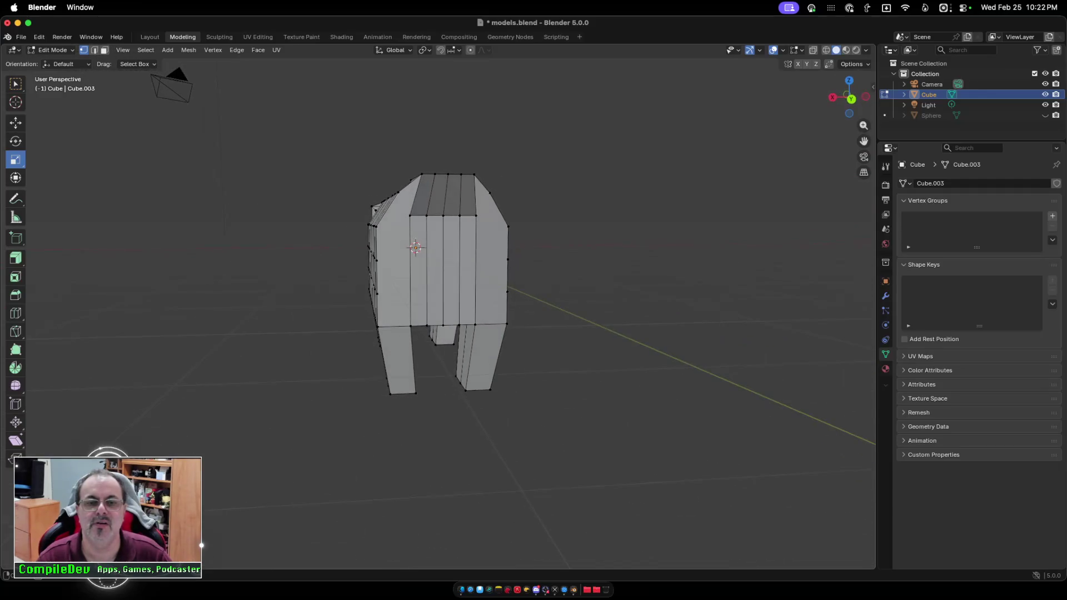
scroll(438, 283, "right", 8)
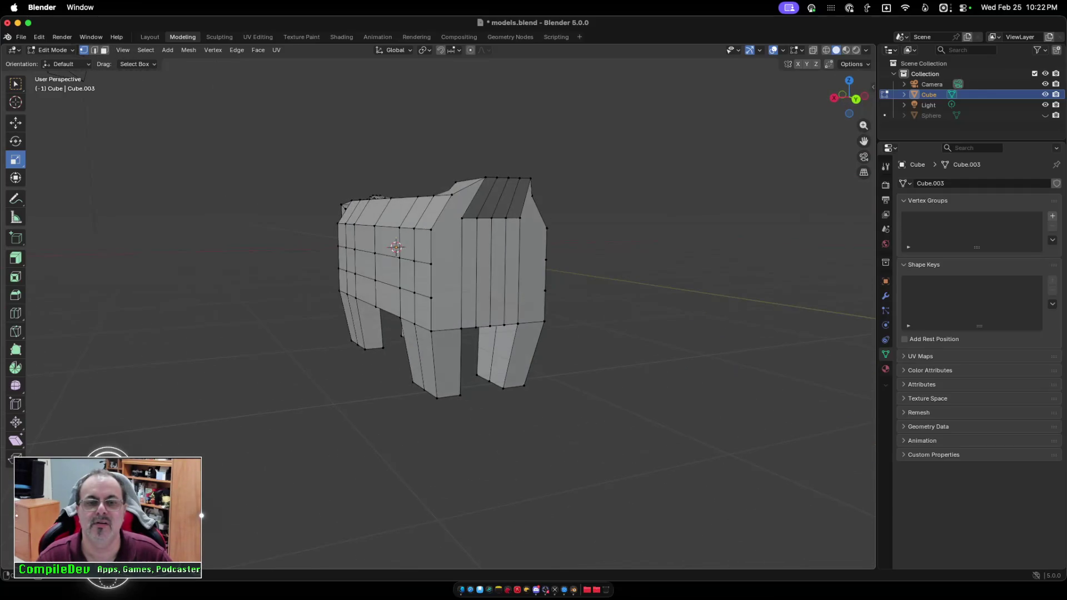
key("alt+z")
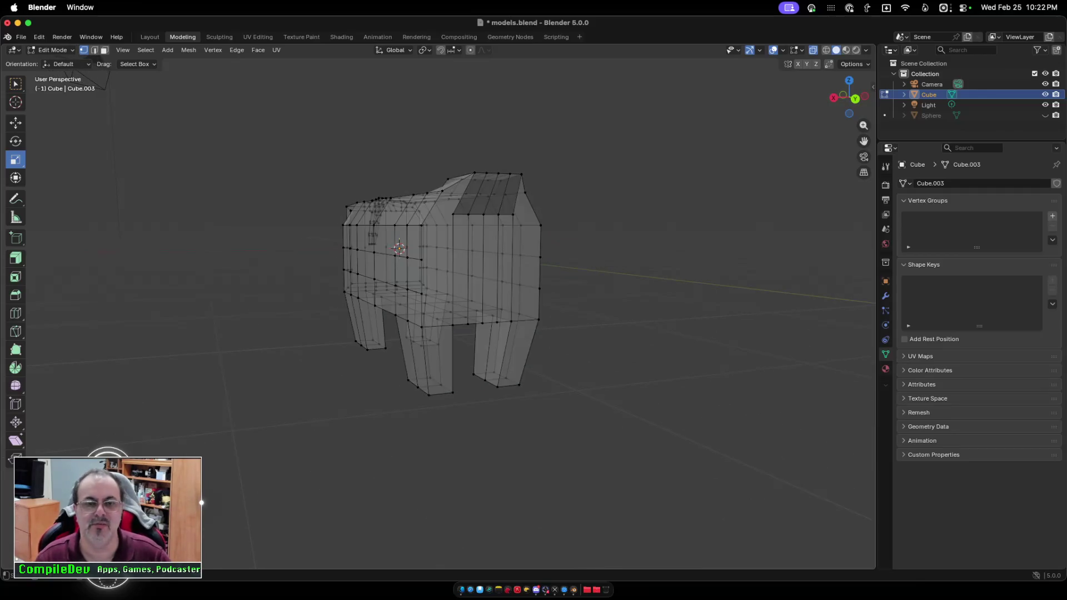
scroll(439, 278, "left", 8)
scroll(439, 278, "left", 2)
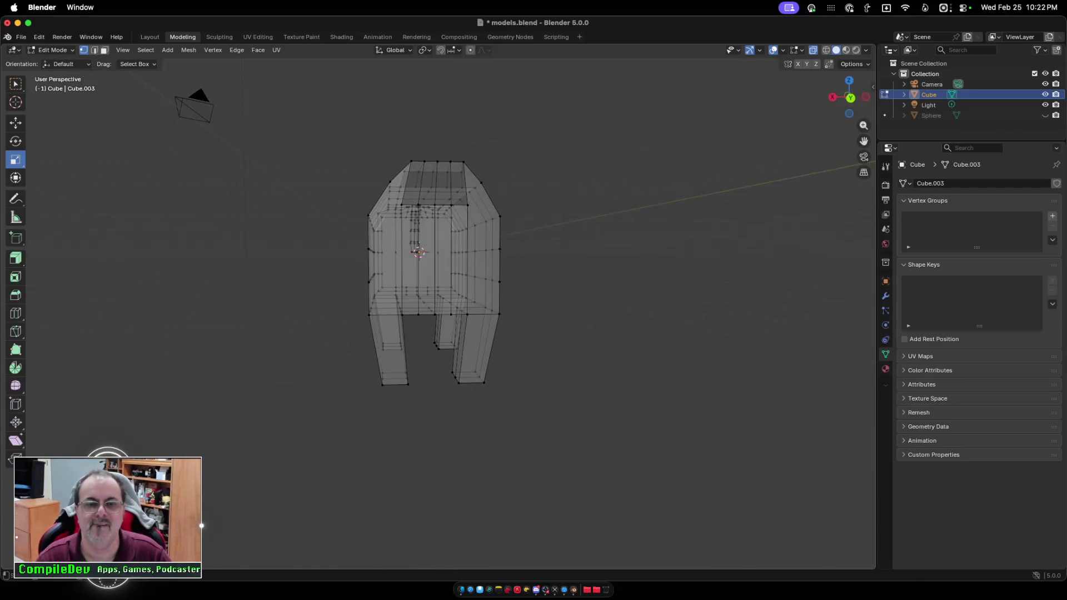
mouse_move(323, 269)
left_mouse_down()
mouse_move(389, 317)
mouse_move(557, 387)
mouse_move(561, 439)
left_mouse_up()
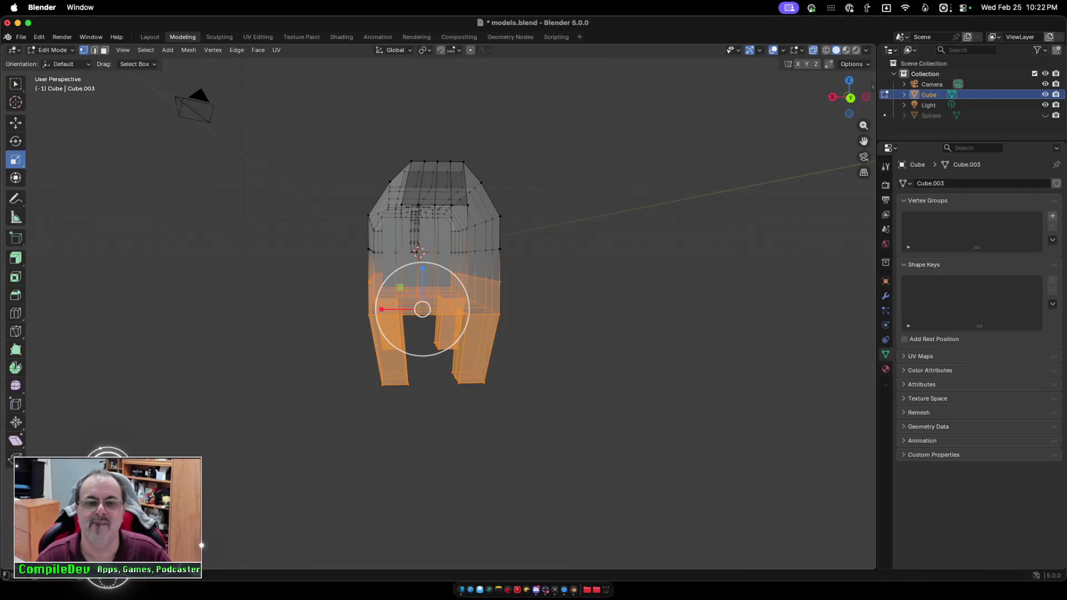
Scale the lower half and legs to about 0.79 on X, compare via undo/redo, then slide along Y.
left_click_drag(381, 309, 394, 310)
scroll(394, 309, "right", 10)
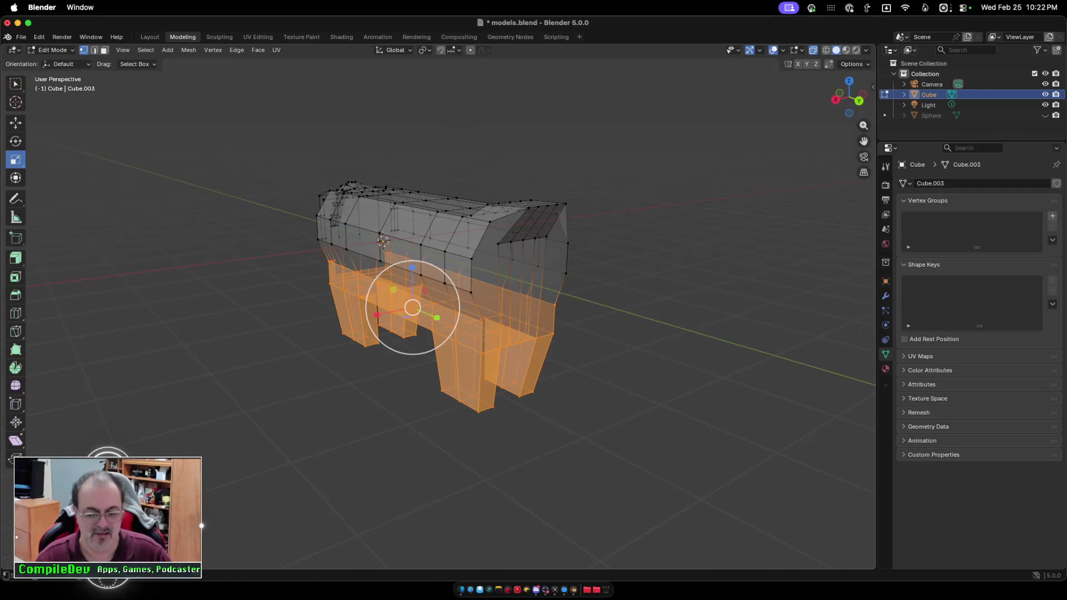
key("super+z")
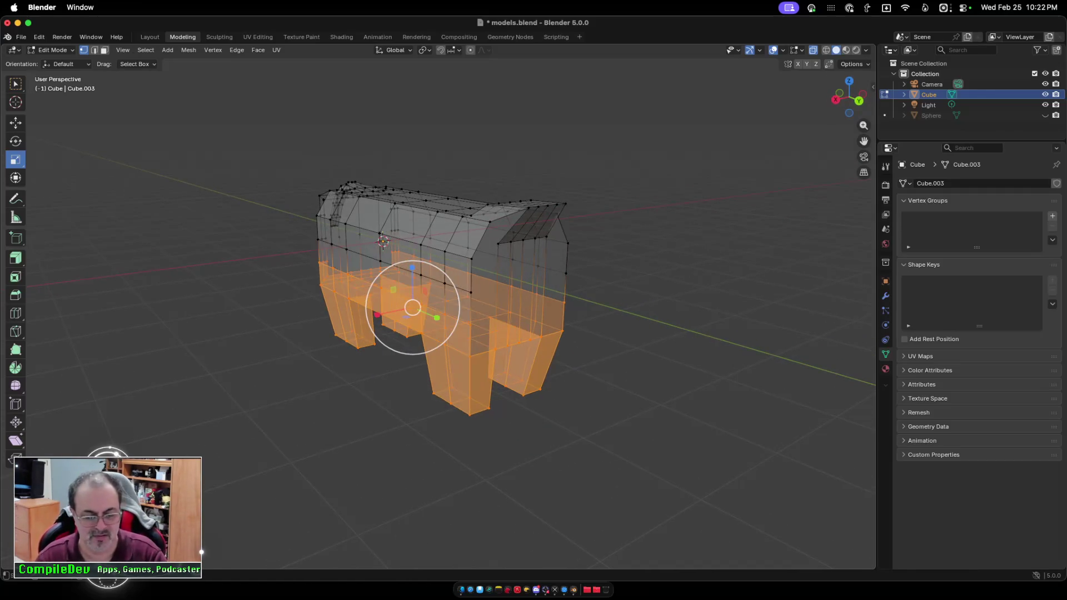
key("super+shift+z")
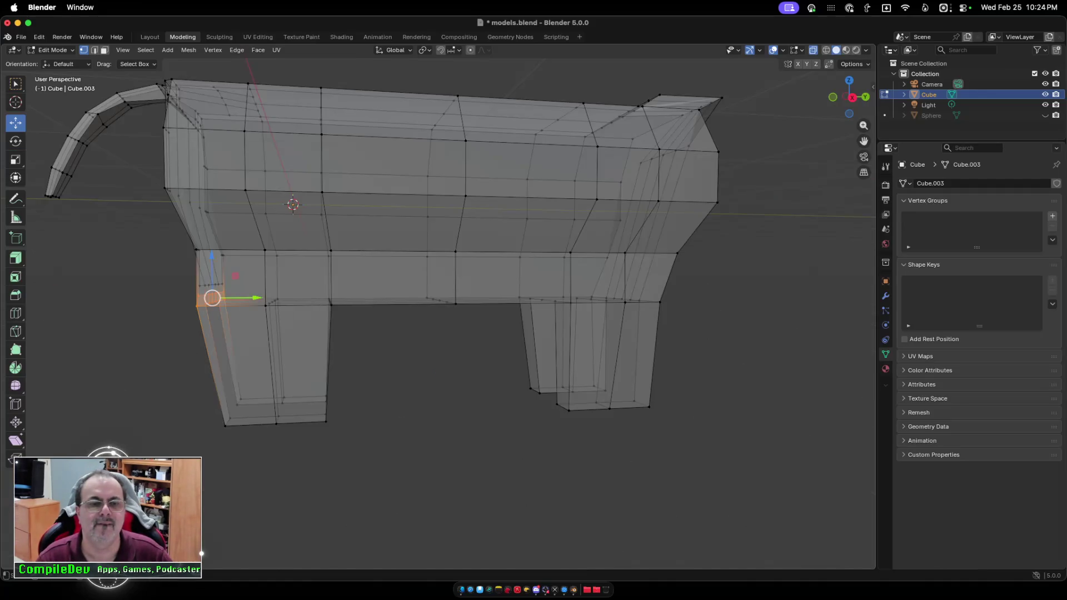
left_click_drag(253, 298, 265, 298)
Deselect everything and turn X-ray off to show the mesh solid.
scroll(266, 297, "left", 10)
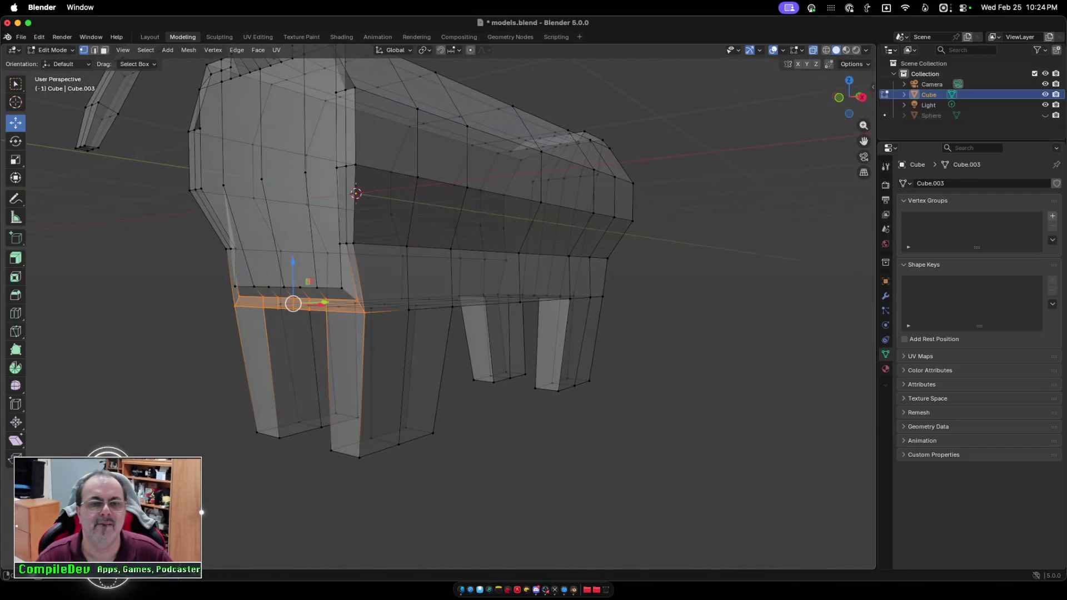
scroll(411, 250, "left", 10)
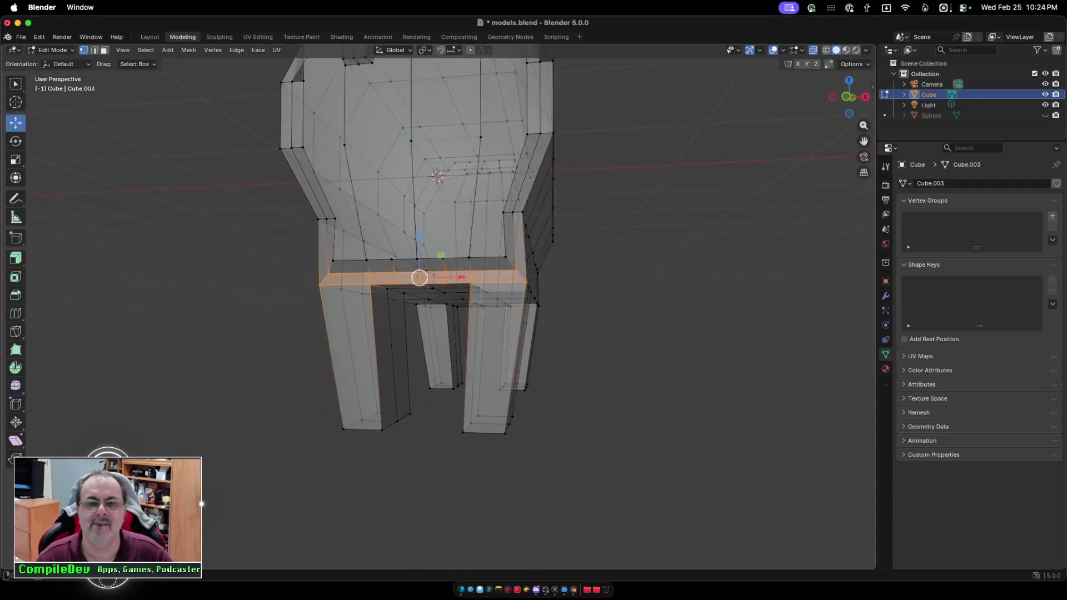
scroll(423, 250, "left", 3)
key("alt+a")
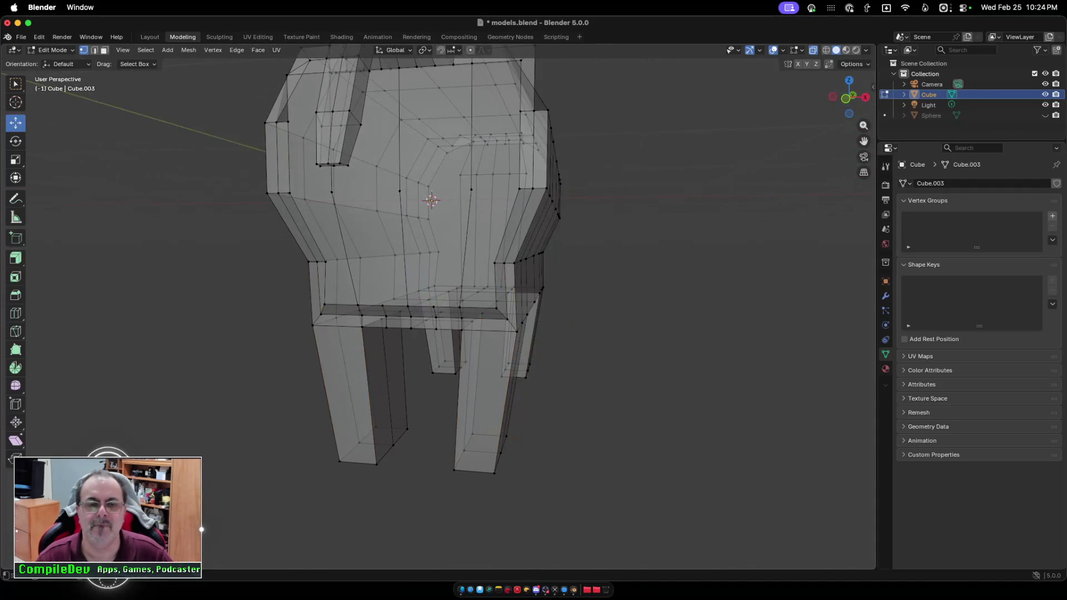
key("alt+z")
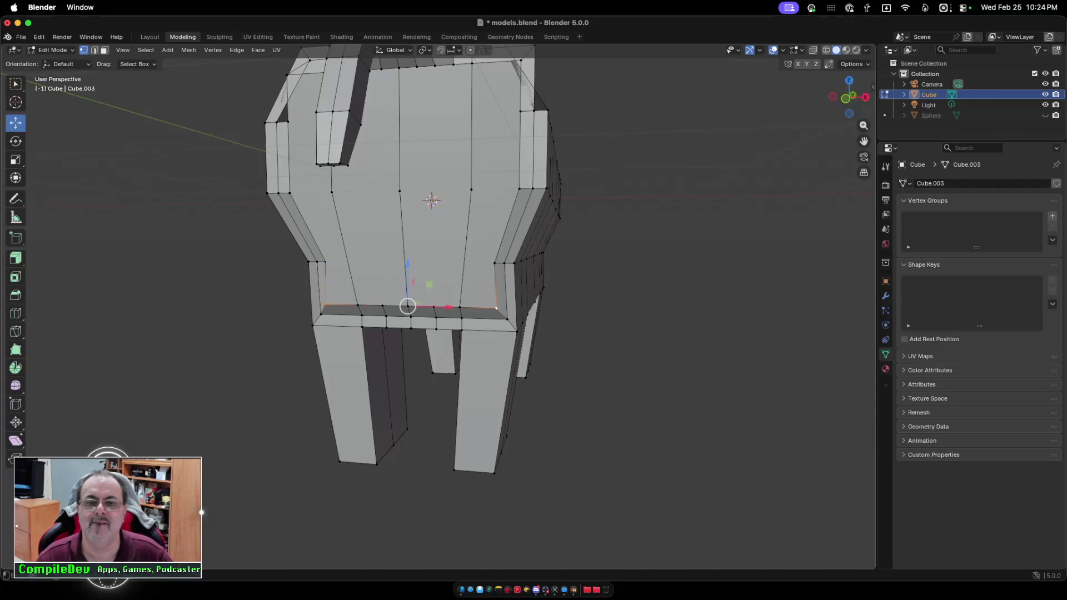
scroll(439, 256, "left", 3)
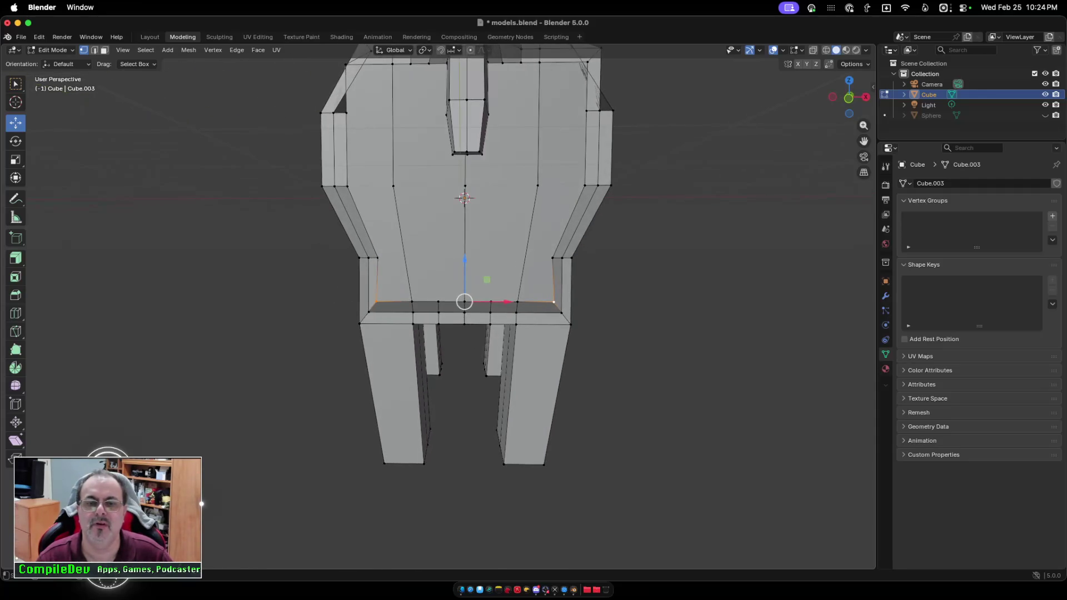
Scale the underside edge loop between the front legs to about 0.97 along X.
left_click(412, 302, "shift")
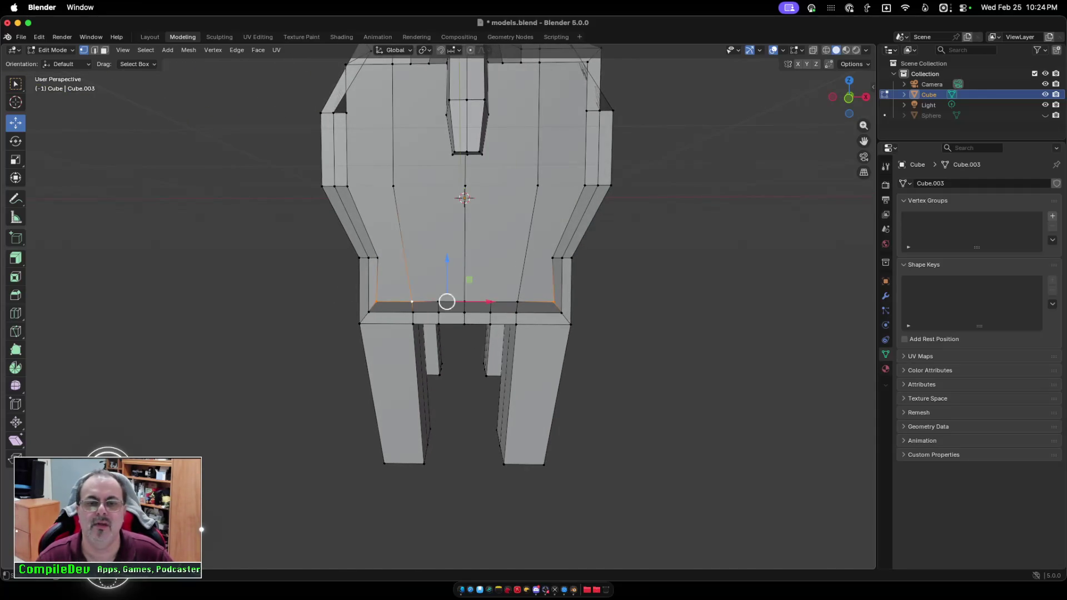
left_click(518, 302, "shift")
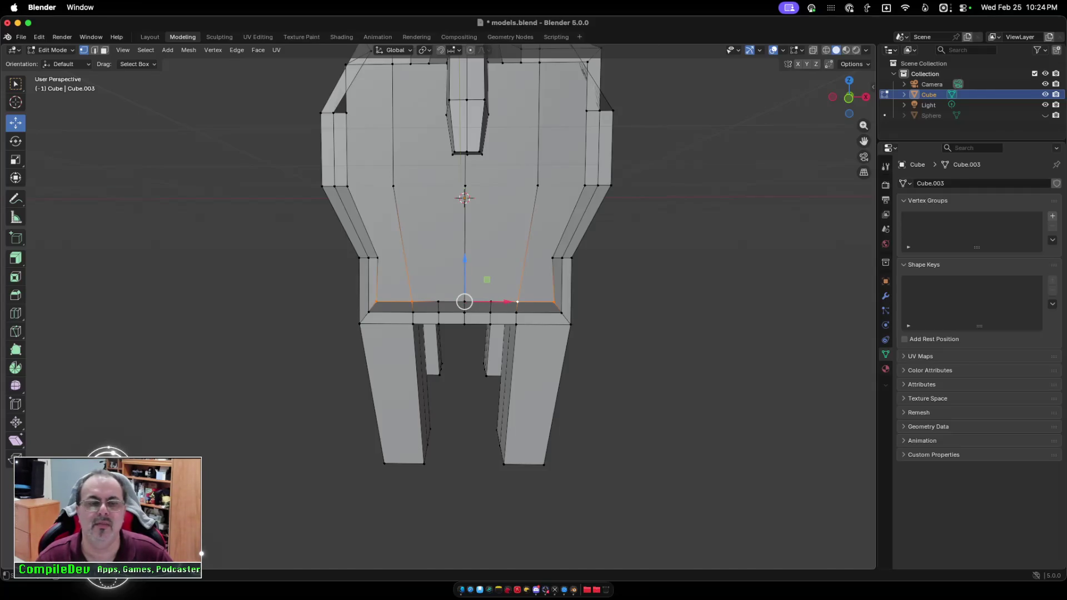
key("shift+space")
key("s")
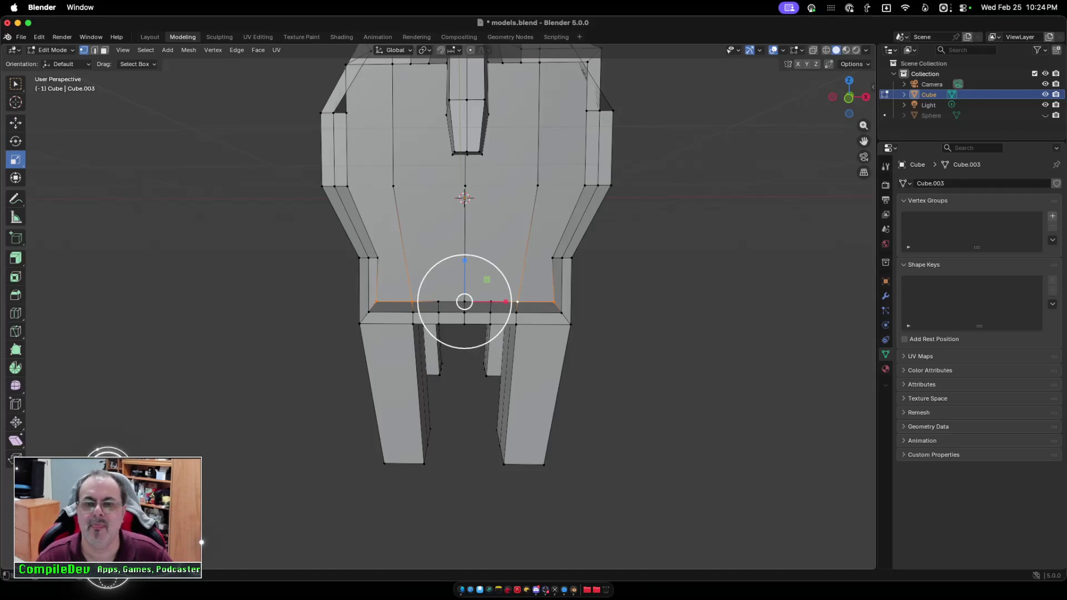
left_click_drag(506, 301, 497, 303)
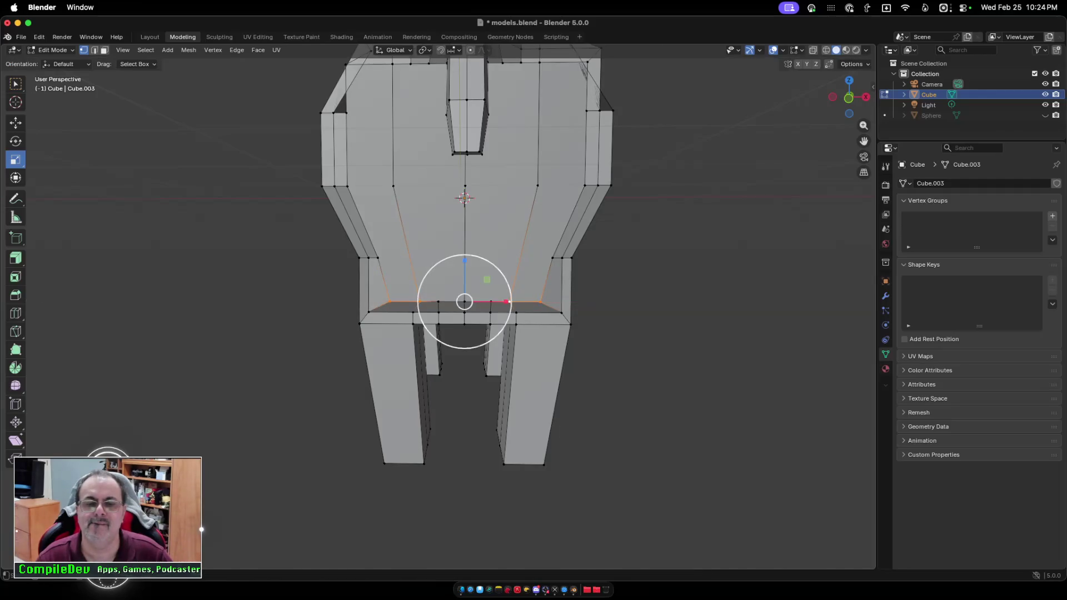
Narrow the next underside edge loop slightly along X, then select the loop beneath the chest.
scroll(498, 303, "left", 3)
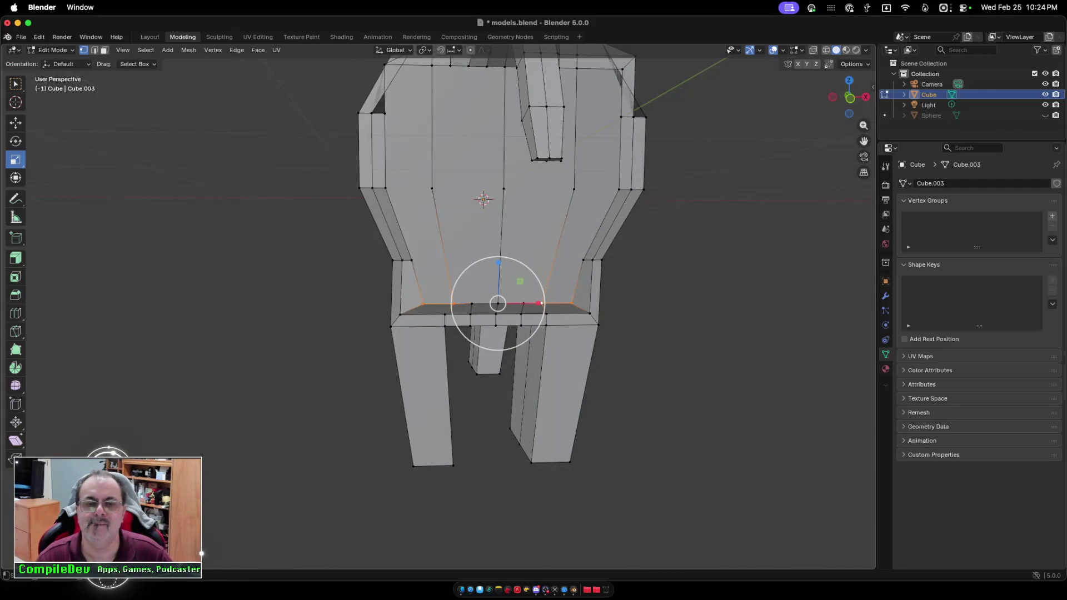
left_click(400, 314)
left_click(400, 315, "alt")
left_click_drag(535, 315, 531, 315)
scroll(531, 315, "left", 5)
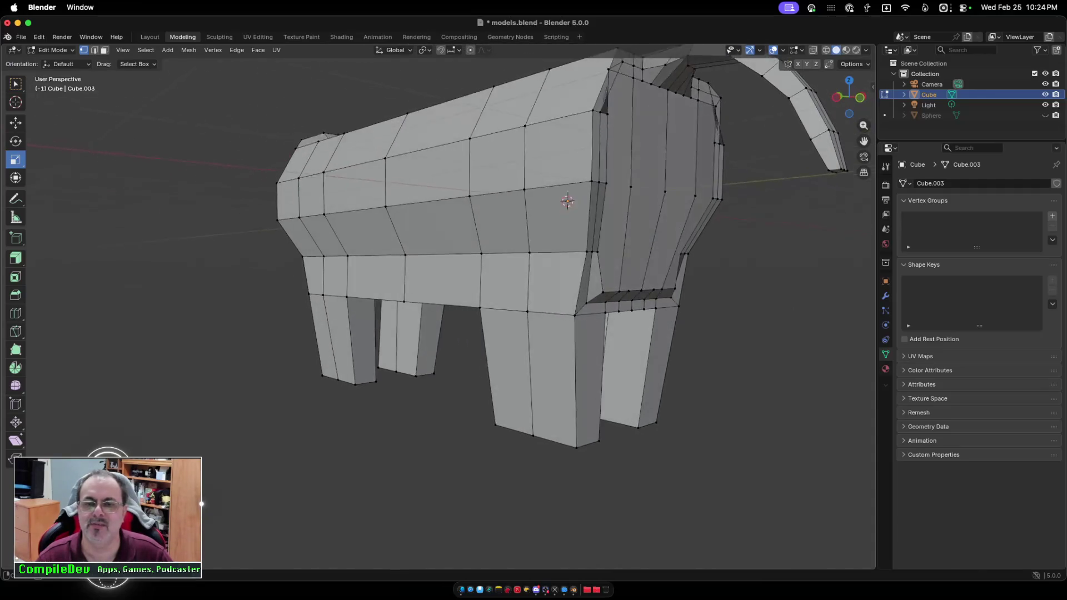
scroll(531, 315, "left", 3)
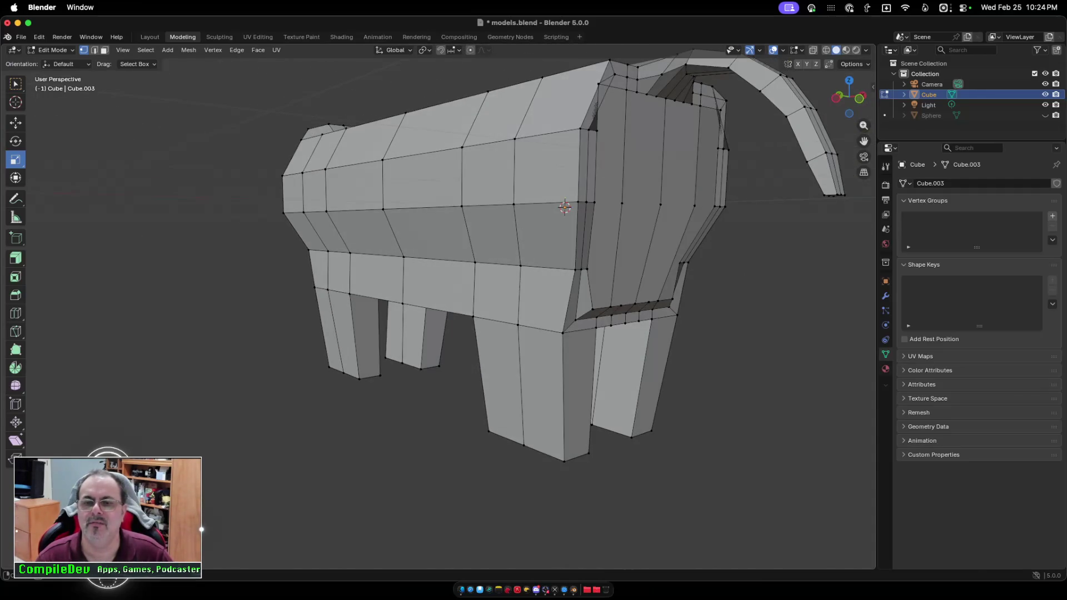
scroll(531, 315, "left", 5)
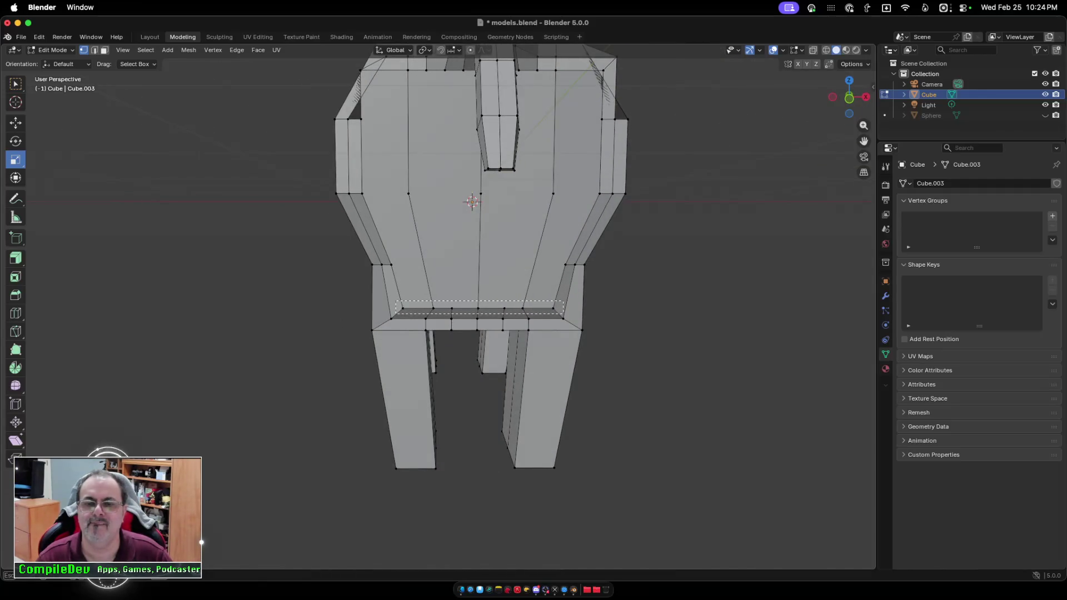
left_click_drag(561, 313, 561, 313)
Move the rear edge loop near the tail base along Y.
scroll(561, 313, "right", 5)
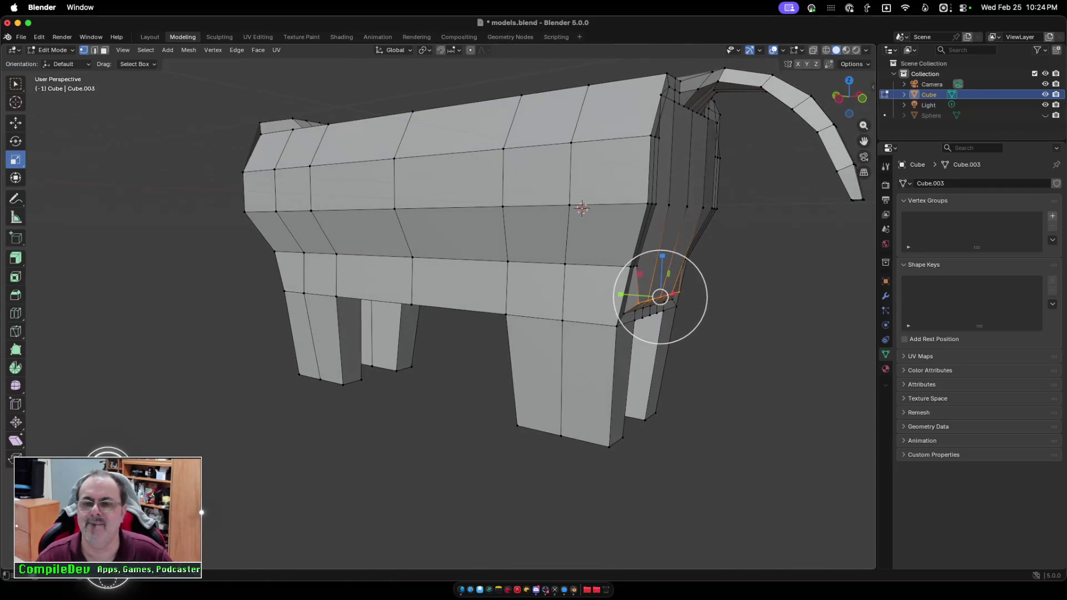
key("shift+space")
key("g")
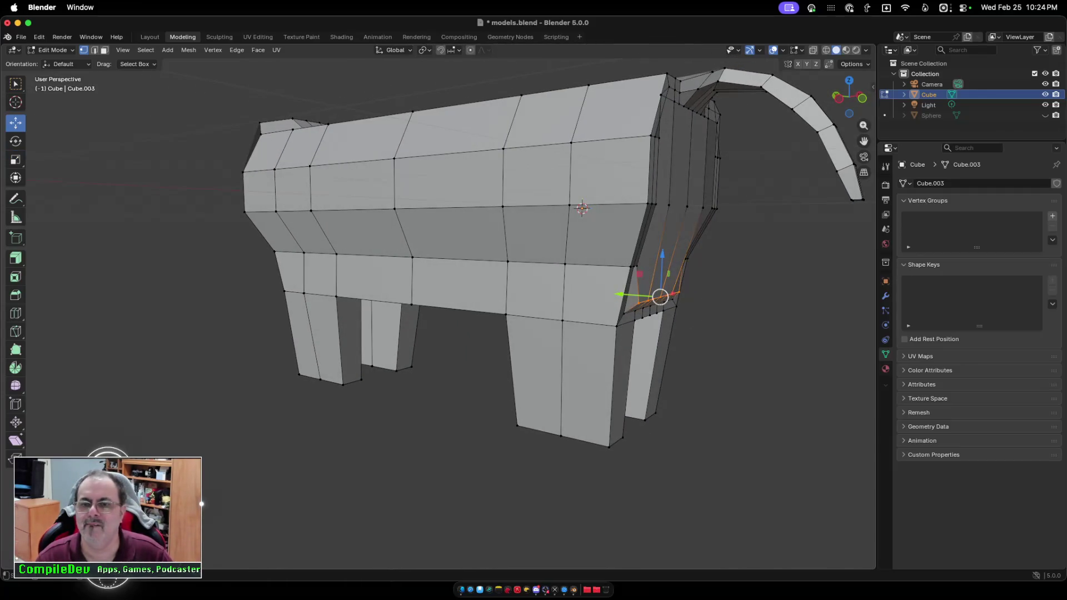
key("g")
key("y")
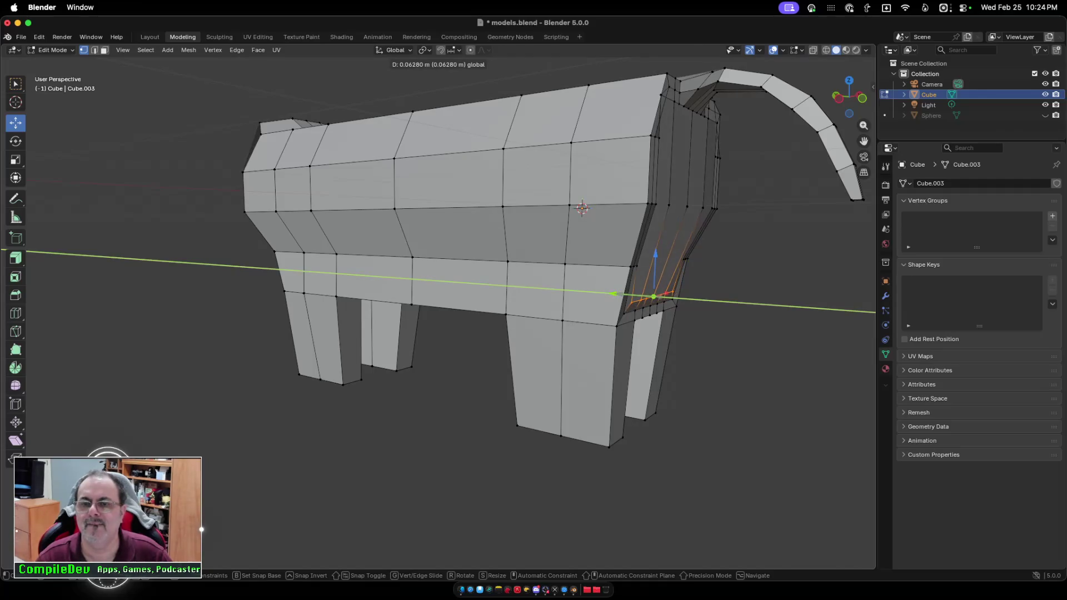
key("Return")
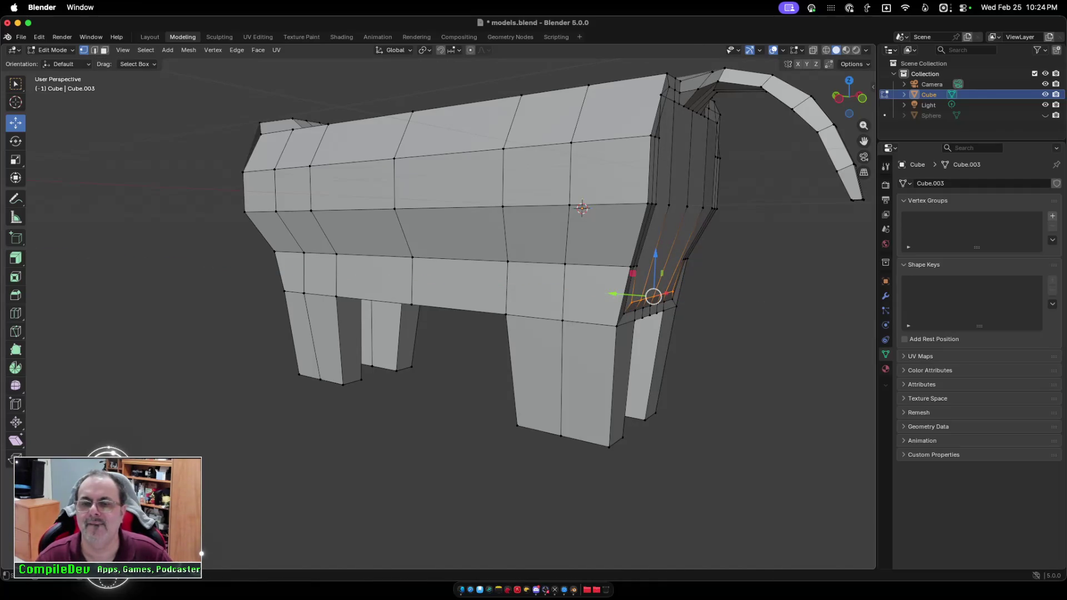
Raise the rear edge loop along Z and nudge it slightly along Y.
key("g")
key("z")
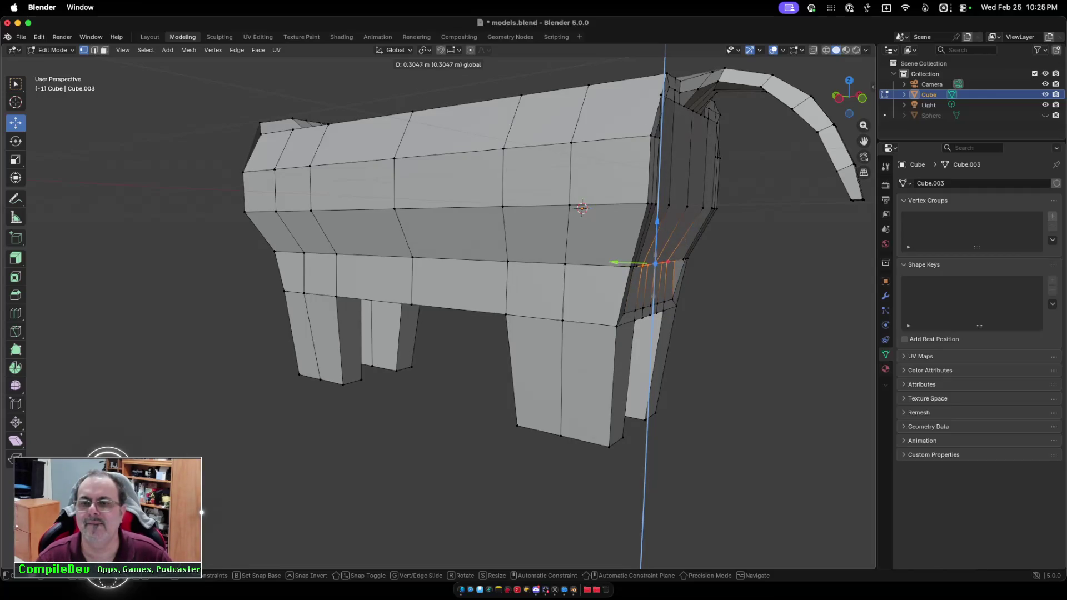
key("Return")
left_click_drag(614, 276, 618, 277)
scroll(500, 250, "left", 5)
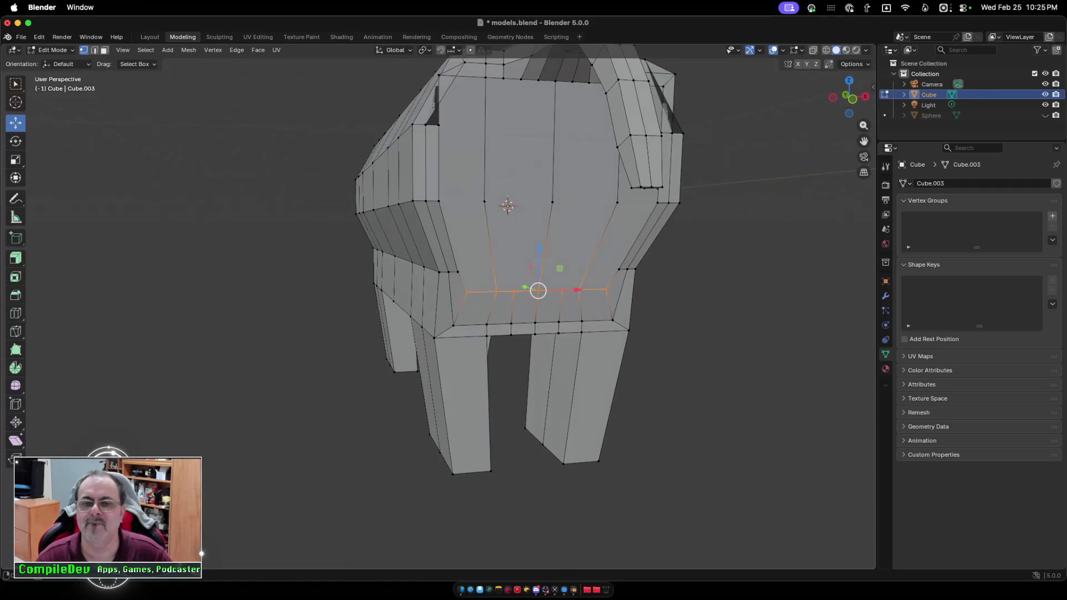
scroll(500, 250, "right", 5)
scroll(438, 311, "down", 5)
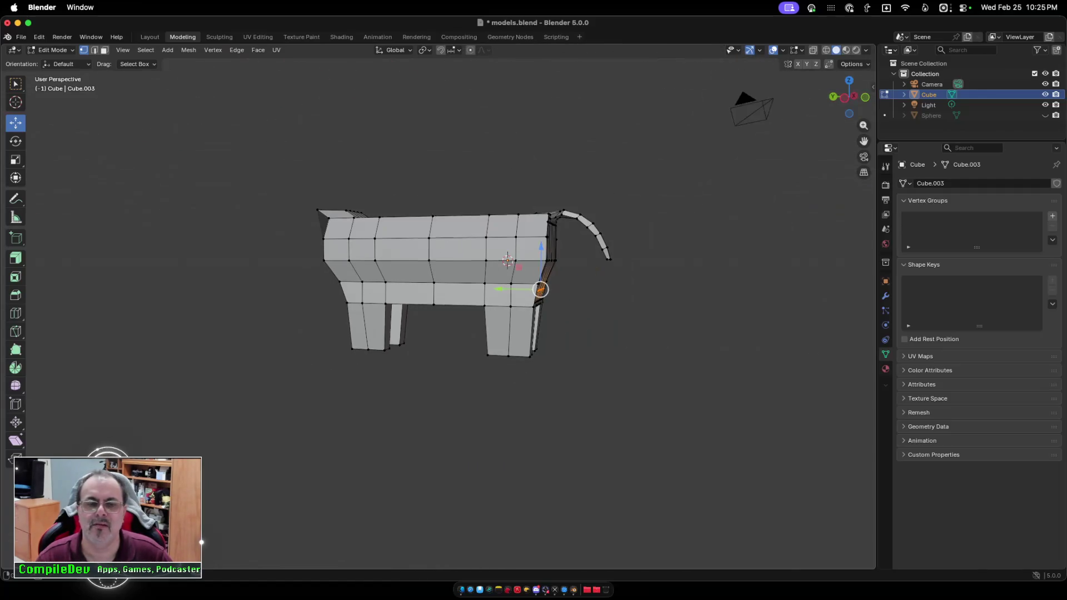
scroll(444, 278, "left", 10)
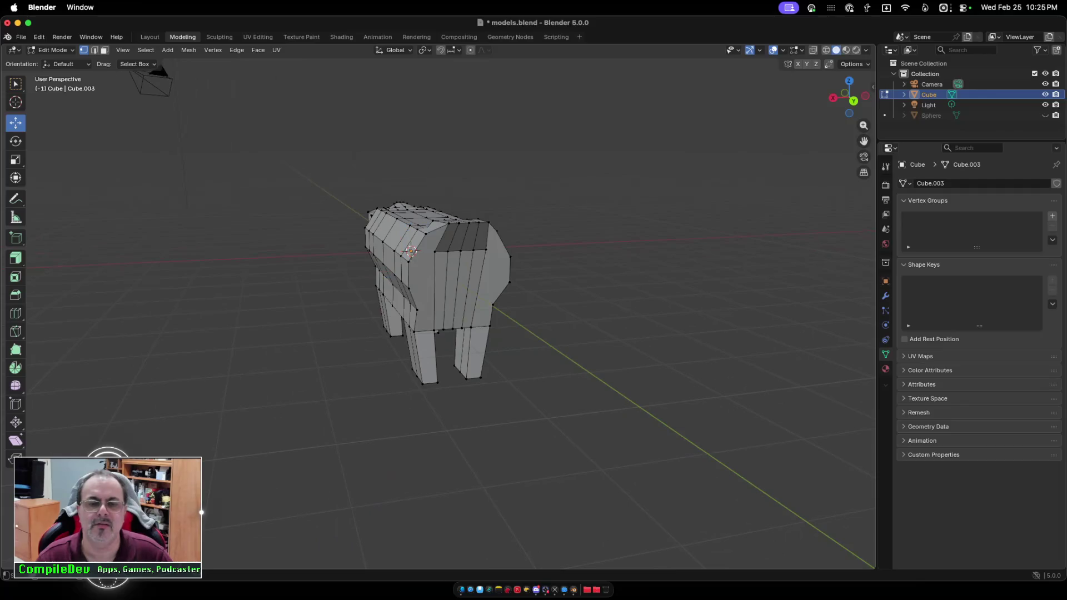
scroll(445, 278, "right", 10)
key("Tab")
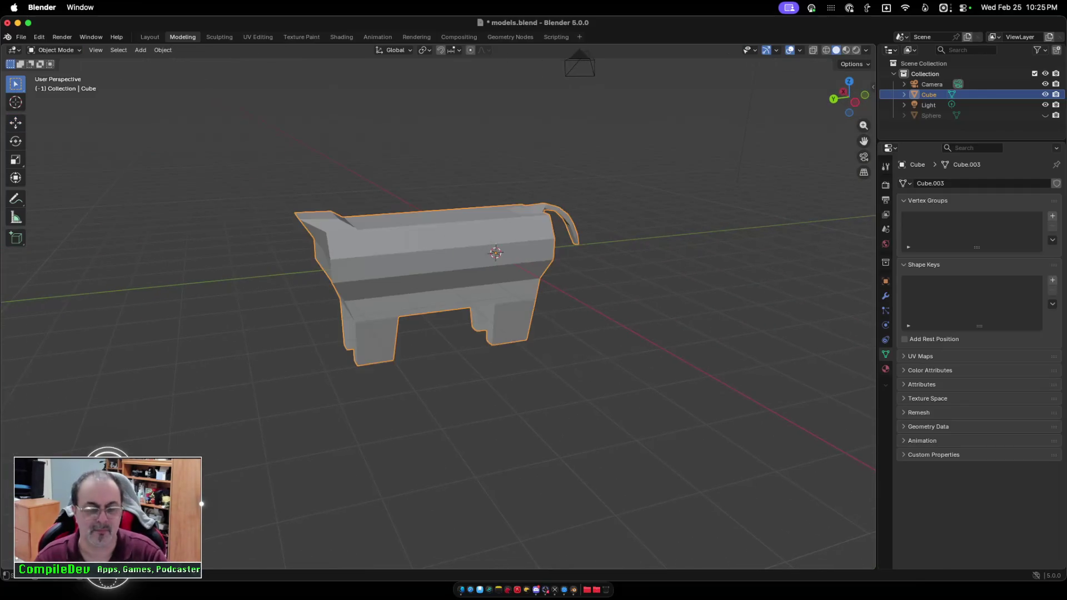
scroll(444, 277, "left", 15)
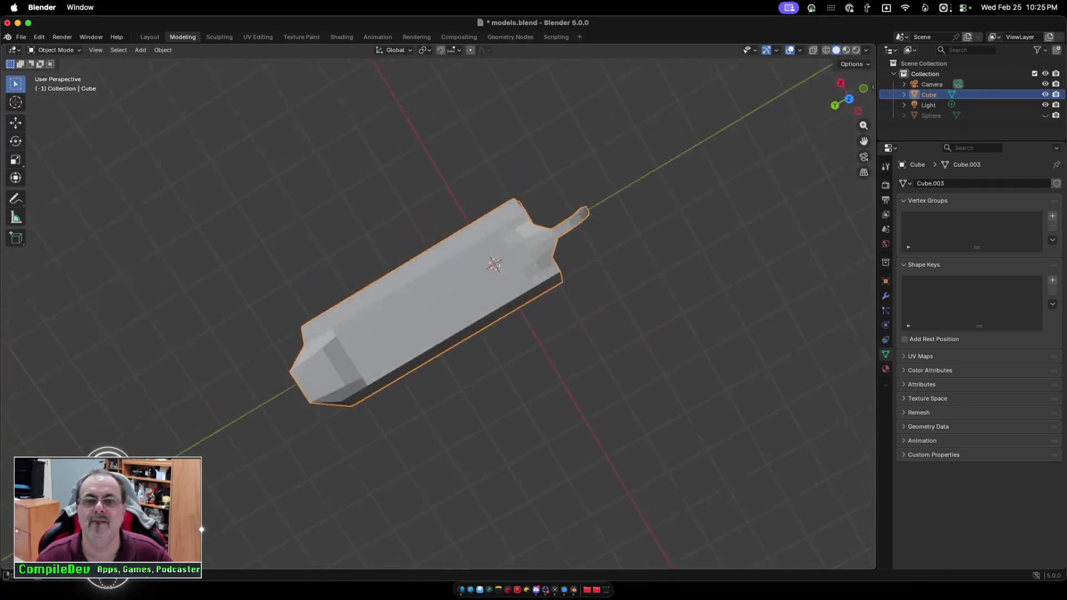
scroll(444, 278, "left", 15)
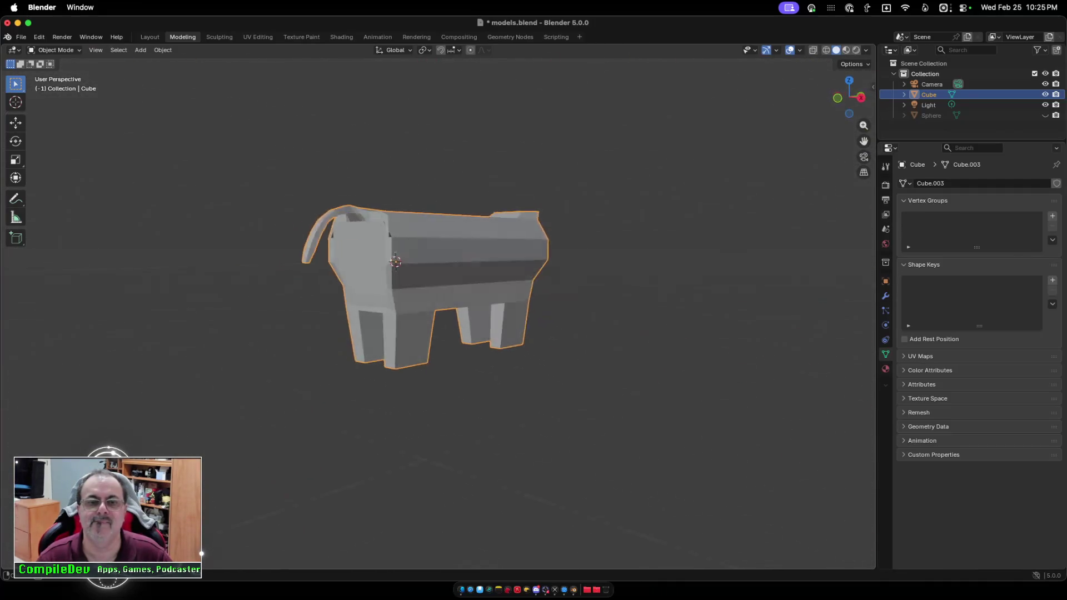
scroll(444, 278, "left", 5)
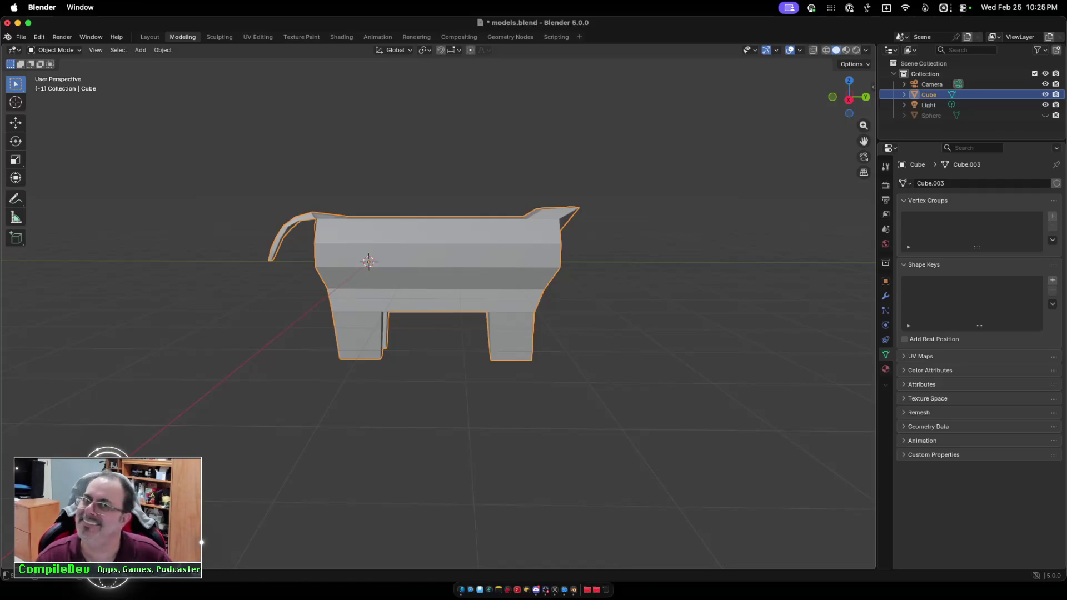
scroll(422, 289, "right", 5)
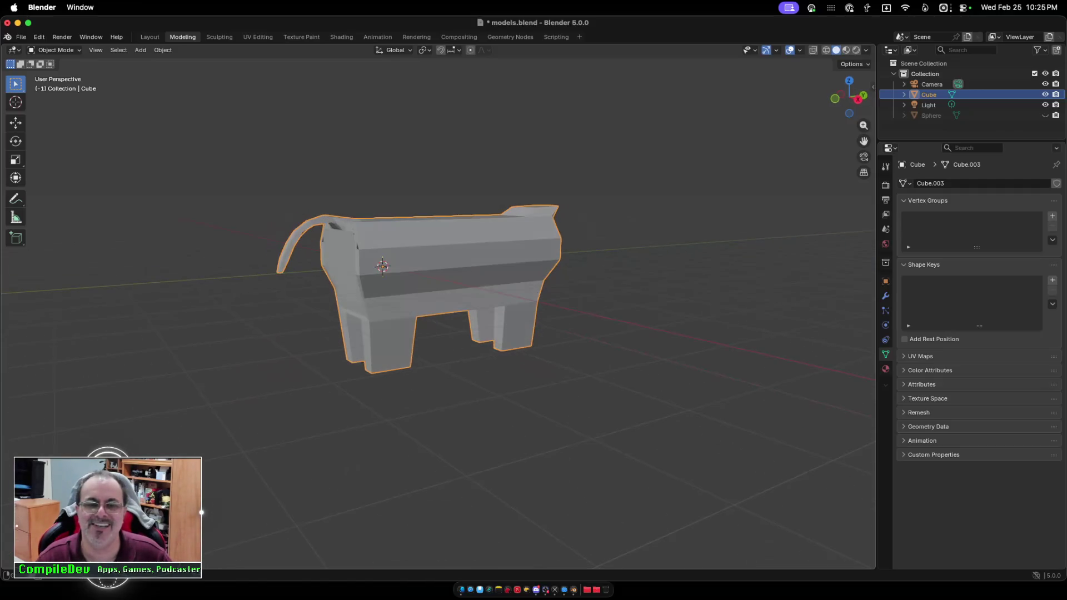
scroll(423, 289, "left", 10)
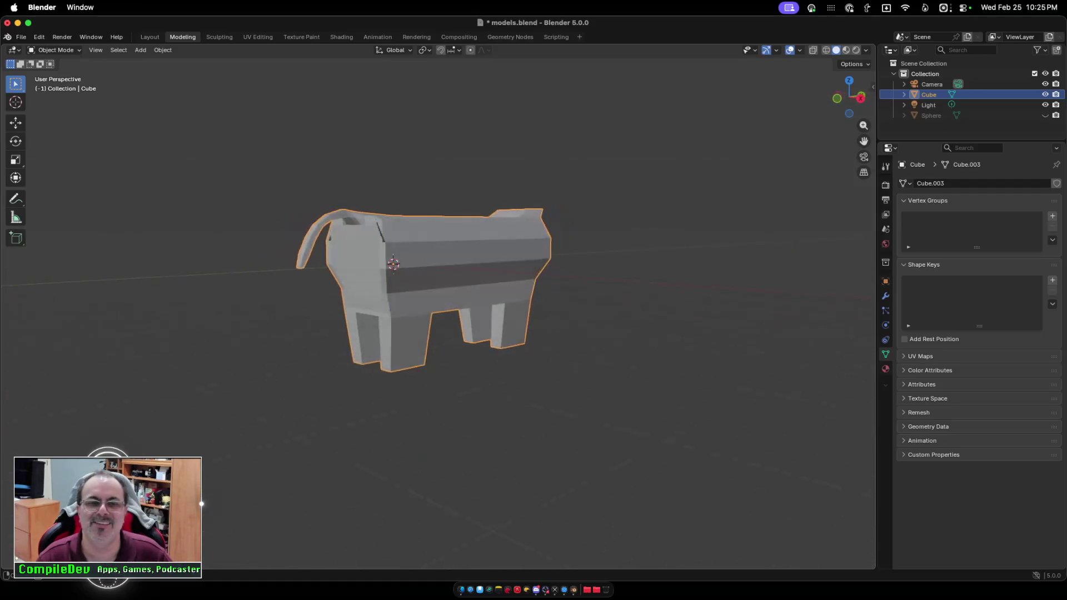
scroll(423, 289, "left", 8)
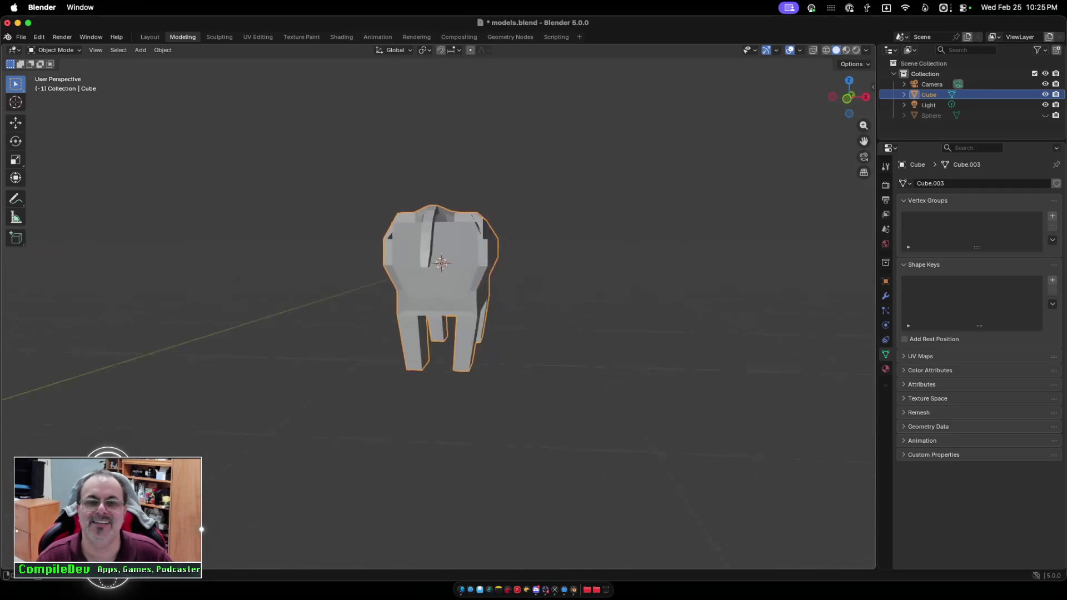
scroll(422, 289, "left", 8)
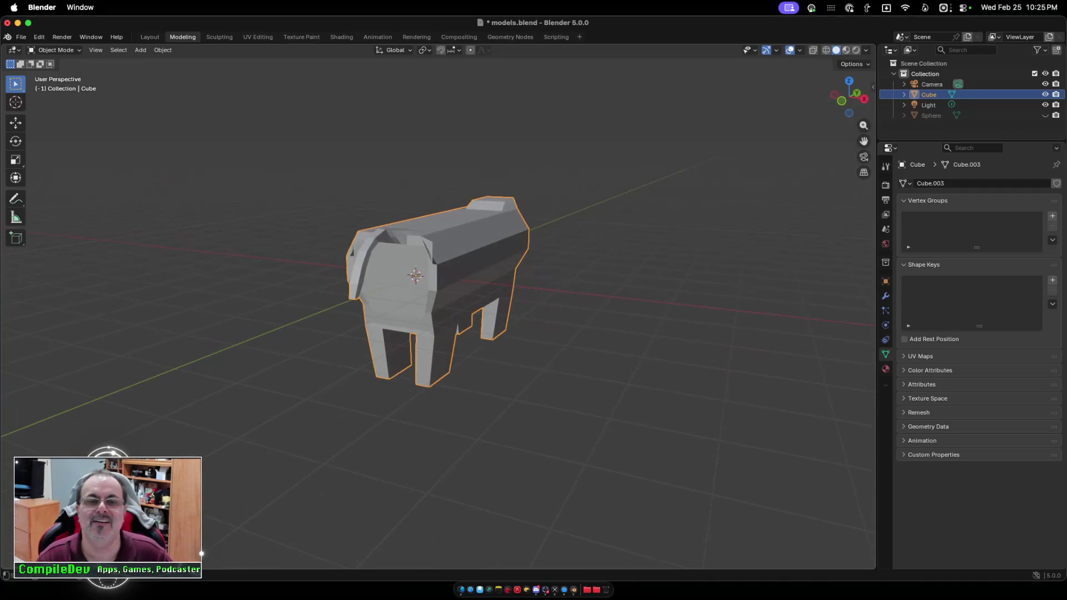
scroll(423, 289, "up", 5)
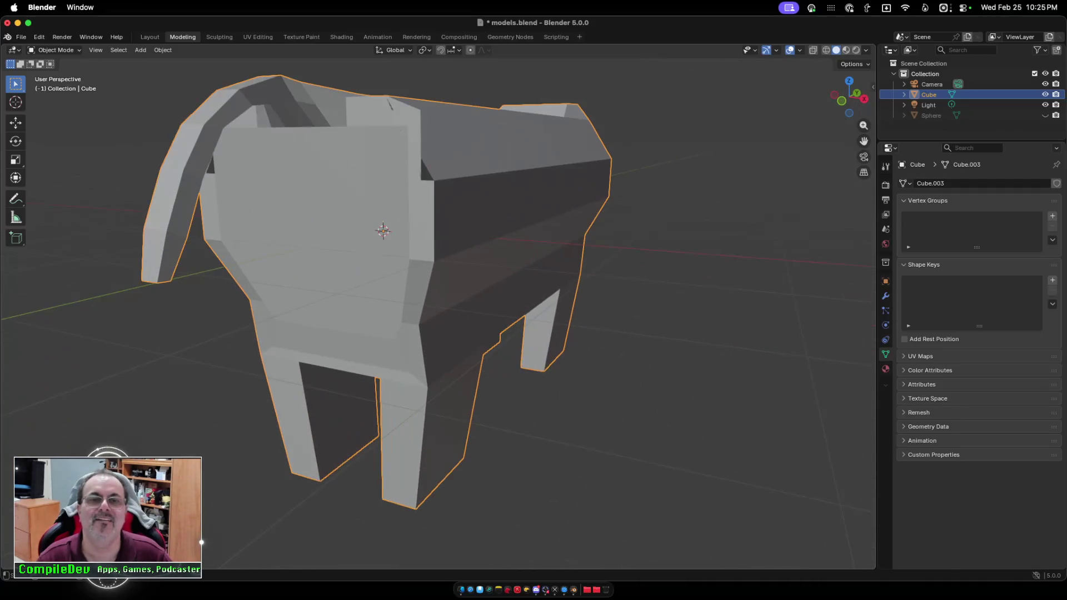
scroll(422, 289, "left", 8)
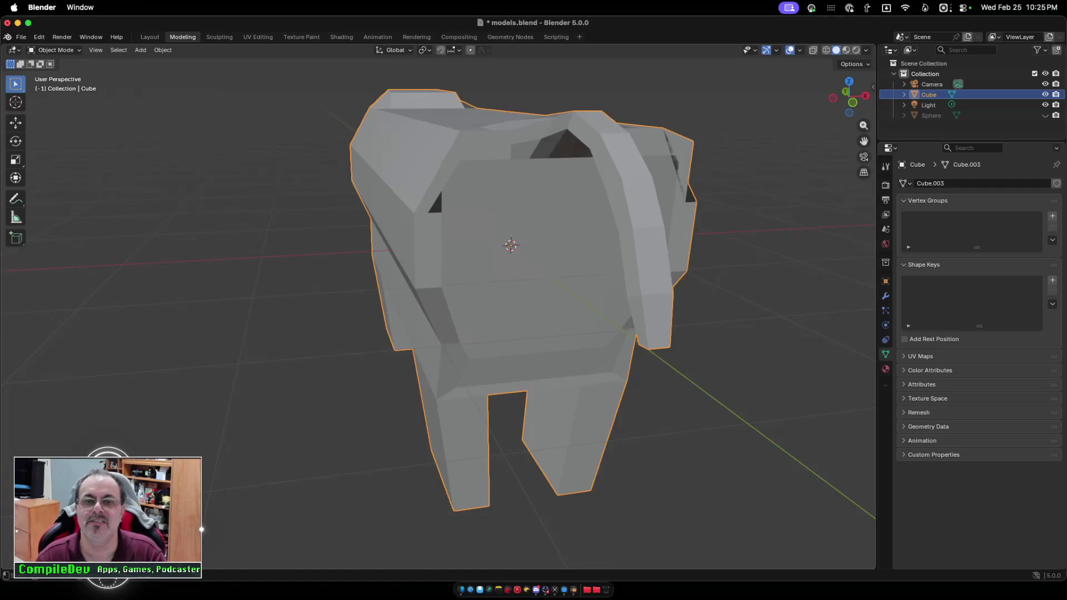
key("Tab")
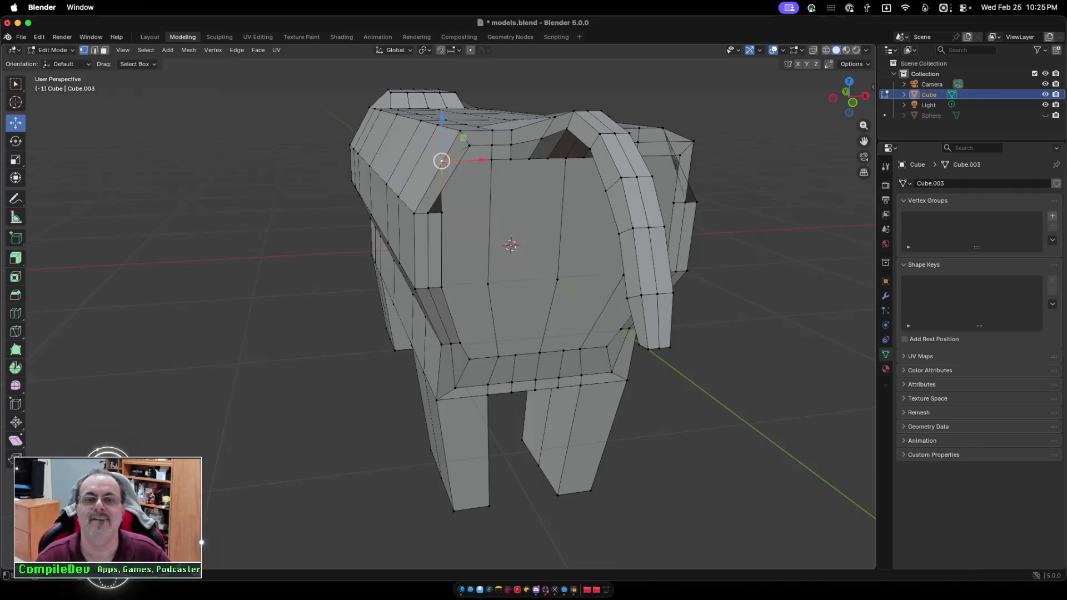
Select the top edge loop at the rear and scale it inward along X.
scroll(487, 327, "right", 6)
left_click(348, 169, "alt")
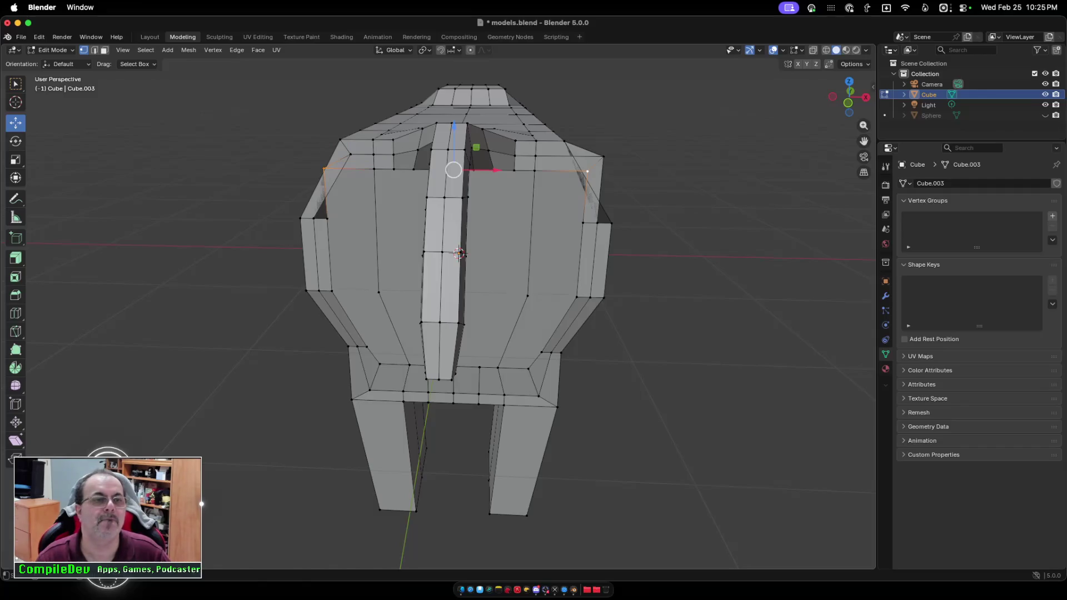
left_click_drag(495, 170, 488, 171)
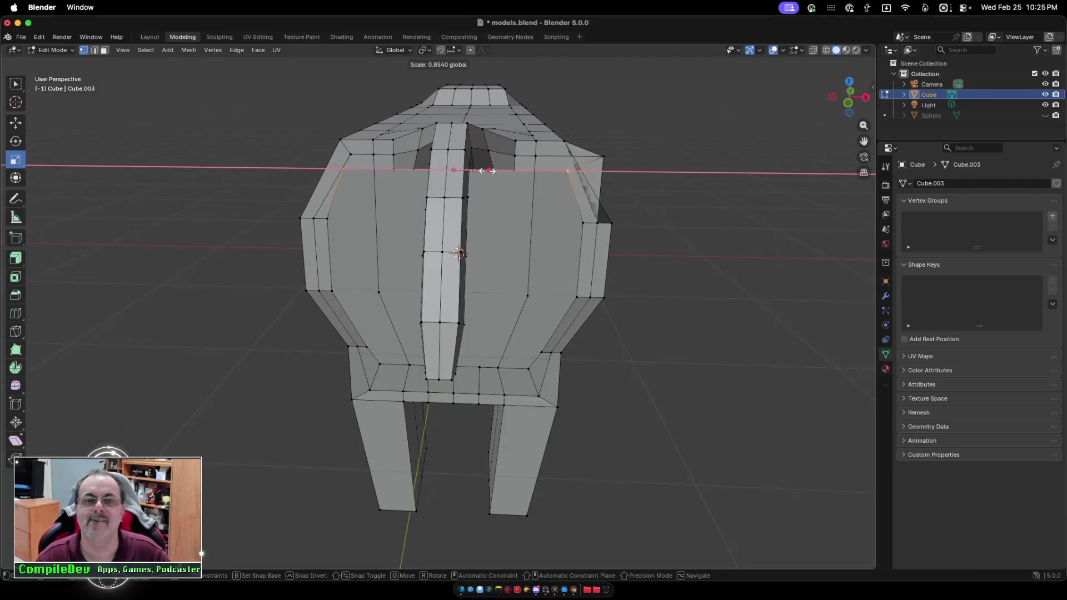
left_click_drag(483, 171, 482, 172)
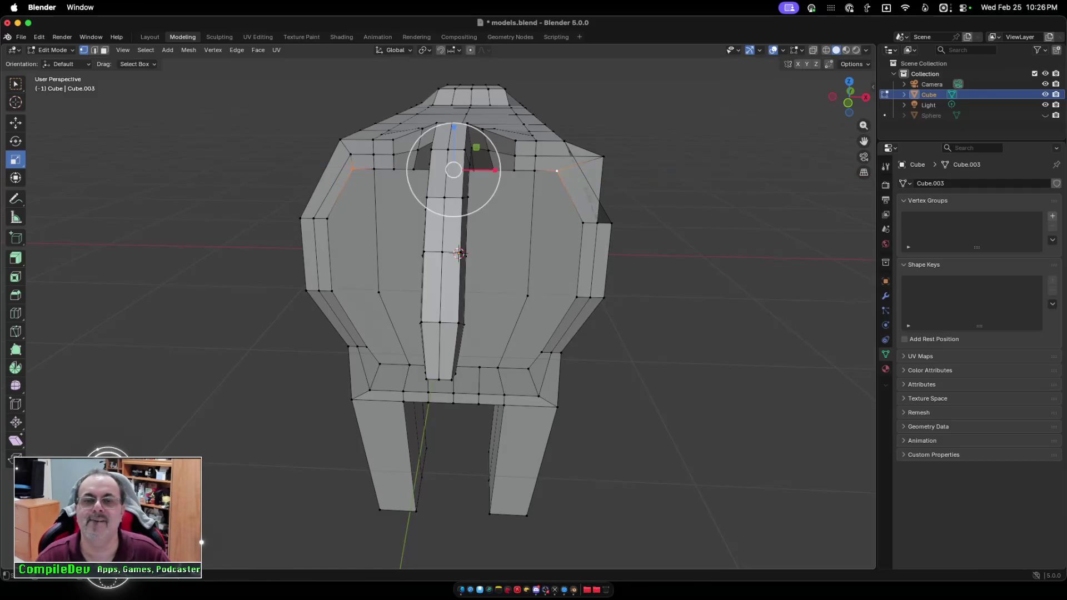
Inspect the narrowed rear from several angles, then return to Object Mode.
scroll(534, 300, "left", 10)
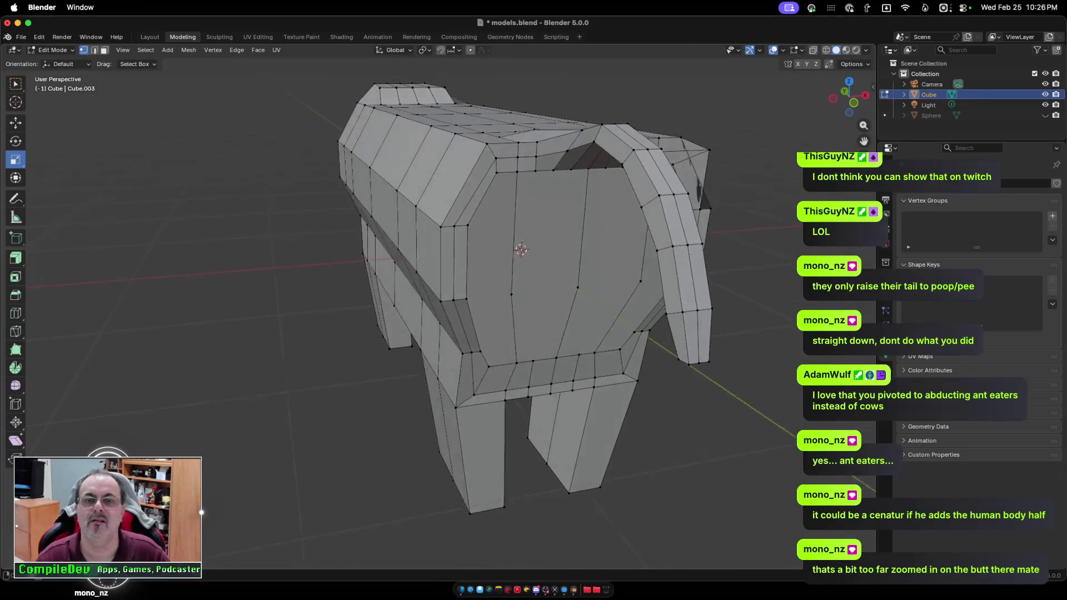
scroll(533, 300, "right", 5)
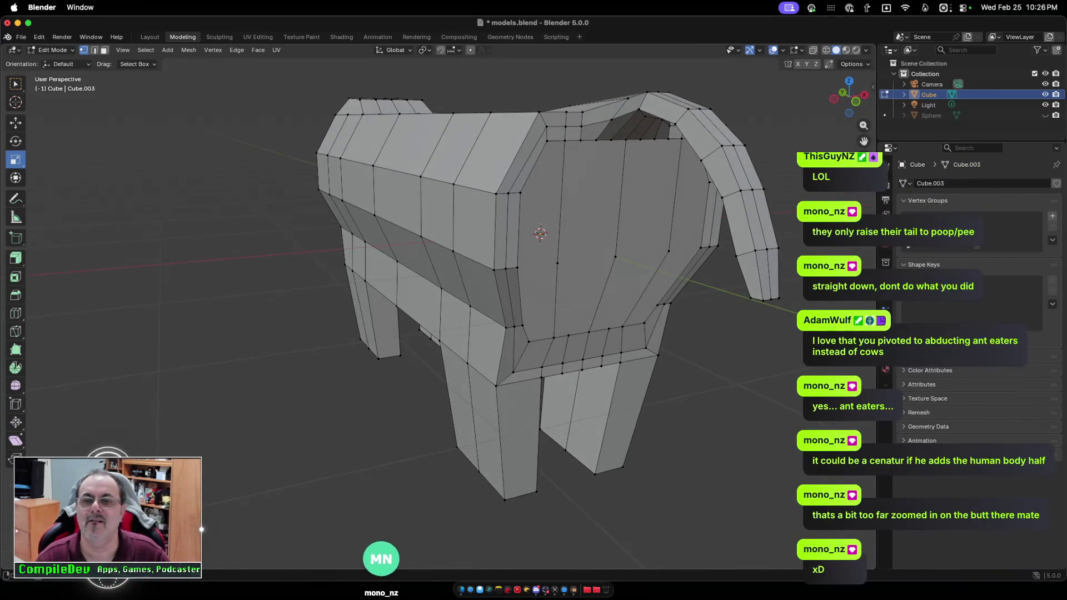
scroll(466, 300, "right", 5)
scroll(466, 300, "left", 10)
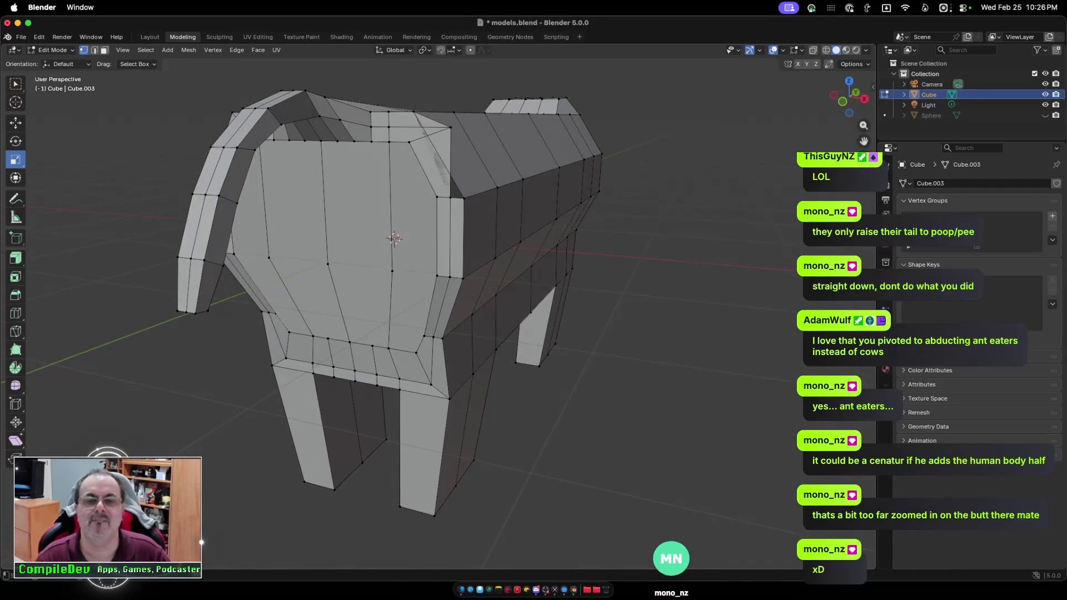
scroll(422, 278, "down", 6)
scroll(422, 277, "left", 8)
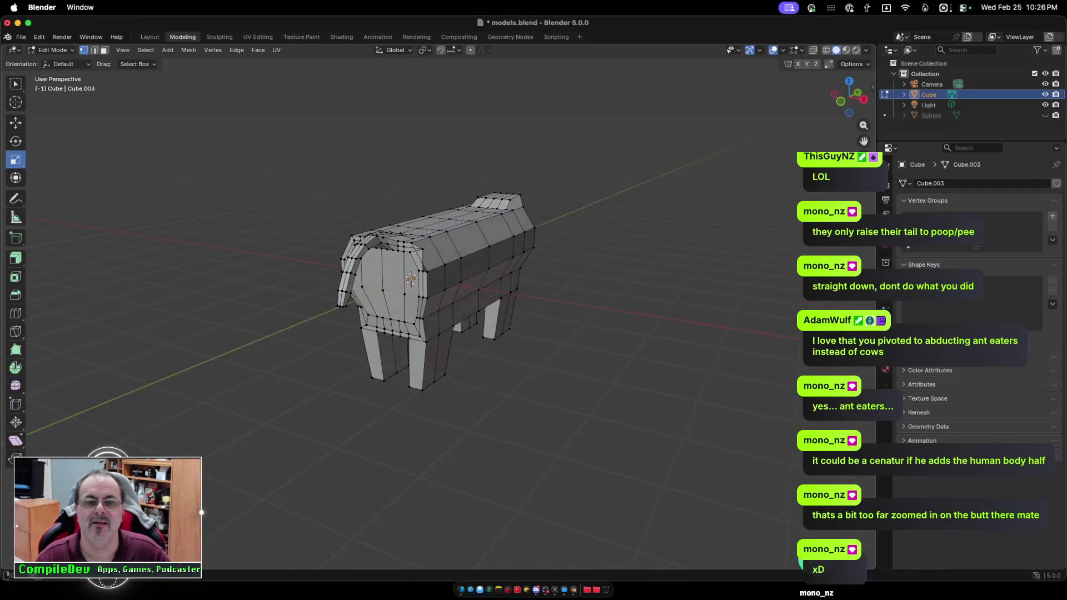
scroll(422, 278, "left", 3)
scroll(422, 278, "left", 3)
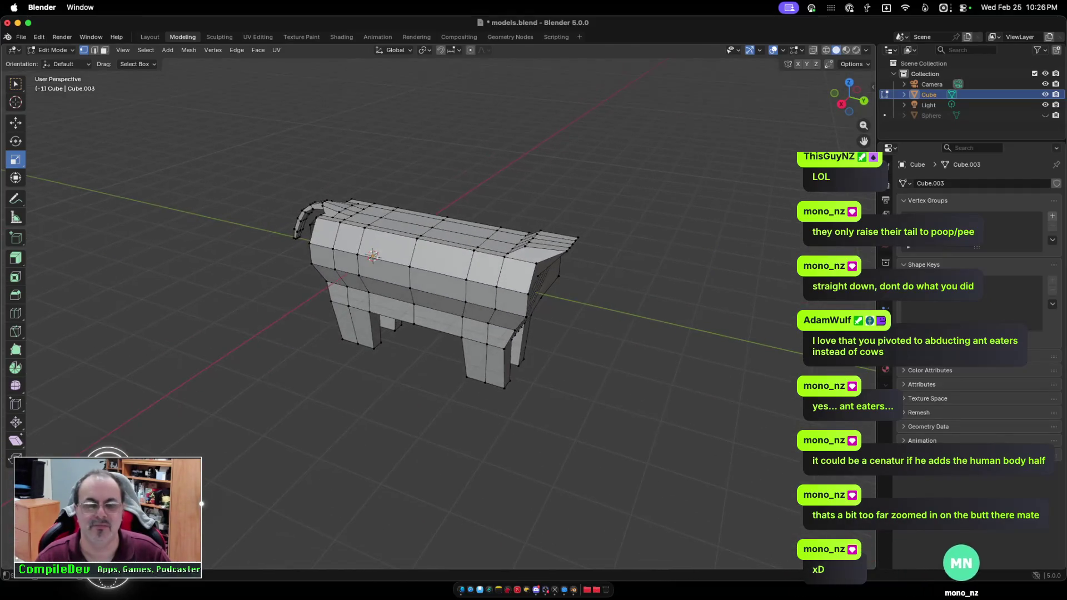
scroll(422, 278, "down", 3)
key("Tab")
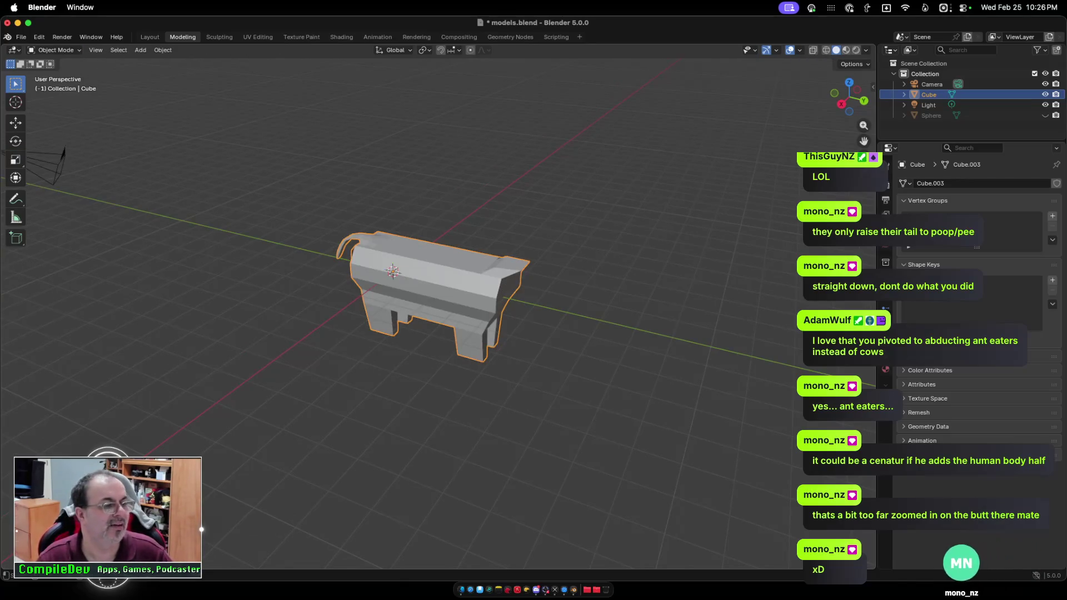
Deselect all, orbit around the boxy cow to inspect it, and enter Edit Mode.
scroll(422, 277, "up", 4)
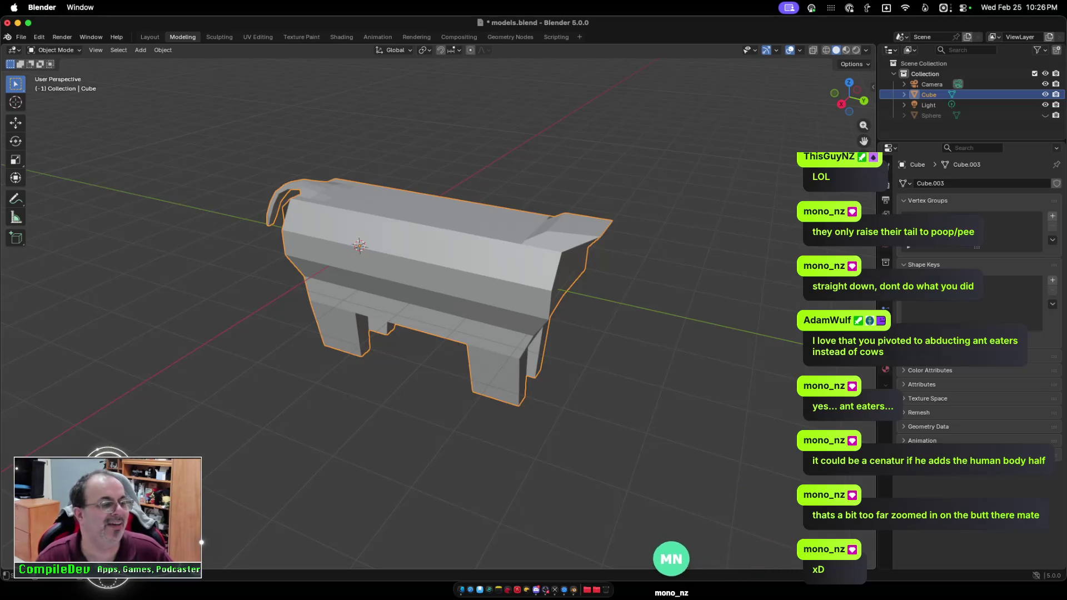
scroll(428, 300, "up", 2)
key("alt+a")
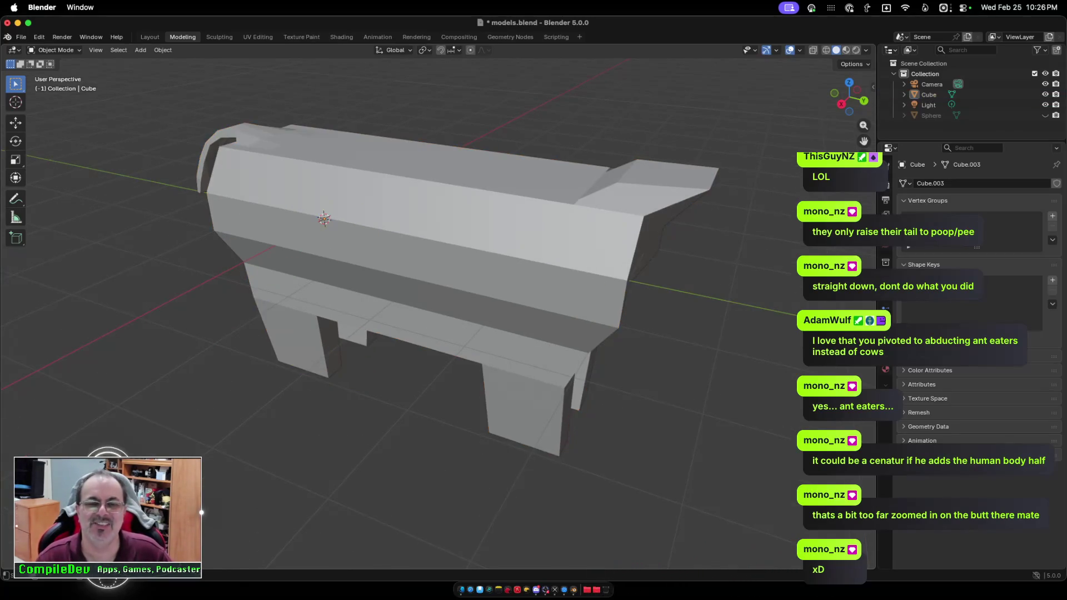
scroll(438, 255, "right", 10)
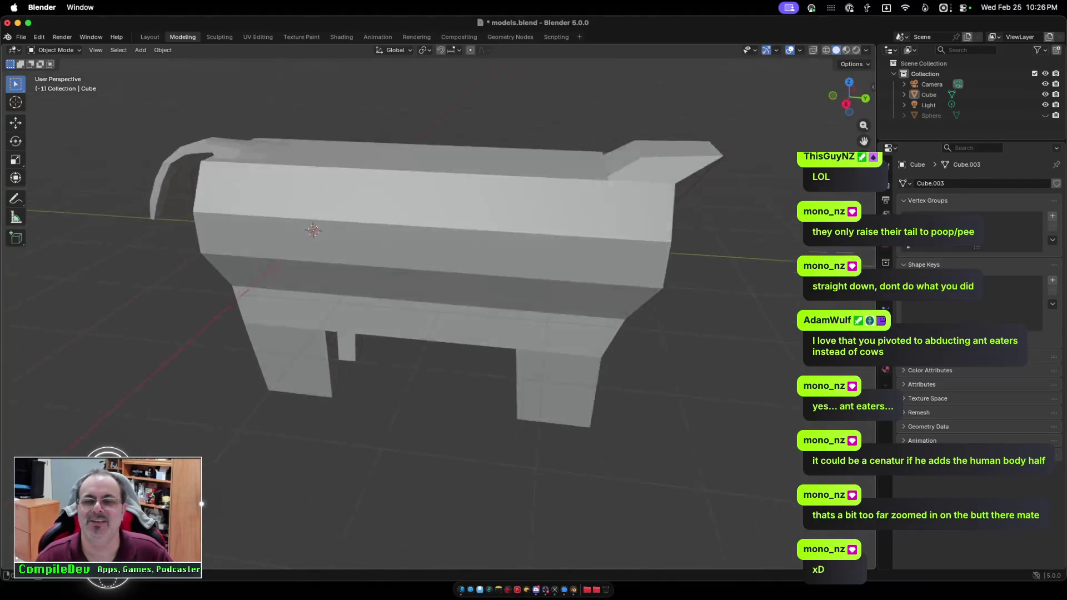
scroll(439, 256, "right", 10)
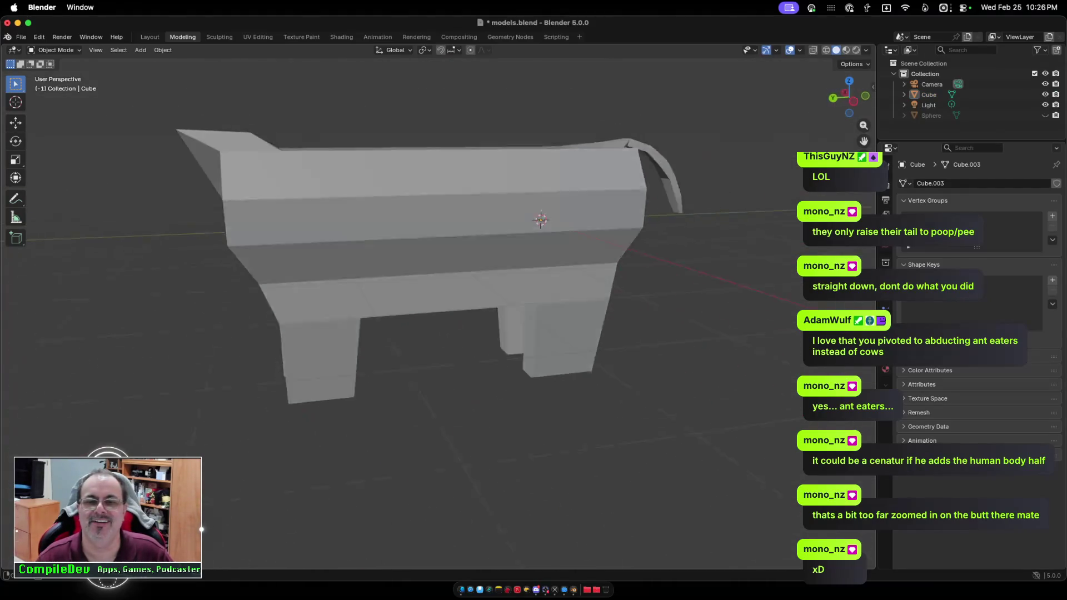
scroll(439, 256, "right", 10)
scroll(439, 256, "right", 10)
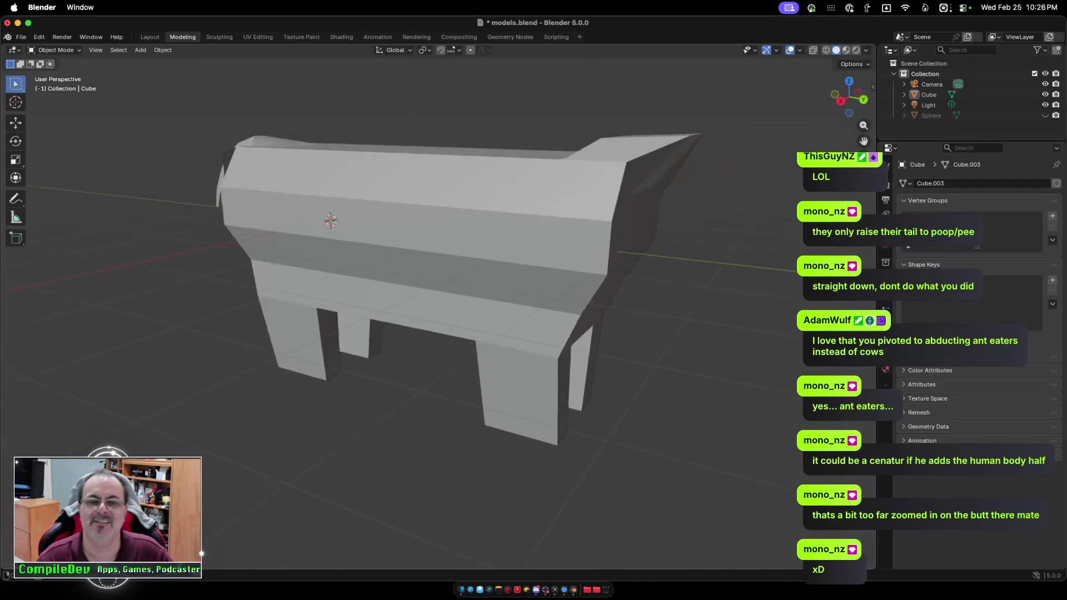
scroll(439, 256, "right", 10)
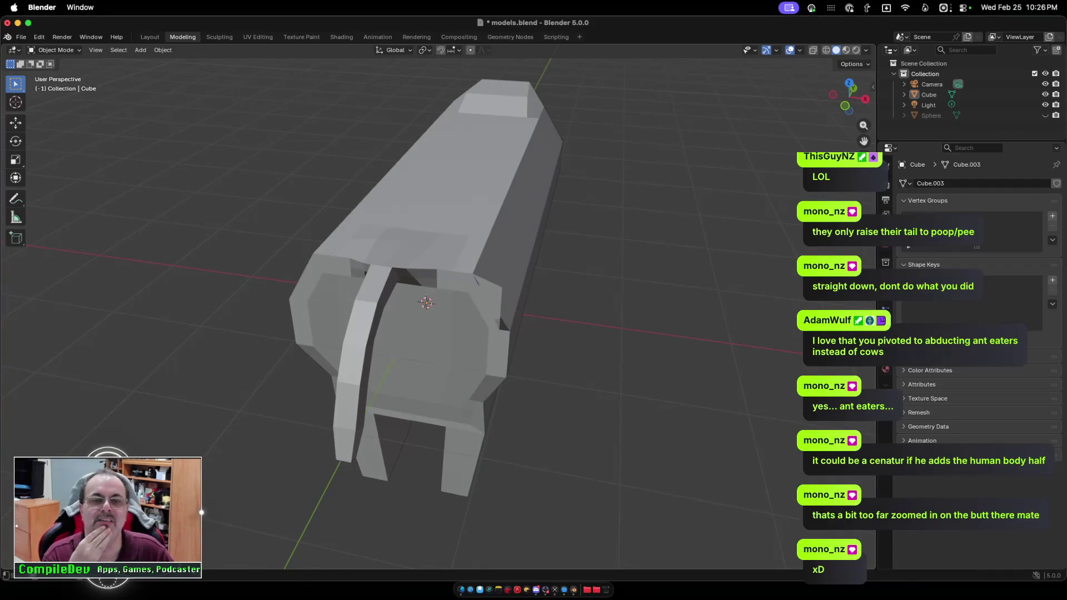
scroll(439, 256, "right", 10)
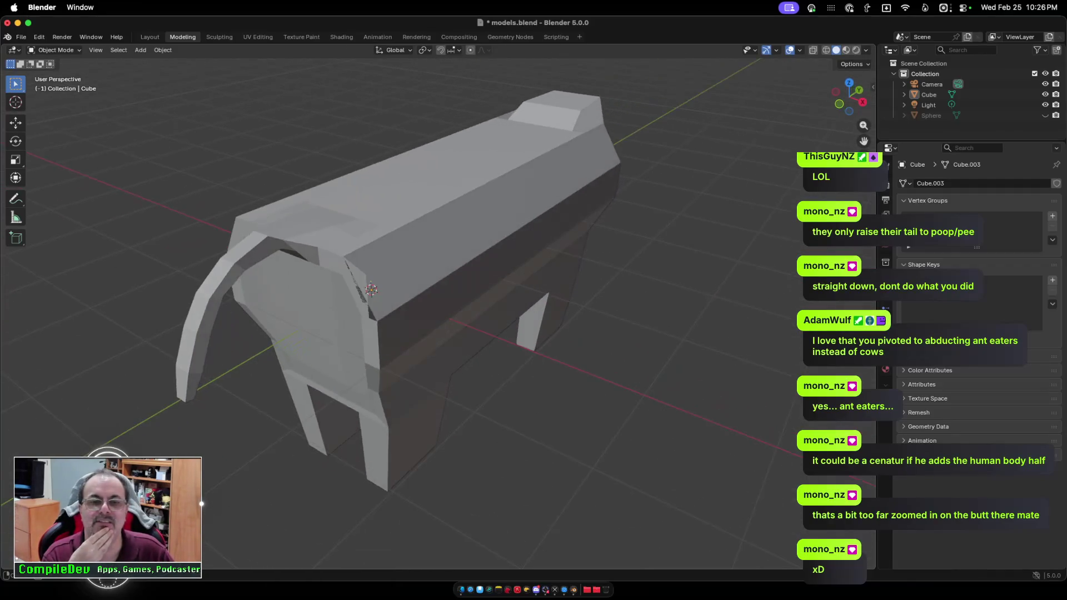
scroll(438, 255, "right", 3)
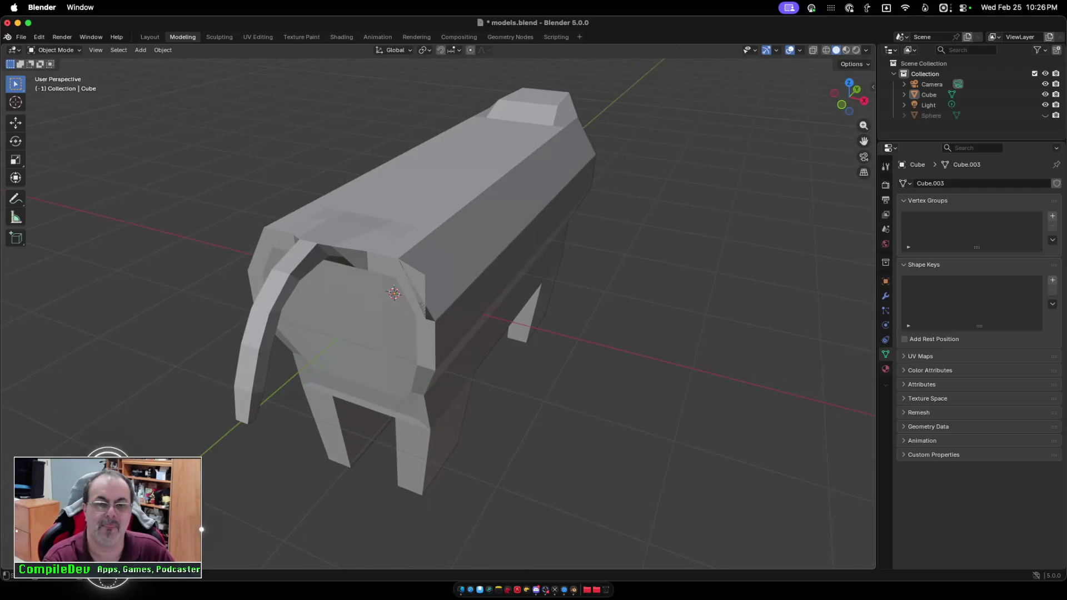
key("Tab")
Move the rear upper corner vertex about -0.25 m along X, then return to Object Mode.
scroll(439, 255, "right", 5)
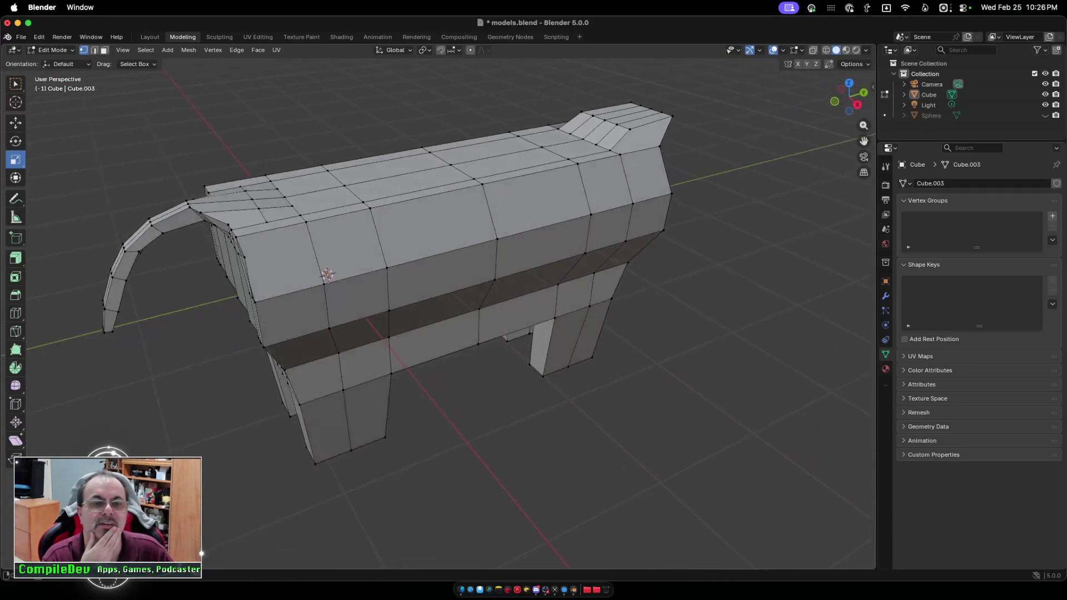
scroll(439, 255, "left", 5)
scroll(439, 256, "right", 5)
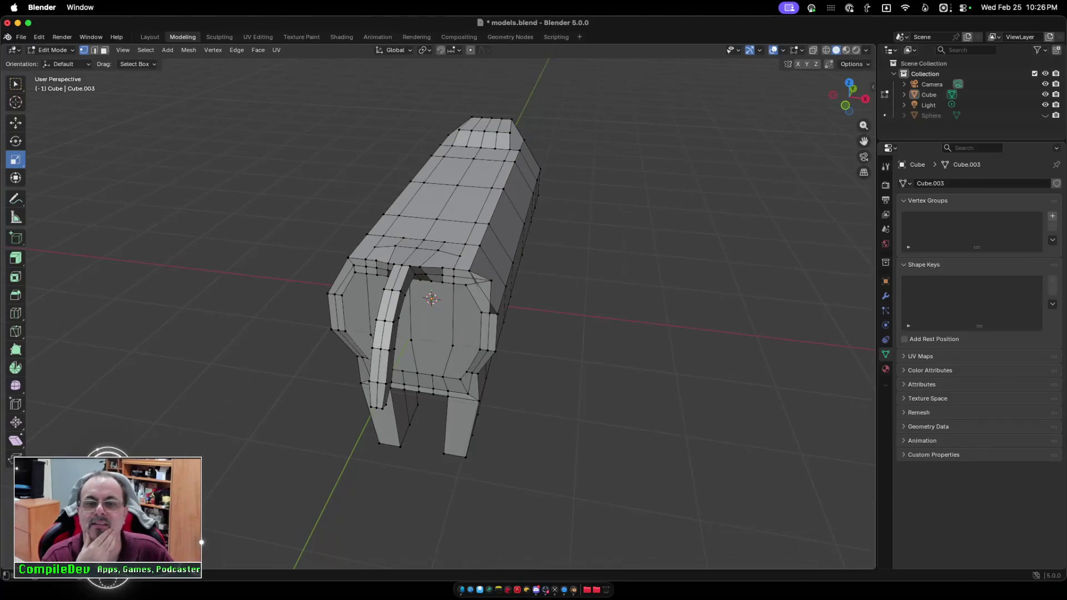
scroll(439, 256, "right", 5)
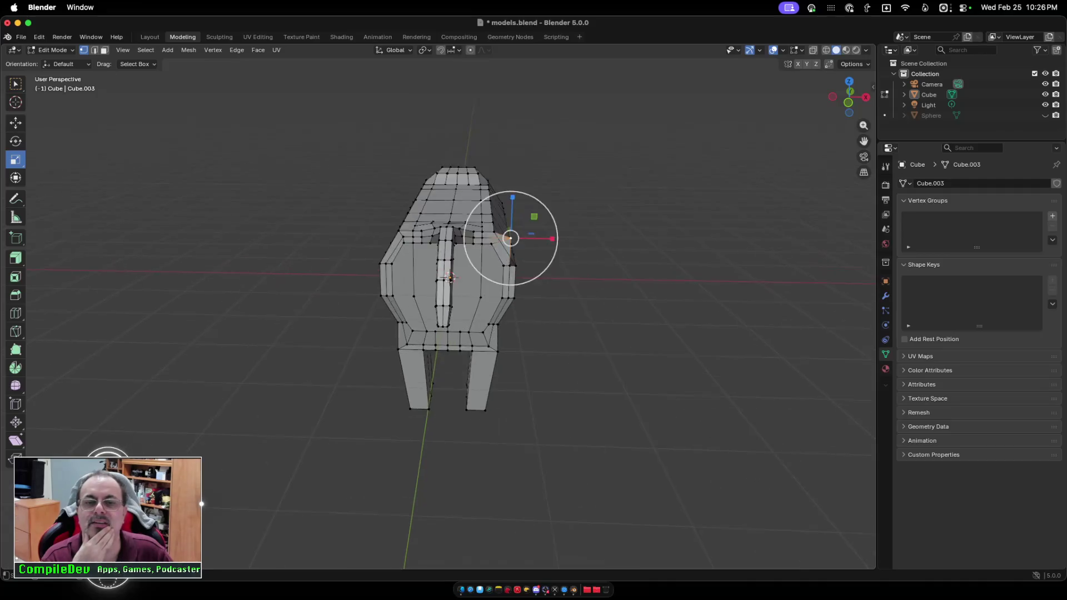
scroll(444, 311, "up", 3)
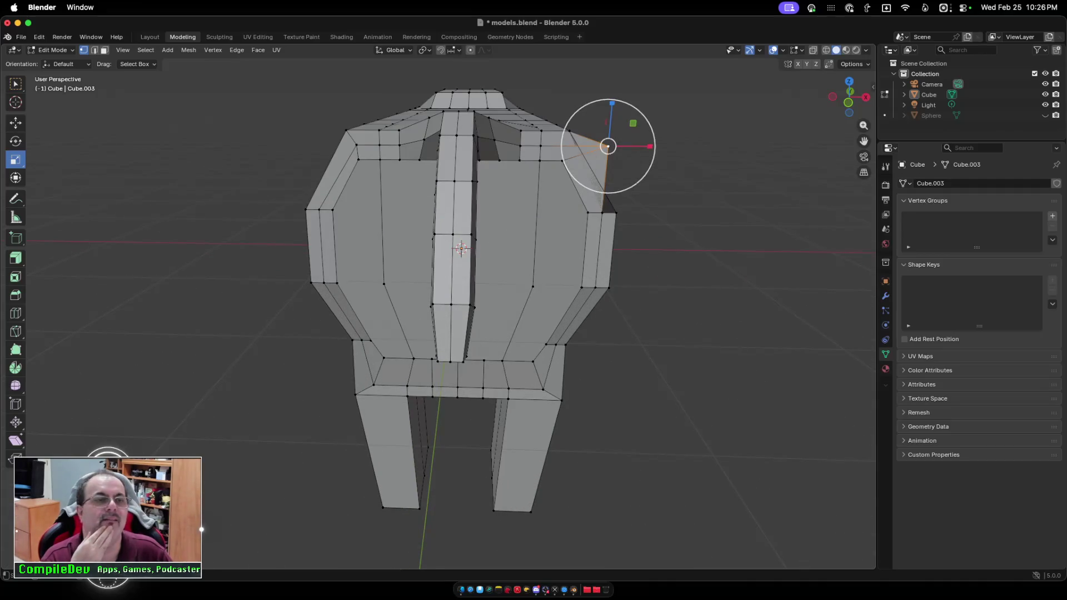
key("shift+space")
key("g")
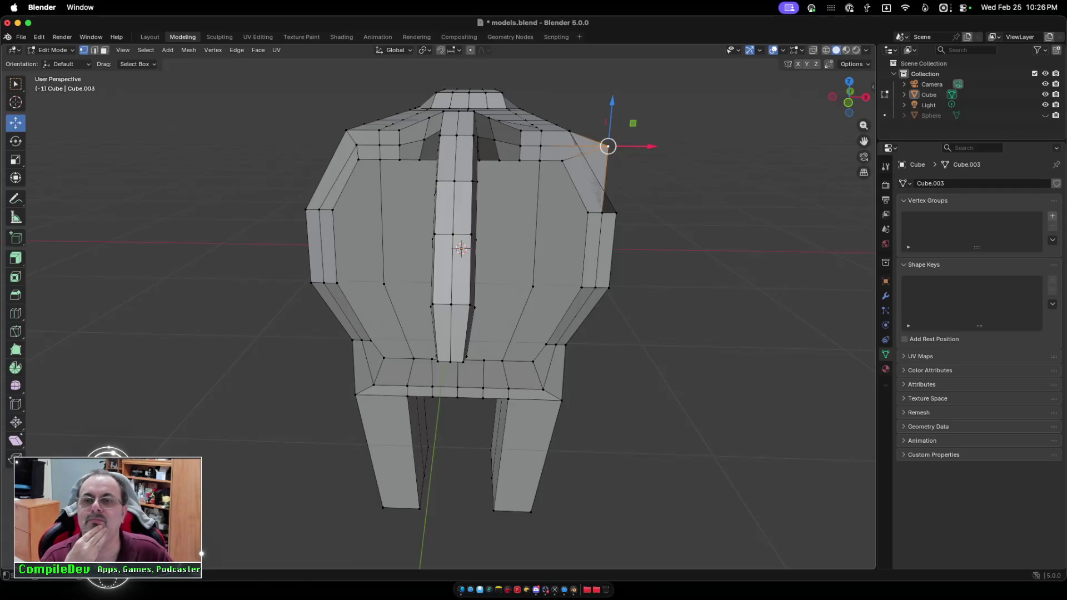
key("g")
key("x")
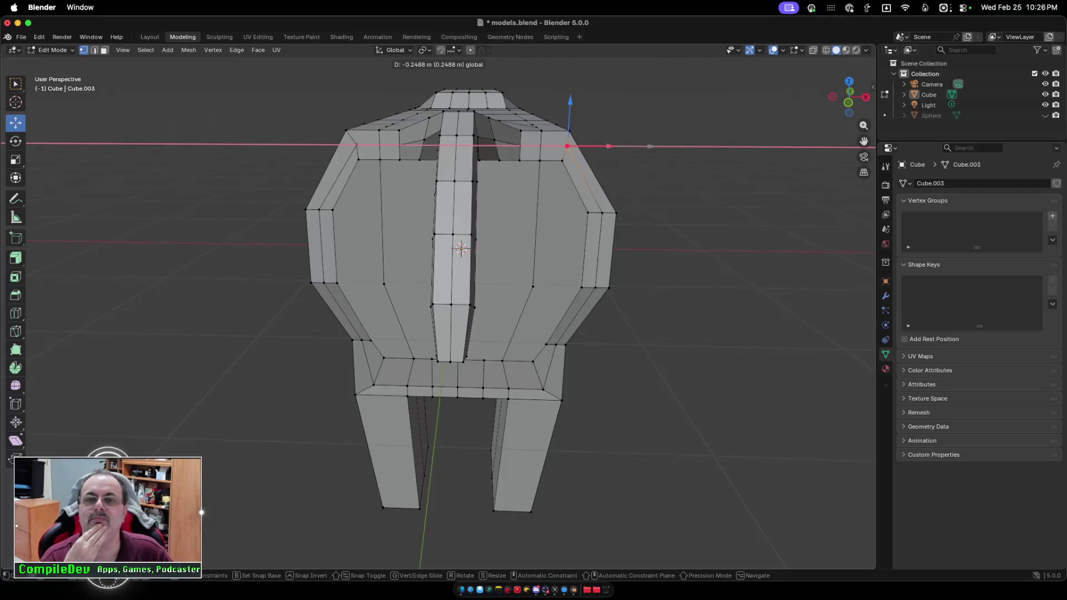
key("Return")
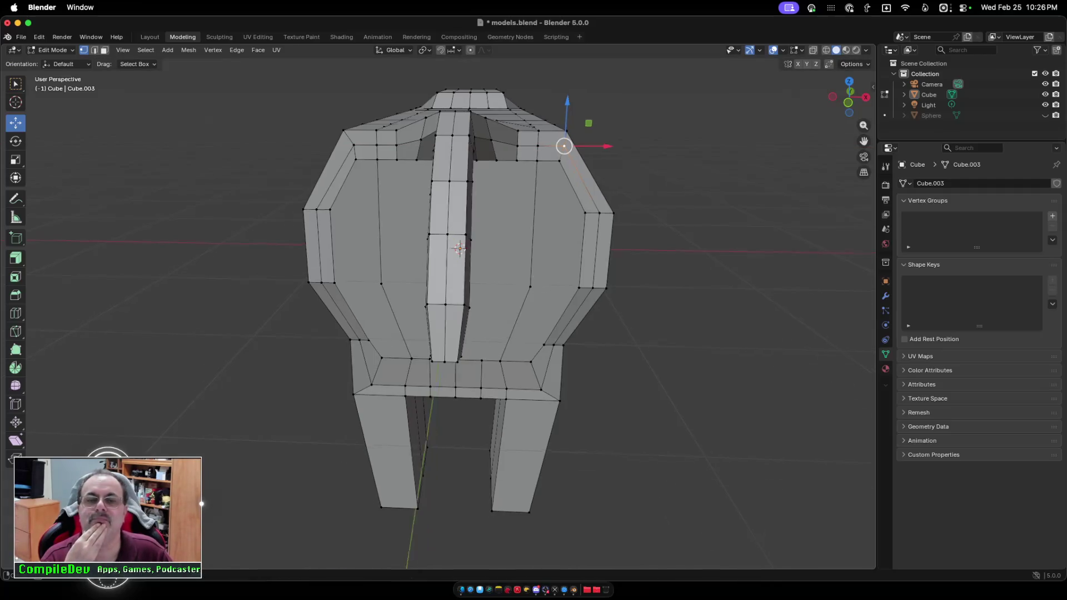
scroll(417, 306, "left", 5)
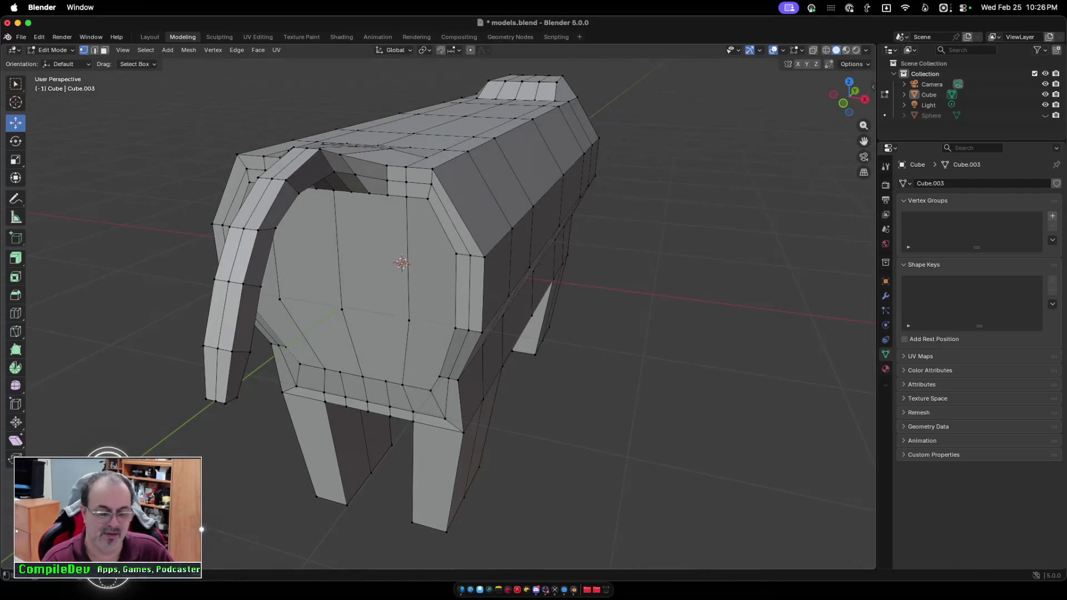
key("Tab")
scroll(438, 305, "right", 10)
Orbit to face the cow's head end with its dark recess and re-enter Edit Mode.
scroll(439, 305, "right", 15)
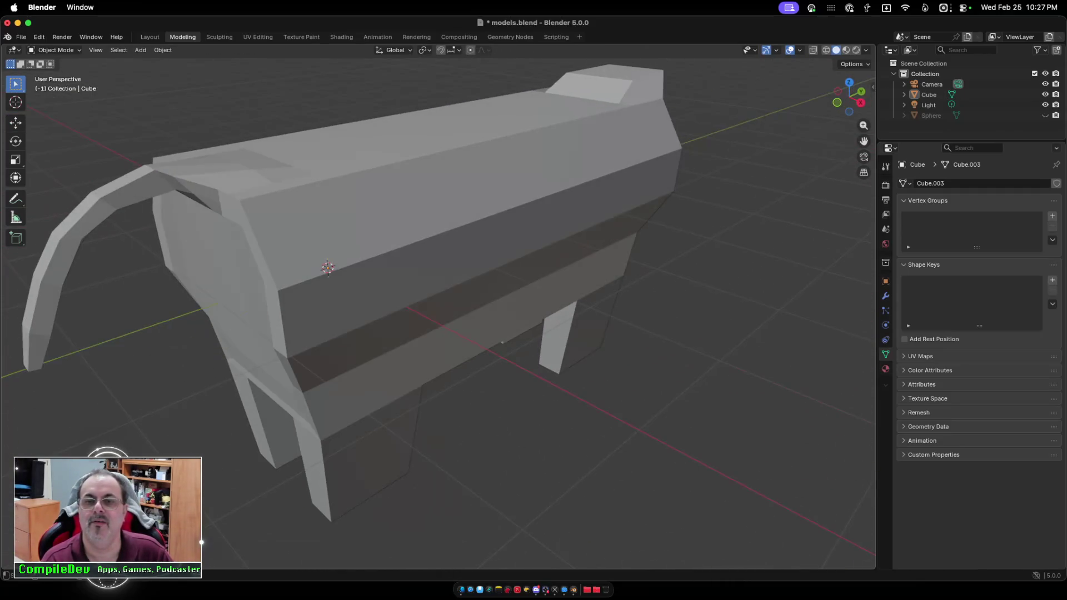
scroll(439, 305, "down", 5)
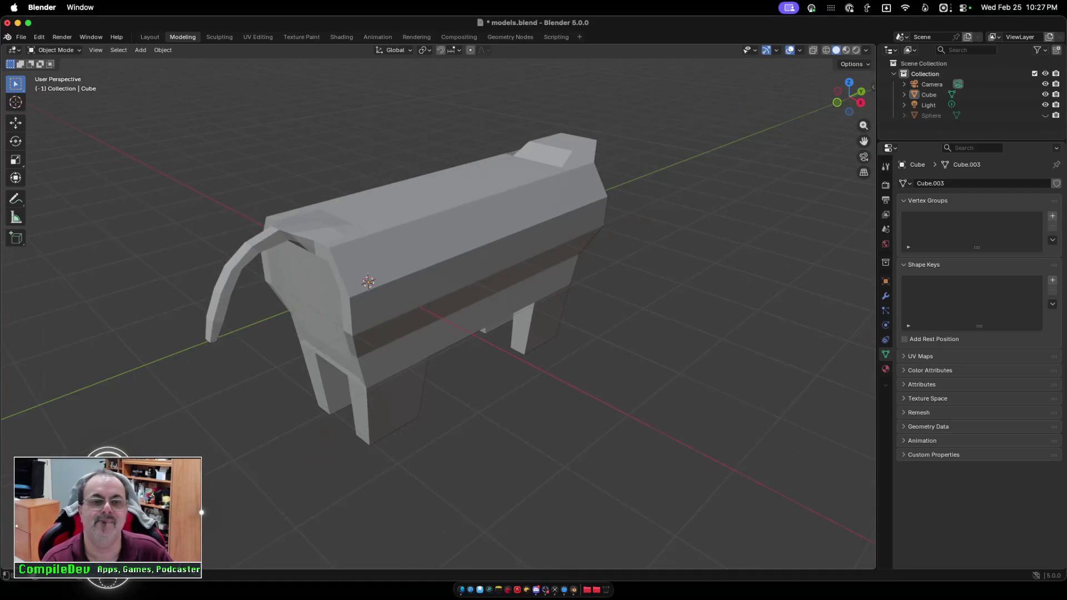
scroll(439, 306, "right", 10)
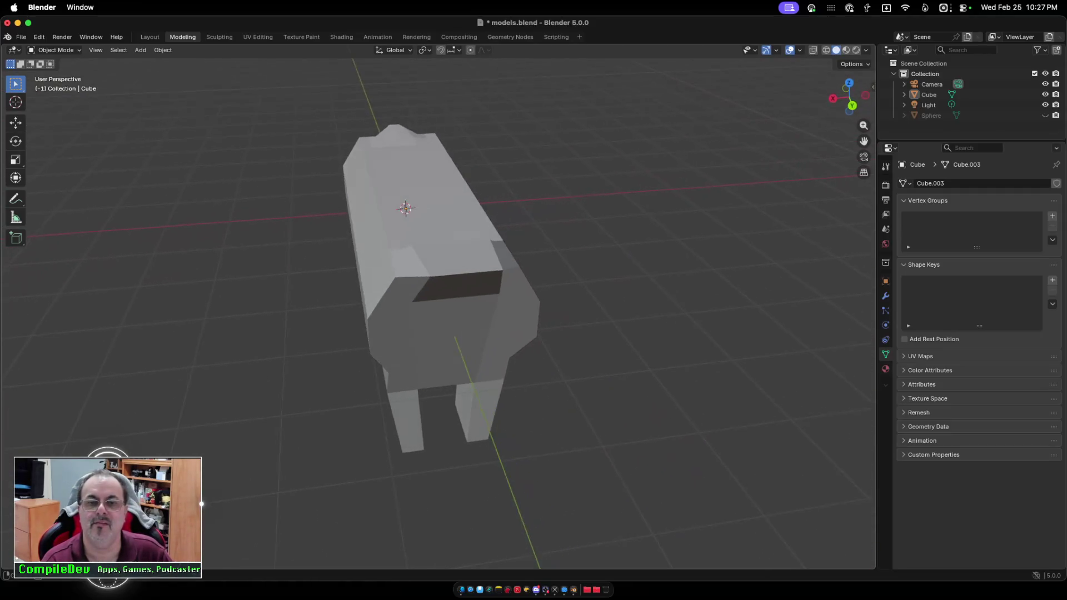
scroll(439, 306, "right", 8)
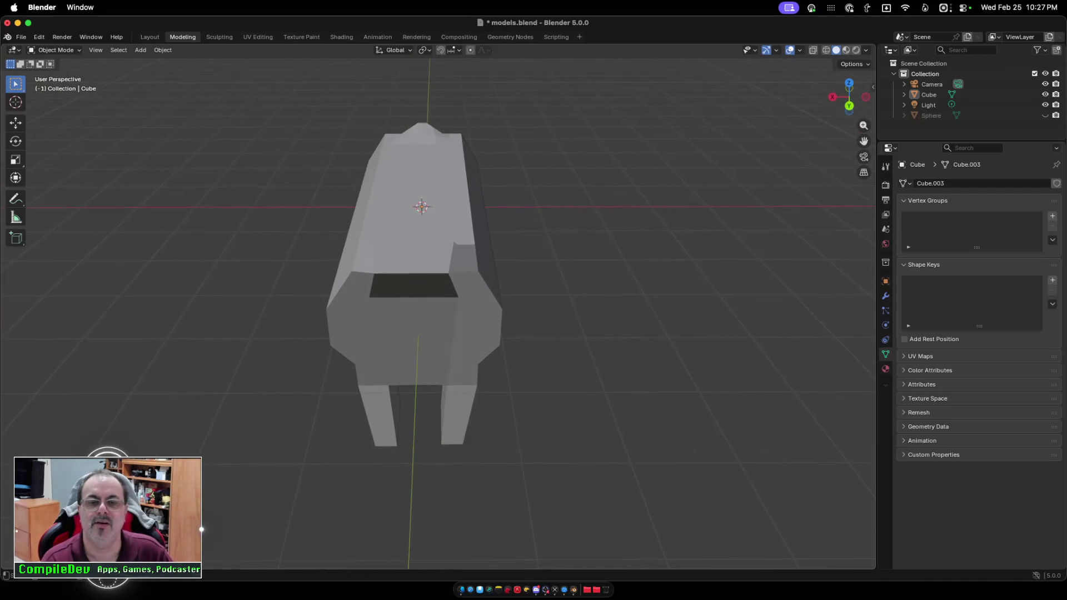
key("Tab")
scroll(422, 306, "right", 2)
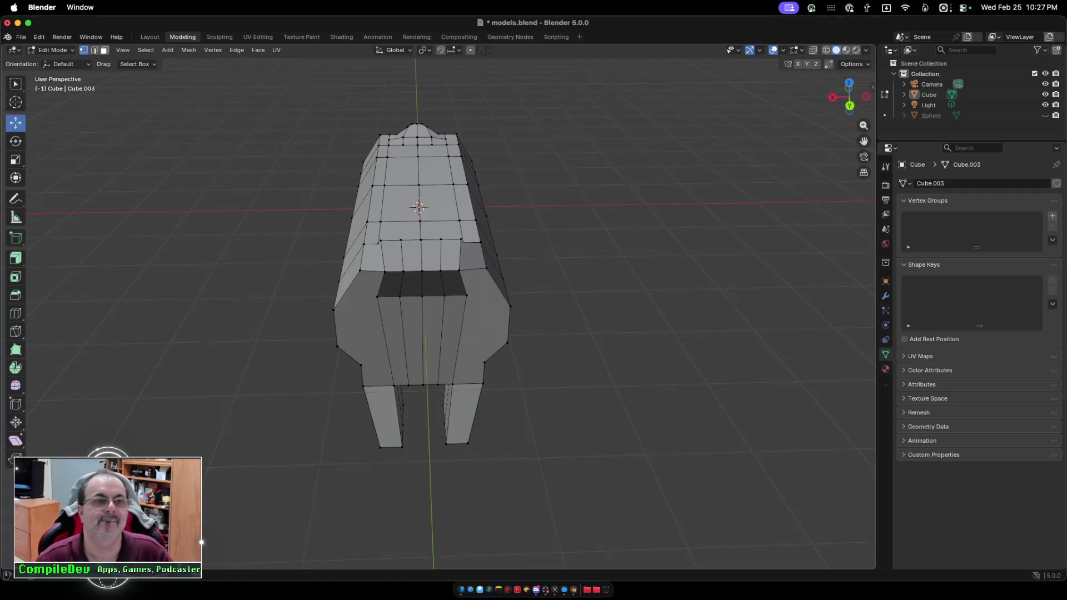
Select the eight upper and lower front faces and scale them to 0.8671 along X.
key("3")
left_click(392, 256)
left_click(411, 255, "shift")
left_click(430, 255, "shift")
left_click(450, 255, "shift")
left_click(454, 283, "shift")
left_click(432, 283, "shift")
left_click(411, 283, "shift")
left_click(390, 284, "shift")
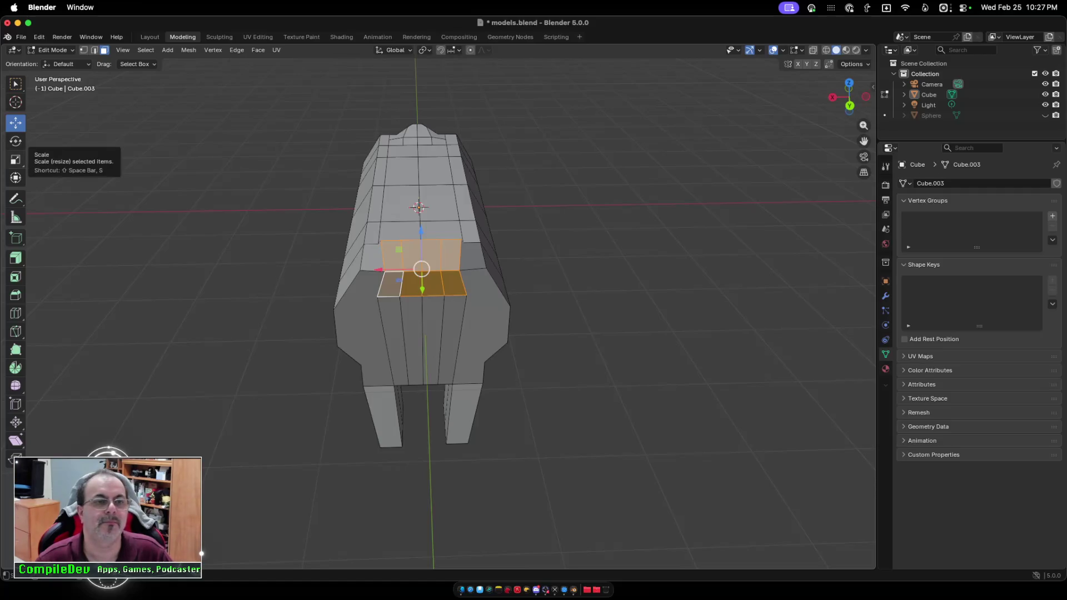
left_click(15, 159)
left_click_drag(380, 270, 399, 270)
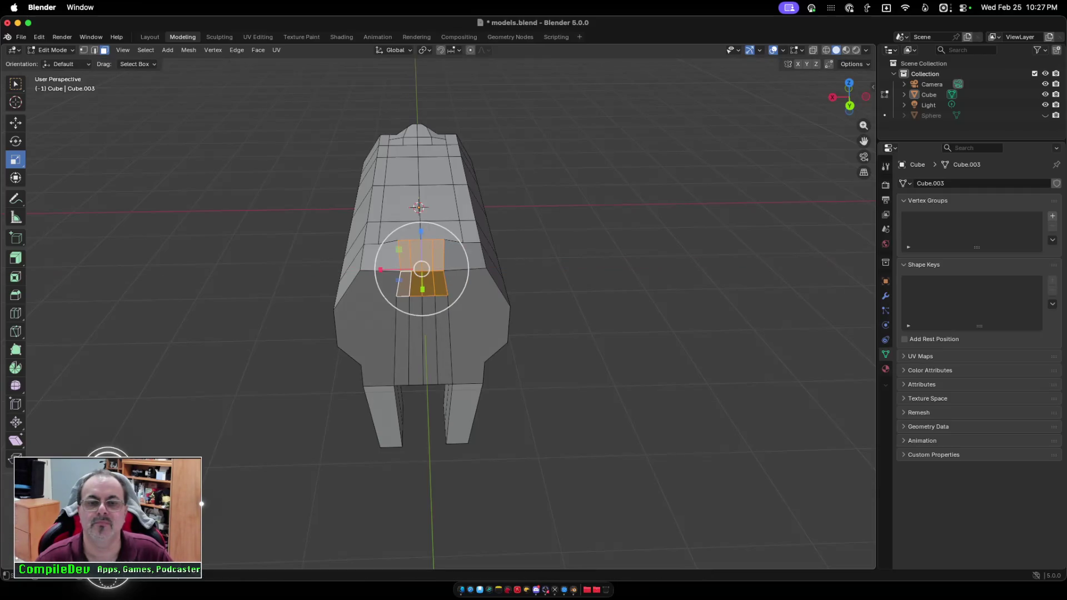
Grow the face selection, then switch to vertex mode and clear the selection.
scroll(433, 278, "left", 10)
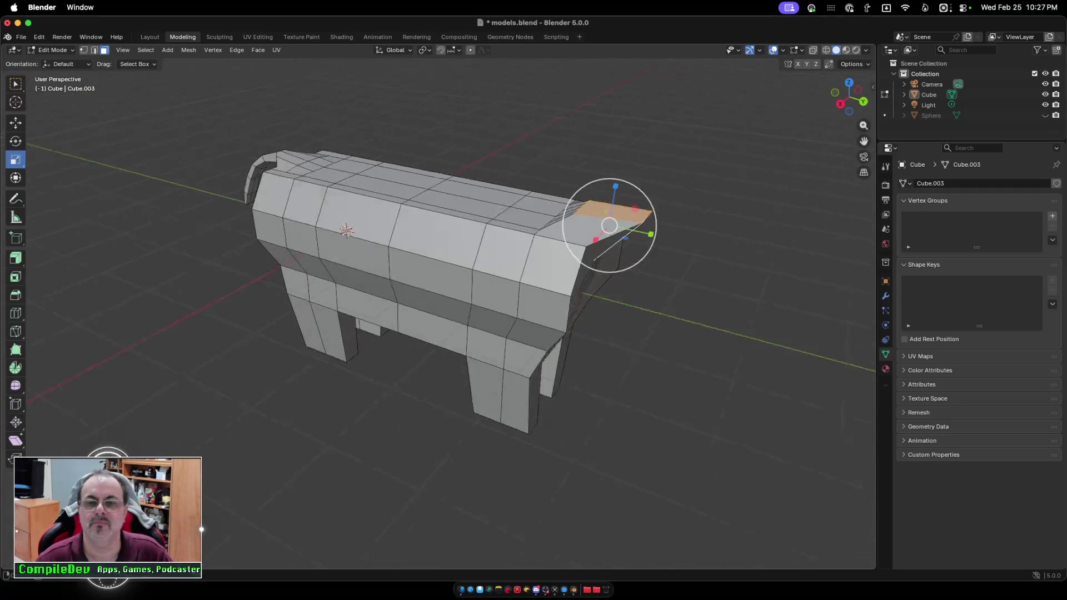
scroll(444, 278, "left", 5)
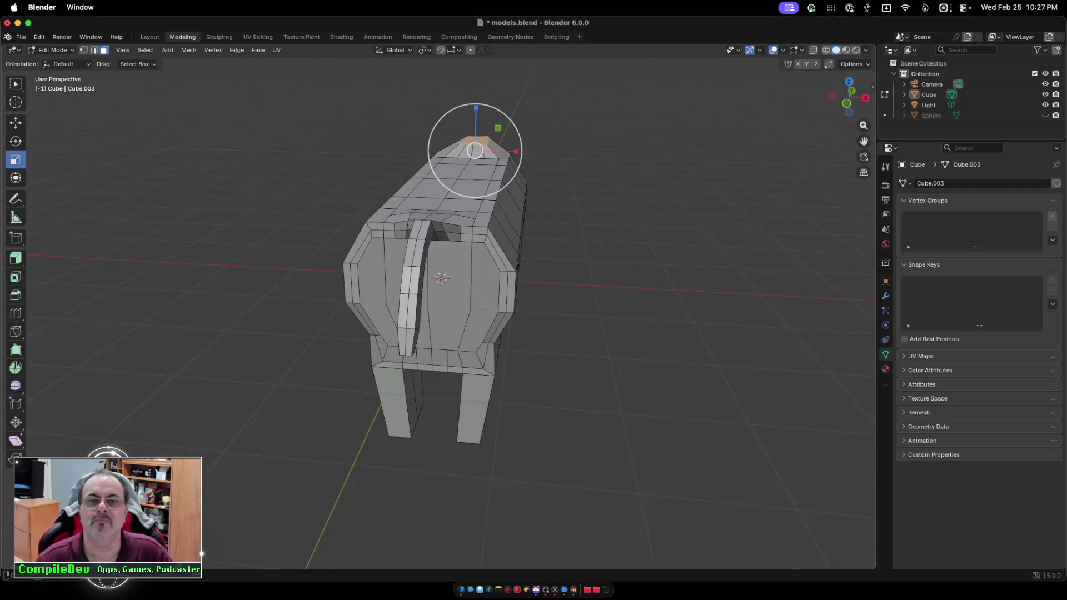
scroll(444, 277, "left", 15)
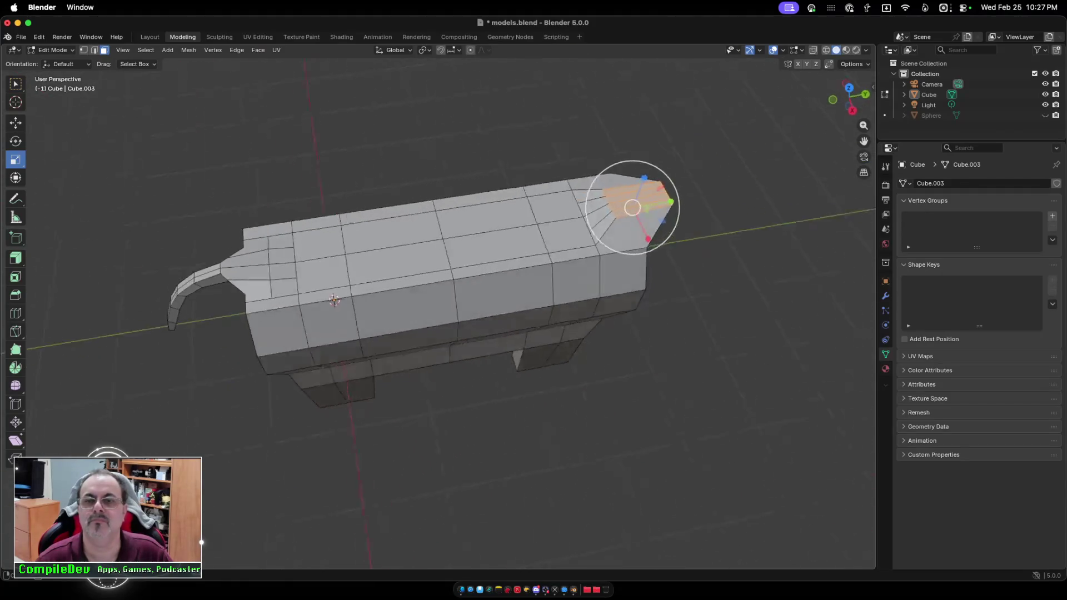
scroll(445, 278, "left", 10)
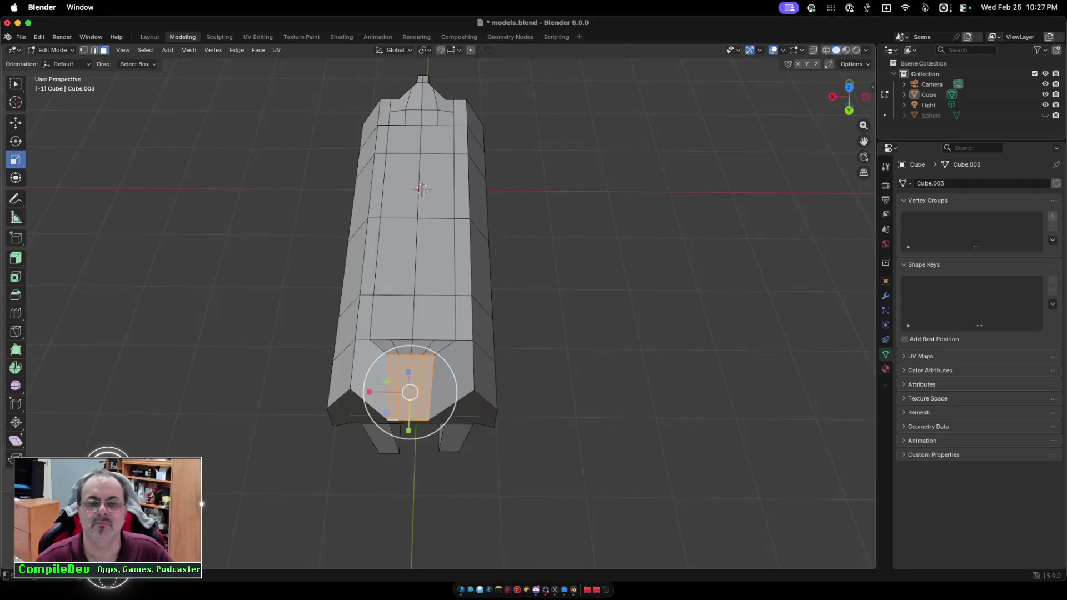
key("ctrl+KP_Add")
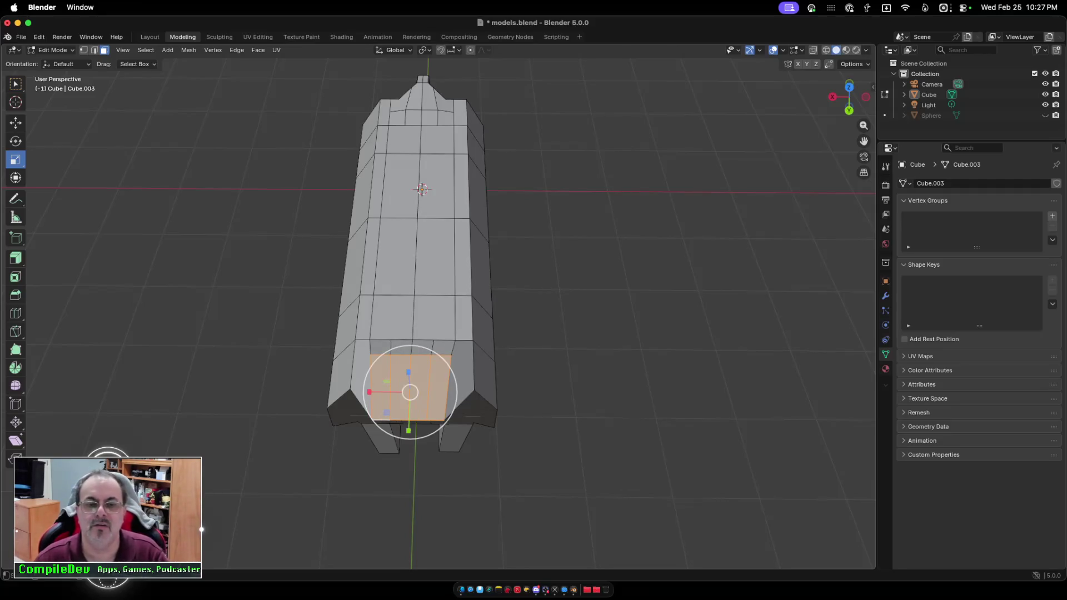
key("2")
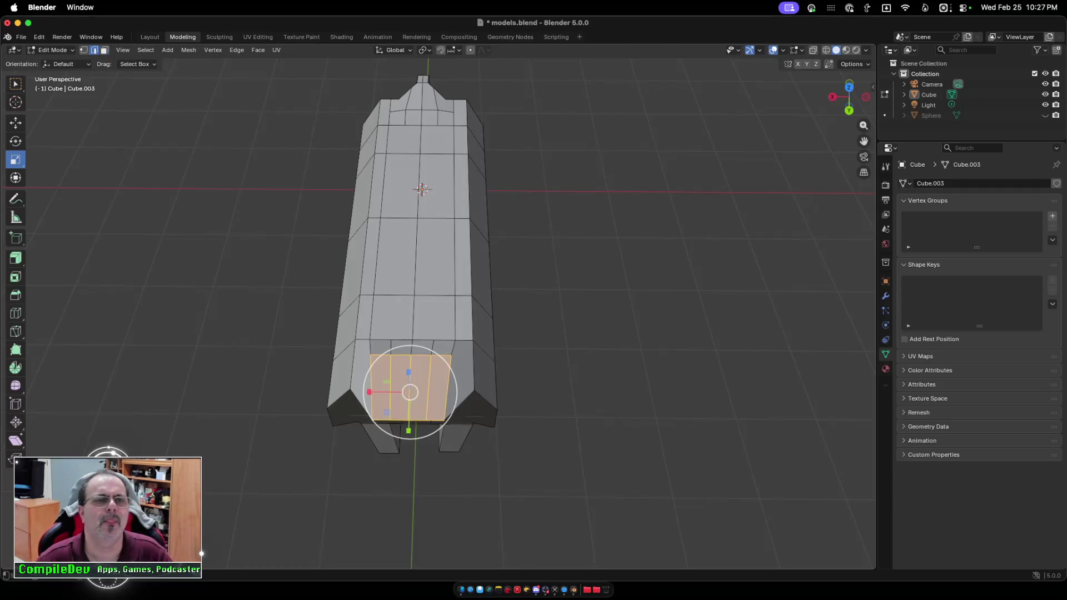
key("1")
key("alt+a")
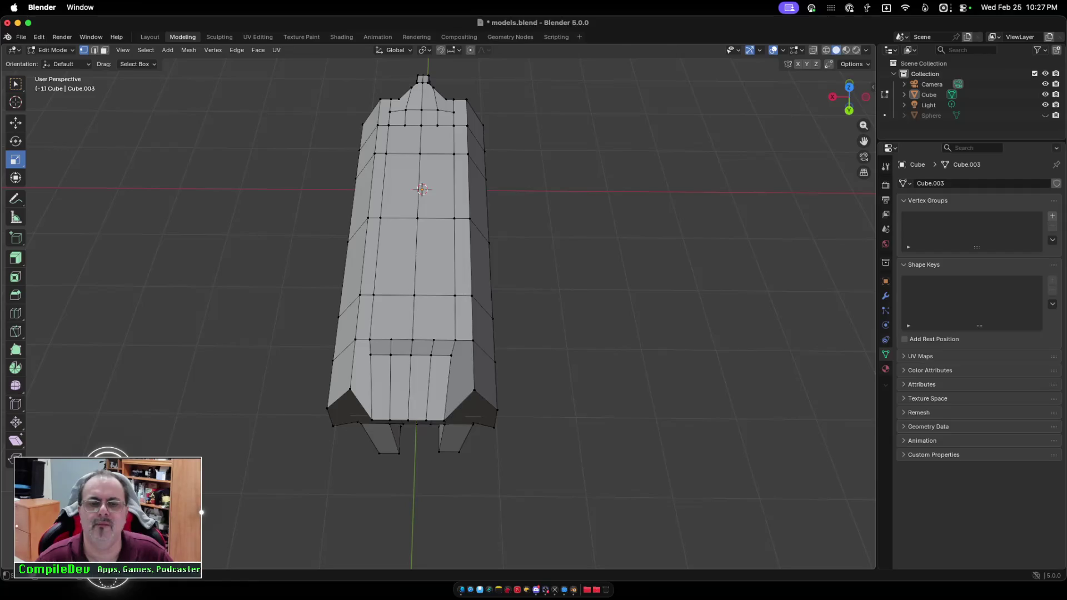
Scale the bottom edge loop to about 0.69 along X, then the lower end faces to about 0.72.
left_click(372, 419)
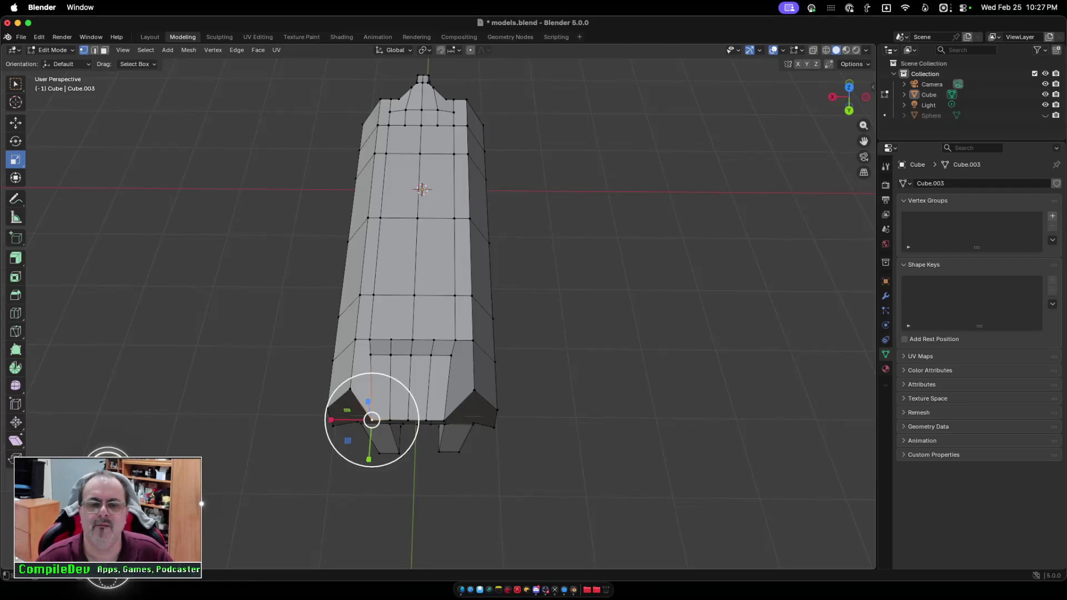
left_click(445, 420, "ctrl")
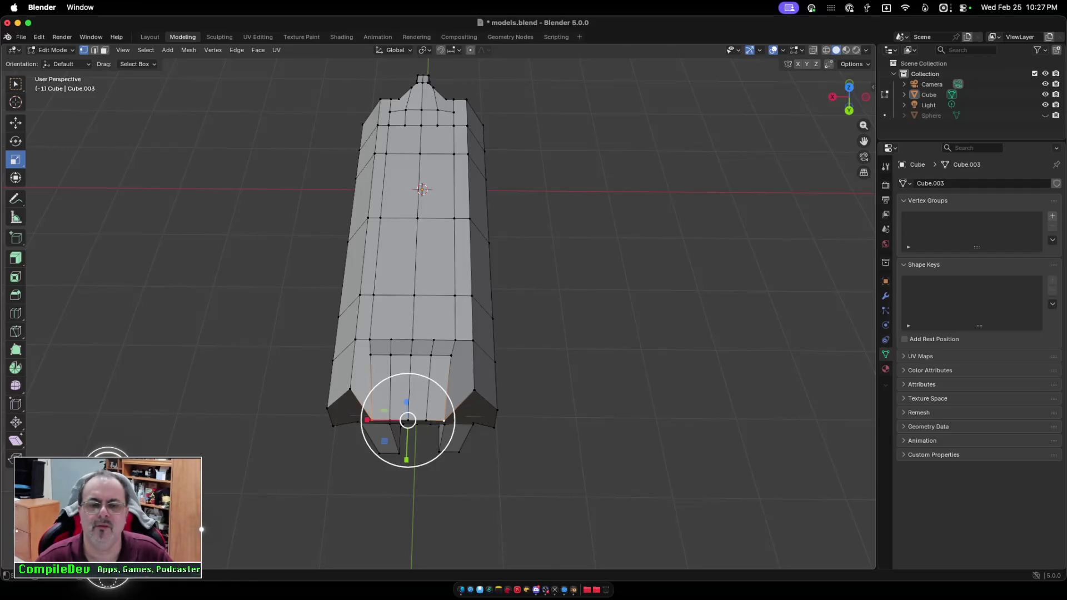
key("s")
key("x")
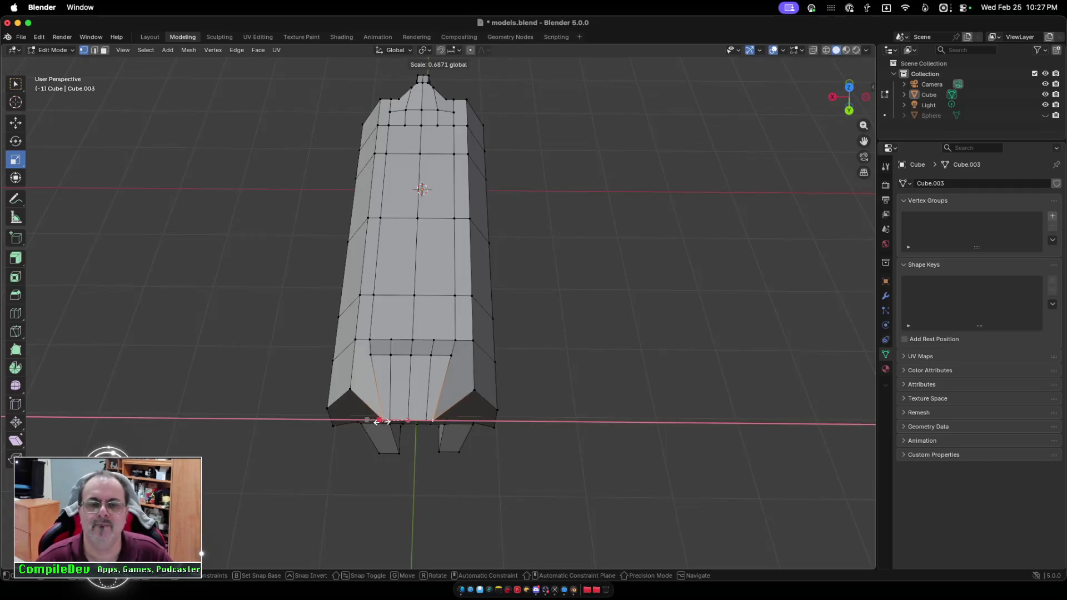
left_click(382, 422)
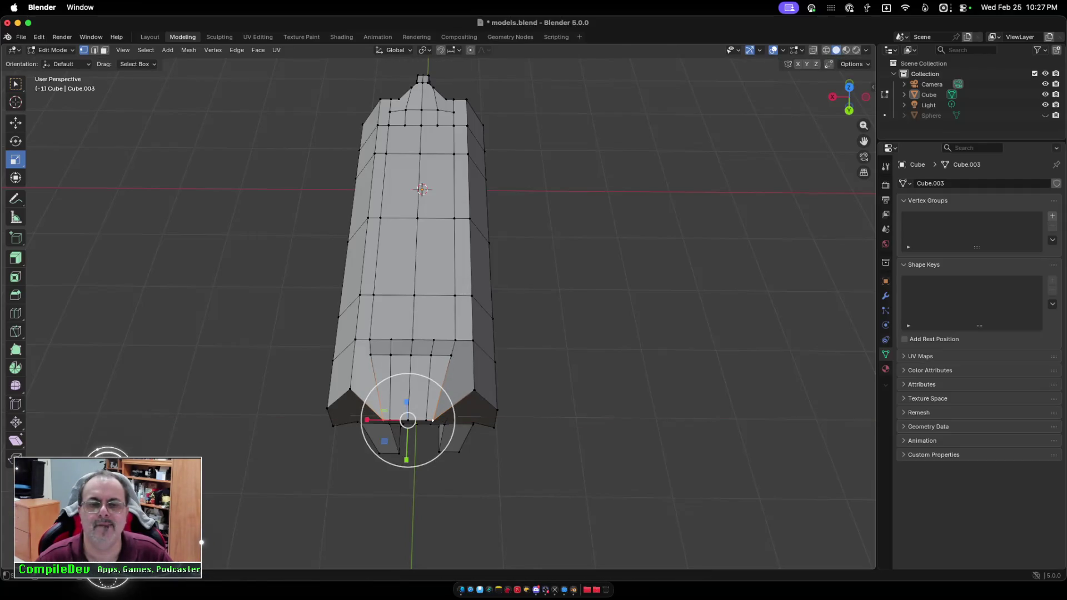
left_click_drag(366, 335, 462, 359)
left_click_drag(370, 347, 381, 347)
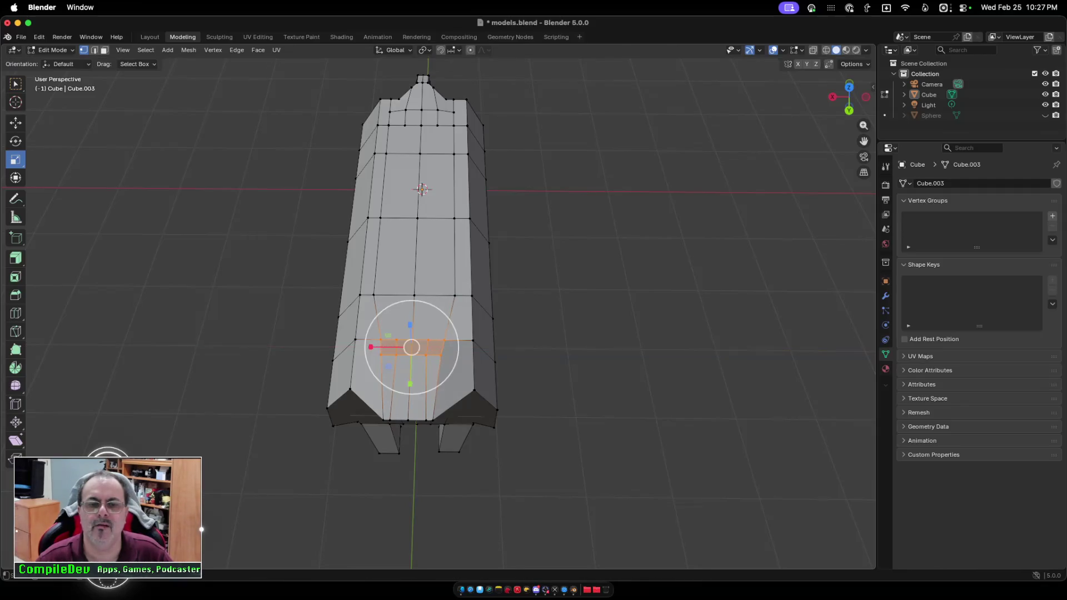
Scale a vertex row near the body's end to about 0.79 along X, then deselect and inspect.
key("alt+a")
scroll(423, 278, "up", 6)
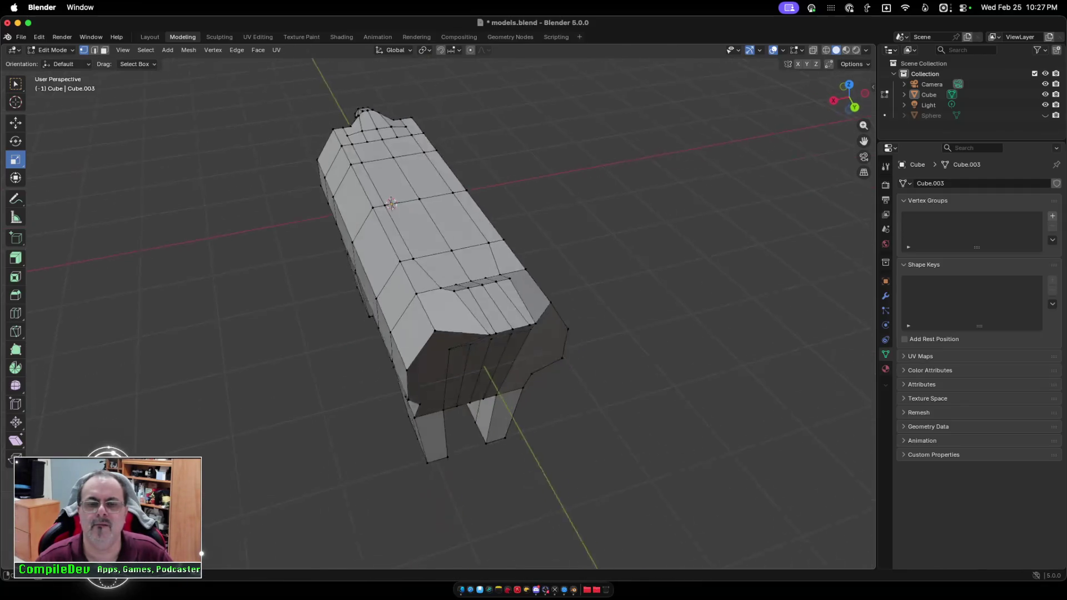
scroll(423, 278, "left", 3)
scroll(422, 278, "left", 4)
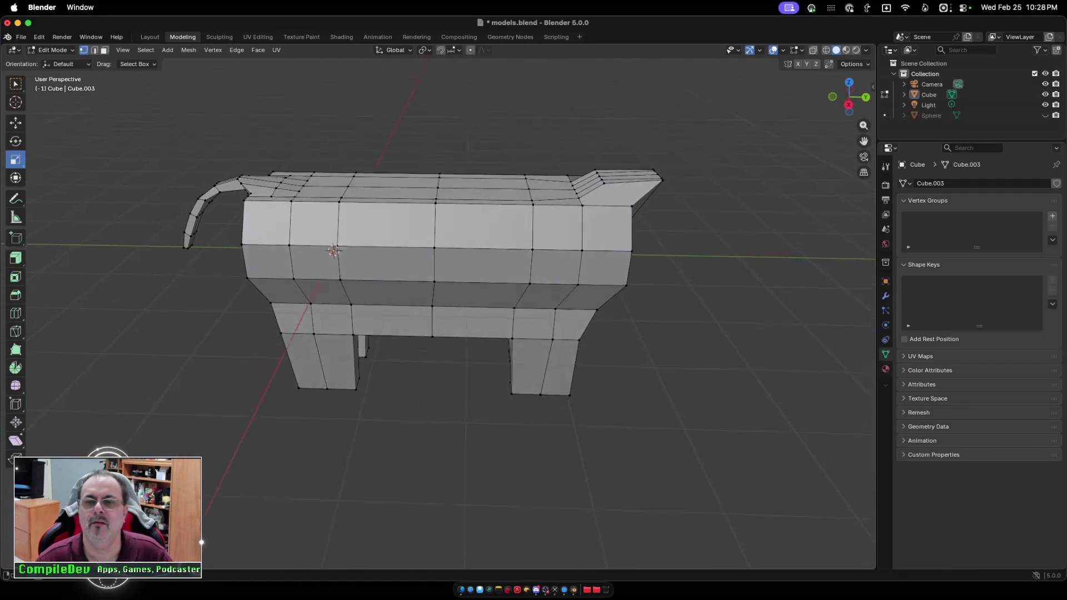
scroll(422, 278, "left", 10)
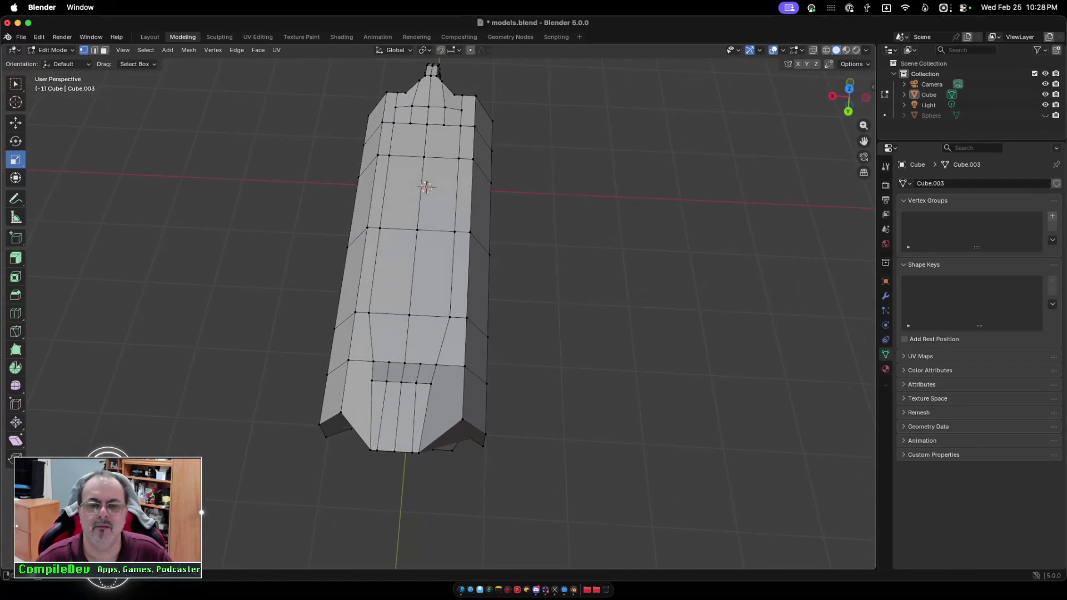
left_click_drag(419, 393, 438, 394)
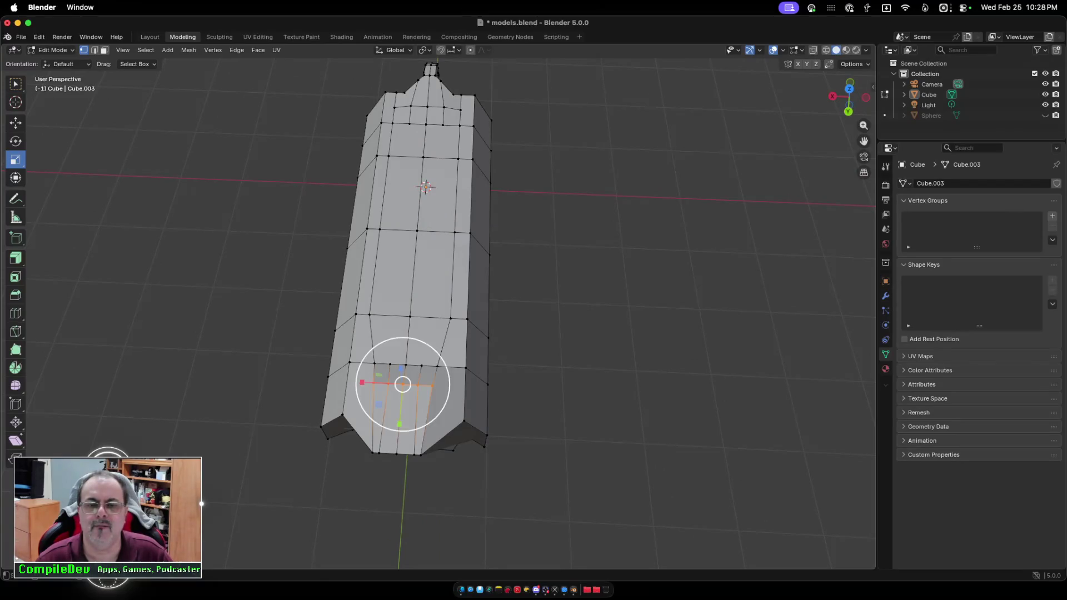
left_click_drag(362, 383, 370, 383)
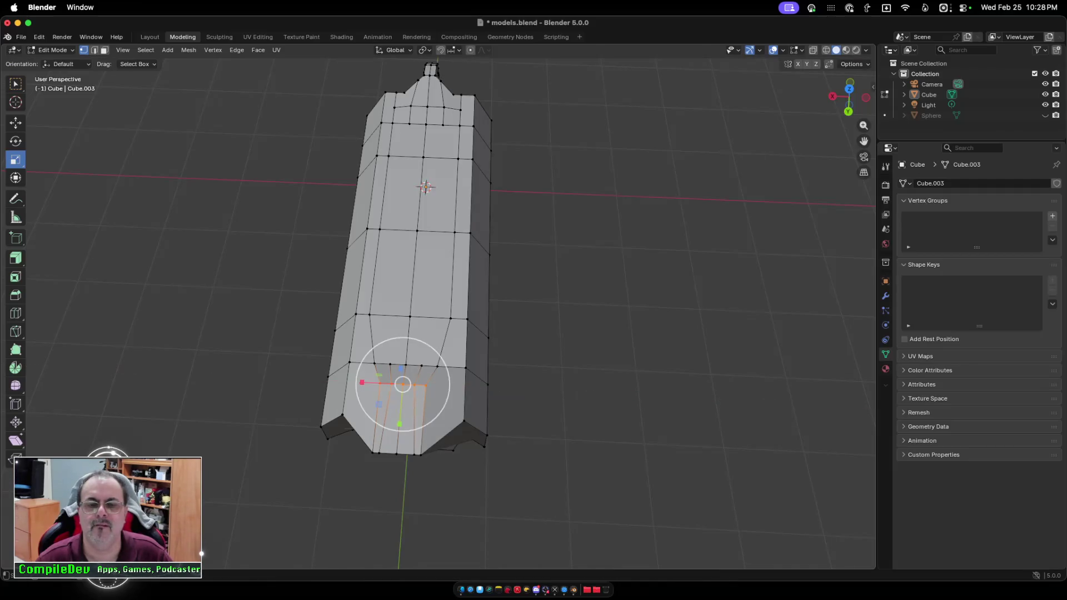
key("alt+a")
scroll(450, 311, "up", 10)
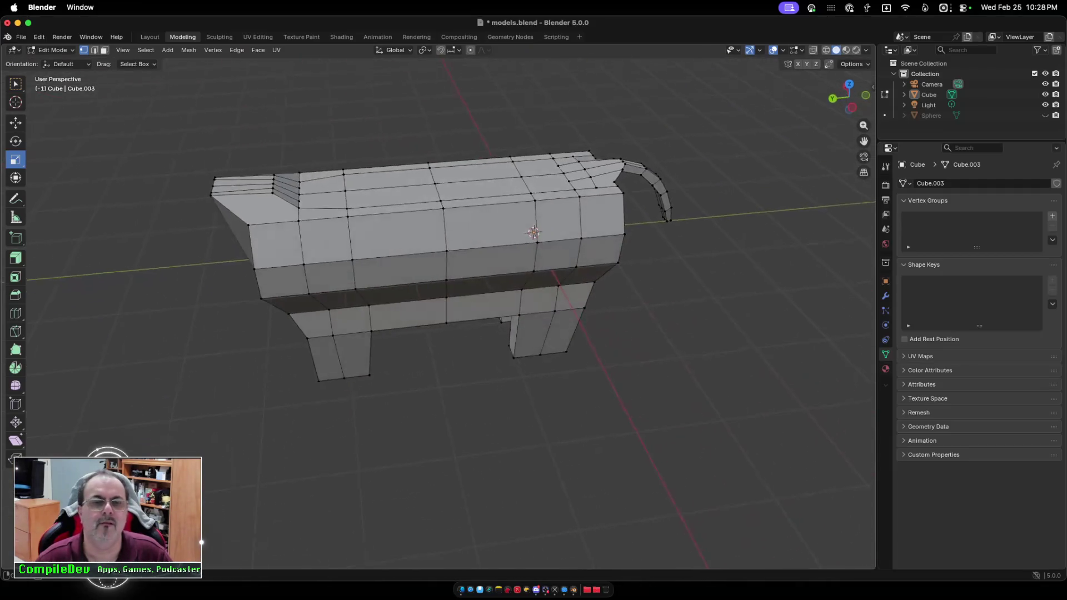
scroll(450, 278, "up", 10)
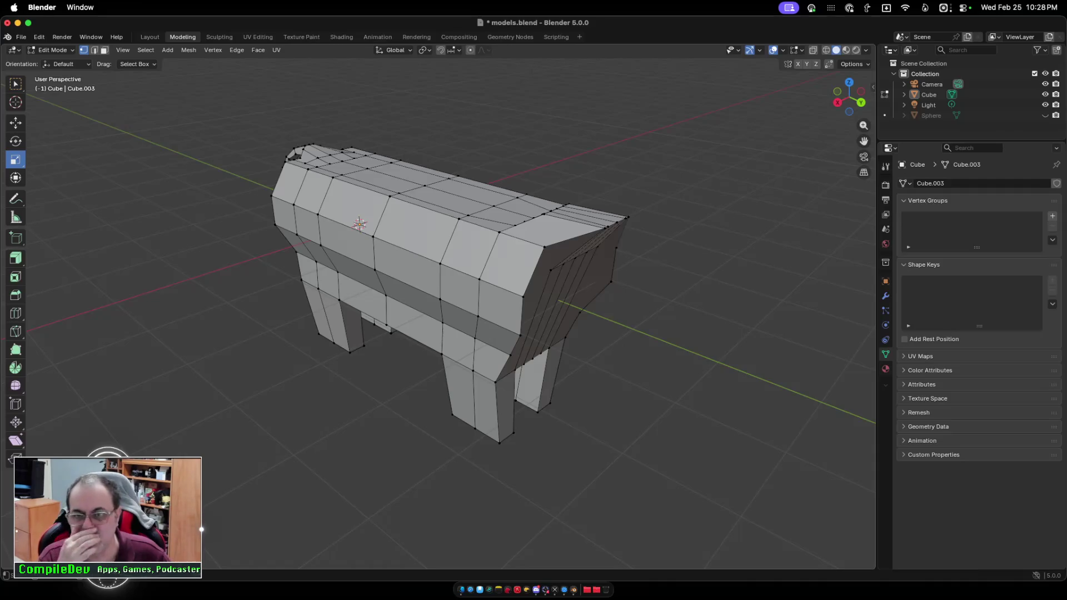
scroll(450, 278, "up", 10)
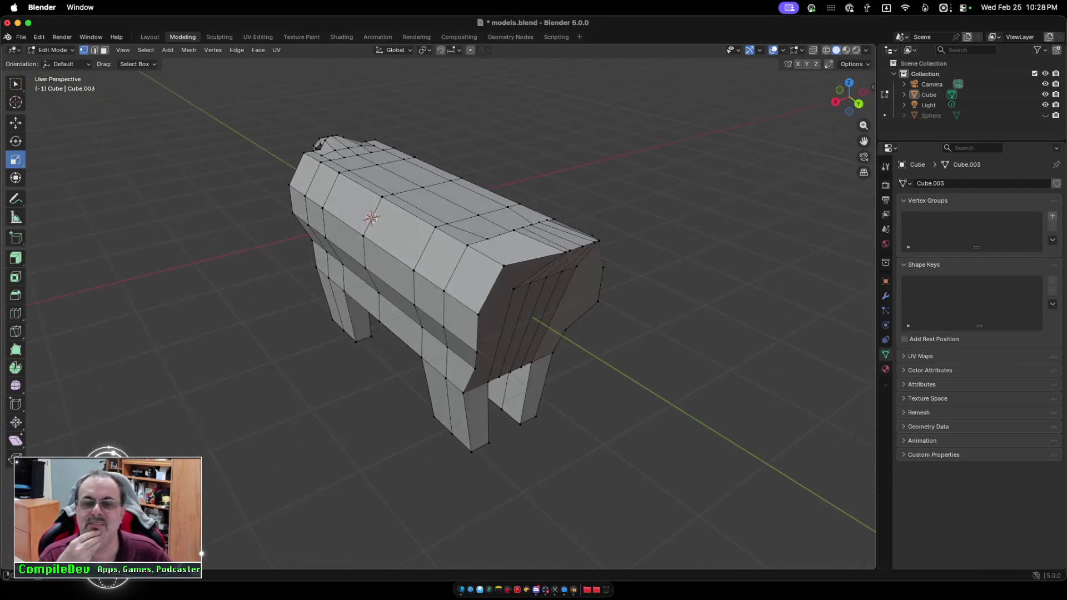
scroll(450, 278, "right", 10)
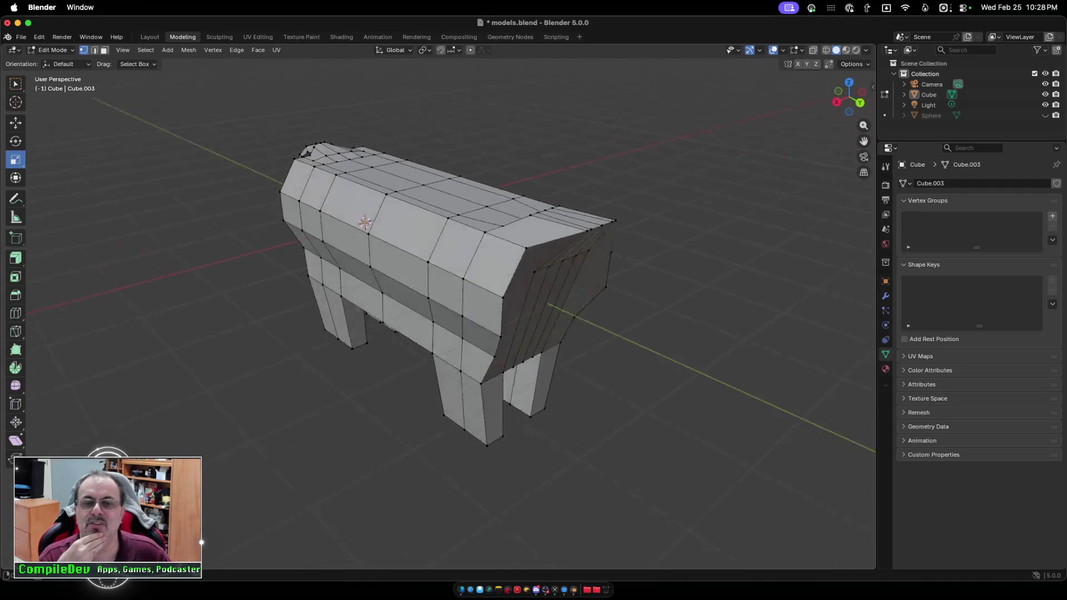
scroll(451, 278, "up", 10)
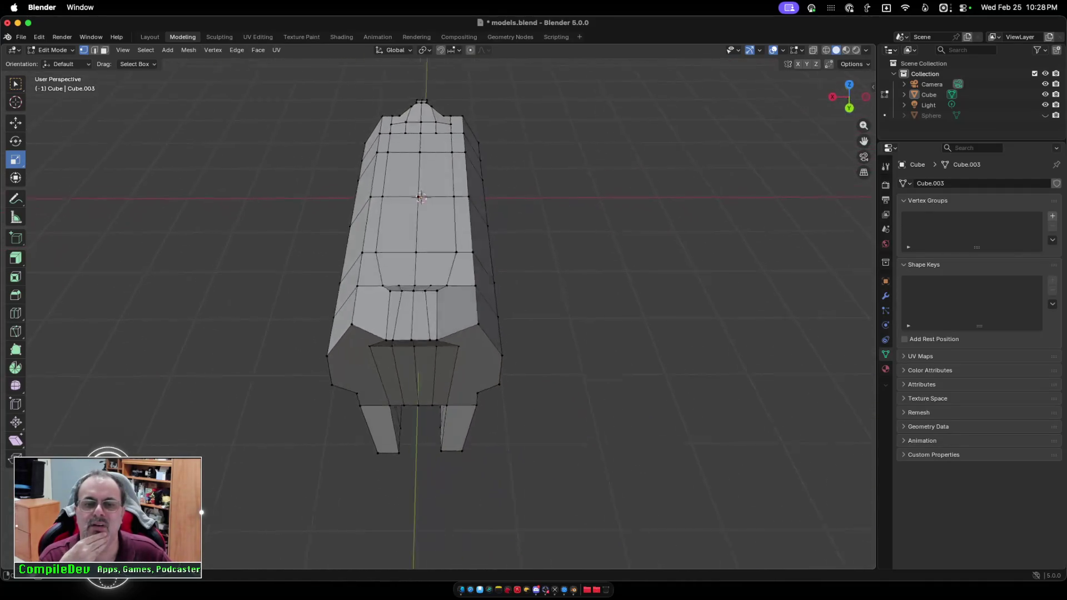
Select the two bottom corner vertices at the body's end and scale them inward along X to about 0.89.
left_click(336, 391)
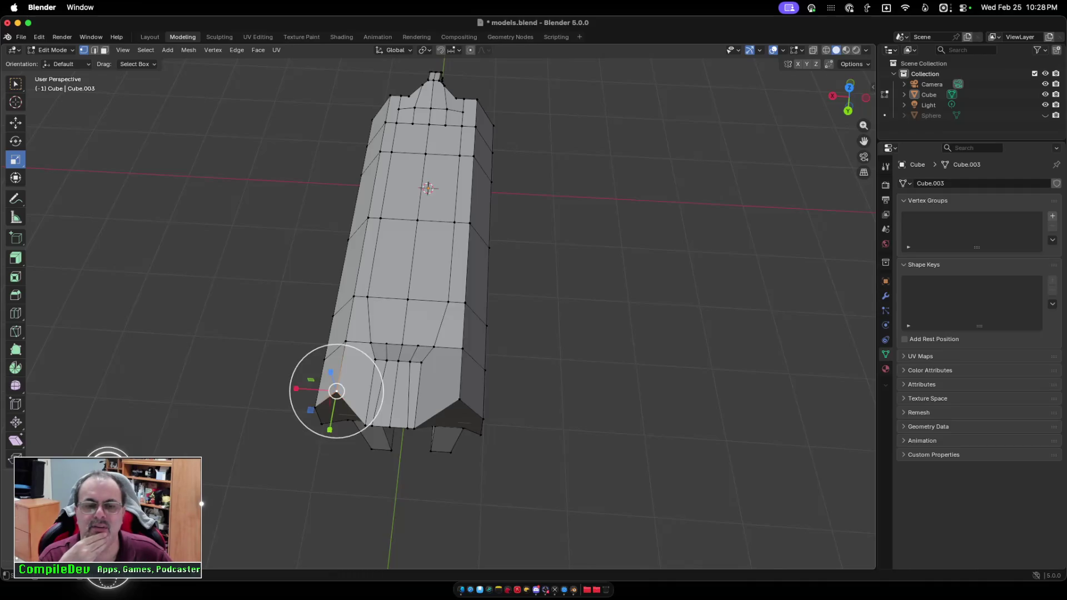
left_click(459, 399)
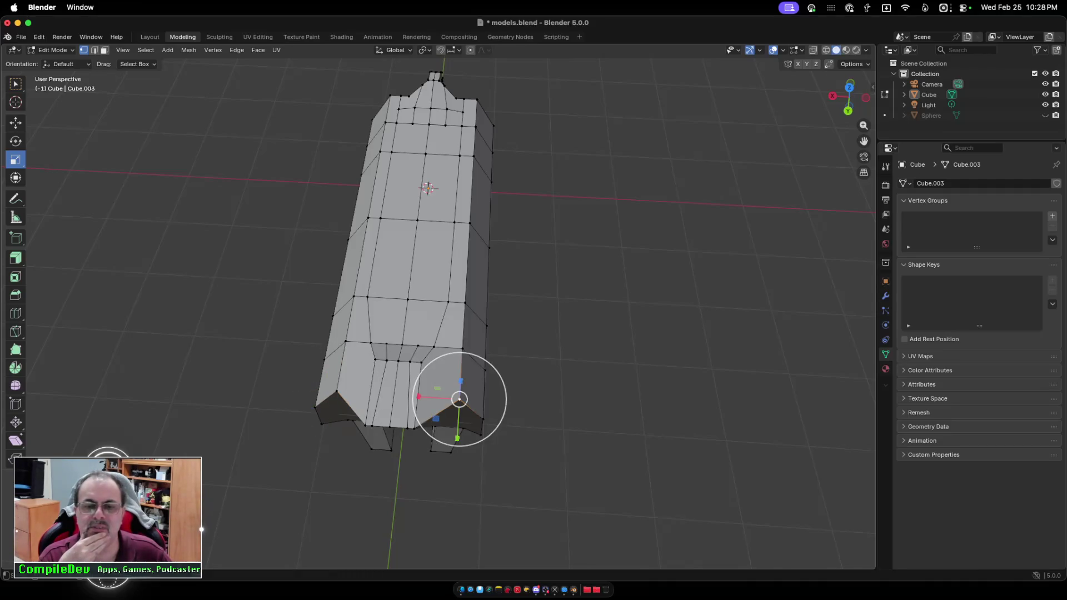
left_click(459, 399, "shift")
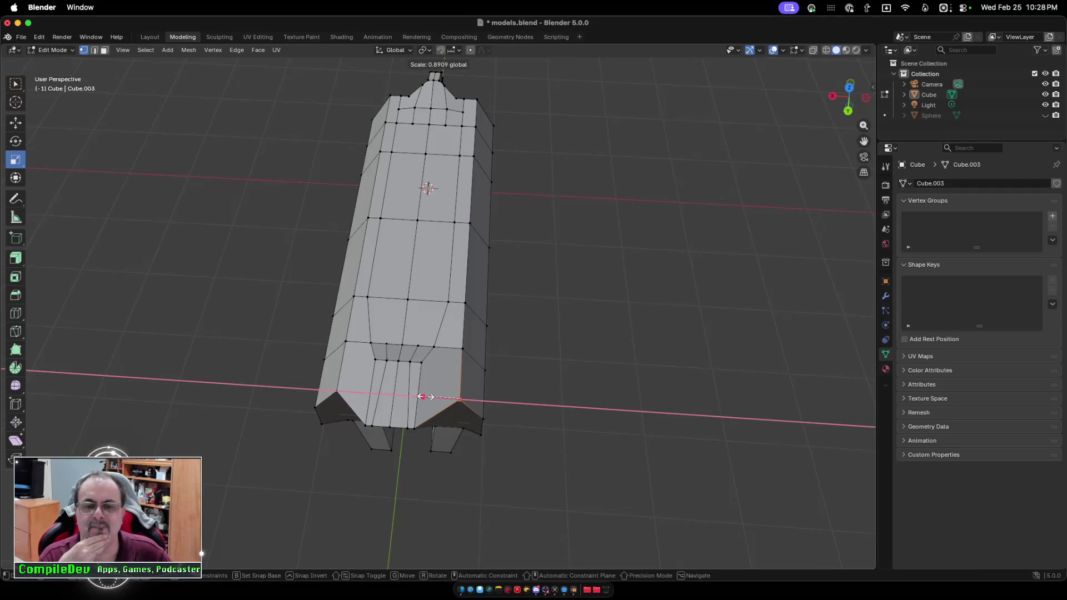
left_click(459, 399, "shift")
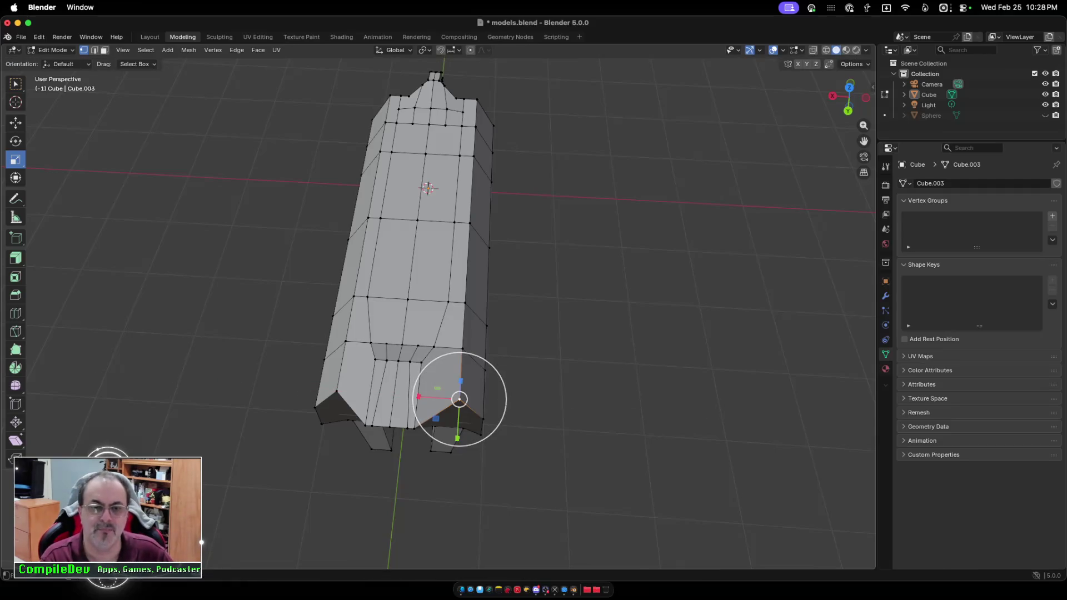
left_click(337, 391, "shift")
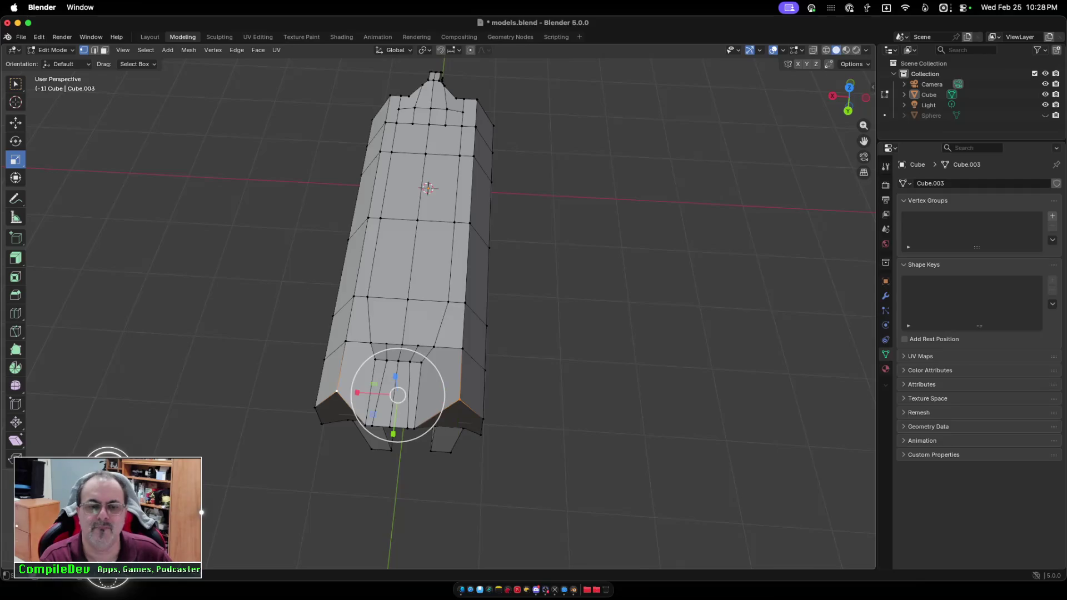
key("s")
key("x")
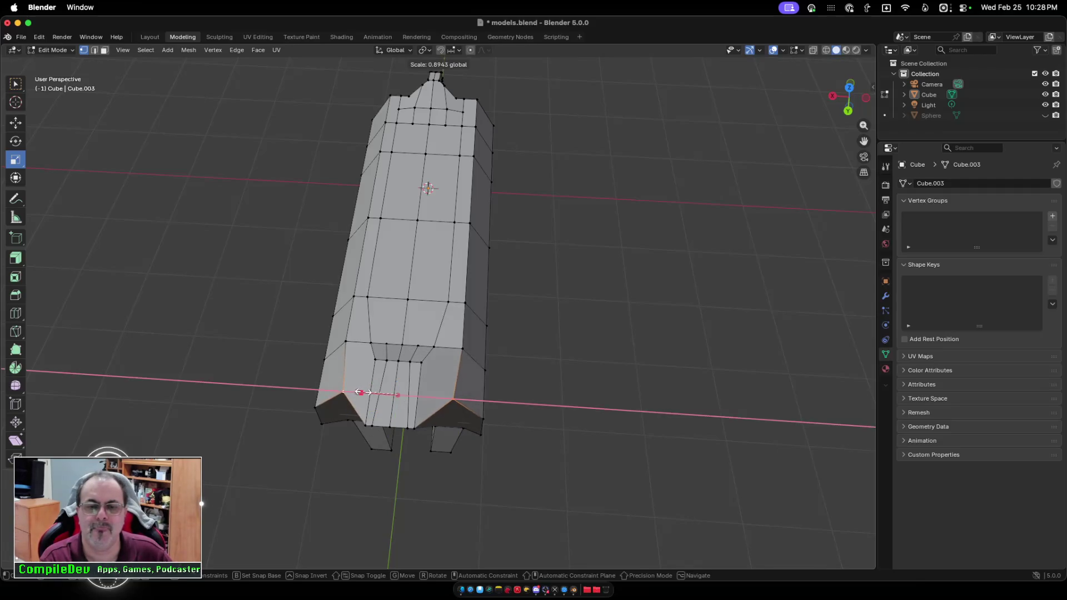
left_click(365, 392)
scroll(365, 393, "right", 10)
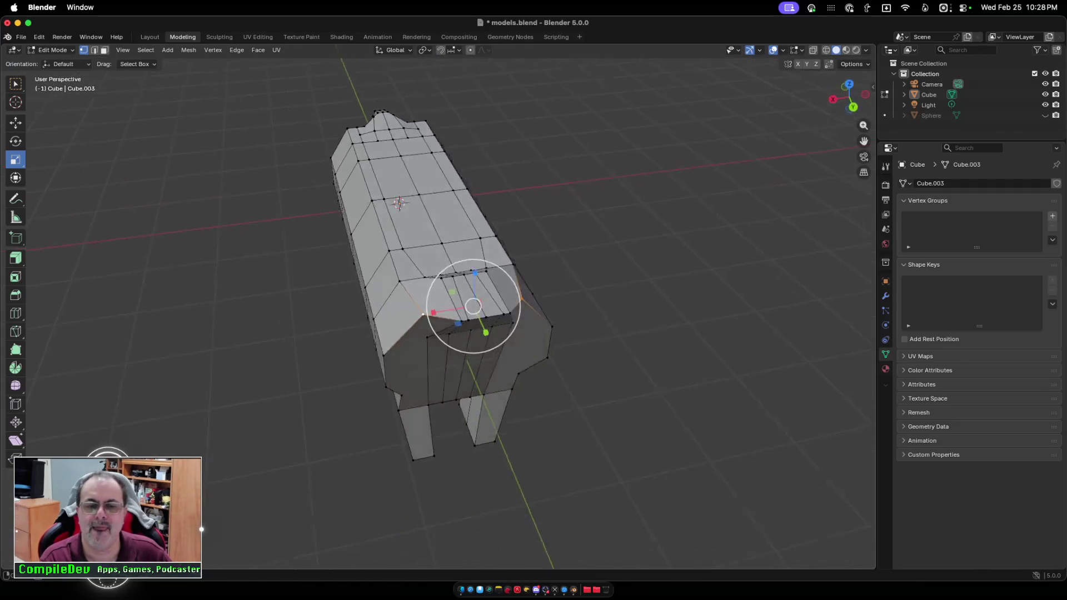
scroll(450, 266, "right", 15)
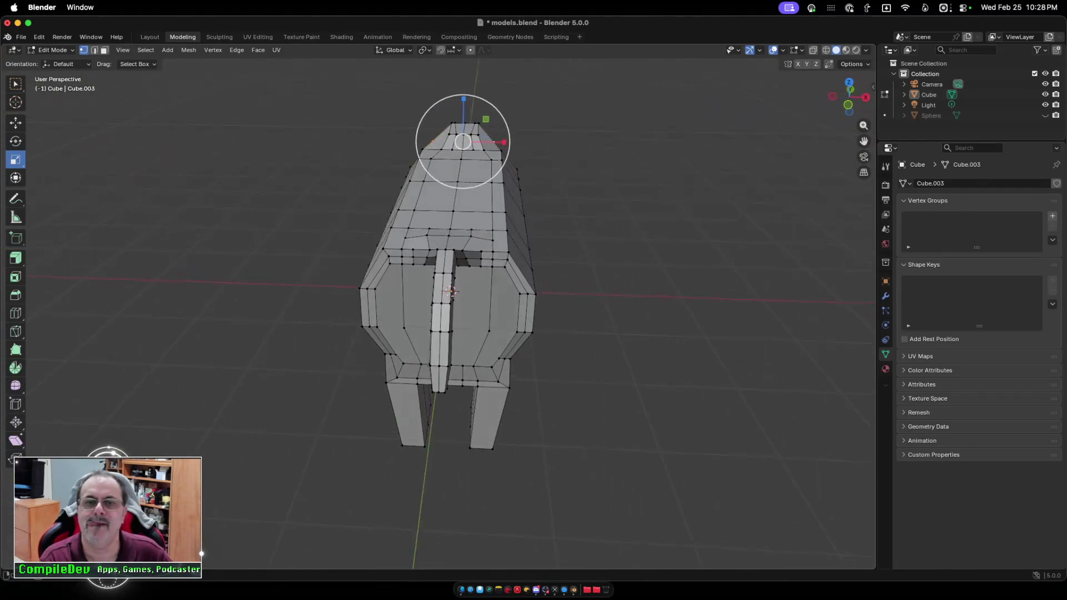
scroll(450, 267, "down", 15)
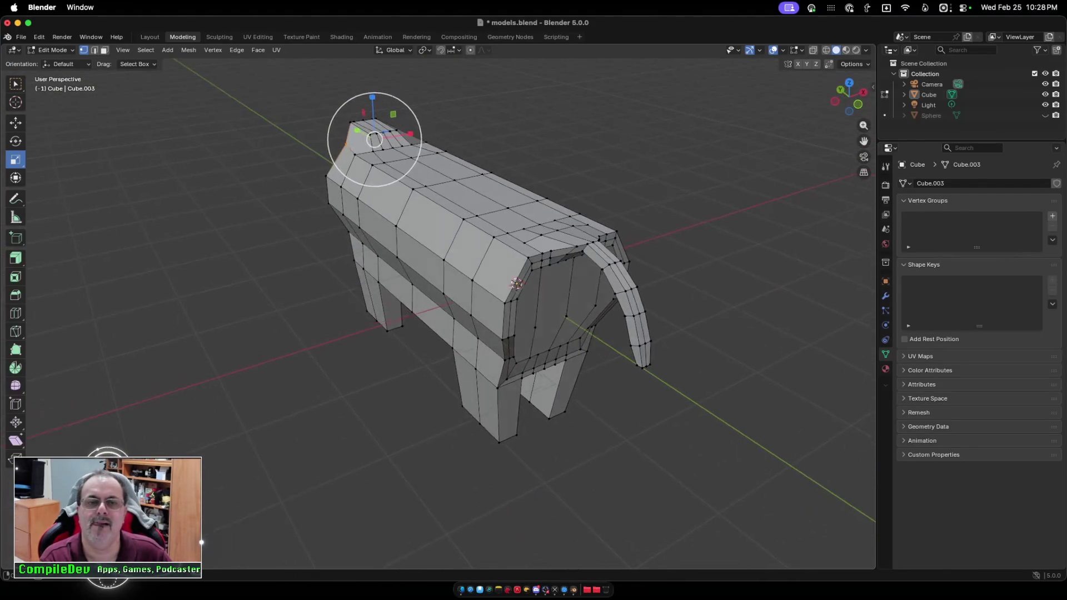
scroll(450, 266, "down", 5)
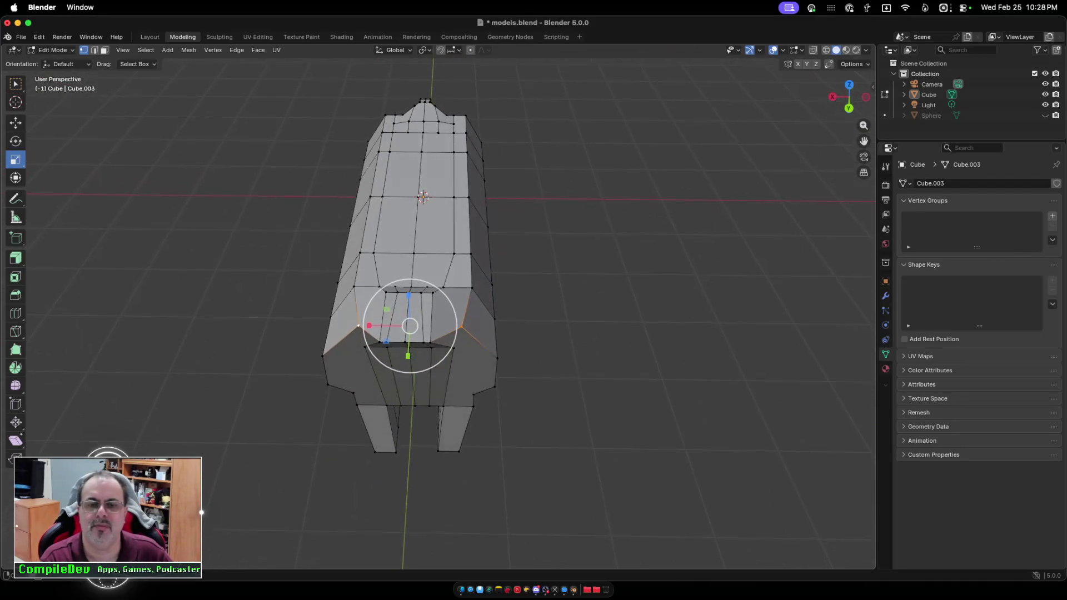
Narrow the selected vertex ring along X.
left_click_drag(369, 326, 386, 326)
scroll(412, 278, "down", 5)
scroll(422, 278, "right", 5)
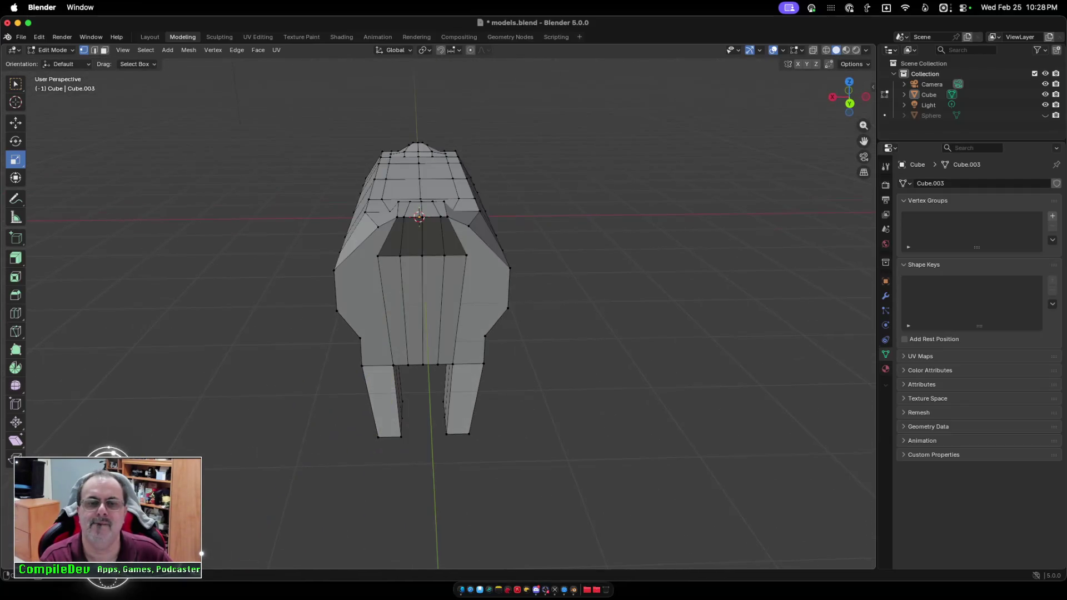
Pinch the tail-end recess edge loop along X to about 0.37 of its width.
left_click(422, 256, "alt")
left_click_drag(381, 256, 388, 256)
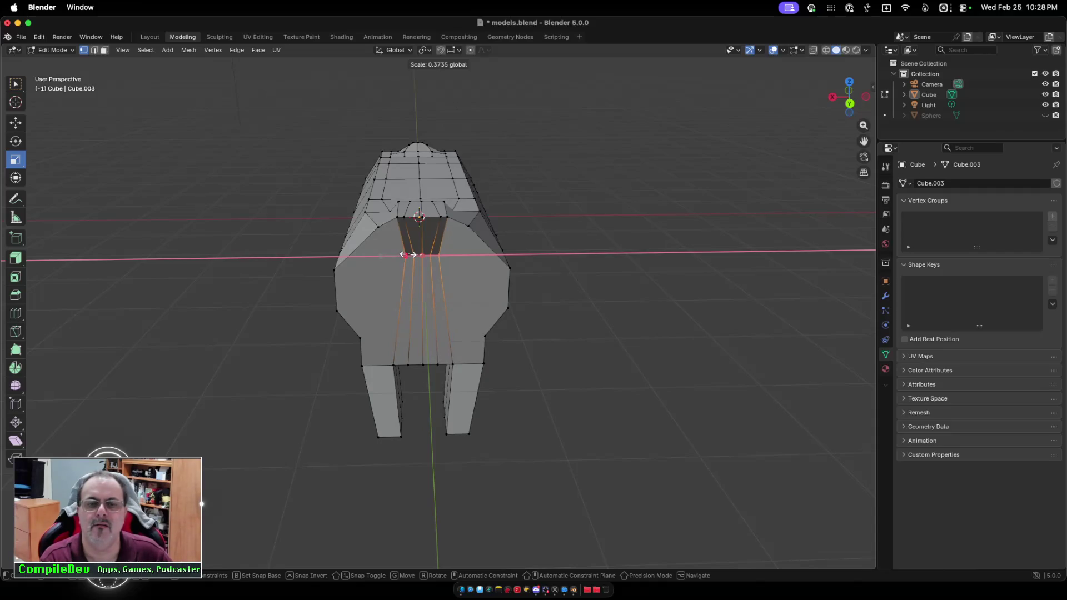
left_click_drag(409, 255, 408, 254)
scroll(422, 278, "left", 5)
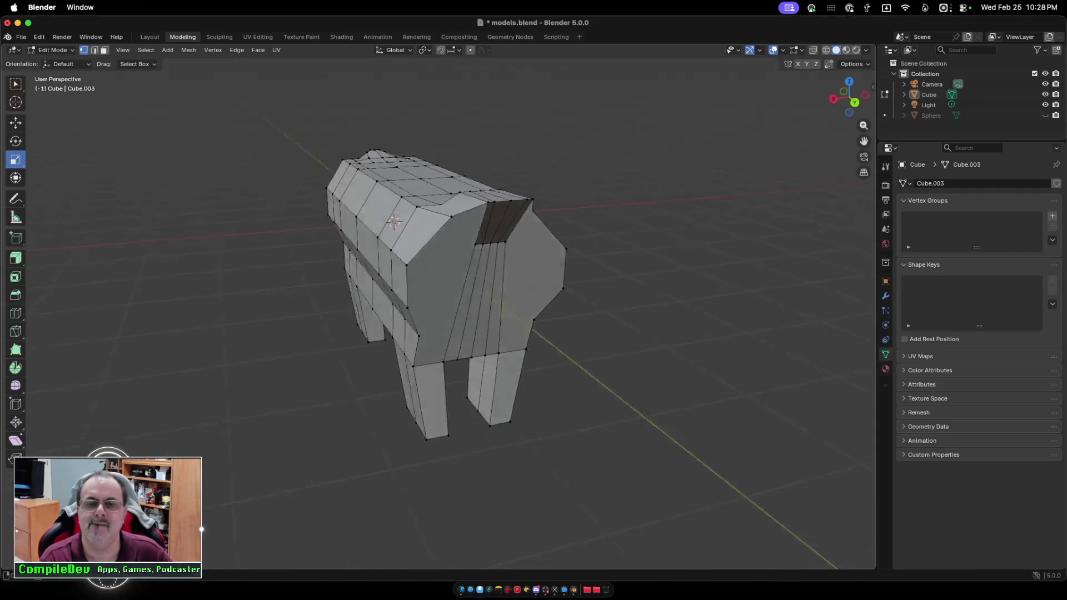
Return to Object Mode, look over the whole cow and save models.blend.
key("Tab")
scroll(439, 312, "down", 5)
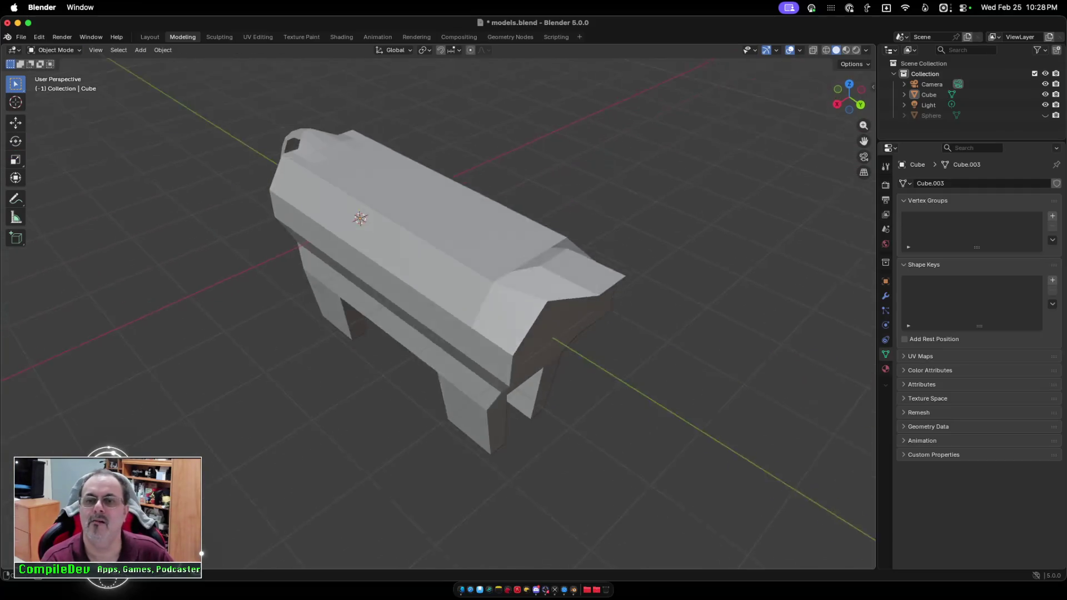
scroll(439, 311, "up", 10)
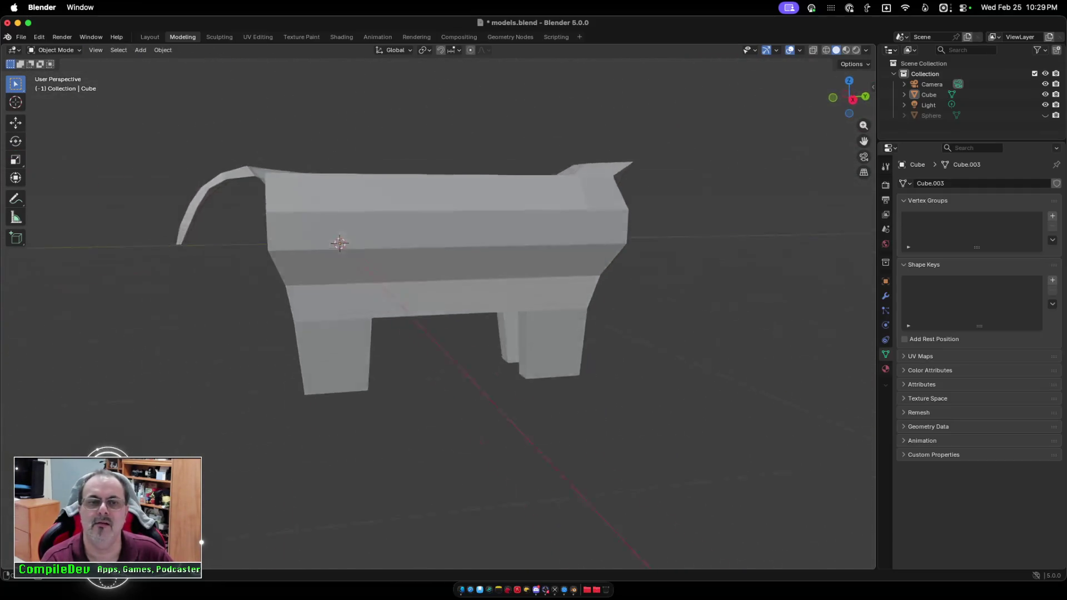
scroll(439, 311, "left", 10)
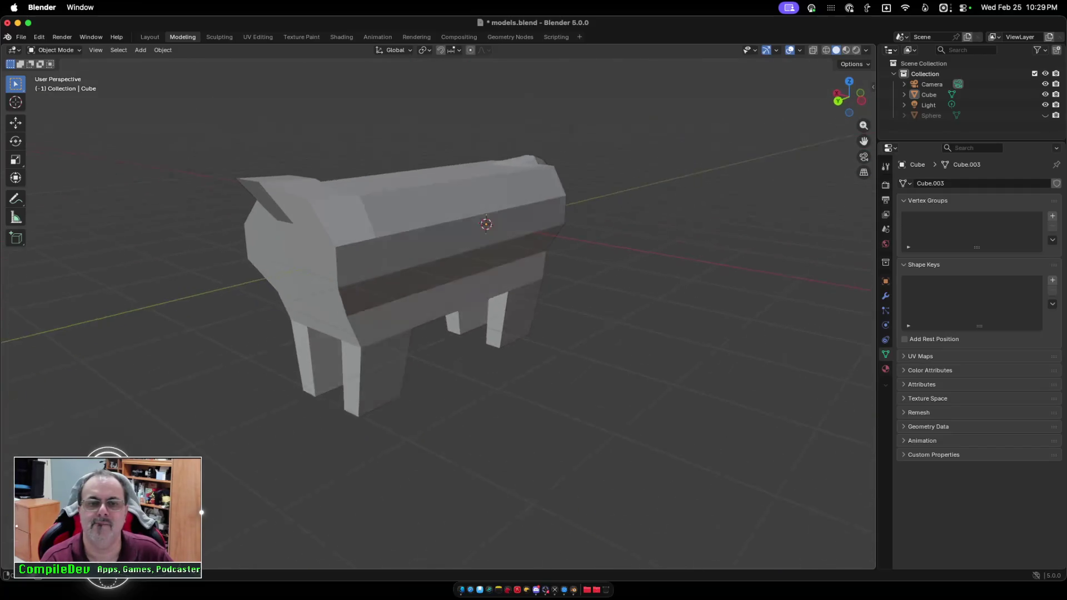
scroll(438, 312, "left", 10)
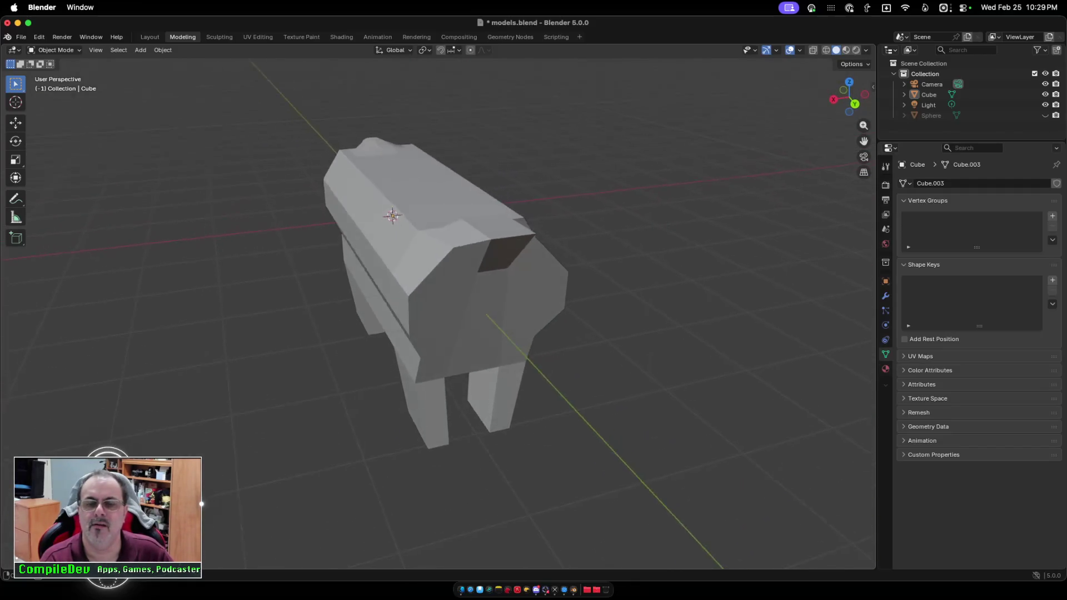
scroll(439, 312, "left", 5)
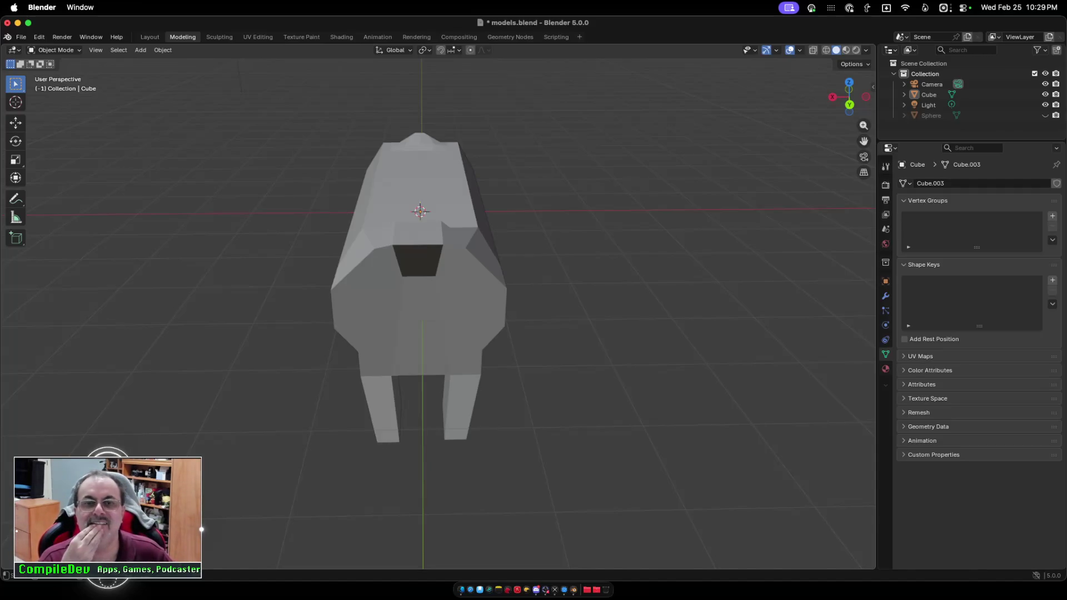
scroll(422, 278, "left", 10)
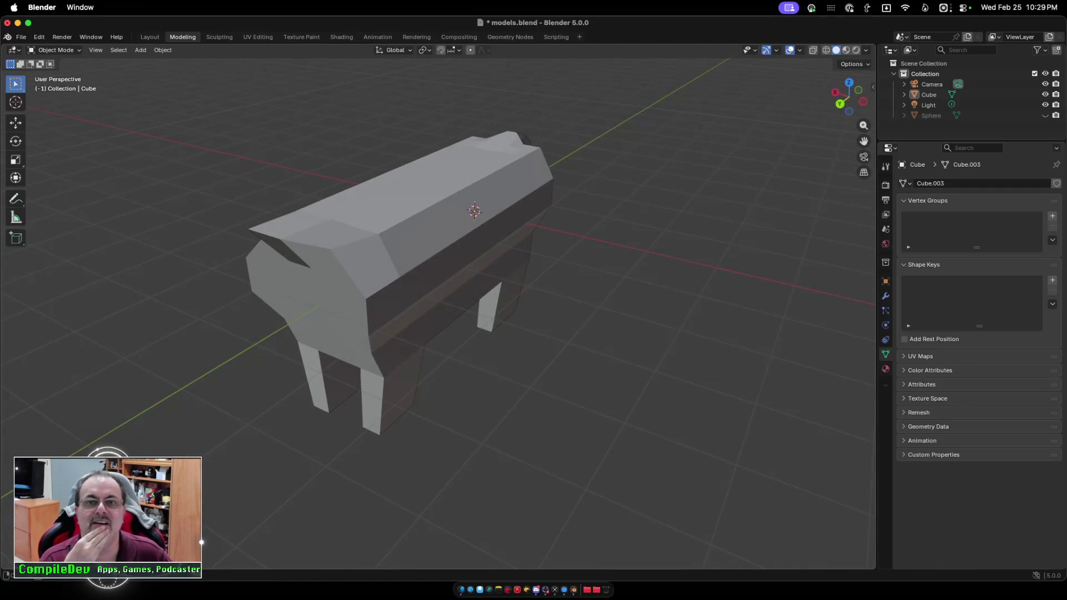
scroll(444, 278, "left", 5)
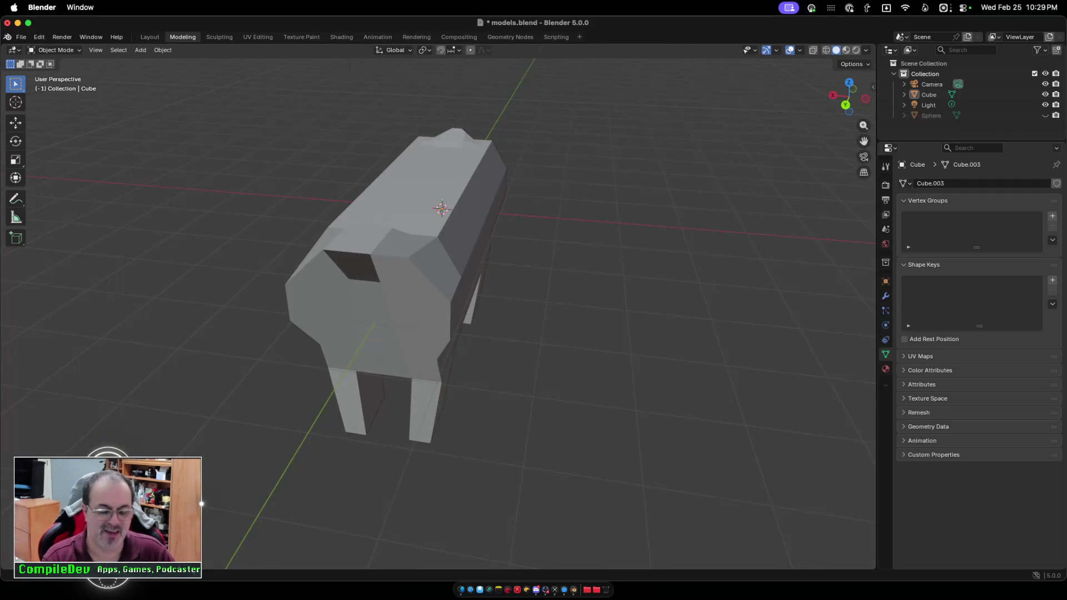
key("super+s")
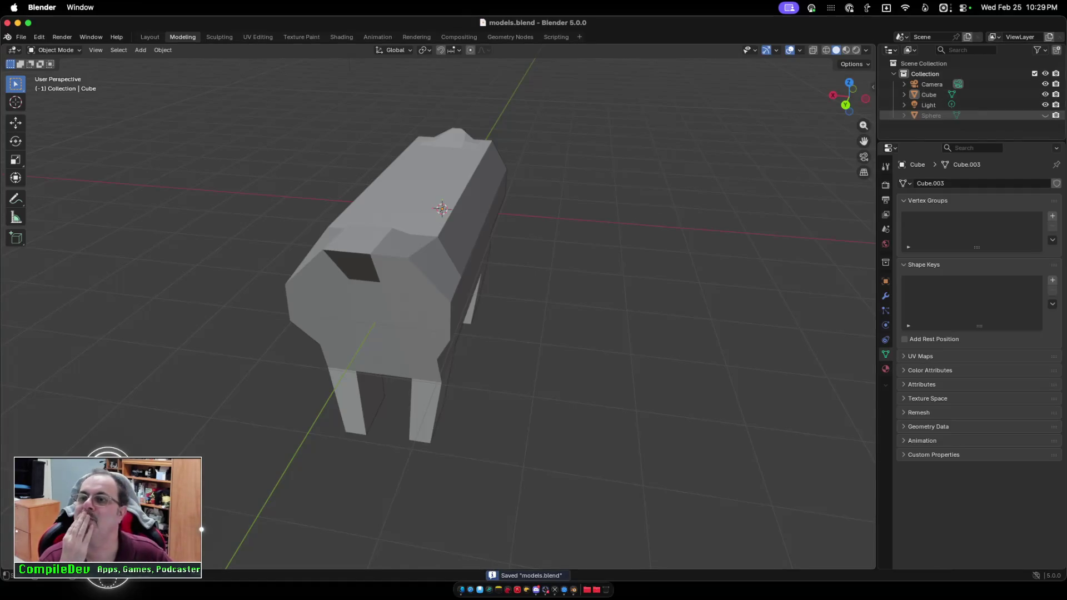
Select the cow's Cube object in the Outliner and open the File menu.
left_click(928, 94)
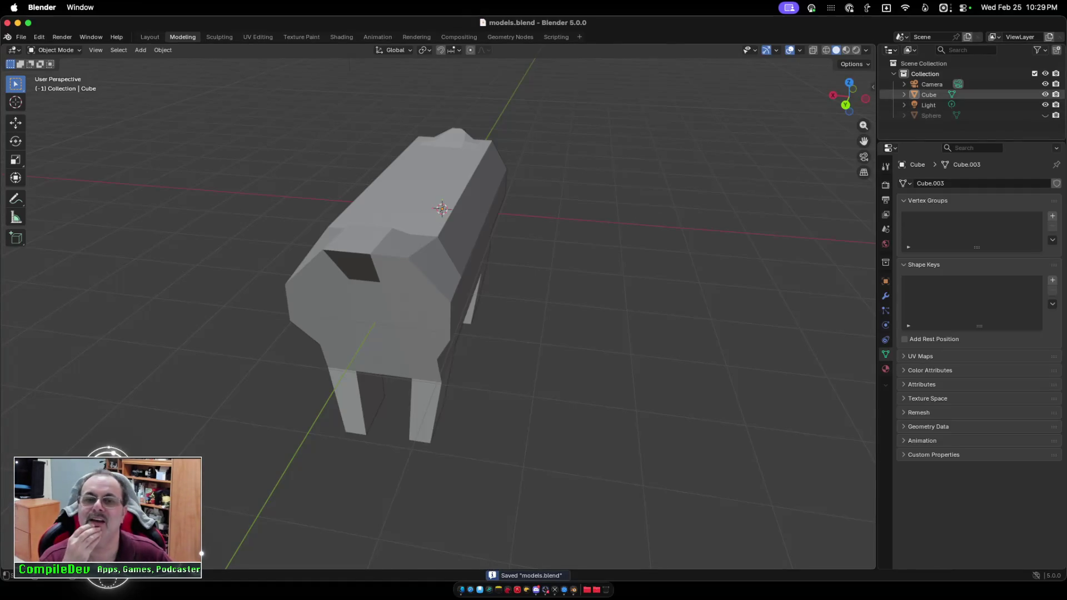
left_click(886, 282)
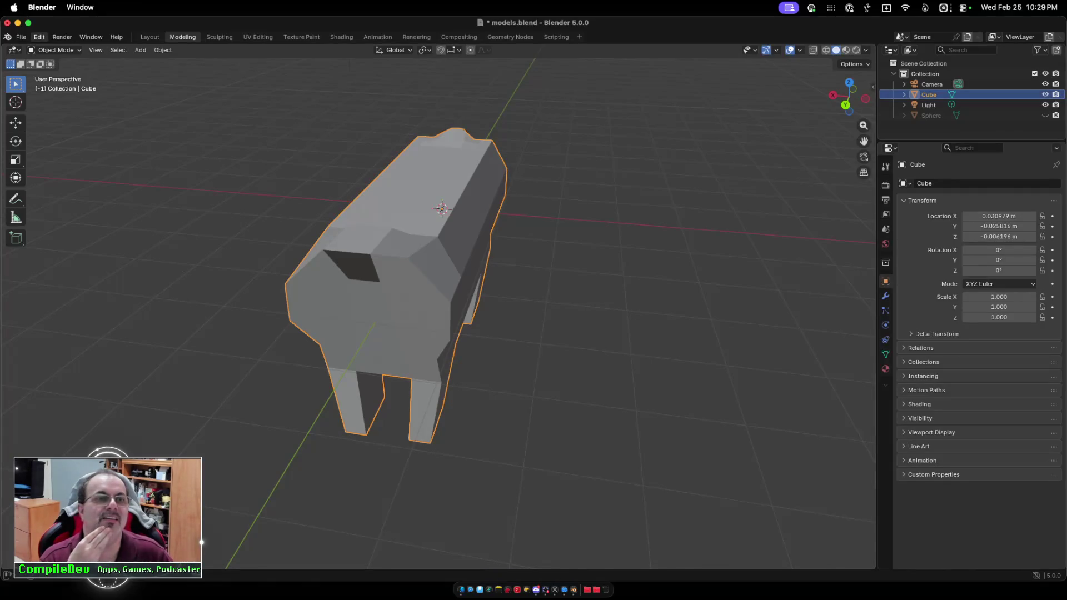
left_click(21, 37)
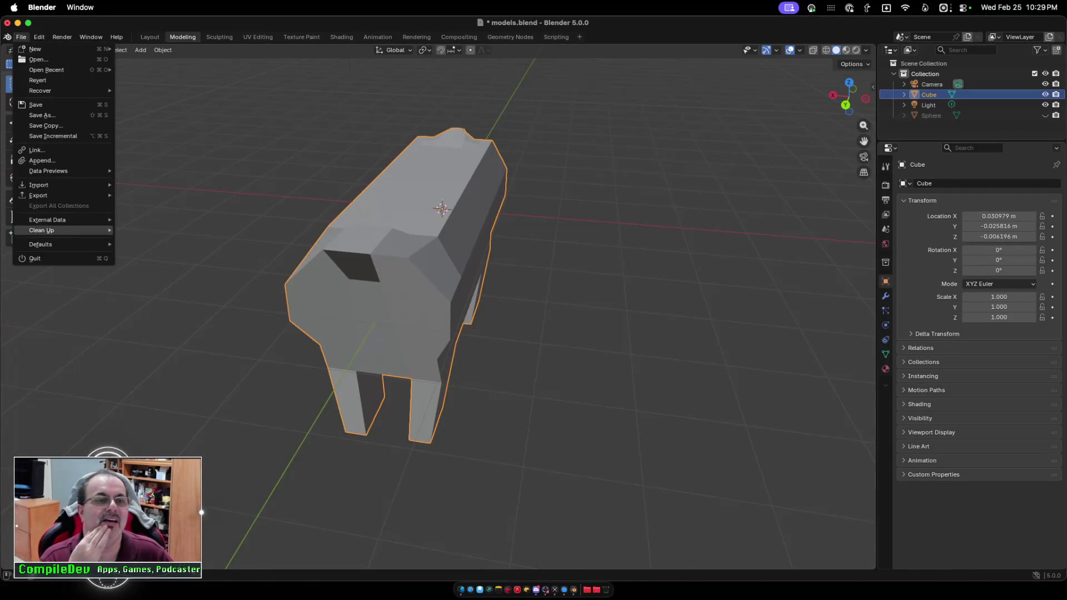
Start an FBX export and name the file cow1.fbx.
mouse_move(38, 196)
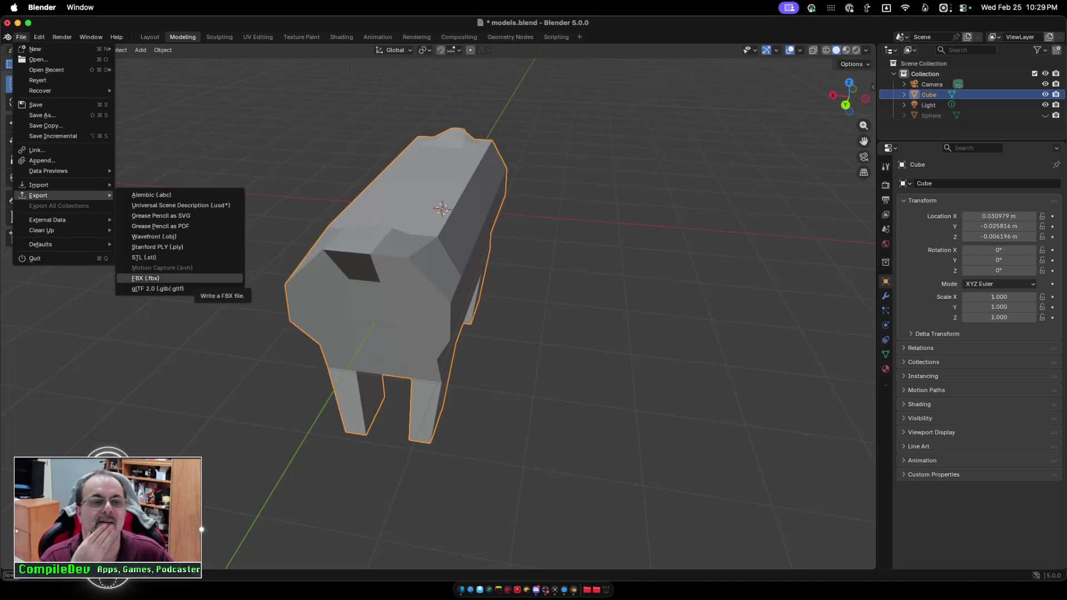
left_click(150, 278)
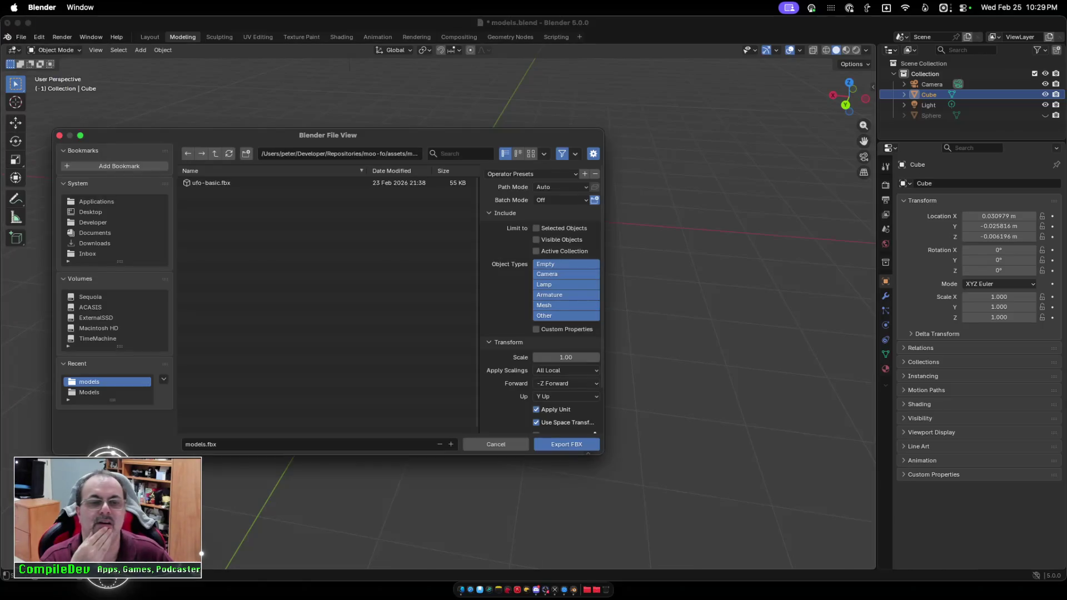
left_click_drag(327, 135, 483, 120)
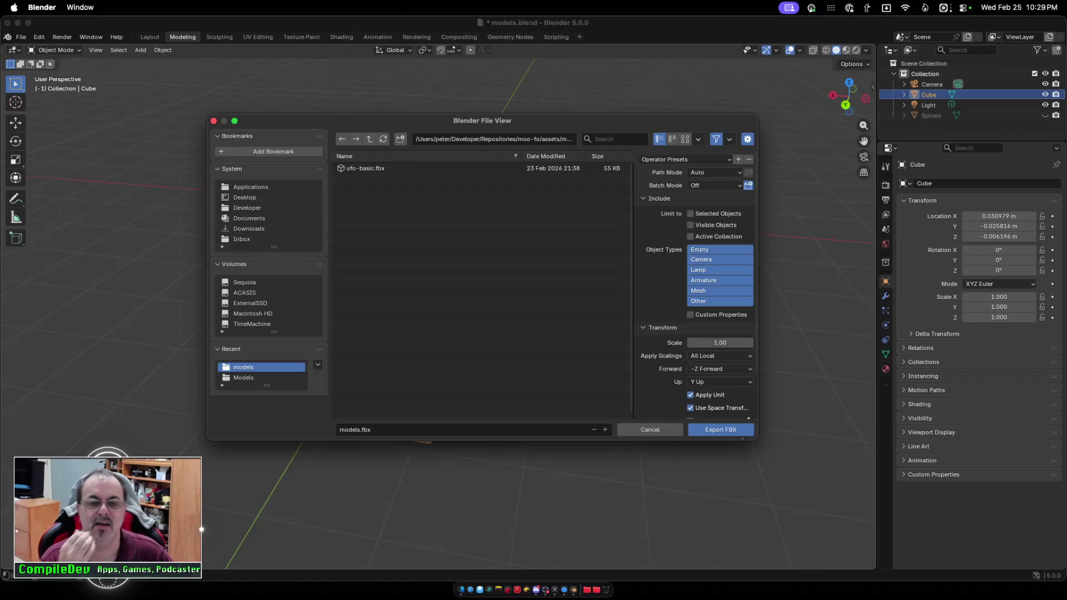
left_click(339, 429)
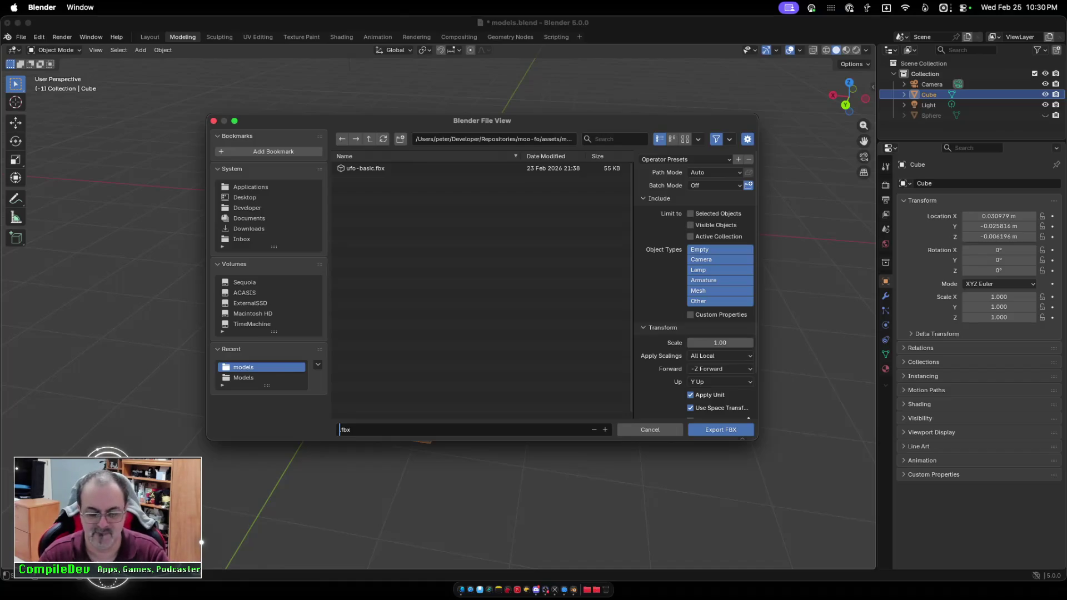
type("cow1")
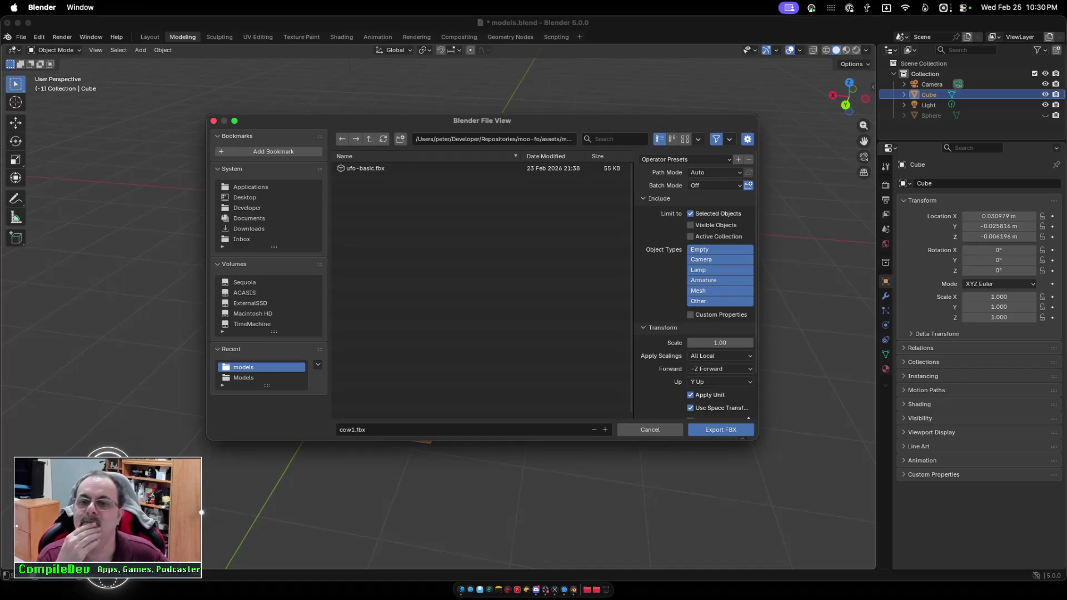
Restrict the export to Mesh object types and export cow1.fbx.
left_click(711, 249)
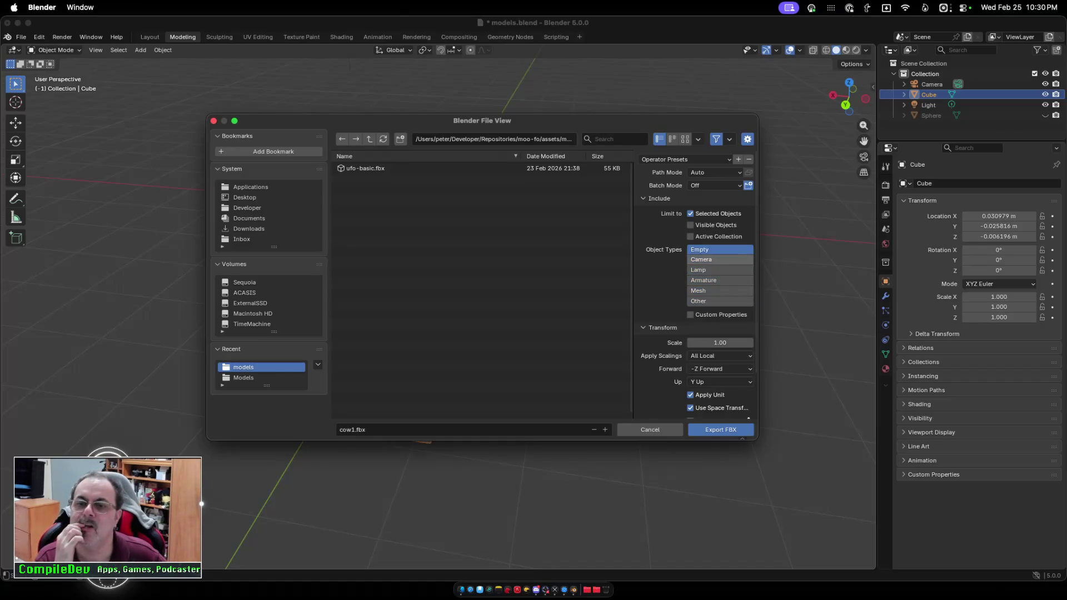
left_click(720, 291)
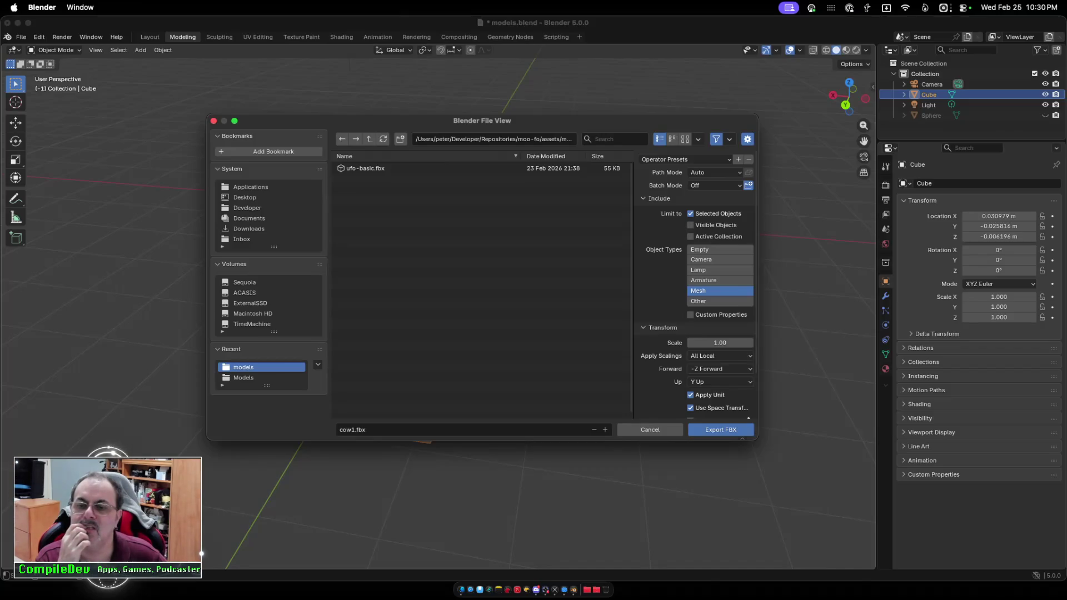
scroll(699, 283, "down", 3)
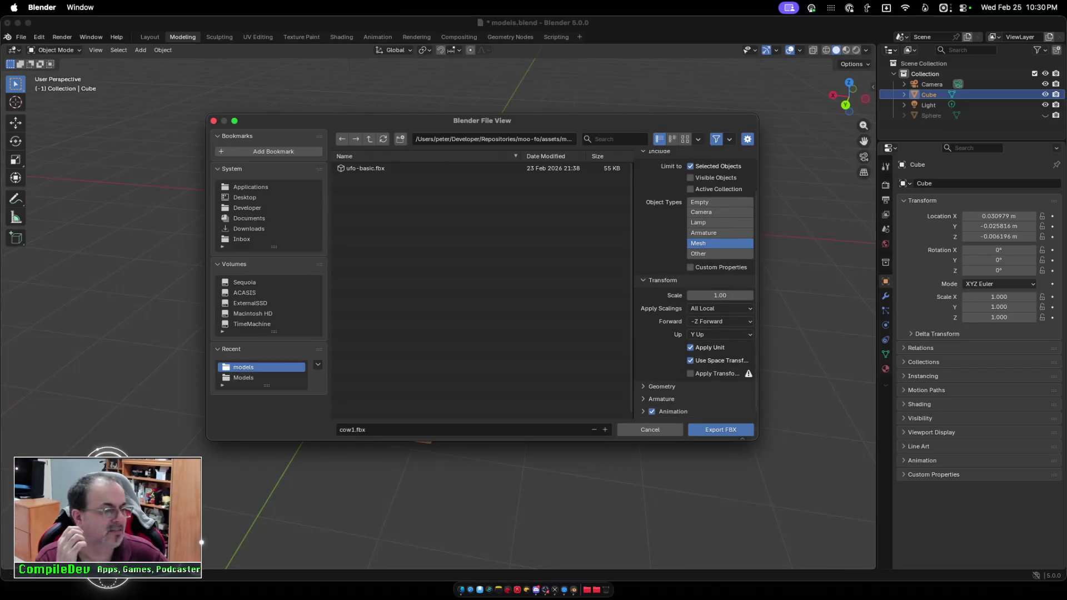
key("super+Tab")
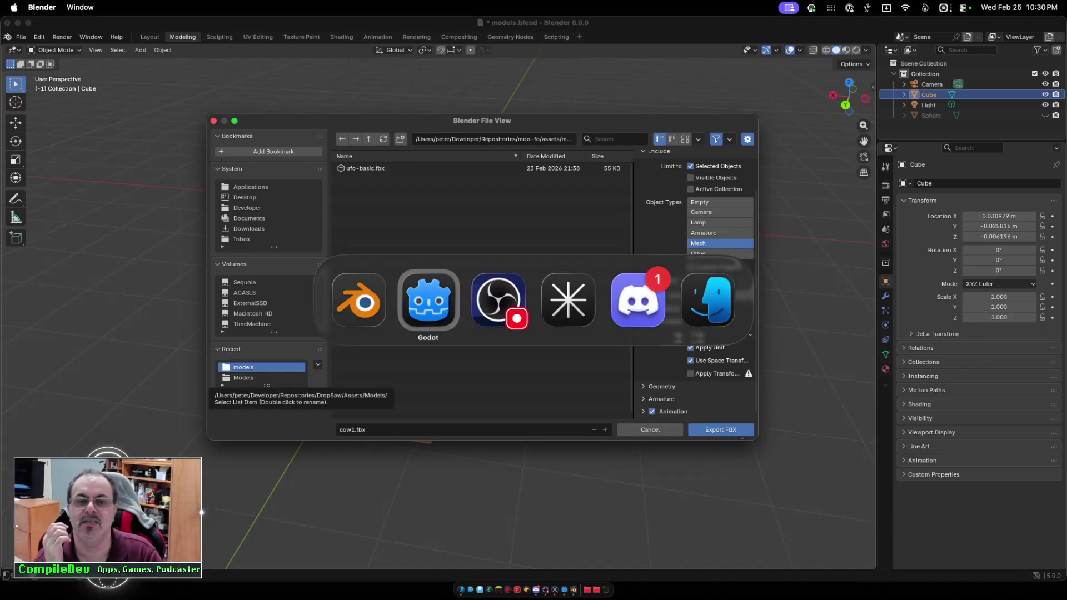
key("super+Tab")
key("super+Tab")
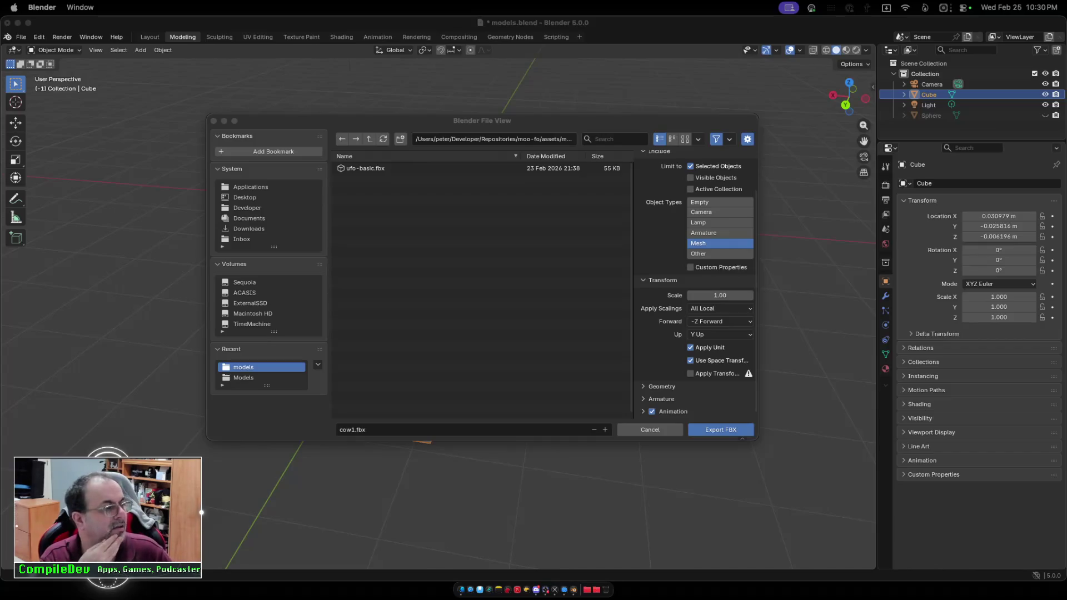
key("ctrl+Up")
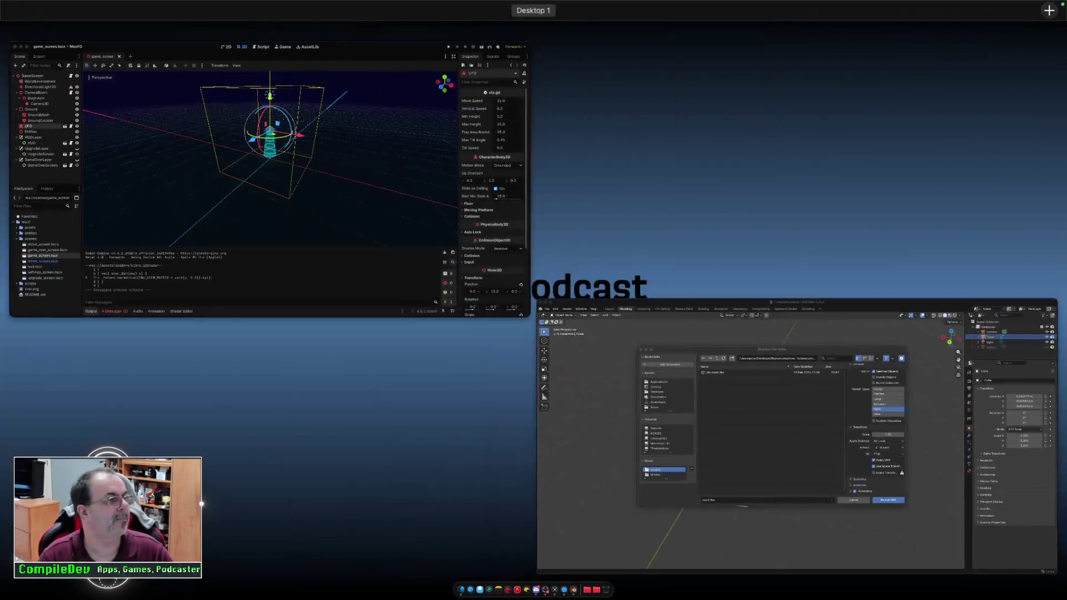
key("Escape")
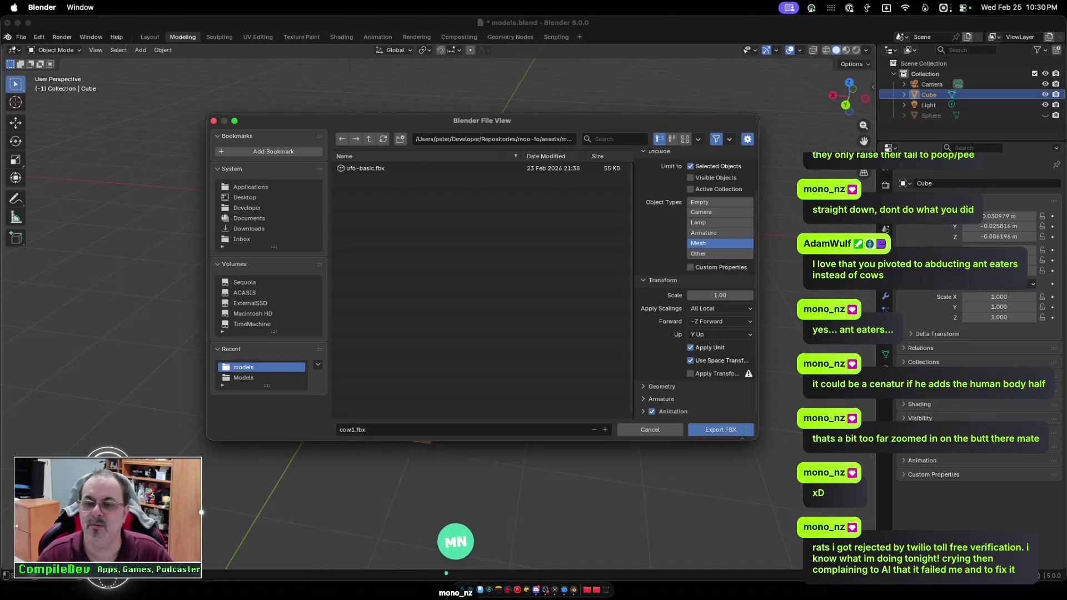
left_click(720, 429)
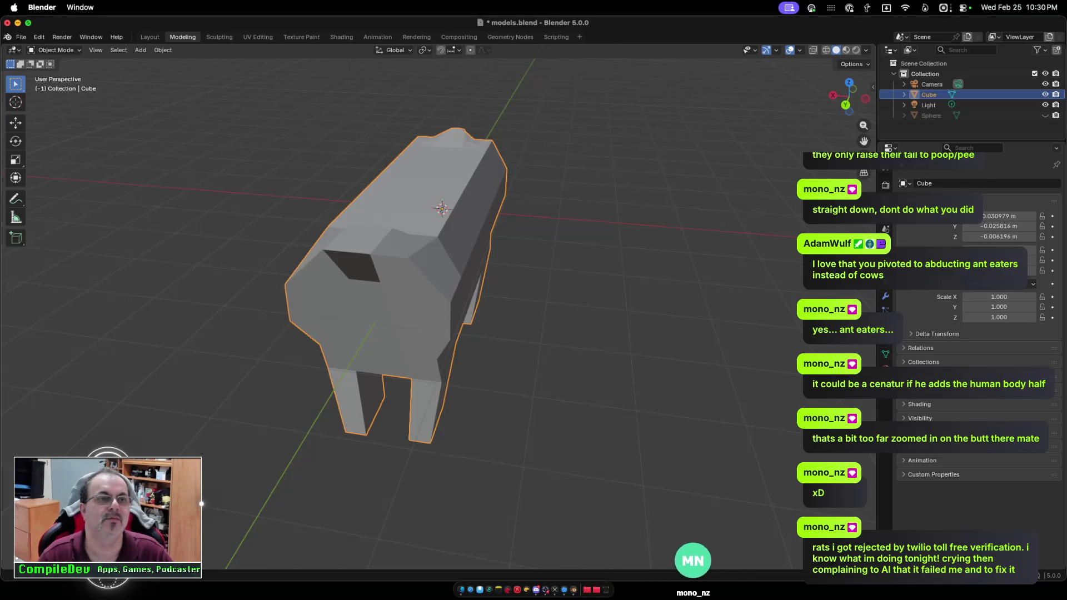
Switch desktops to bring the Godot editor with game_screen.tscn to the front.
key("ctrl+Right")
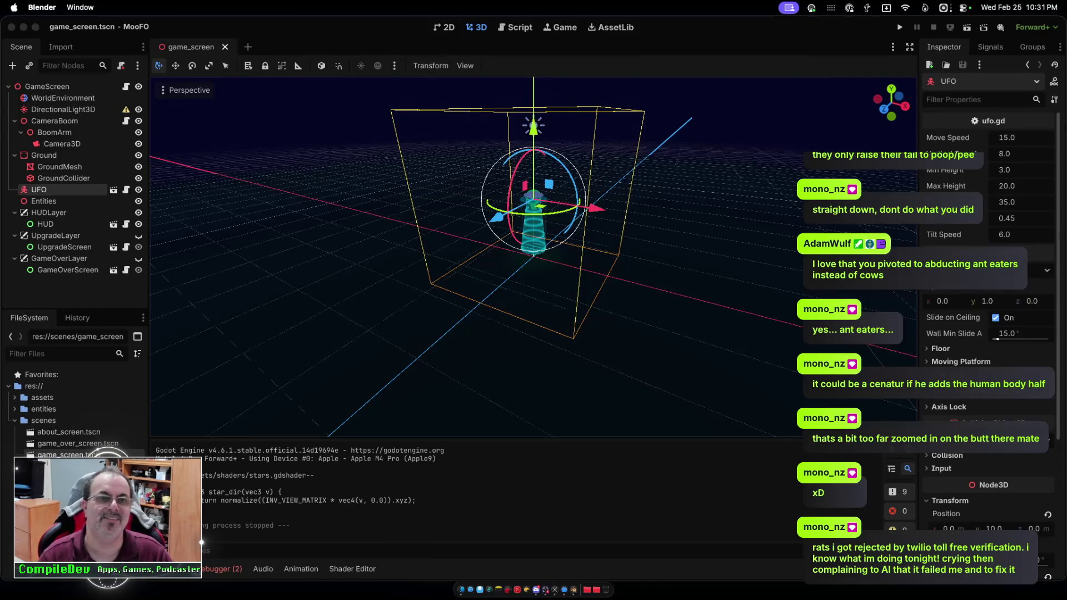
Locate the imported cow1.fbx in the assets/models folder.
left_click(44, 409)
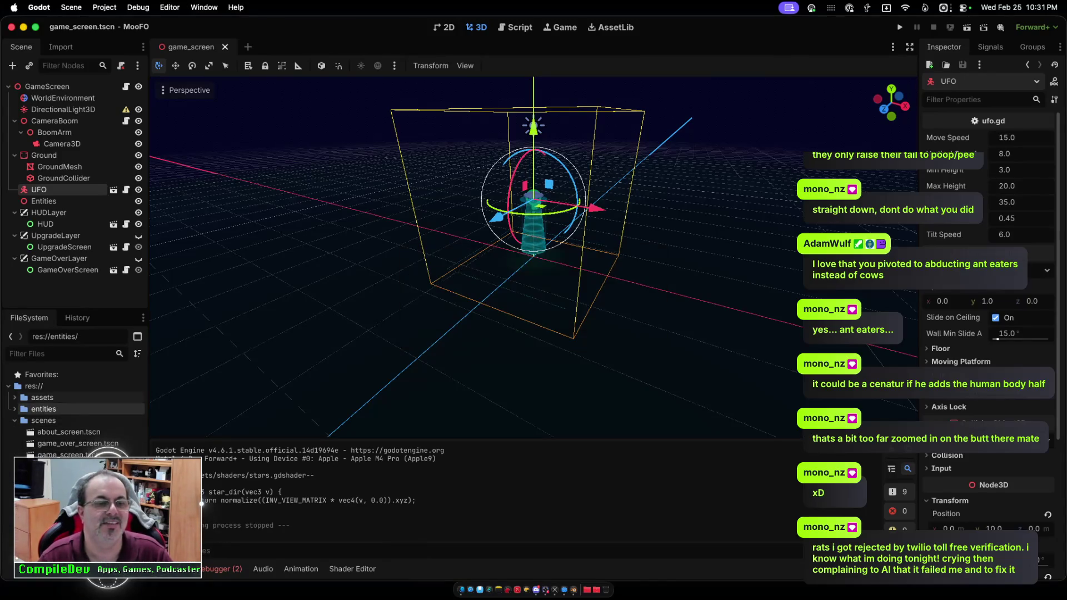
left_click(22, 432)
left_click(60, 443)
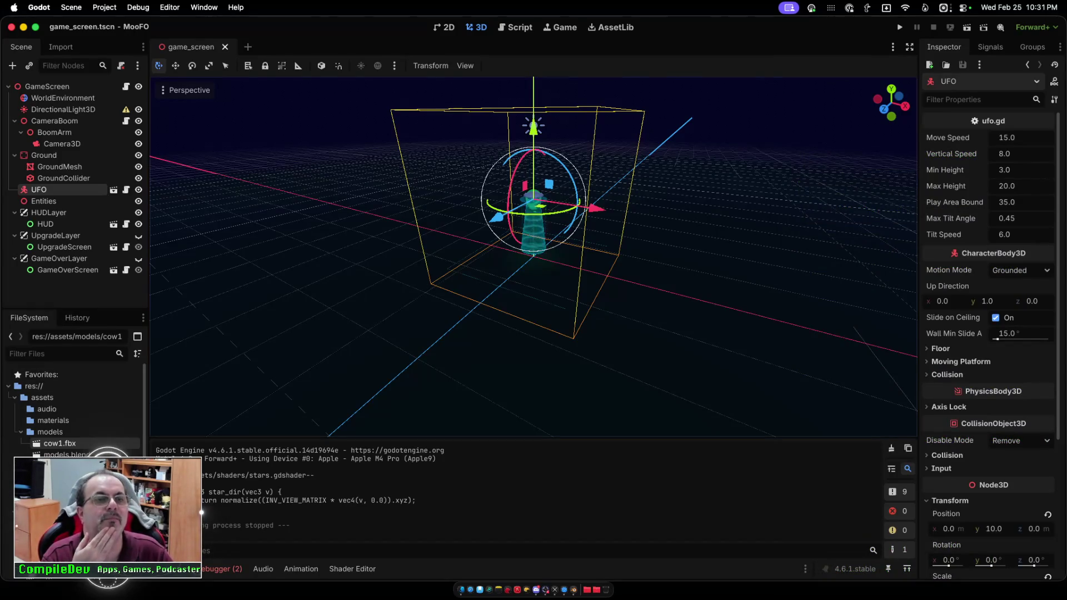
Open cow.tscn from the entities/cow folder.
scroll(72, 406, "down", 3)
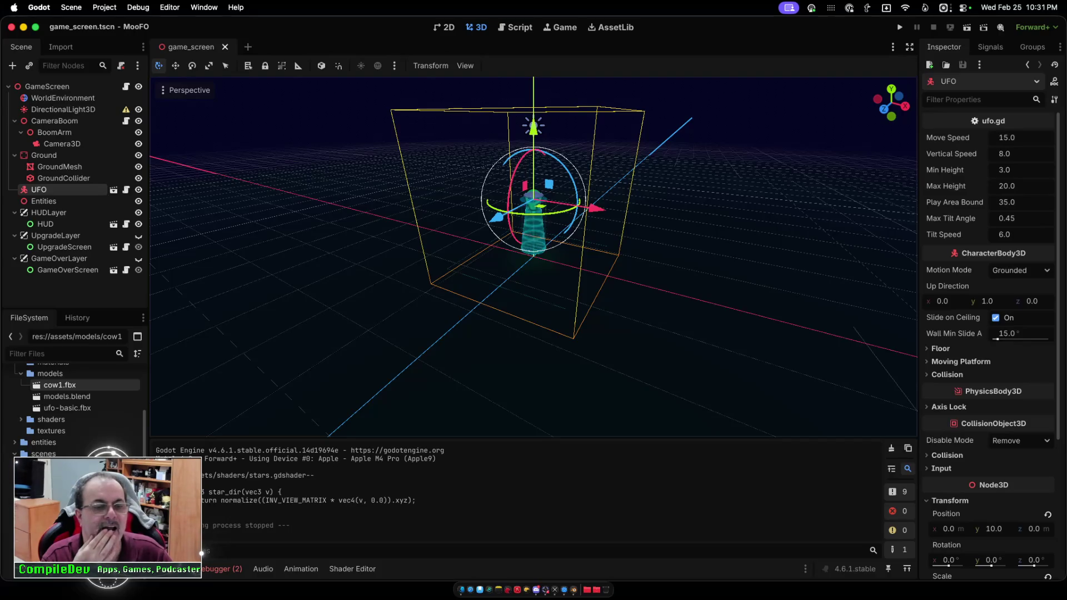
left_click(14, 443)
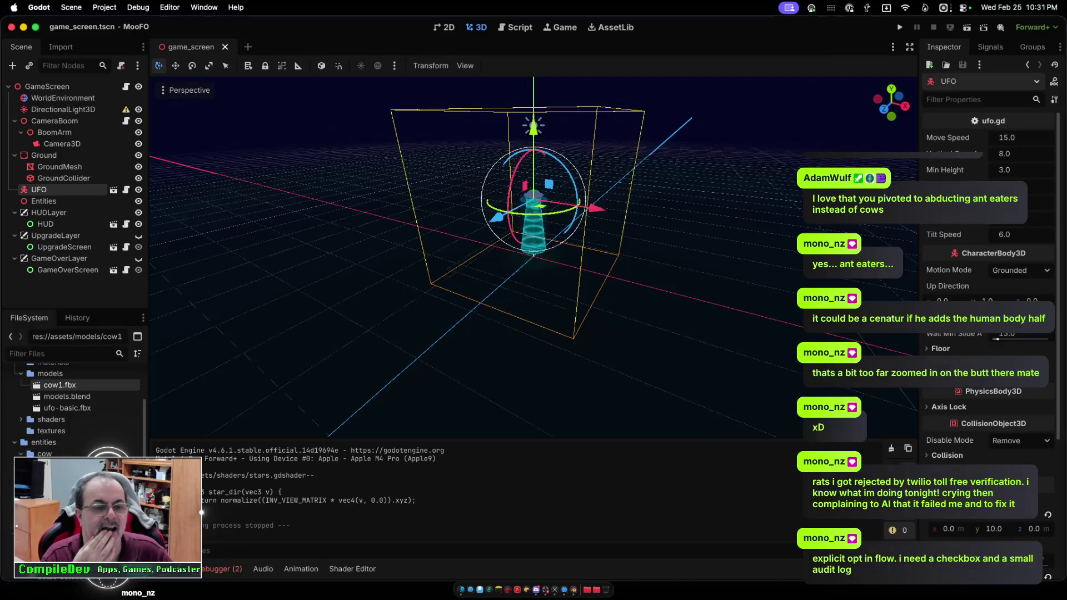
double_click(55, 477)
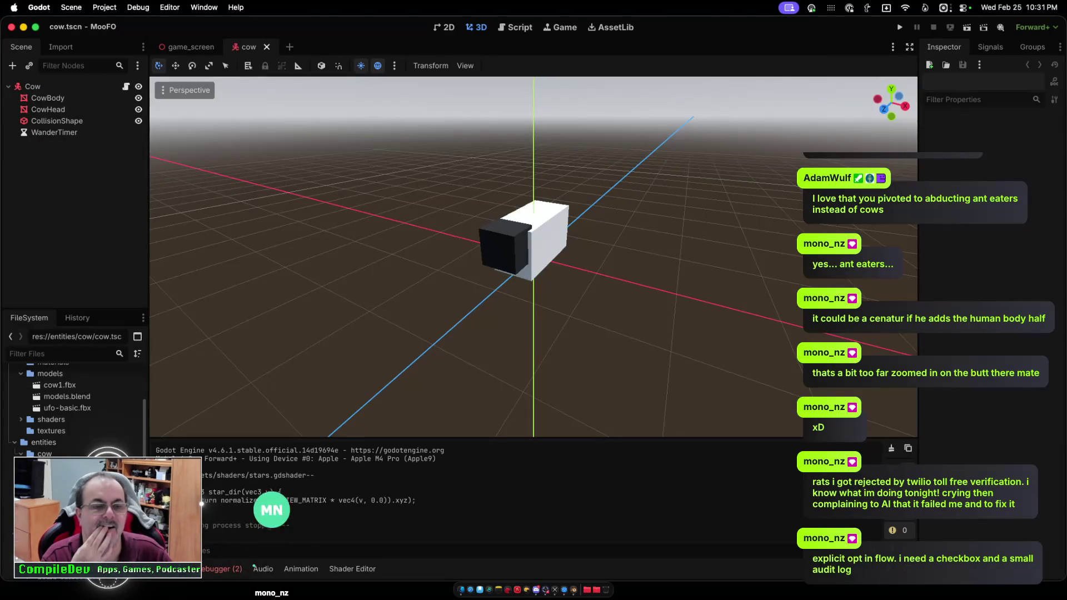
scroll(533, 256, "up", 4)
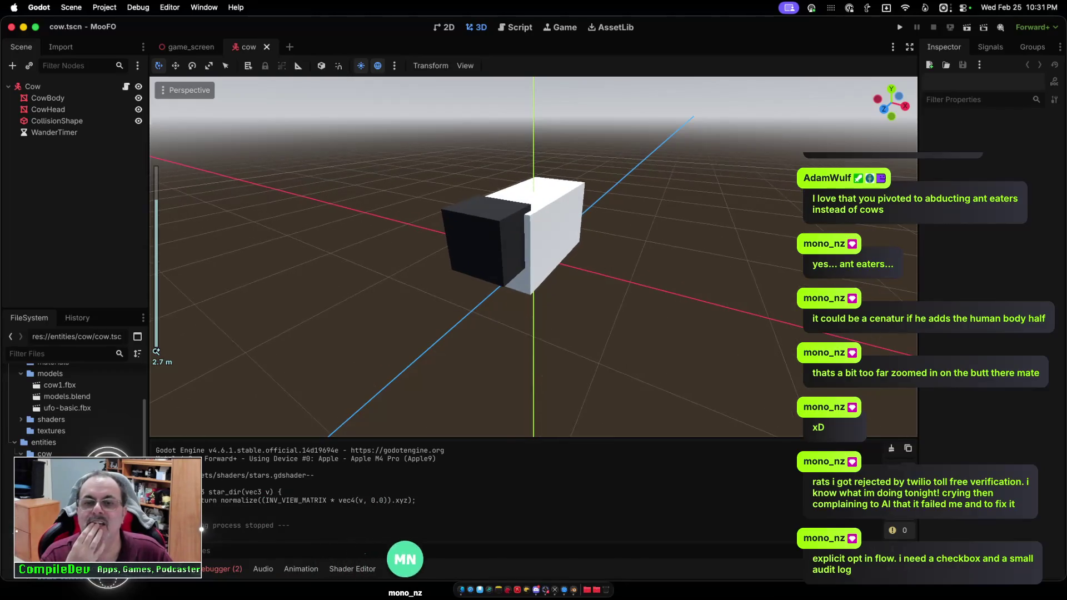
scroll(534, 255, "up", 5)
scroll(534, 255, "down", 3)
scroll(533, 256, "down", 2)
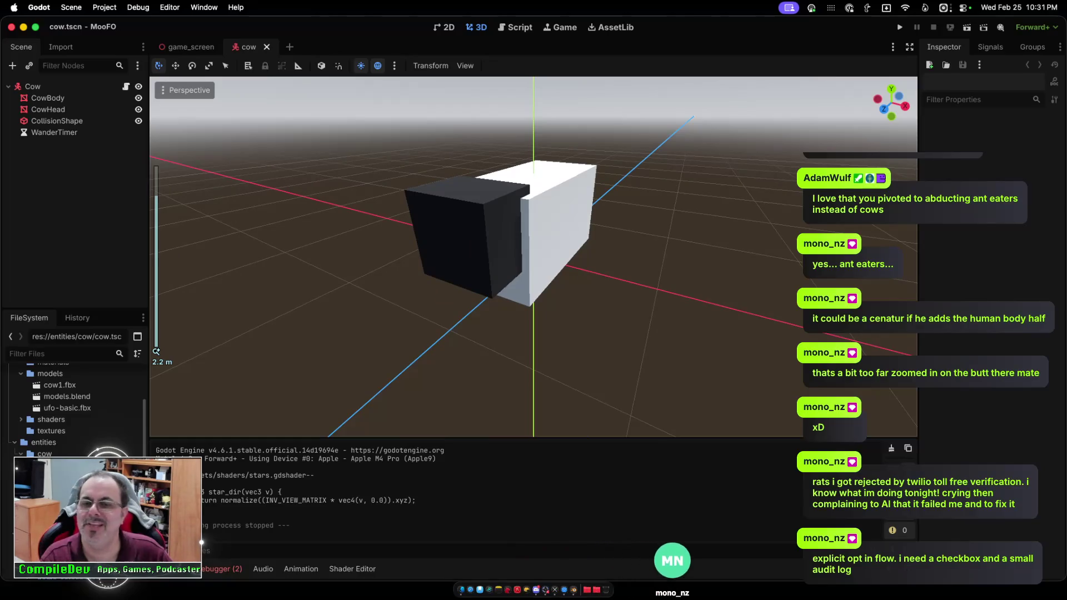
scroll(533, 256, "down", 1)
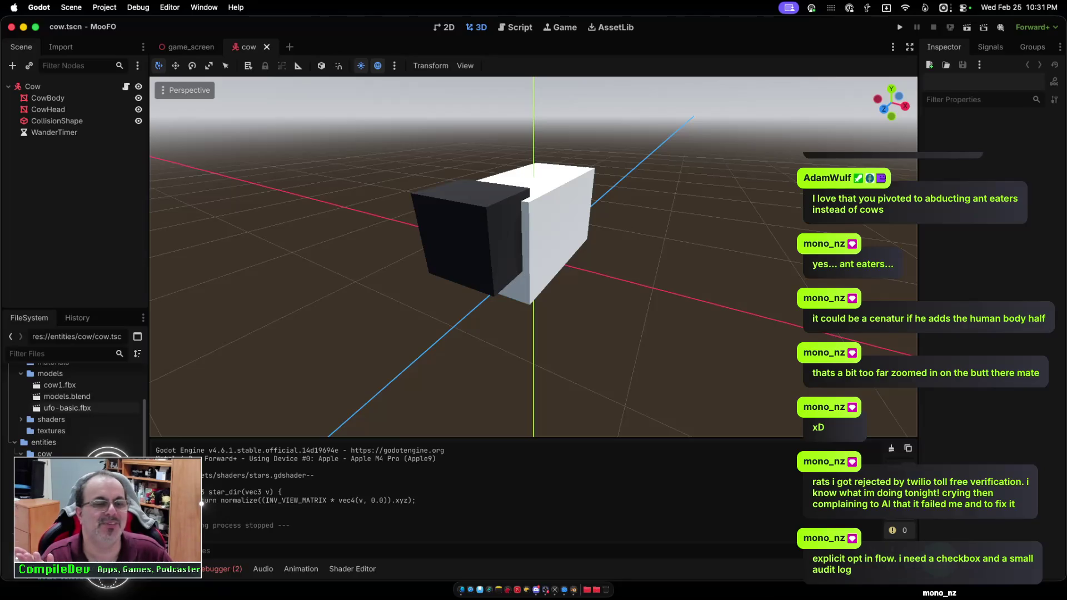
mouse_move(62, 385)
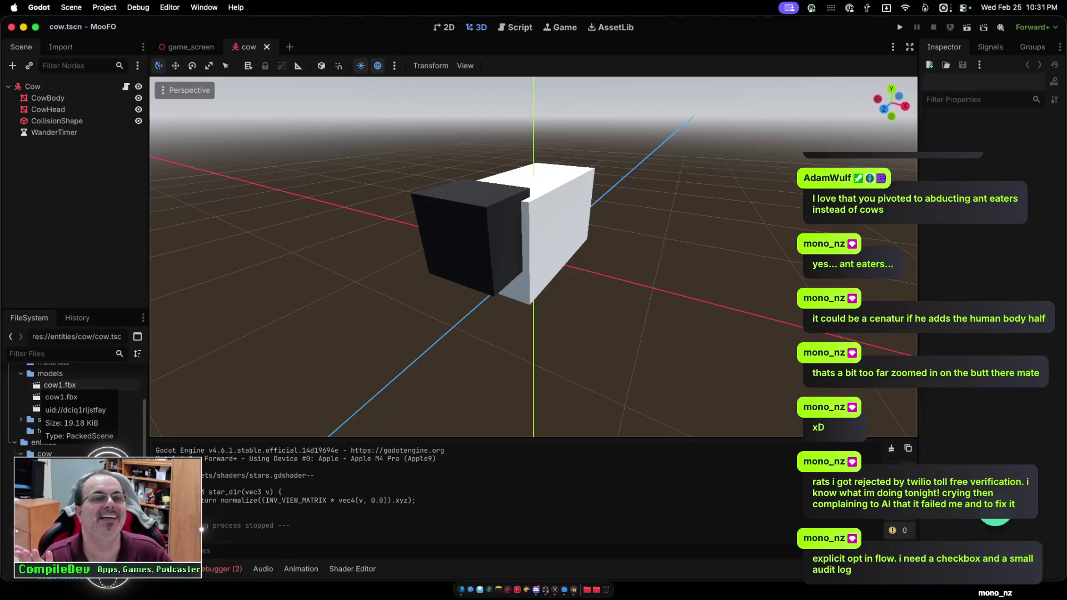
mouse_move(61, 385)
left_mouse_down()
mouse_move(64, 208)
mouse_move(28, 88)
left_mouse_up()
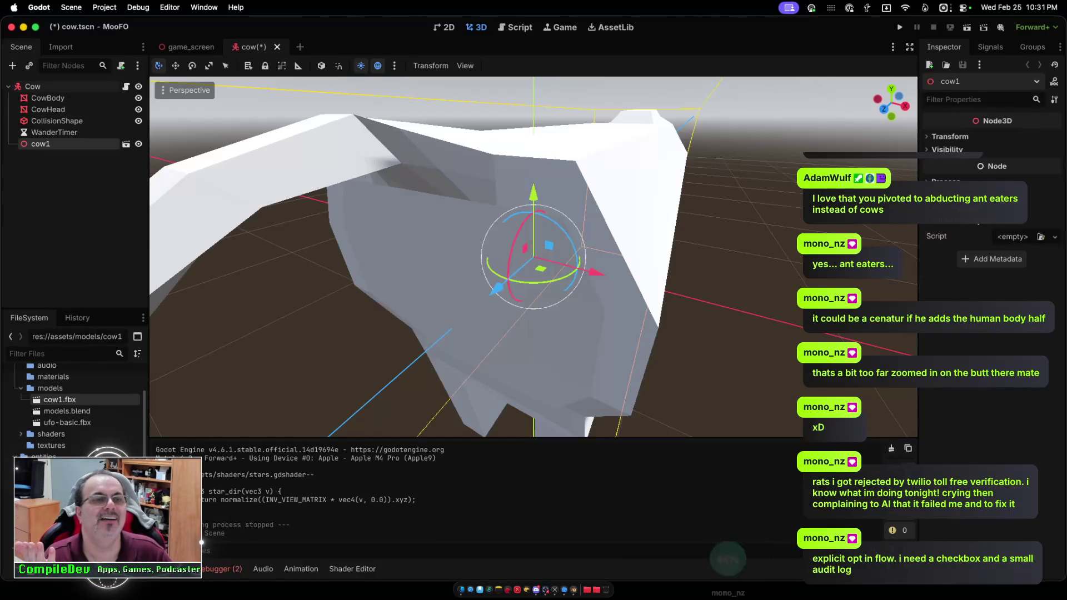
scroll(533, 255, "down", 5)
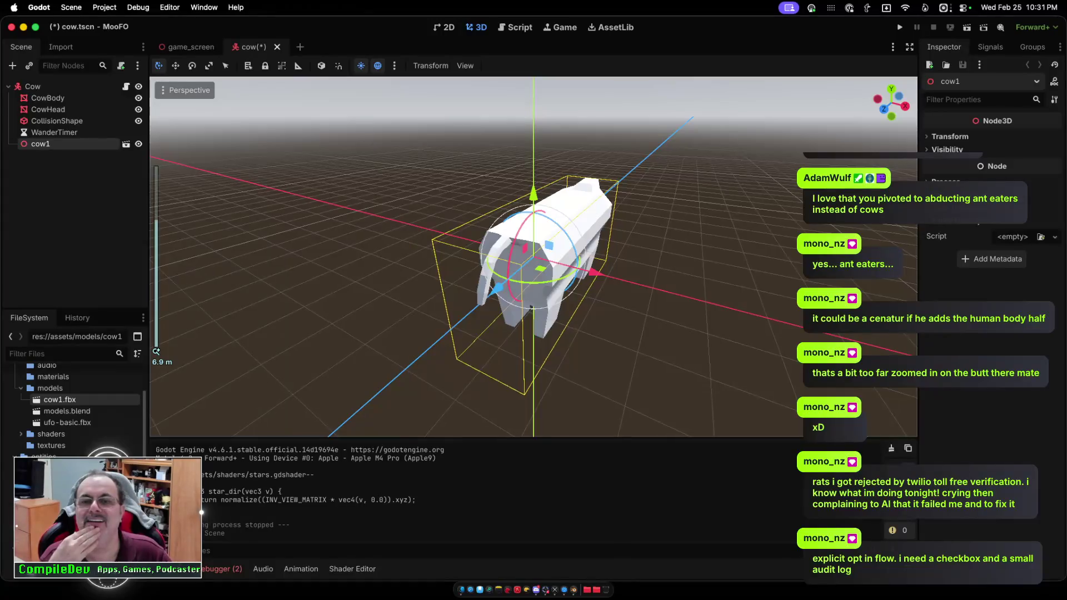
scroll(533, 255, "up", 4)
scroll(534, 255, "up", 1)
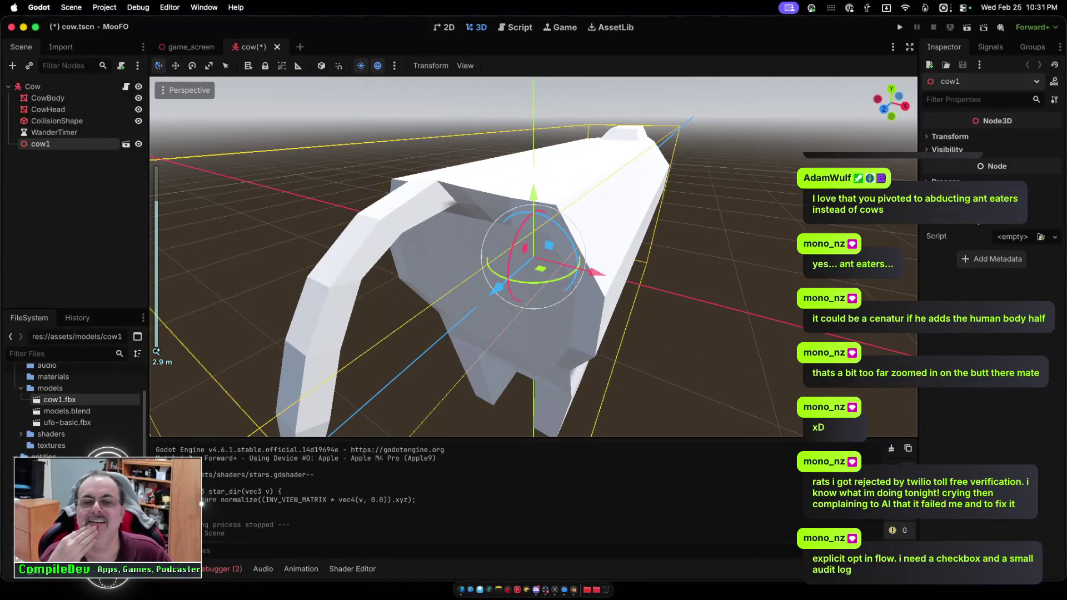
scroll(533, 256, "down", 2)
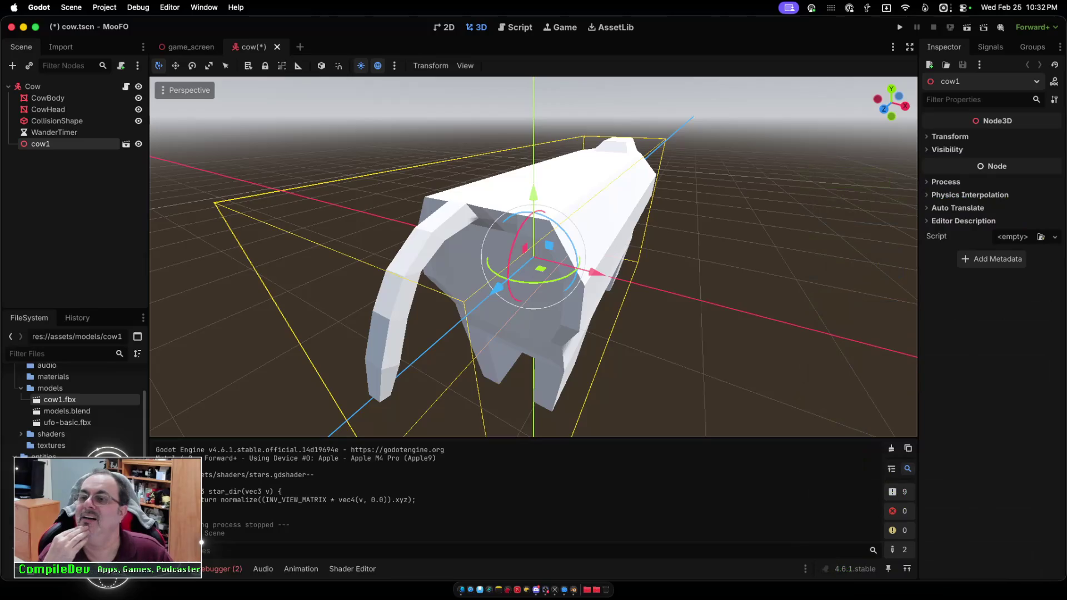
left_click(949, 136)
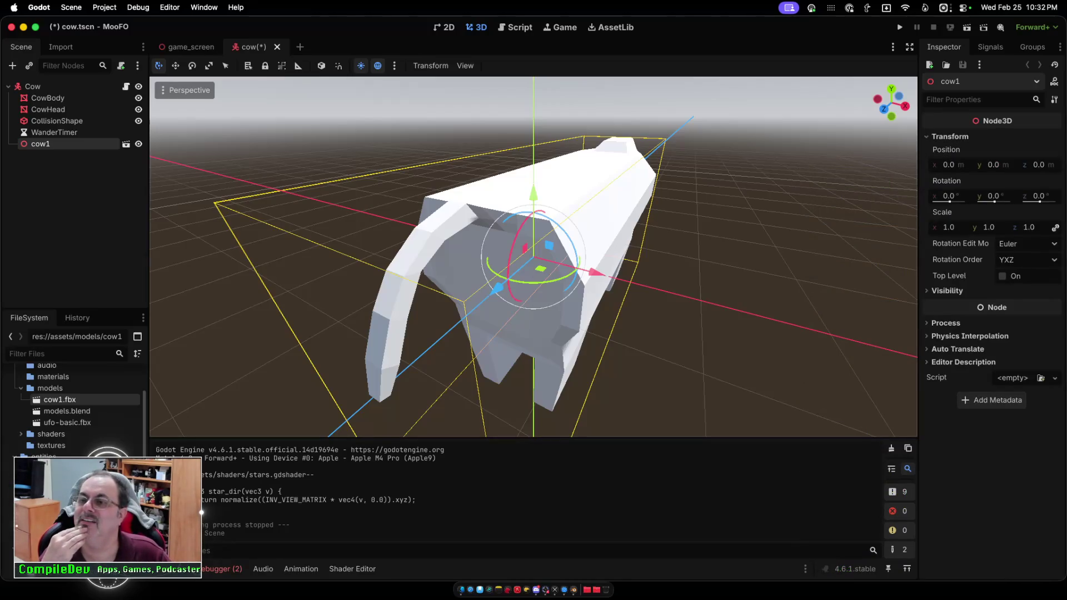
Set the cow1 model's Y rotation to 180°.
mouse_move(948, 196)
left_mouse_down()
mouse_move(920, 197)
mouse_move(1002, 201)
left_mouse_up()
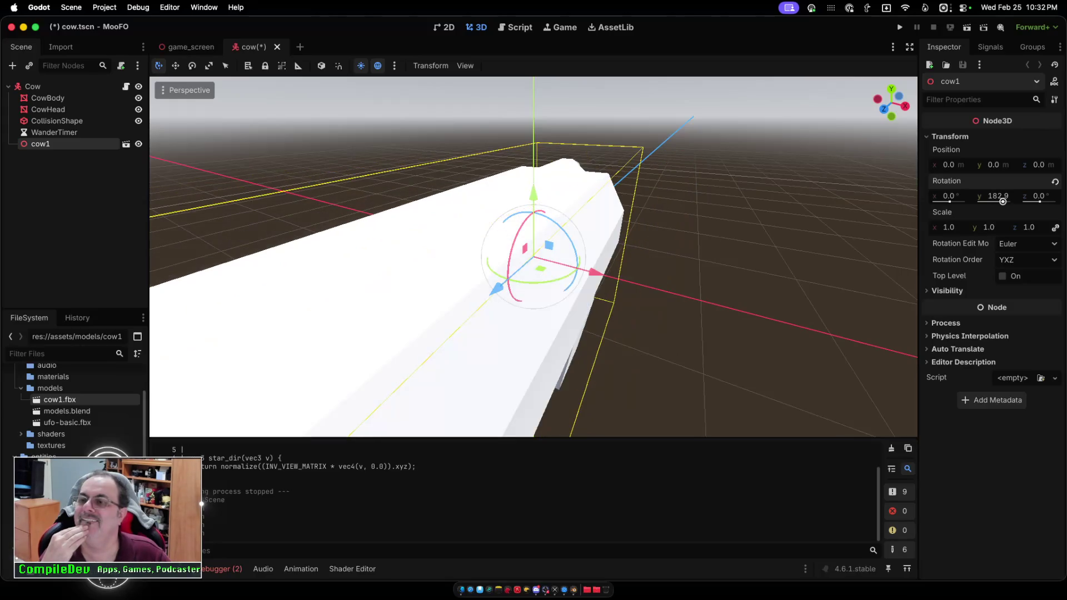
left_click(998, 196)
type("180")
key("Return")
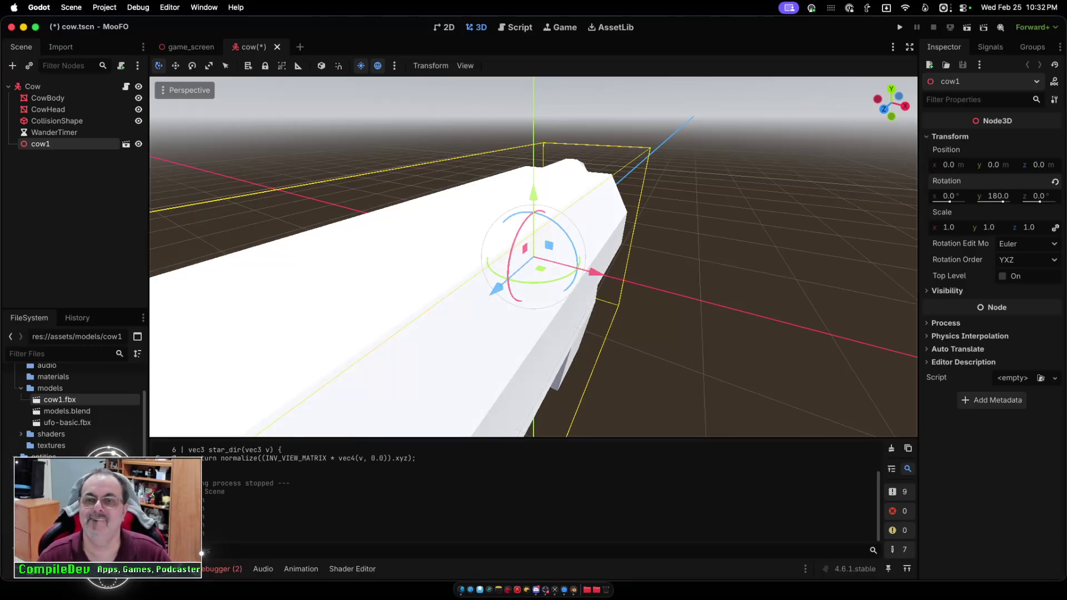
Reselect cow1 and drag its Scale down to roughly half size.
key("Escape")
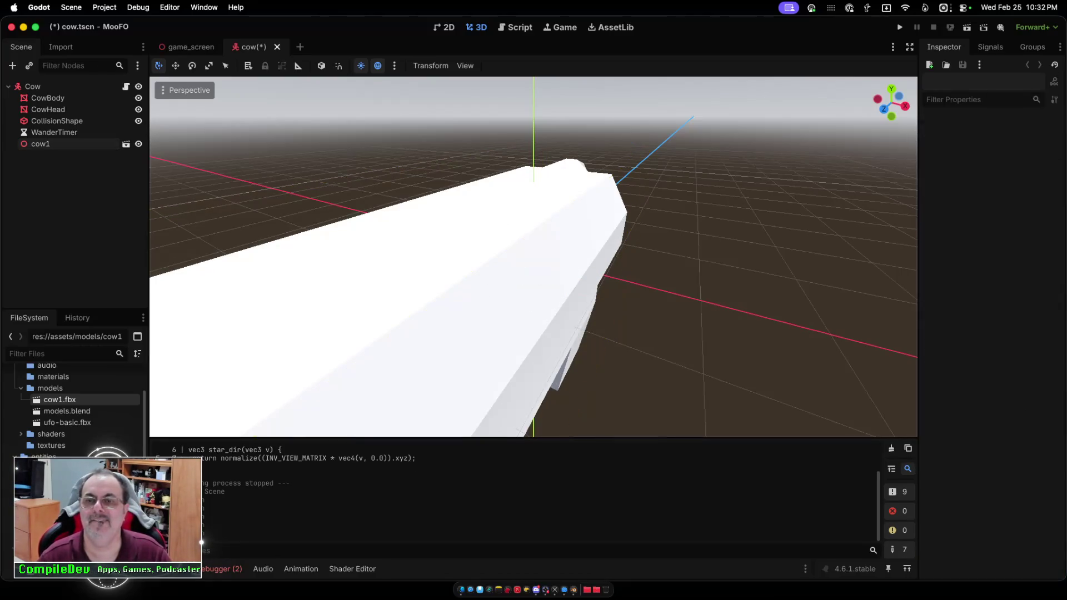
left_click(75, 222)
left_click_drag(533, 255, 422, 260)
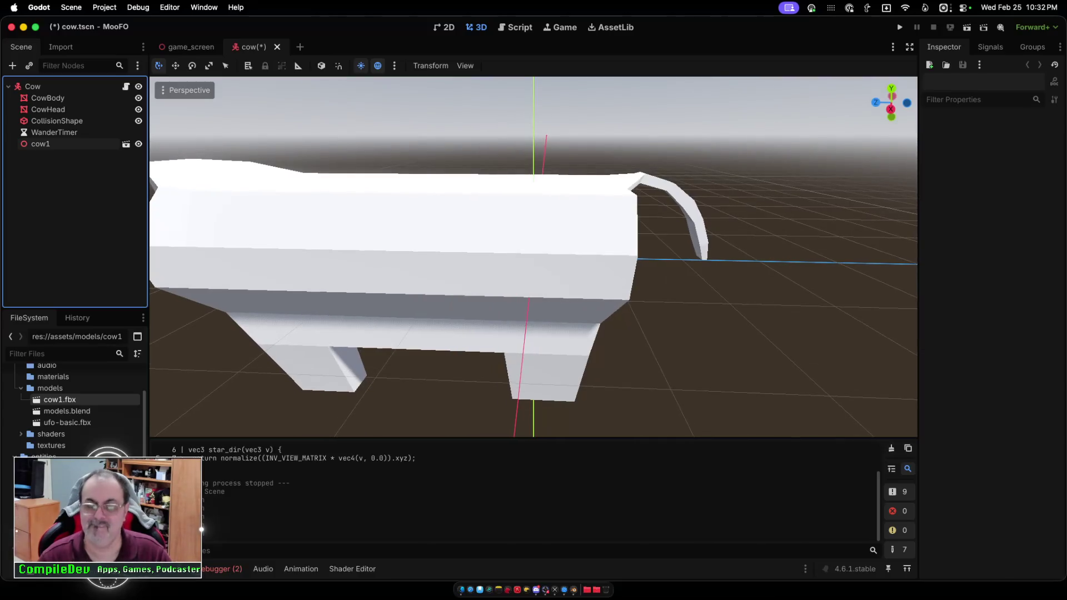
scroll(534, 258, "right", 5)
left_click(534, 256)
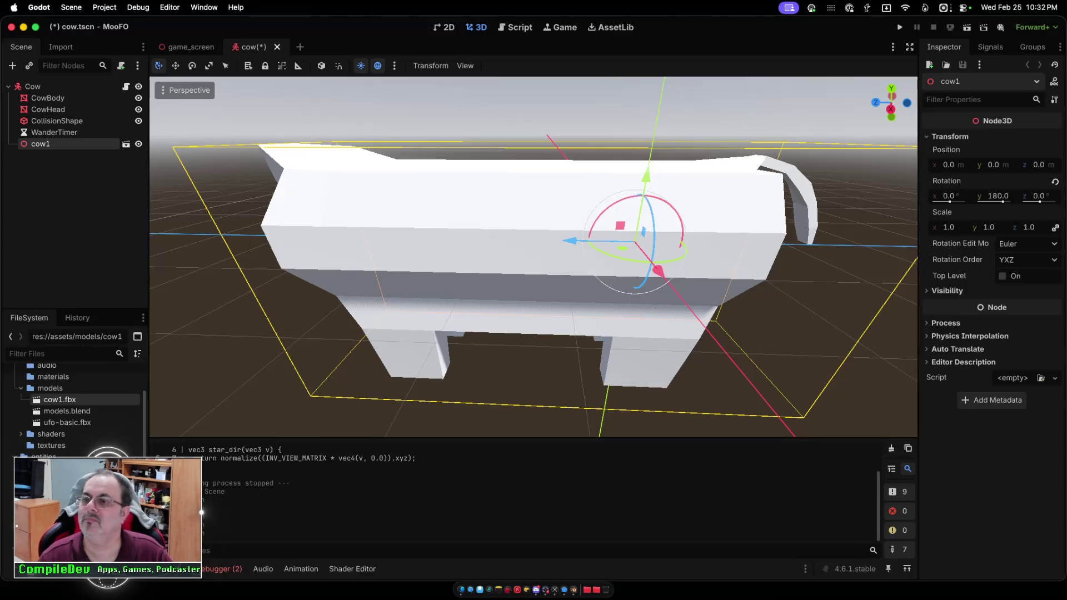
mouse_move(949, 227)
left_mouse_down()
mouse_move(916, 228)
mouse_move(945, 227)
left_mouse_up()
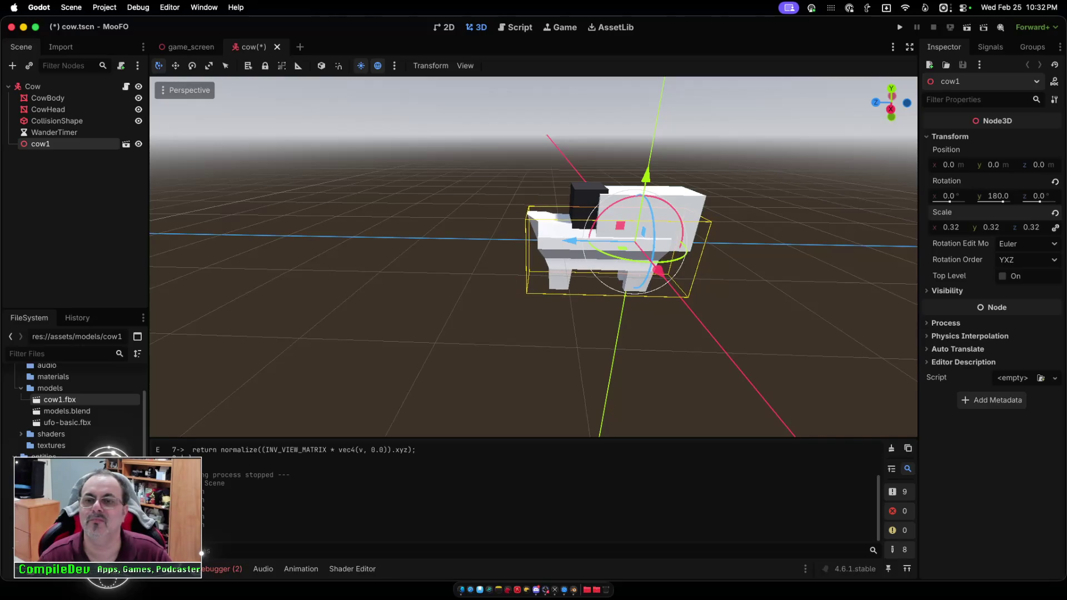
Raise the cow1 model off the ground and shift it back along Z.
scroll(533, 256, "right", 10)
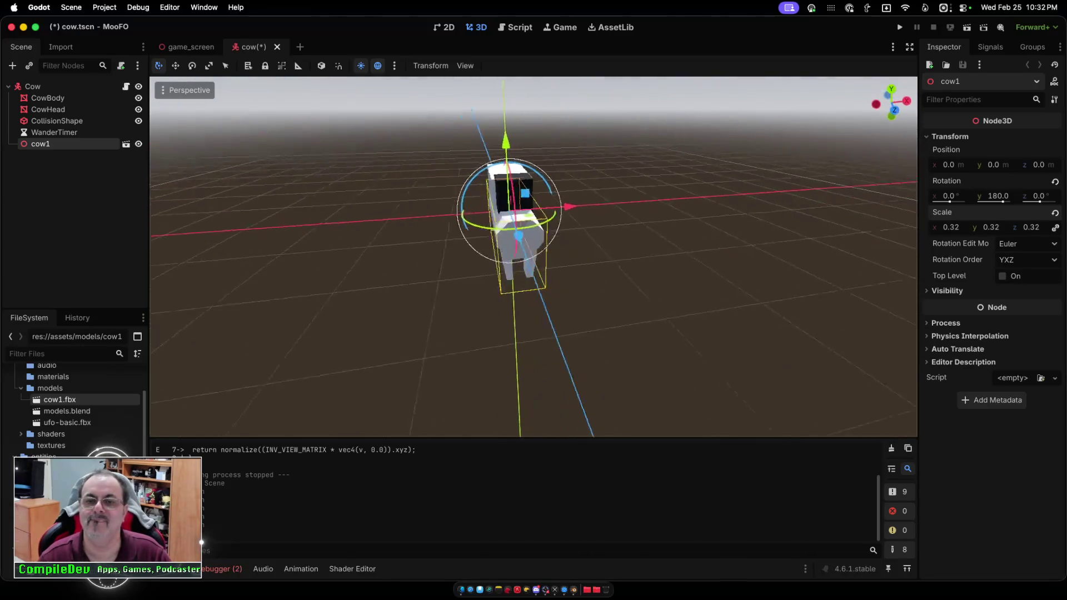
scroll(534, 256, "right", 10)
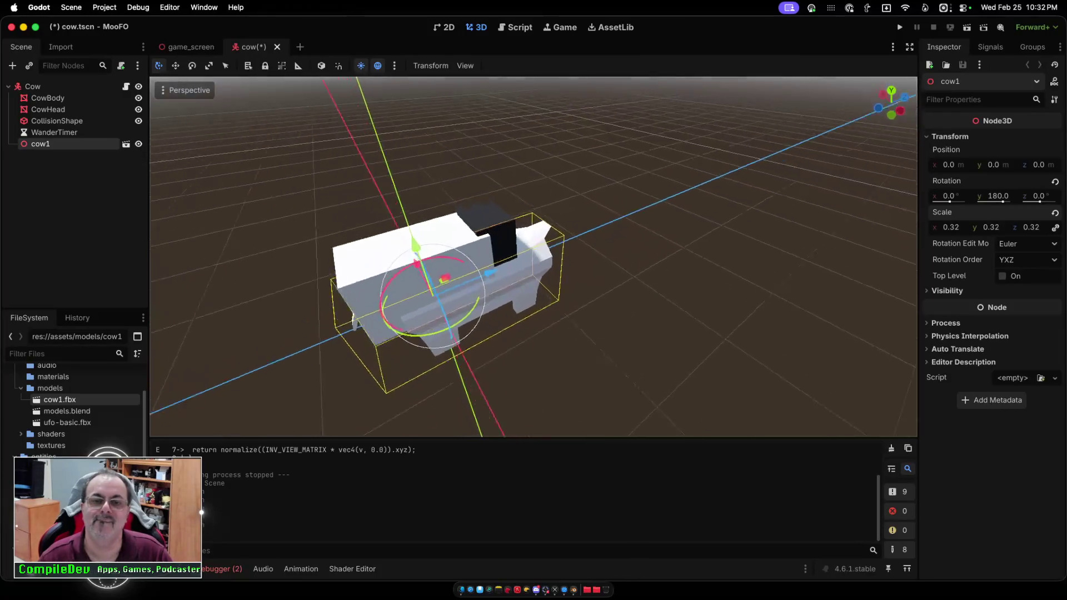
scroll(534, 255, "right", 10)
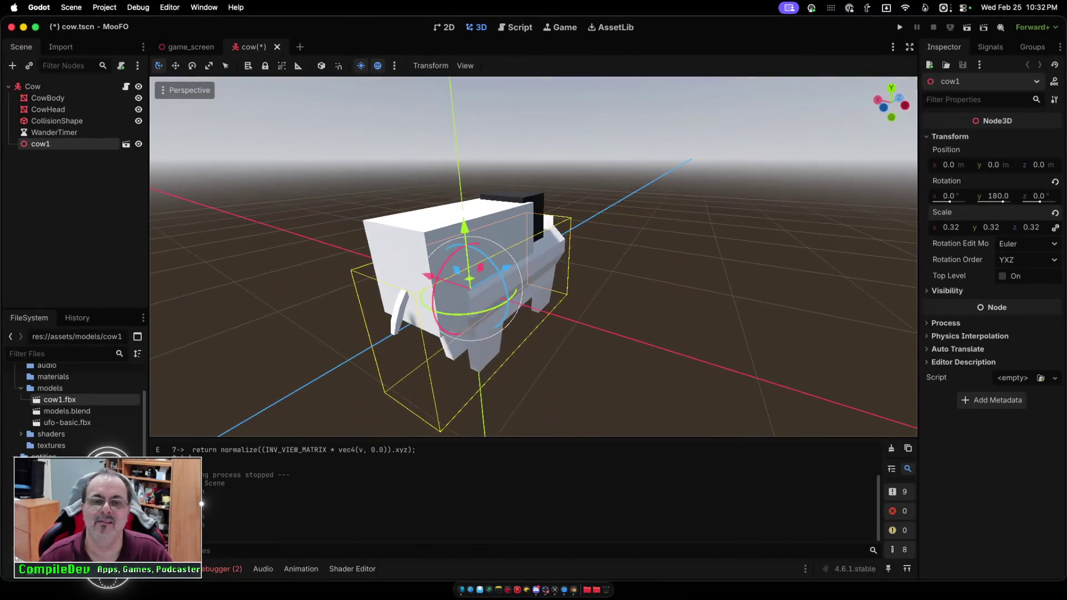
scroll(534, 256, "right", 10)
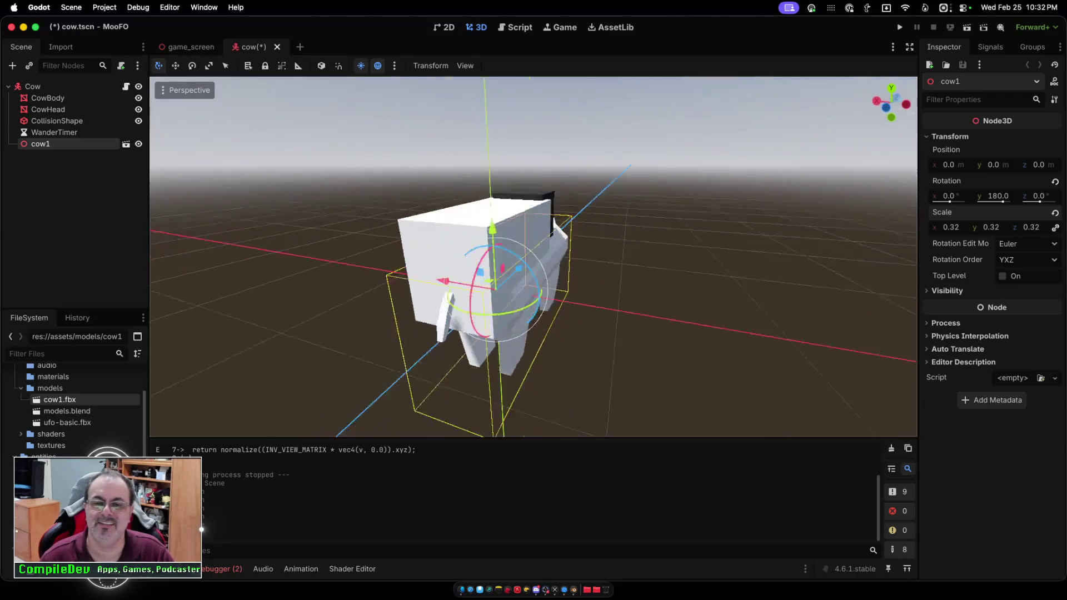
left_click_drag(411, 183, 397, 115)
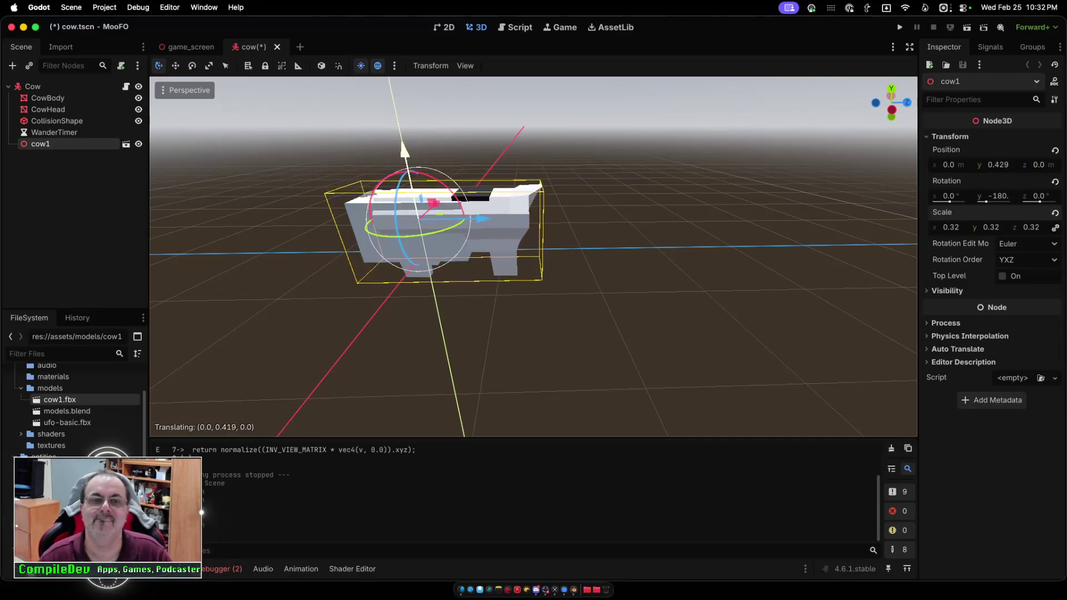
left_click_drag(404, 149, 401, 134)
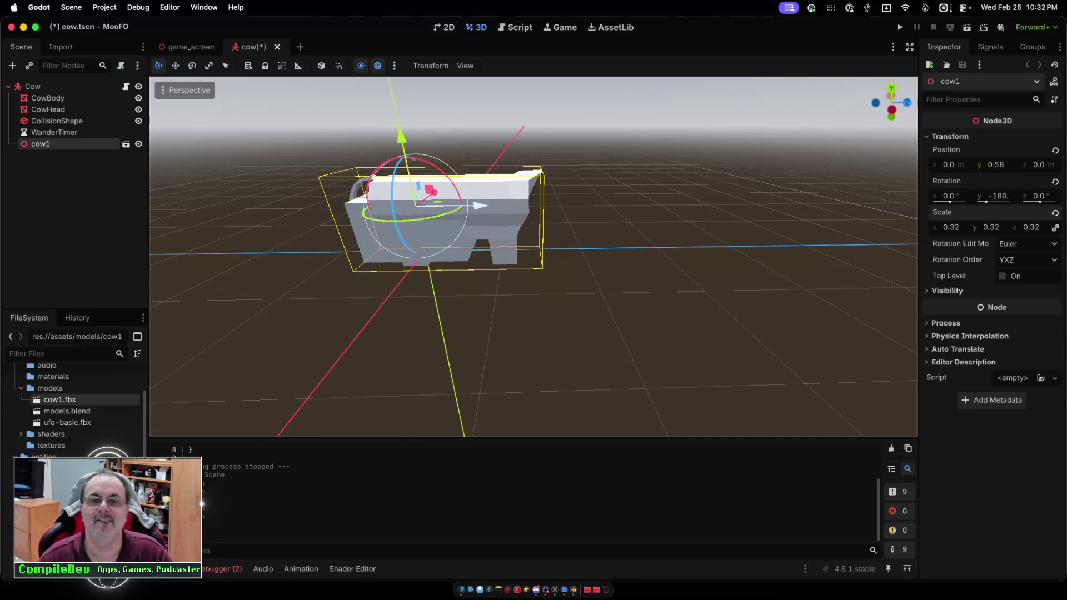
left_click_drag(479, 205, 438, 205)
Inspect the cow from several angles and nudge it slightly upward.
scroll(438, 206, "left", 5)
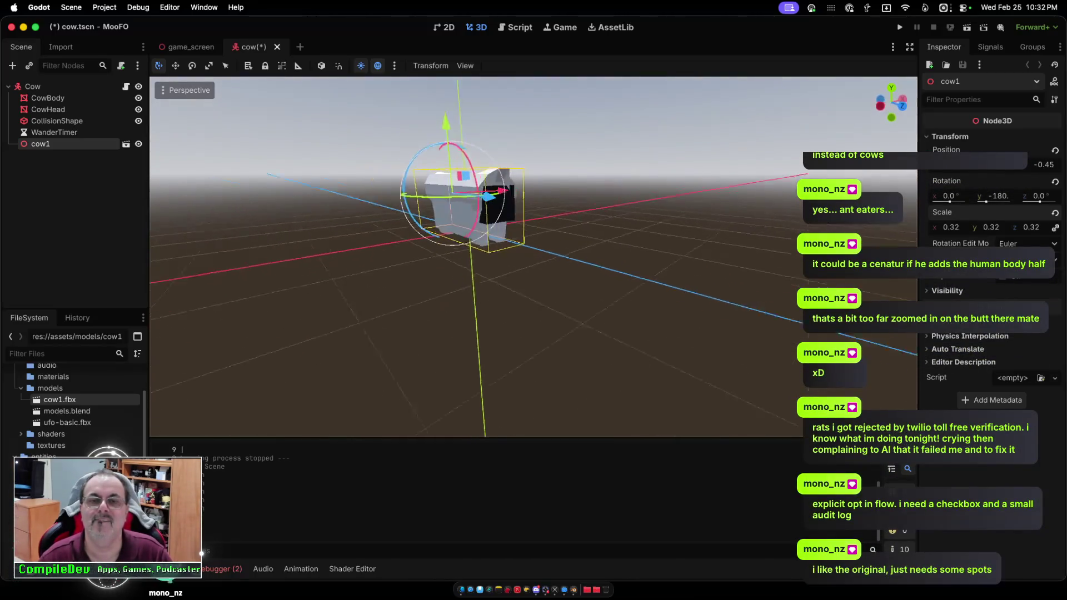
scroll(444, 223, "up", 10)
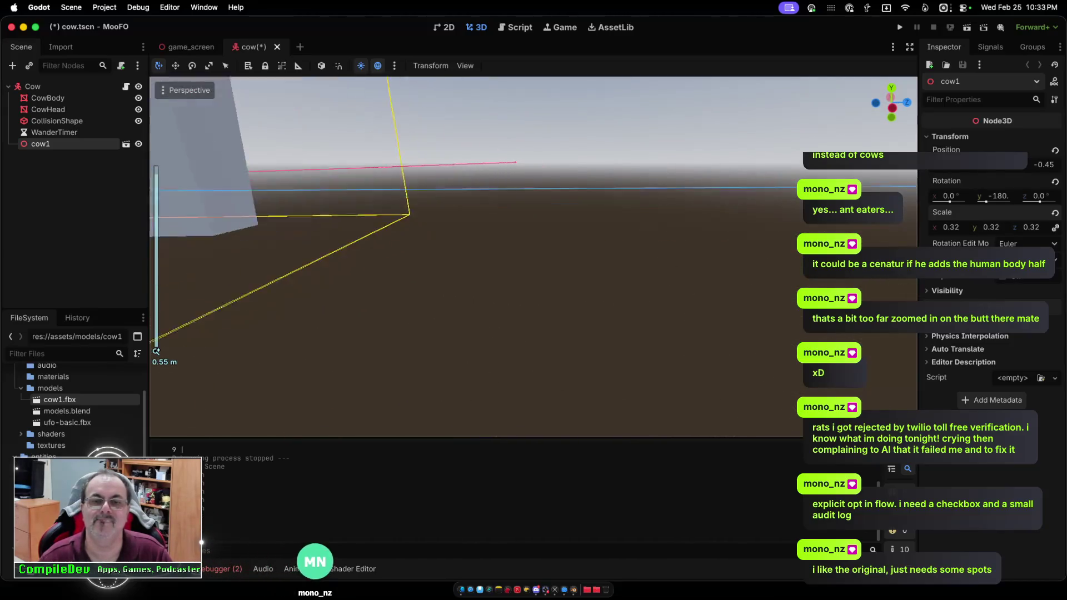
scroll(445, 223, "down", 6)
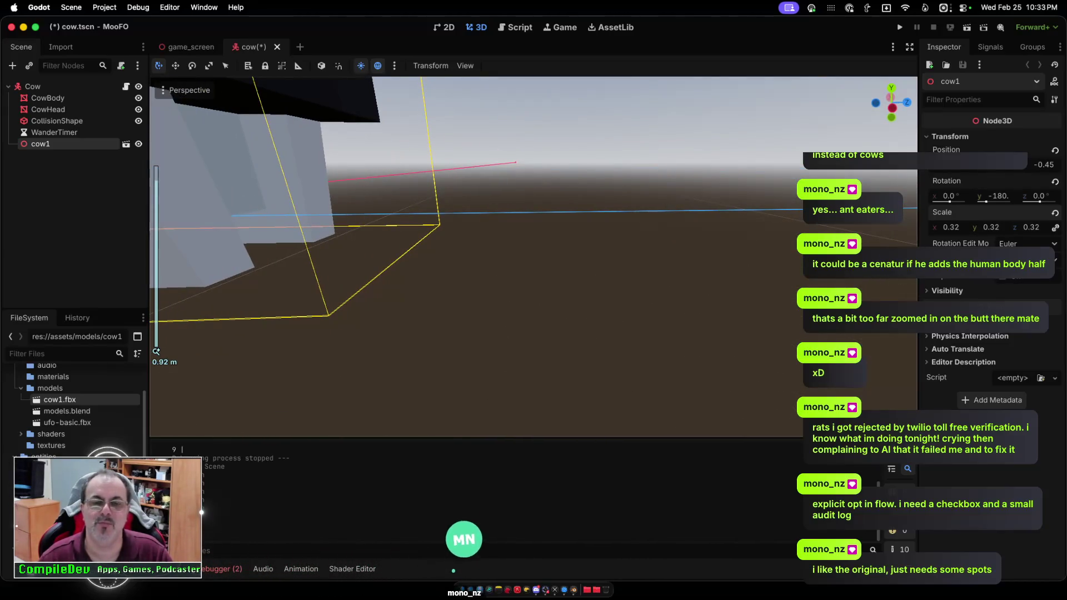
scroll(477, 256, "left", 5)
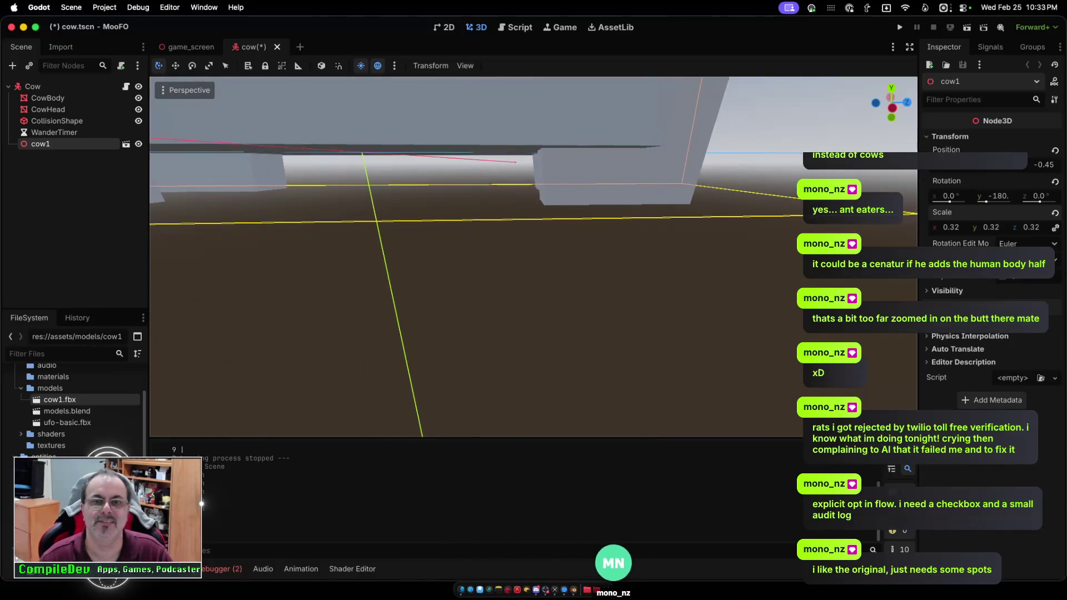
scroll(533, 255, "left", 5)
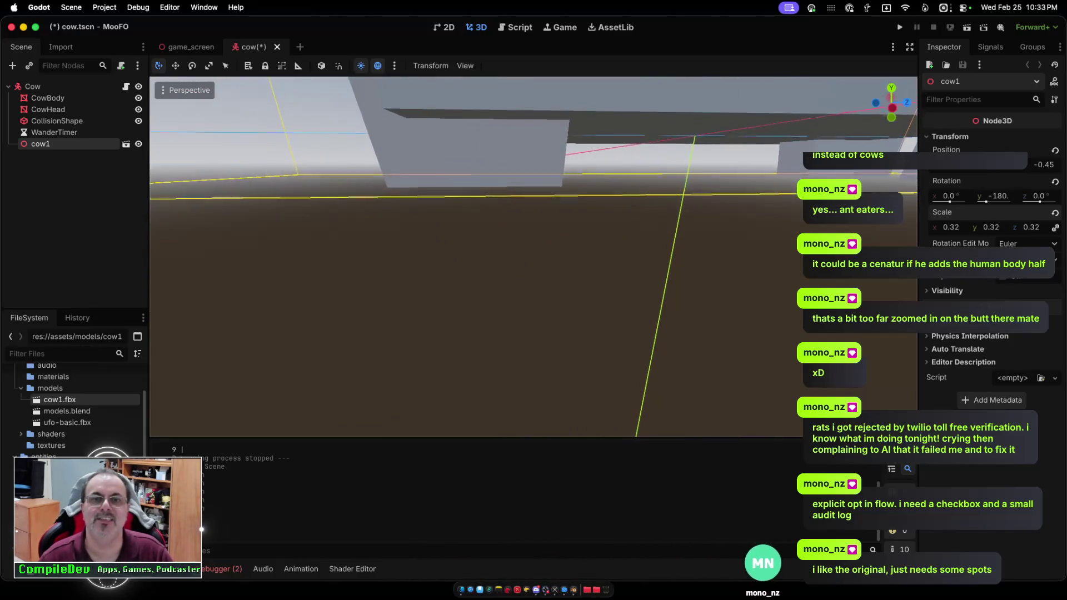
scroll(478, 255, "up", 2)
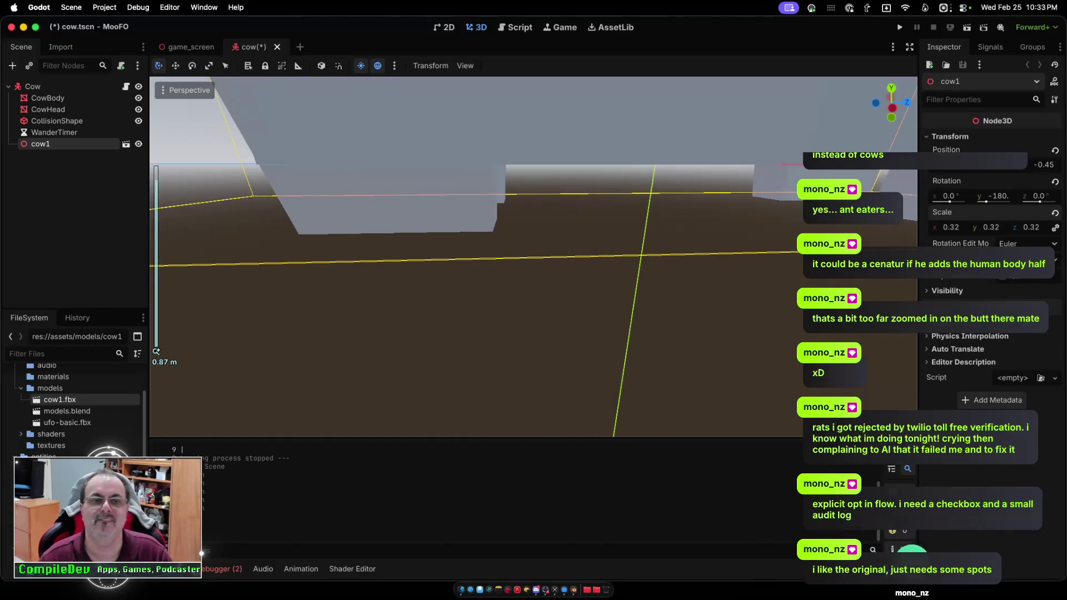
scroll(534, 256, "down", 3)
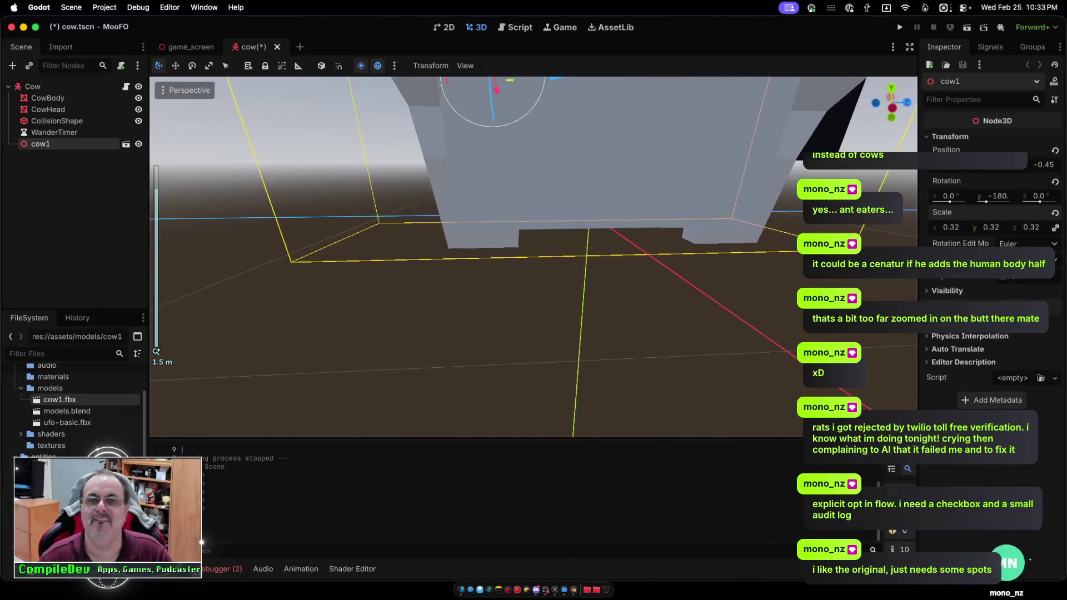
scroll(534, 256, "down", 2)
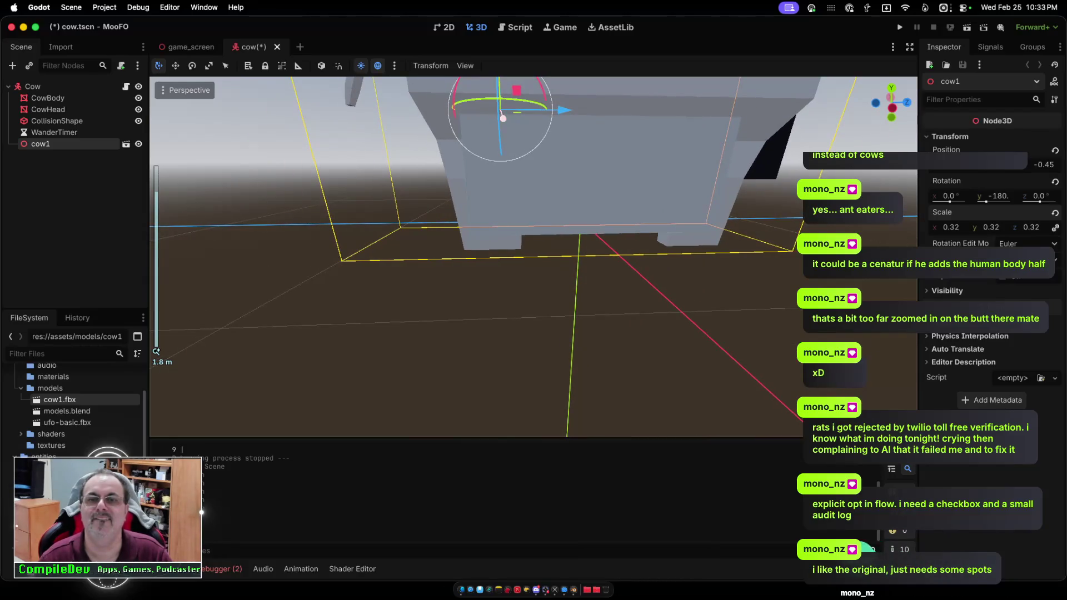
scroll(534, 256, "down", 2)
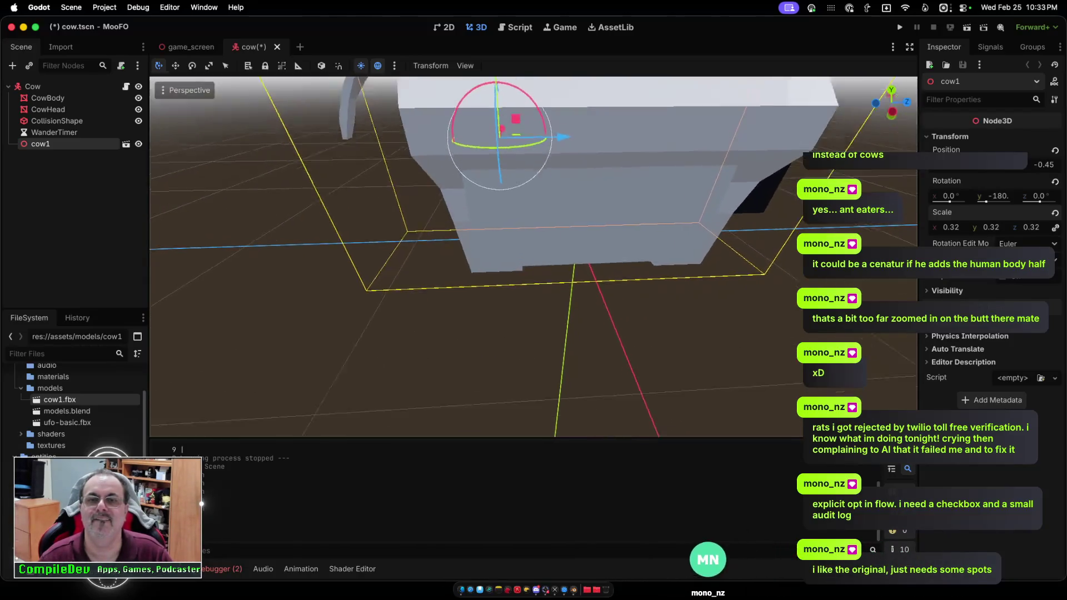
scroll(533, 256, "up", 3)
scroll(534, 255, "up", 3)
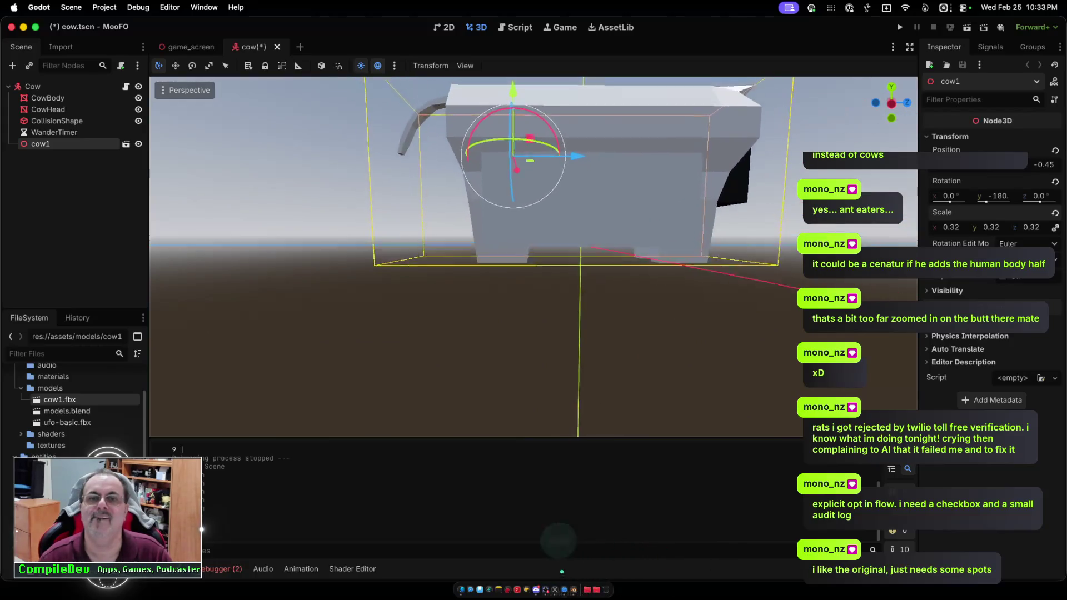
left_click_drag(508, 150, 508, 139)
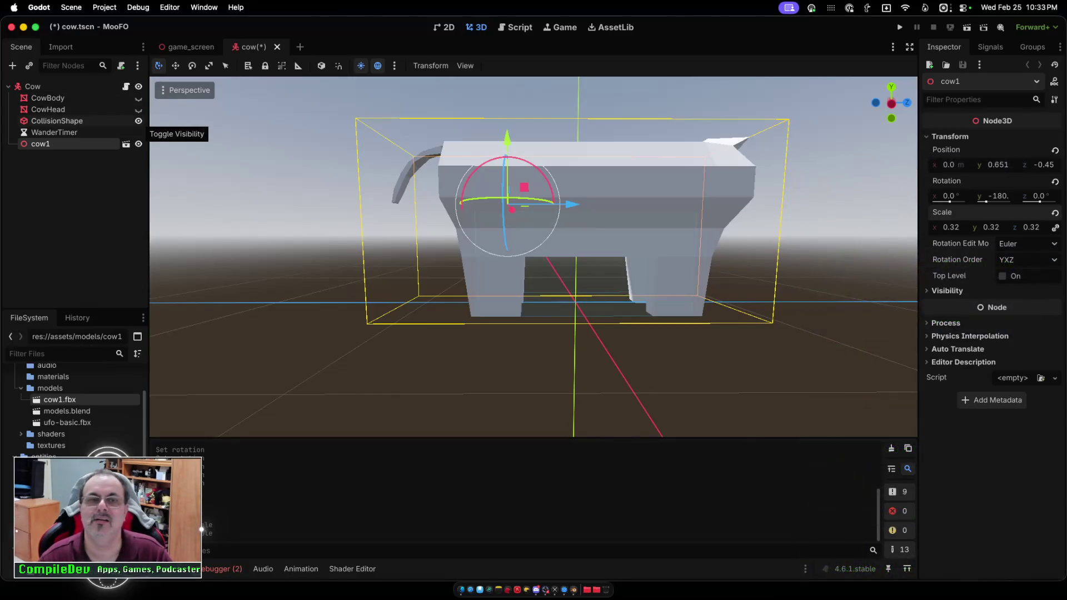
Review the cow's placement once more and launch the game.
scroll(533, 256, "down", 1)
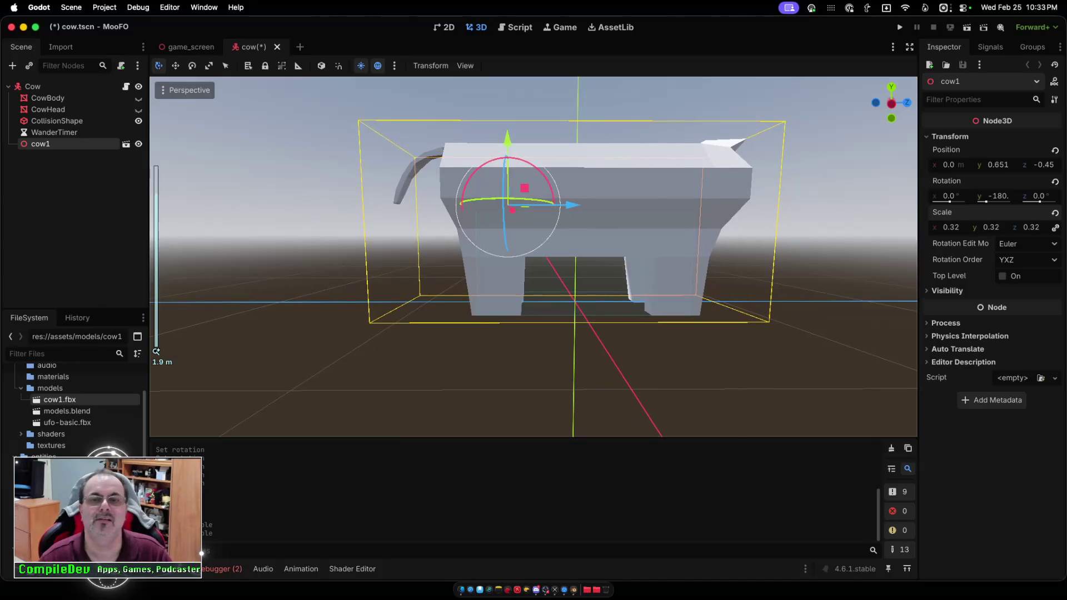
scroll(533, 255, "left", 10)
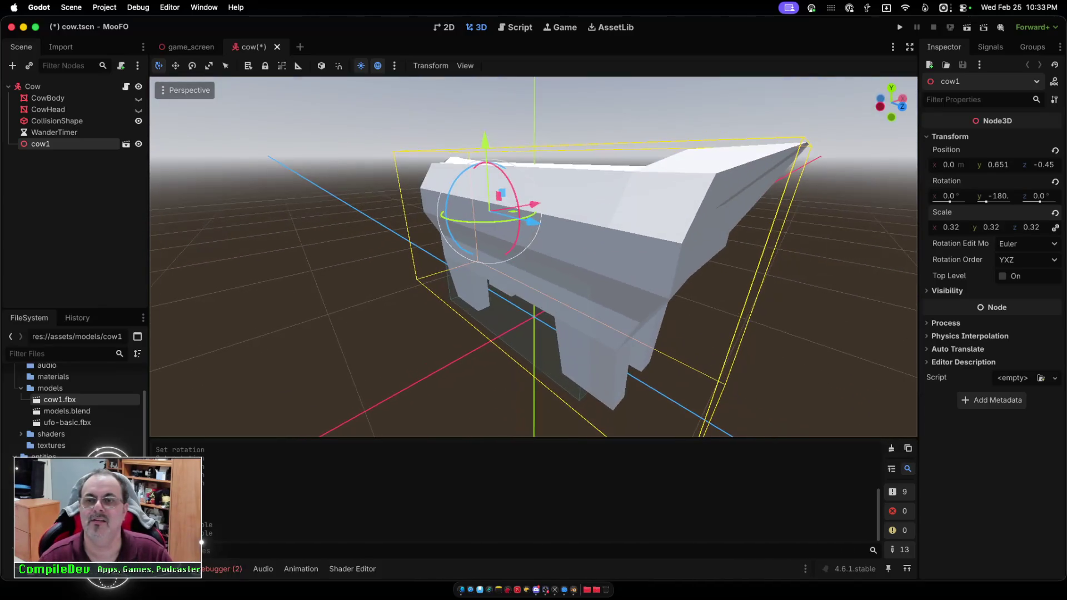
scroll(534, 256, "down", 5)
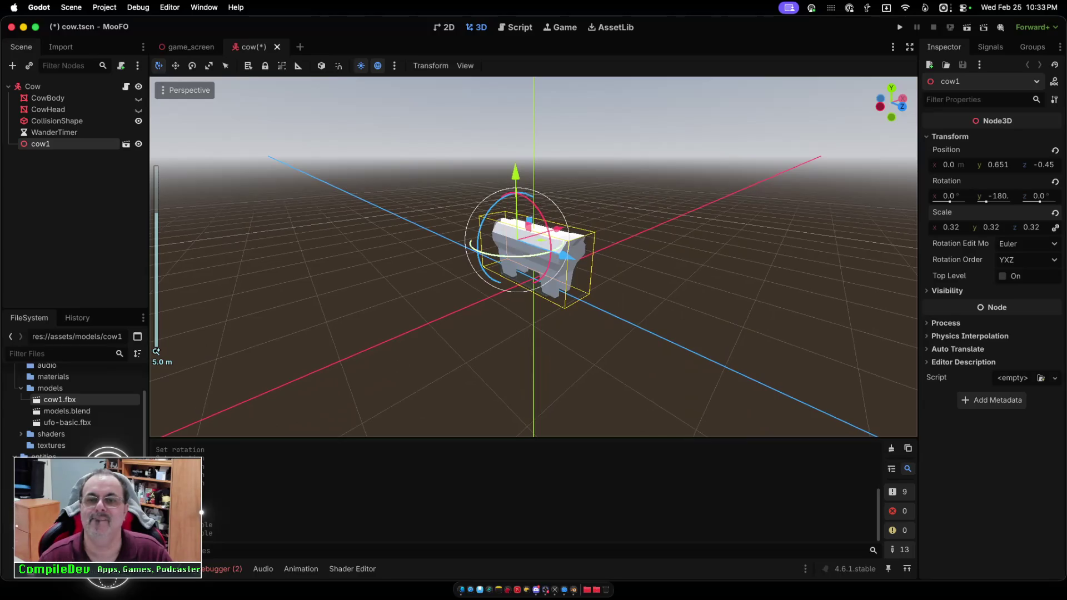
scroll(533, 255, "up", 2)
scroll(534, 256, "up", 2)
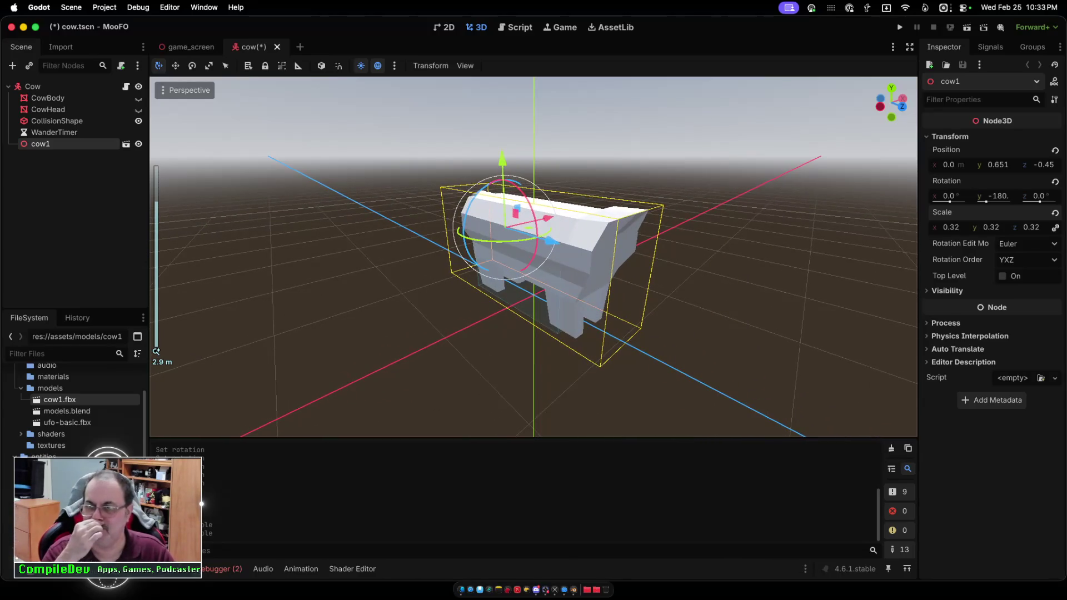
key("super+b")
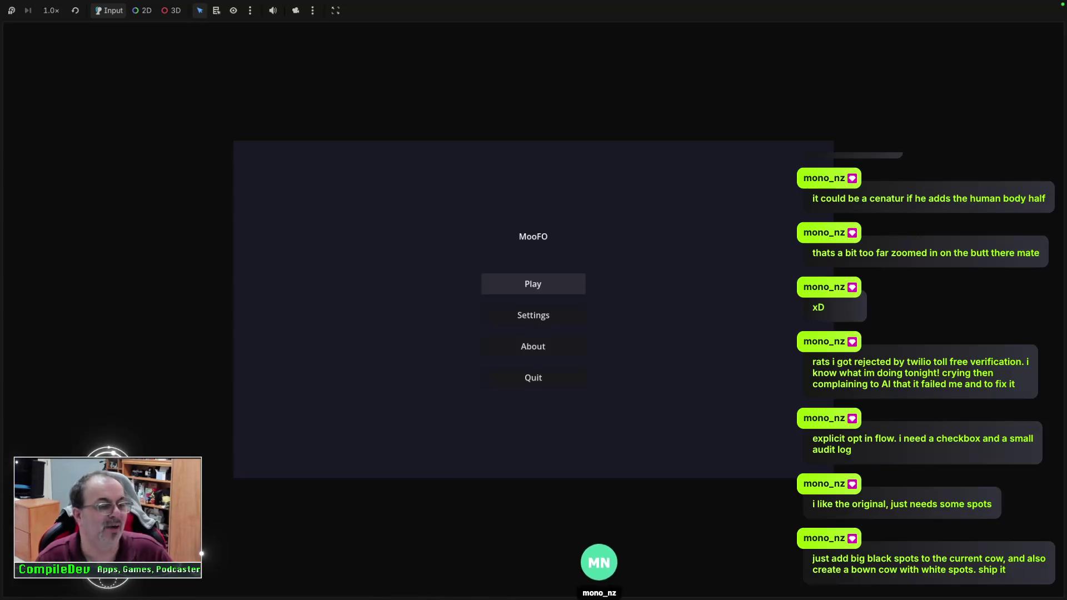
Choose Play in the MooFO main menu to start a new game.
key("Down")
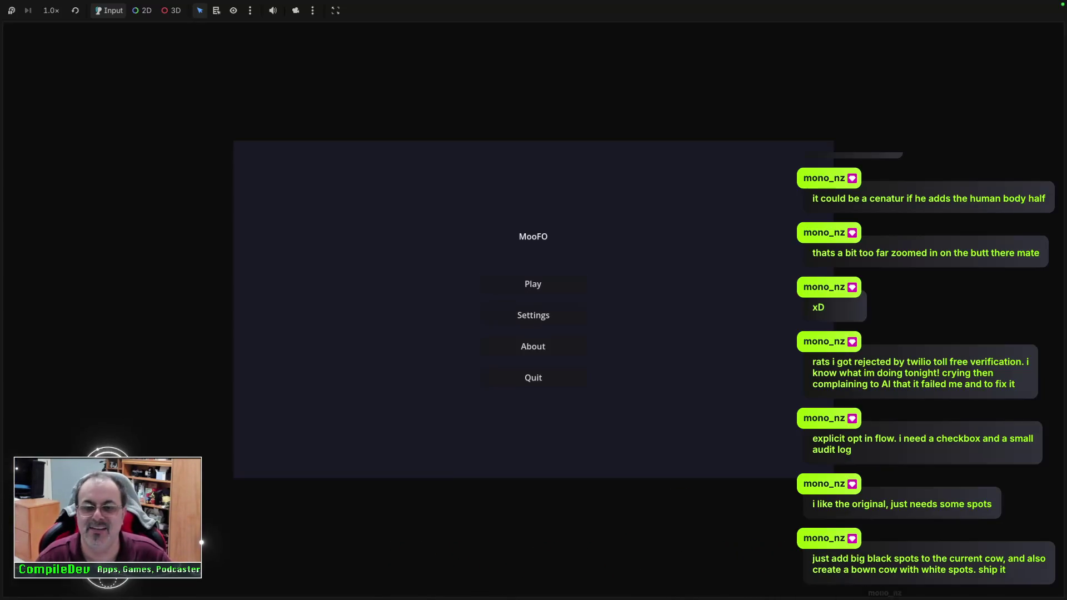
key("Up")
key("Return")
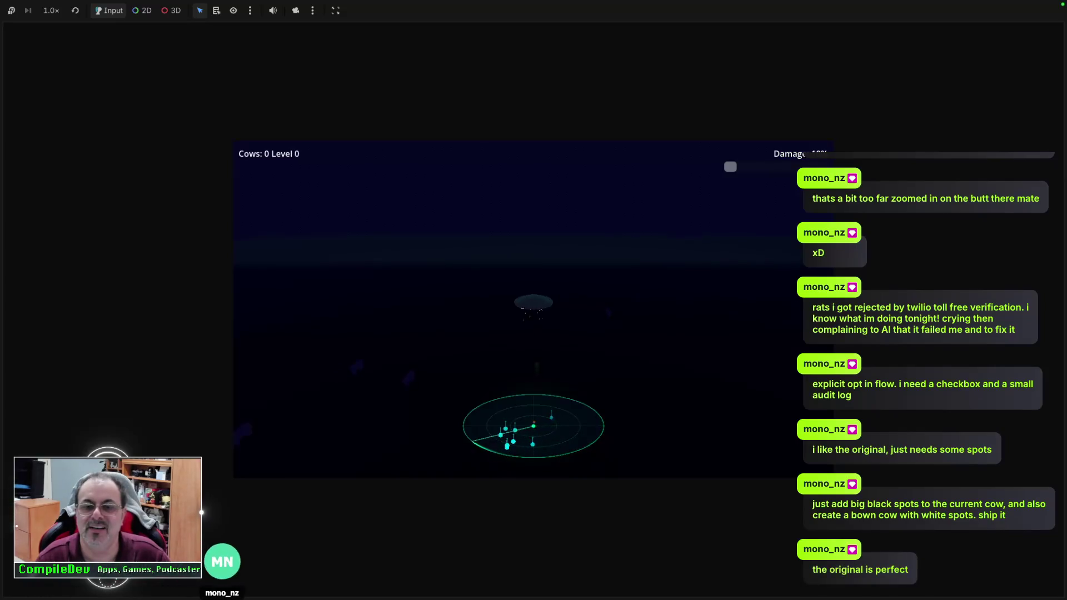
Fly the UFO across the field and beam up the first cow.
key("Left")
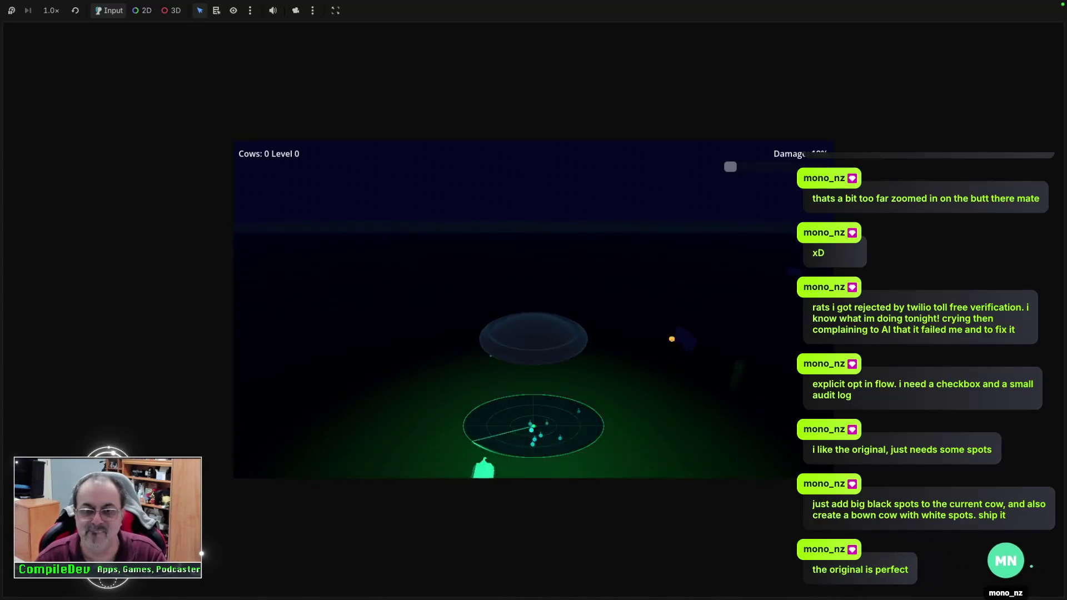
key("Right")
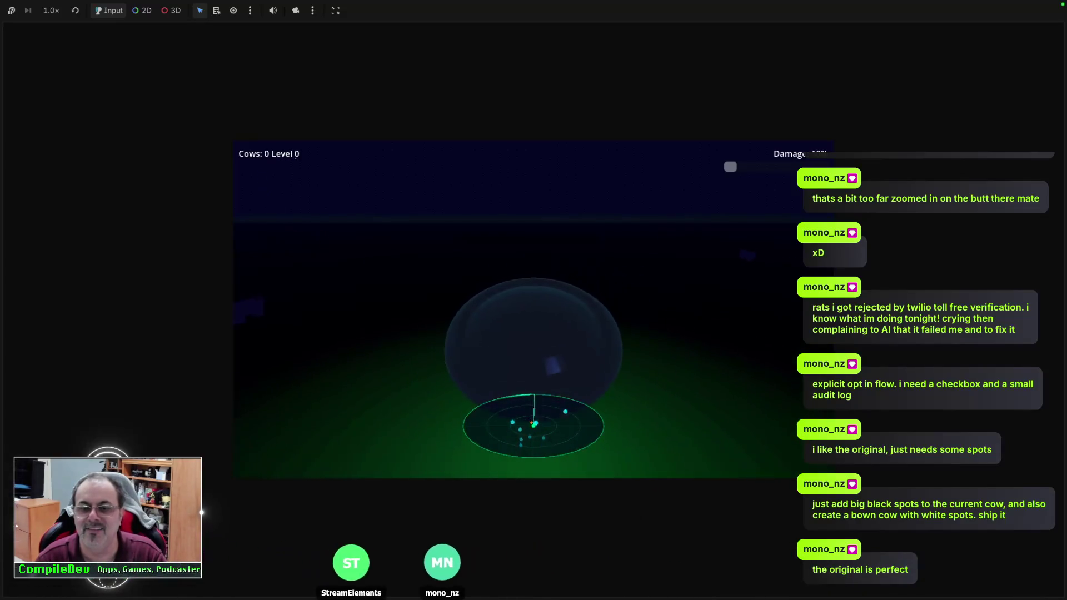
key("Left")
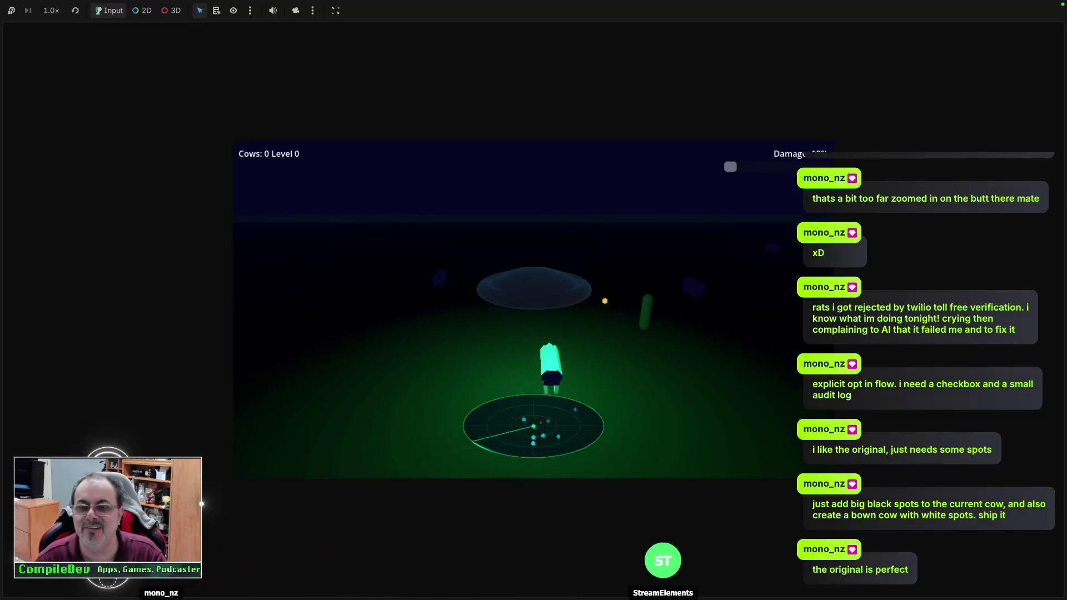
key("Right")
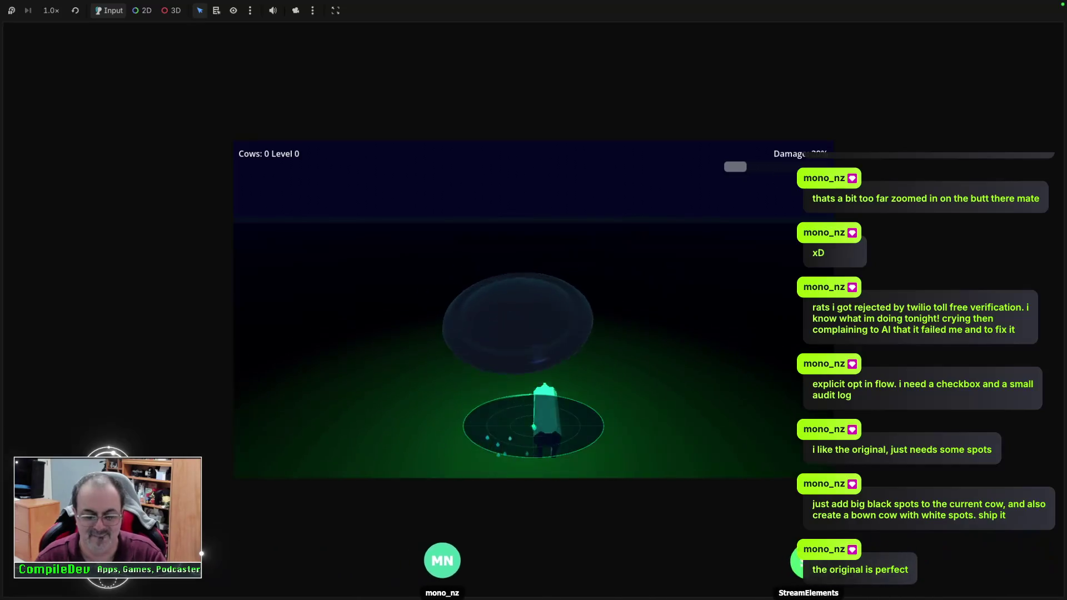
key("space")
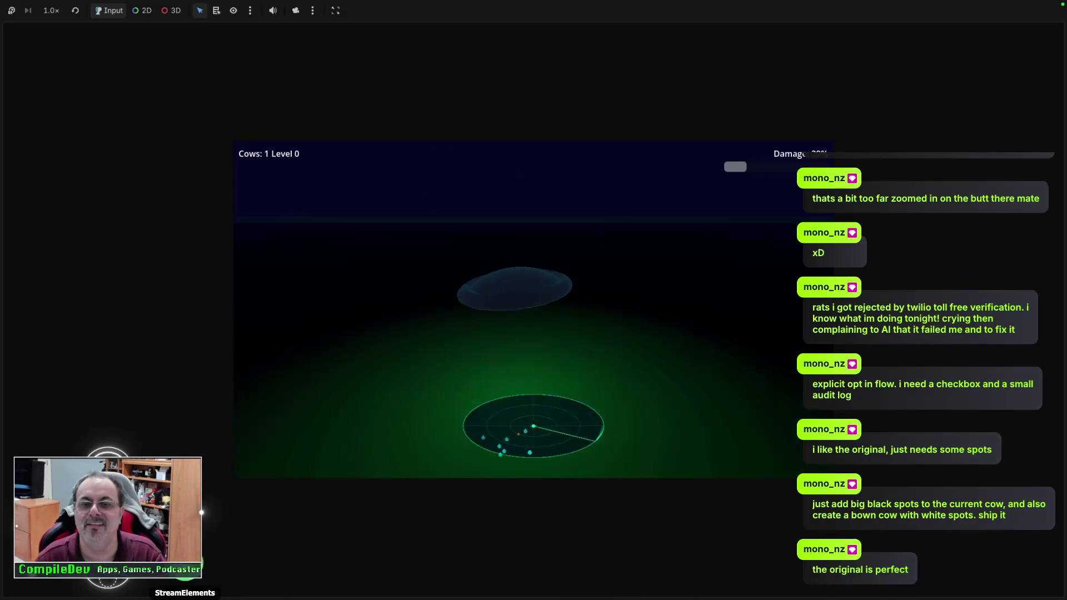
key("a")
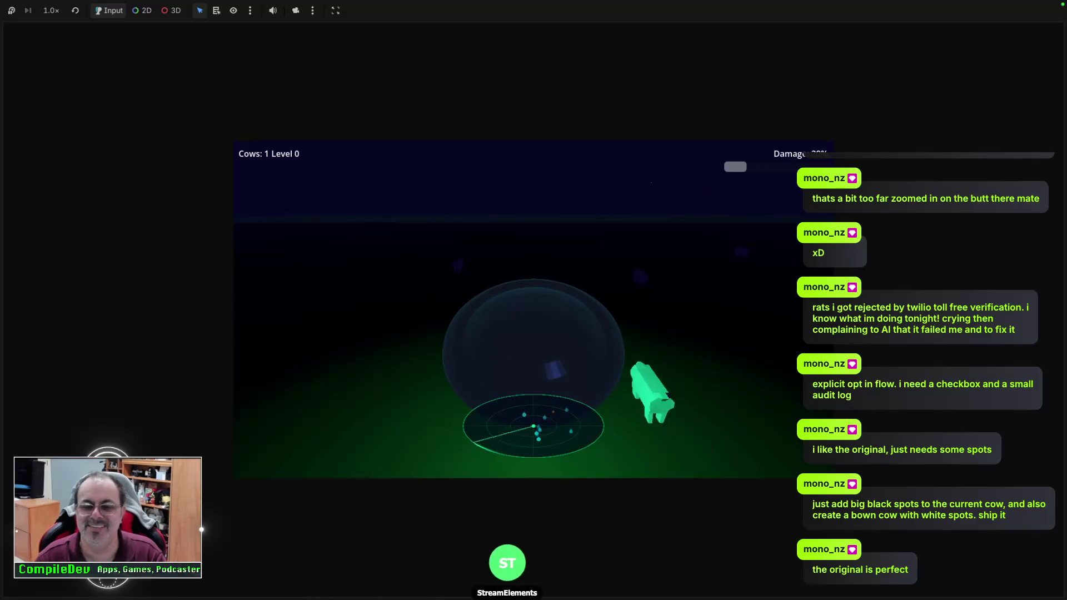
key("d")
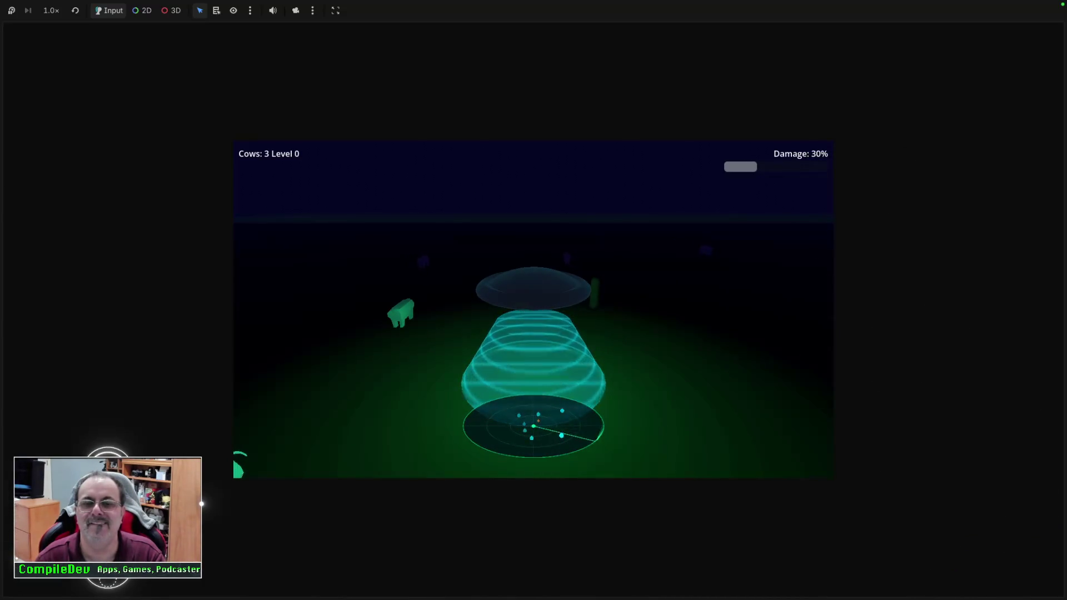
Keep flying left and right, beaming up cows until nine are abducted.
key("a")
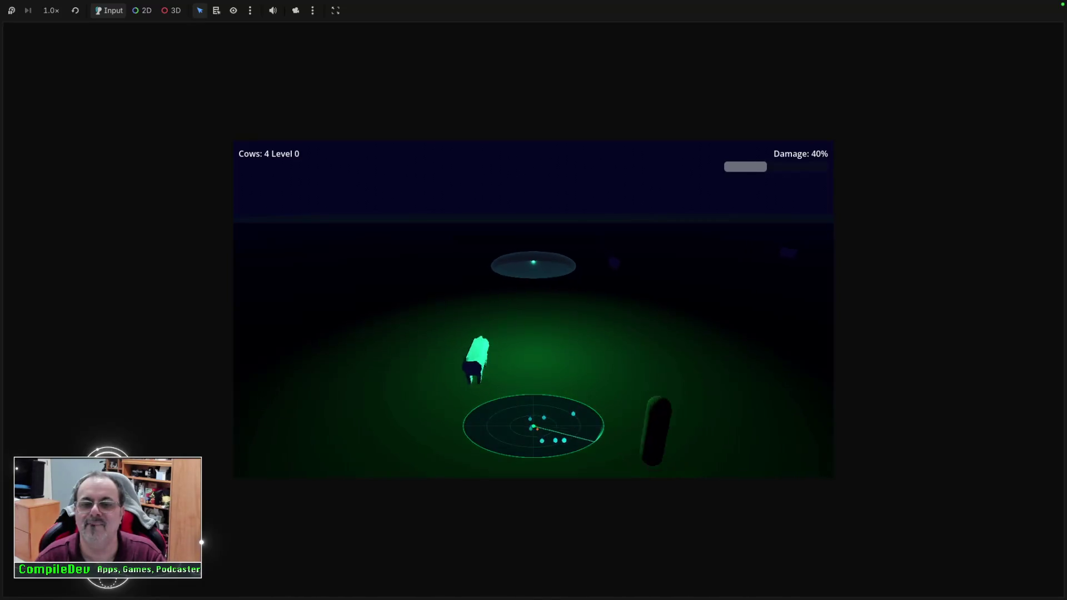
key("space")
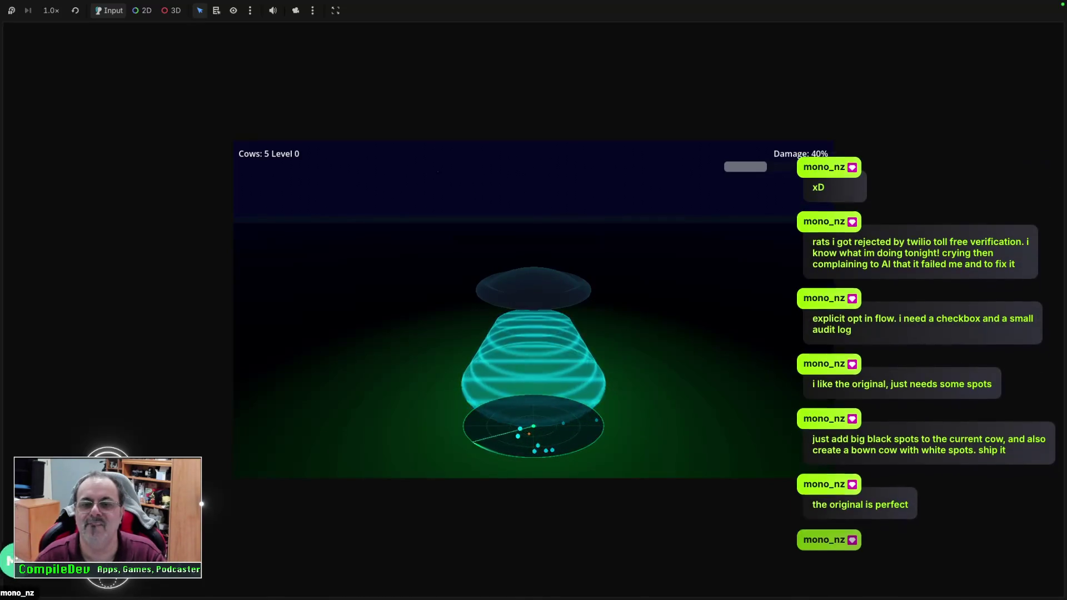
key("d")
key("space")
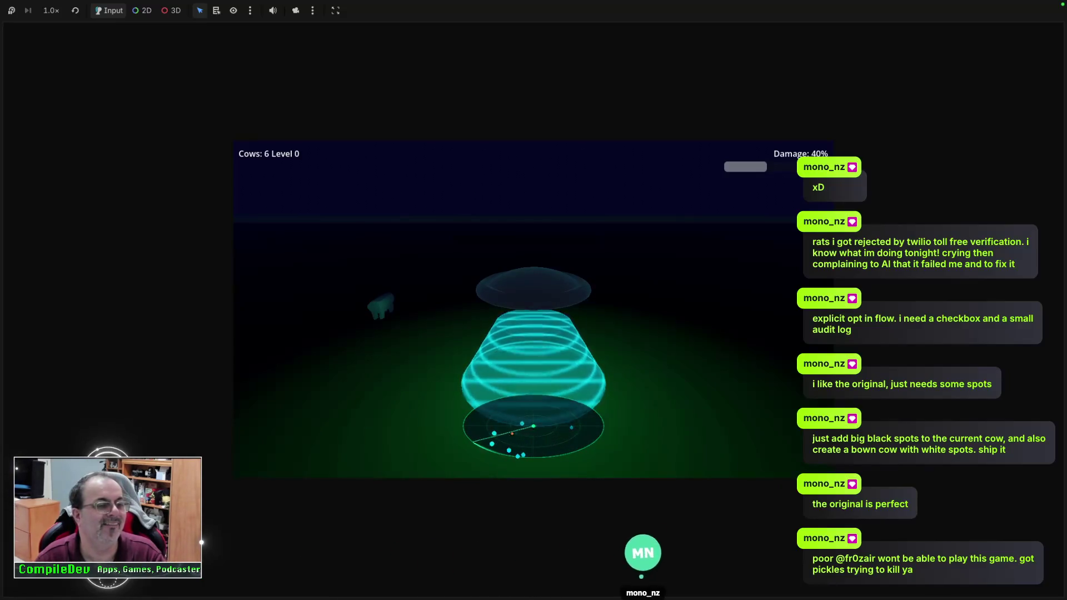
key("a")
key("space")
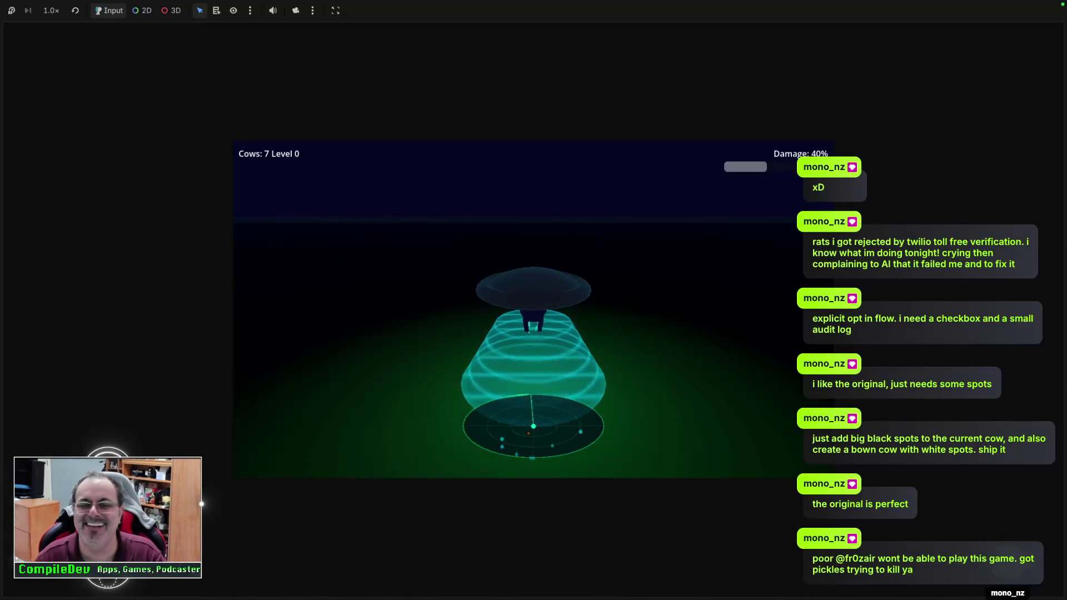
key("a")
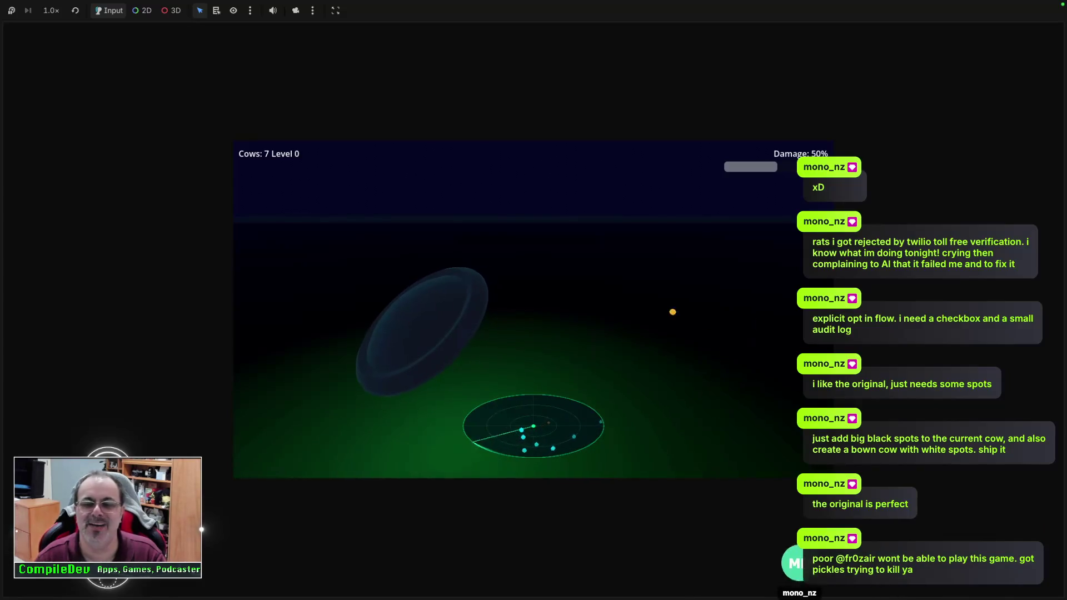
key("space")
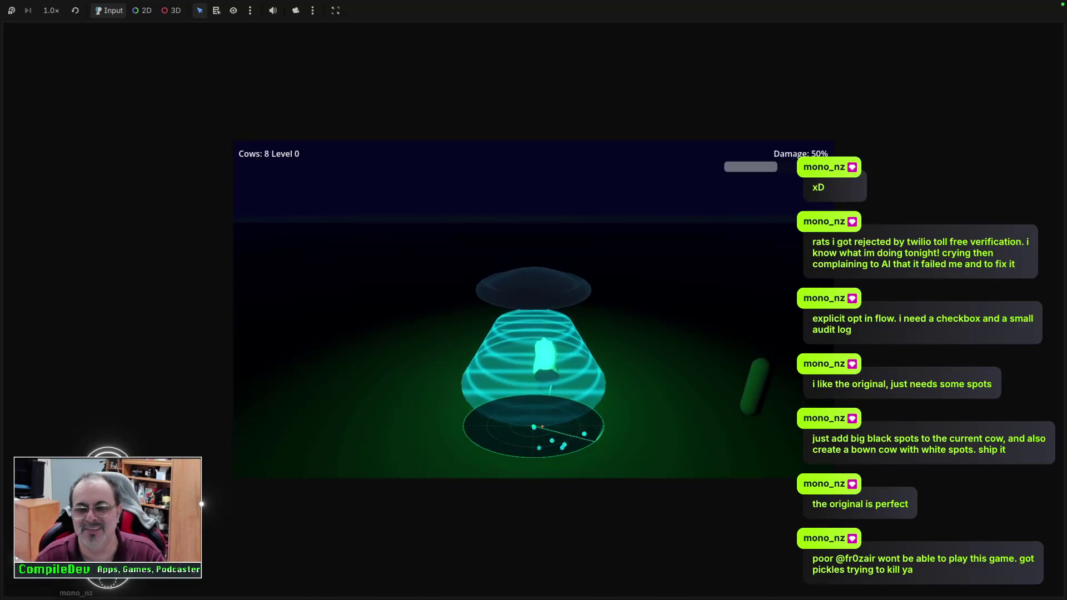
key("d")
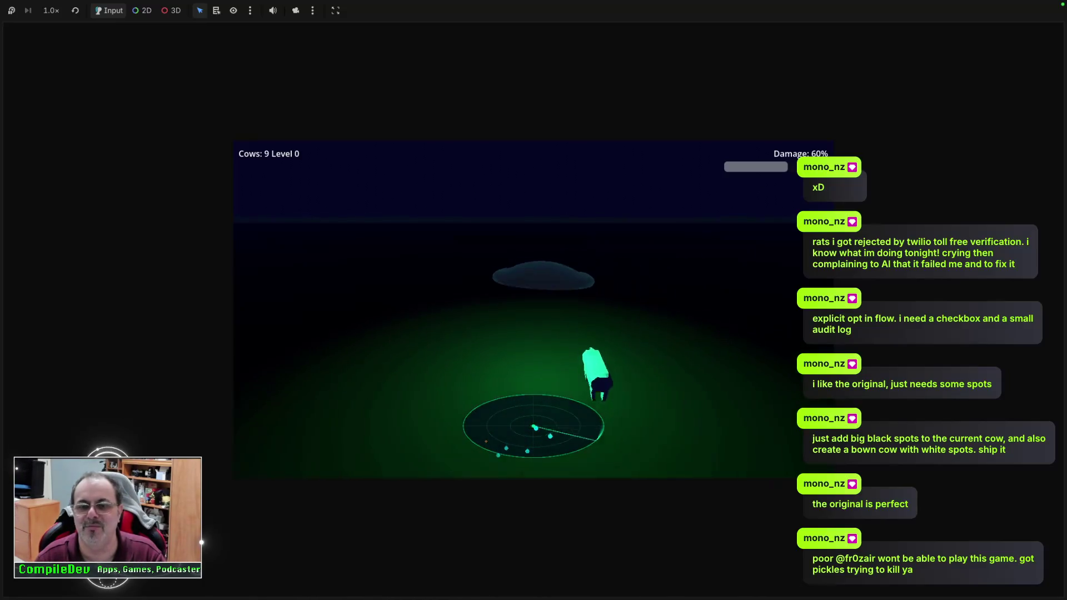
key("space")
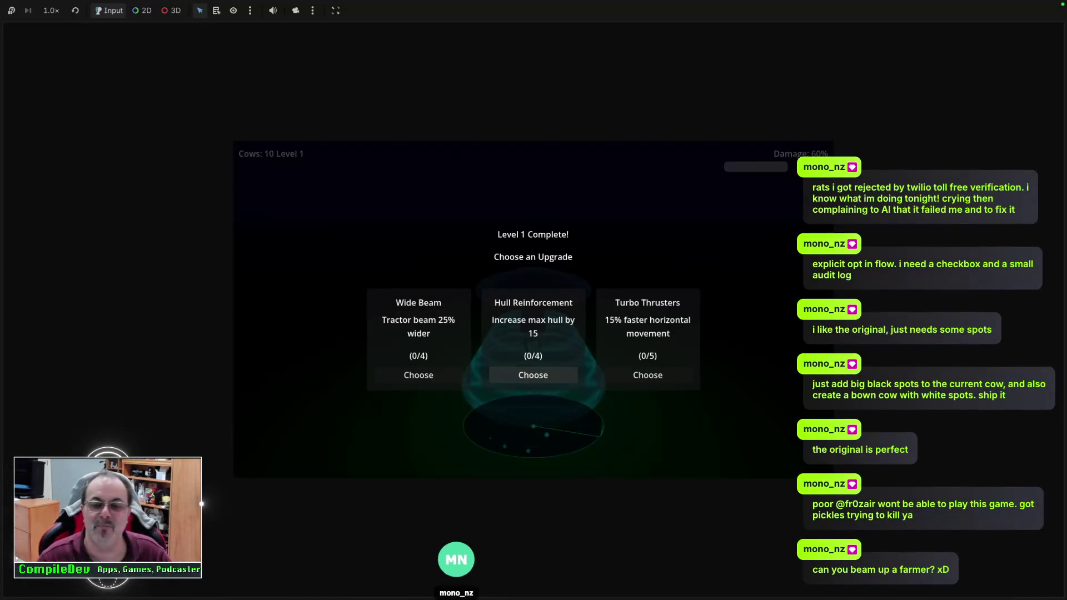
Choose the Hull Reinforcement upgrade and beam up the nearby cows.
left_click(533, 375)
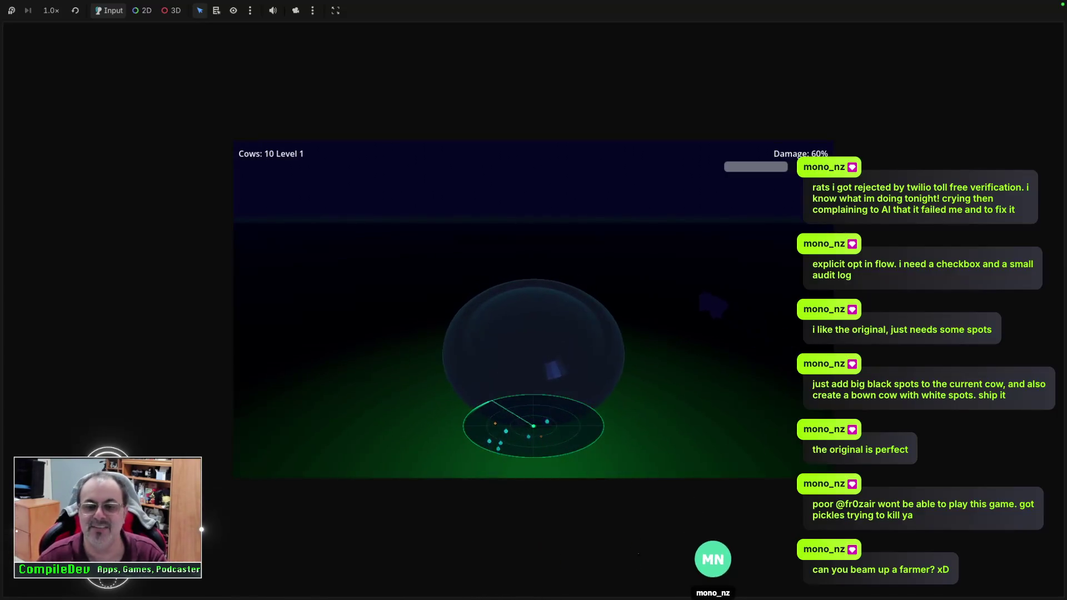
key("space")
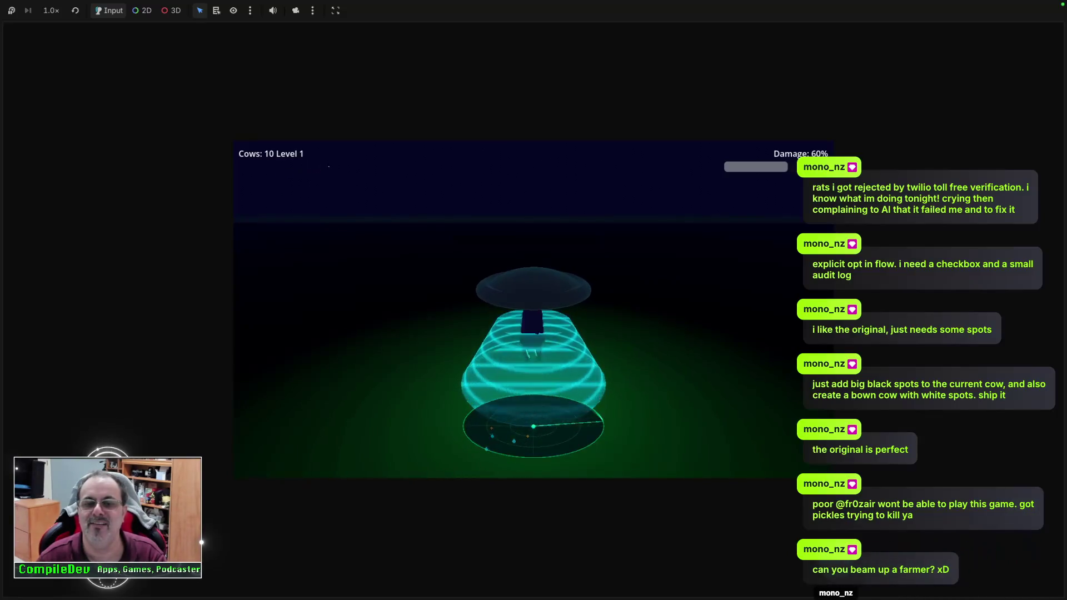
key("a")
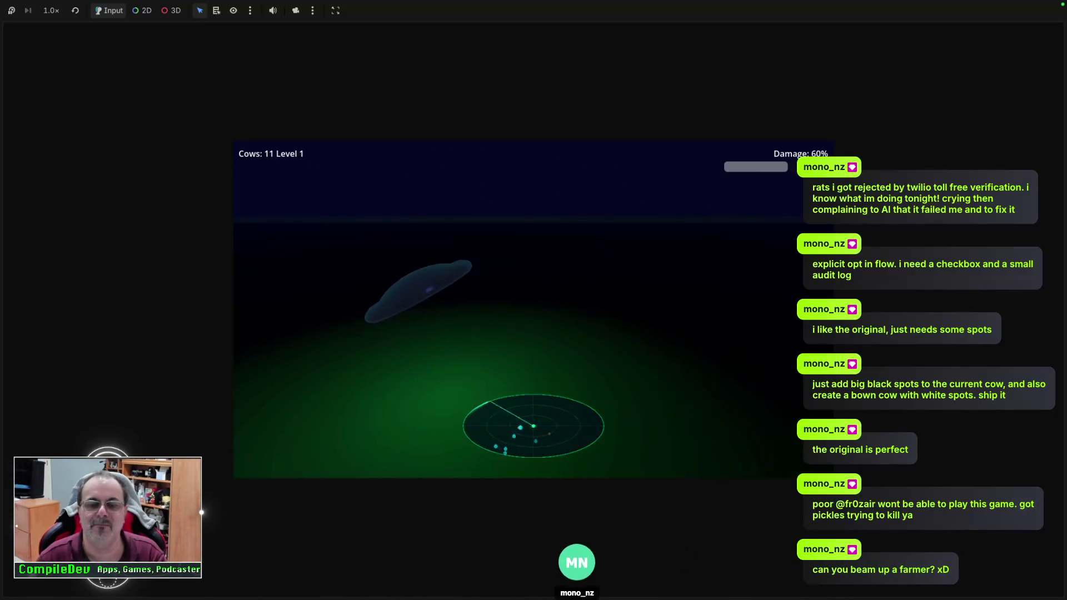
key("d")
key("space")
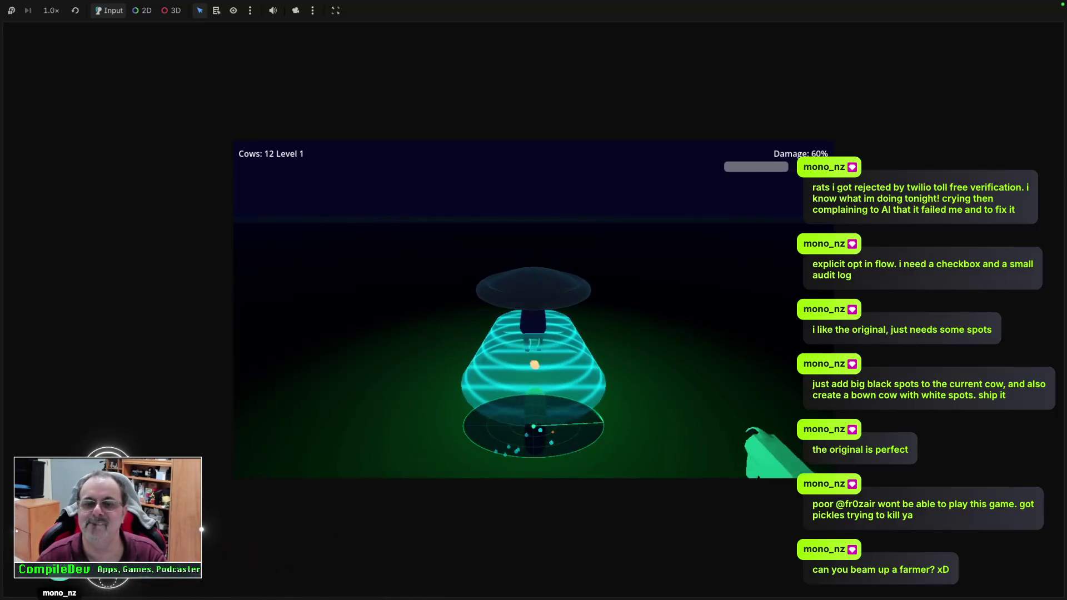
Fly the UFO across the field, abducting more cows with the beam.
key("d")
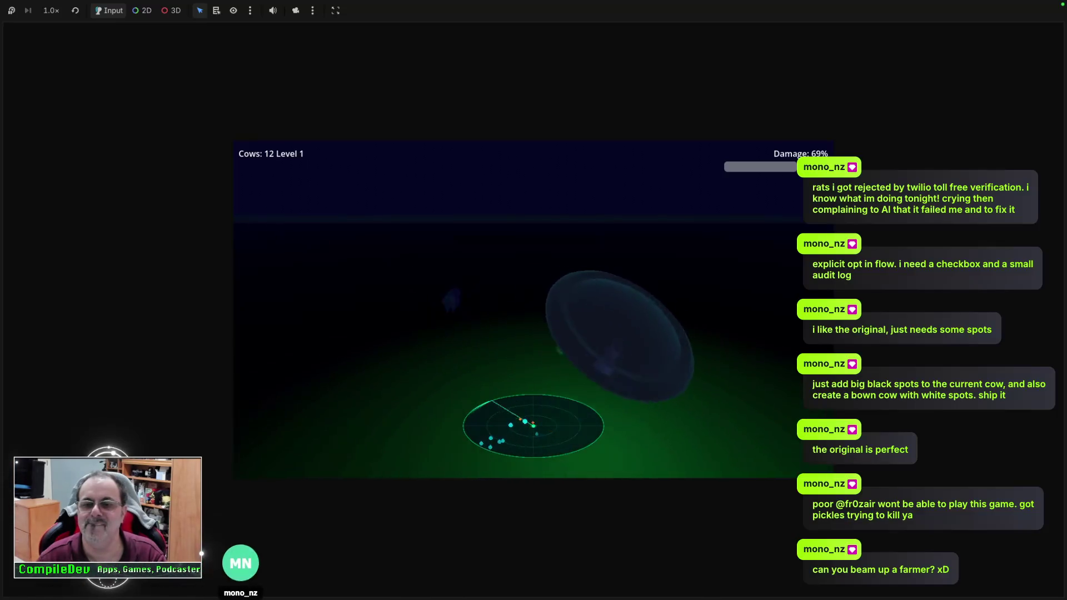
key("w")
key("a")
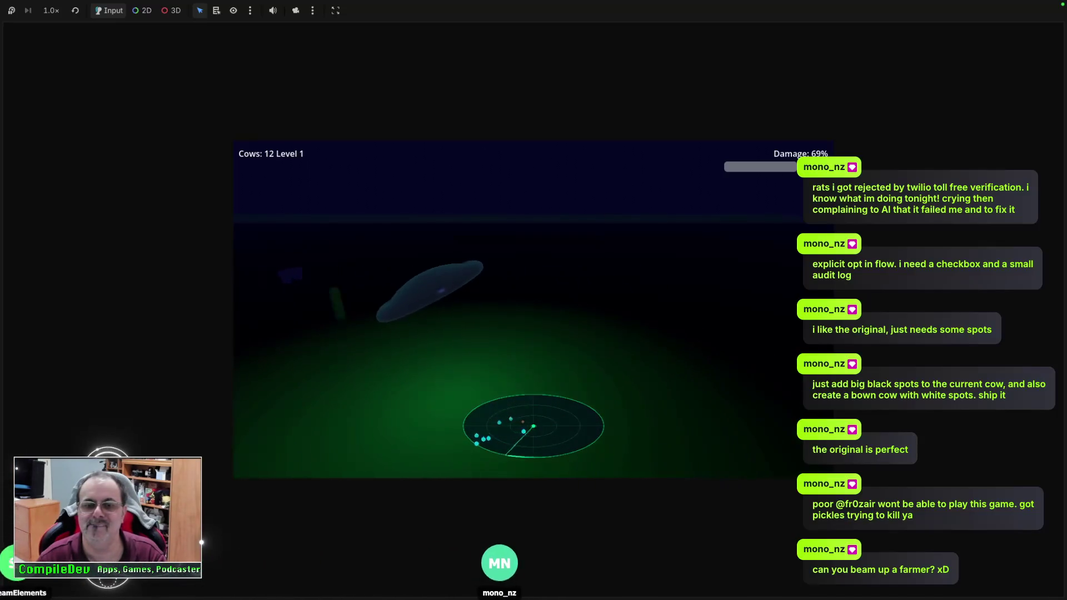
key("space")
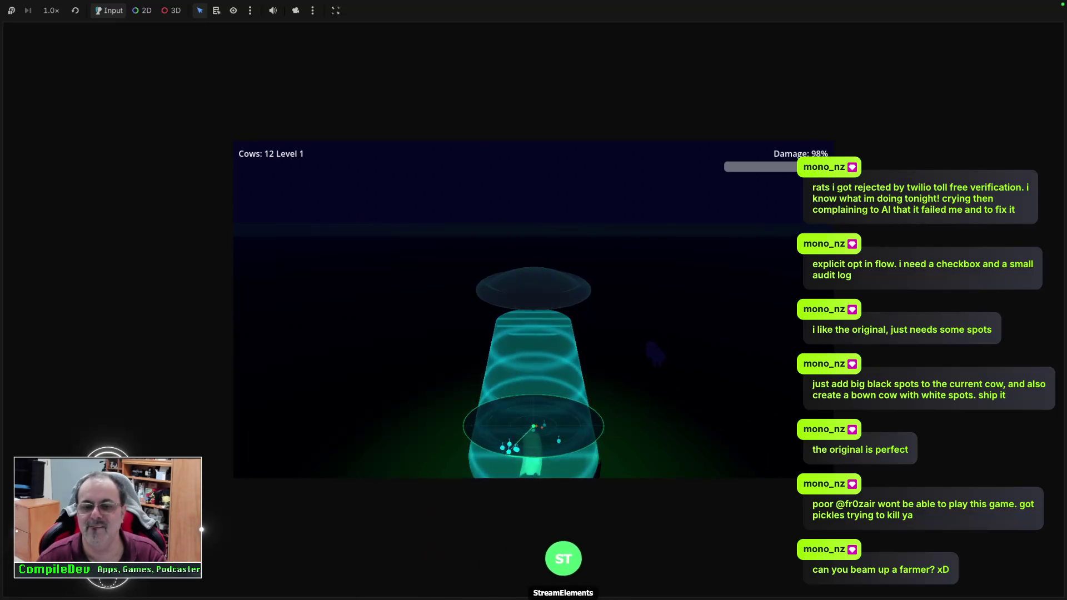
key("d")
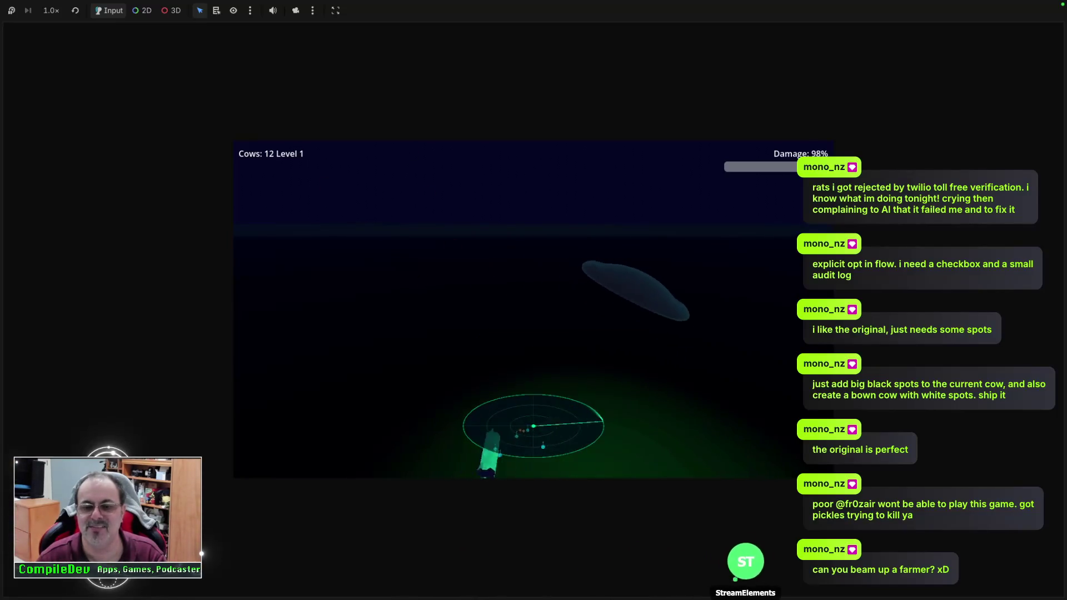
key("a")
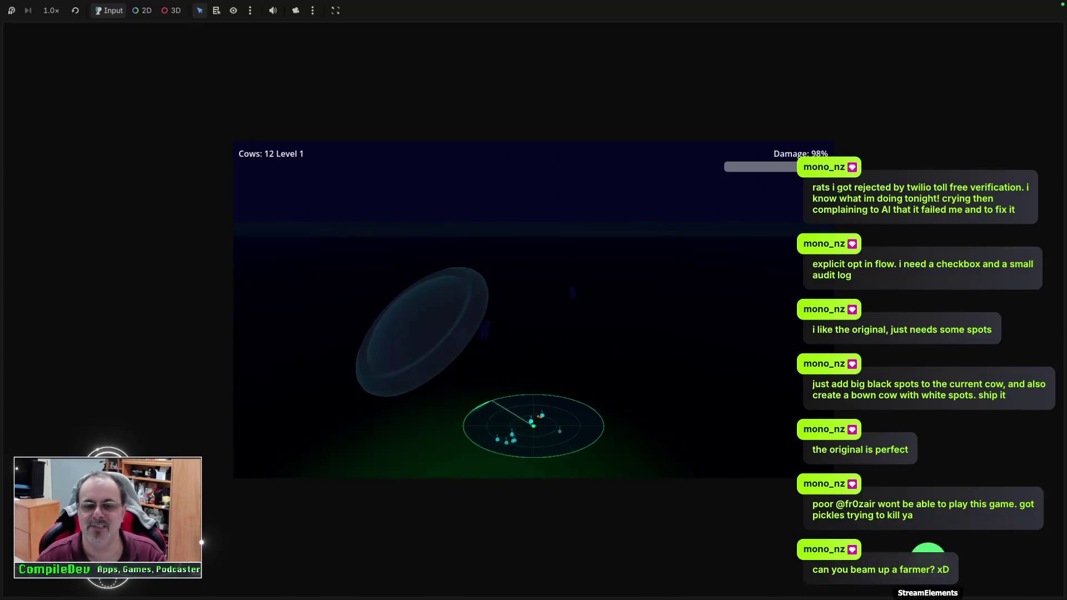
key("d")
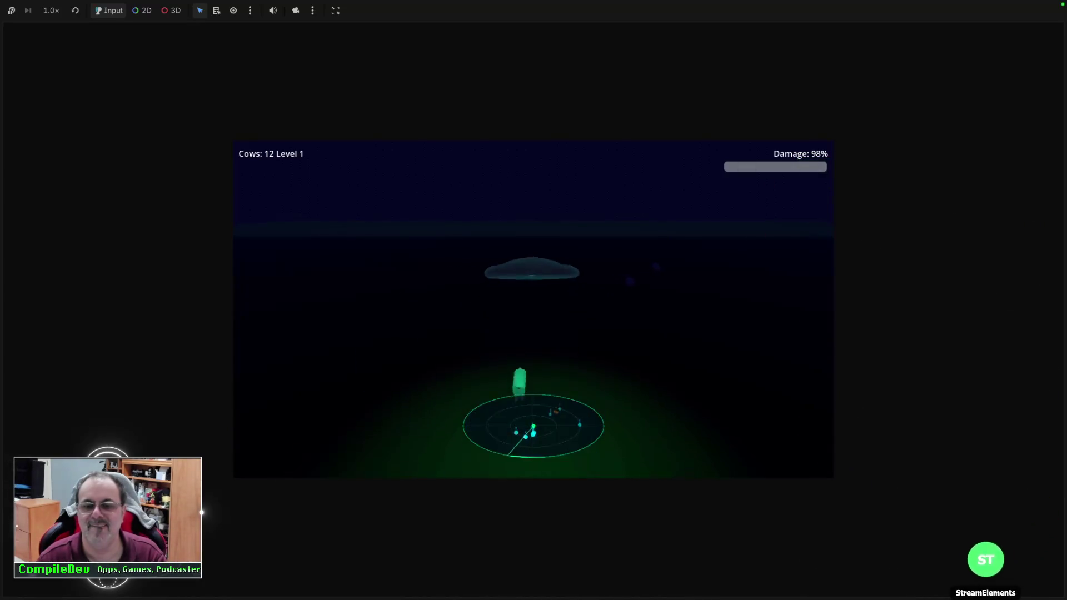
key("space")
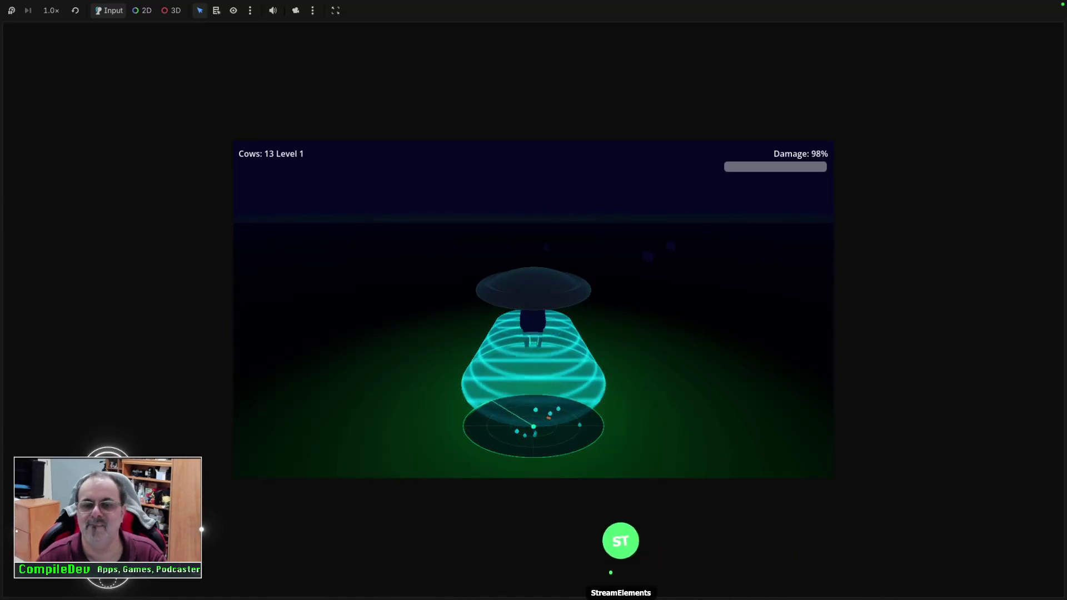
Steer over the last cows to reach 15, then quit the game back to the editor.
key("d")
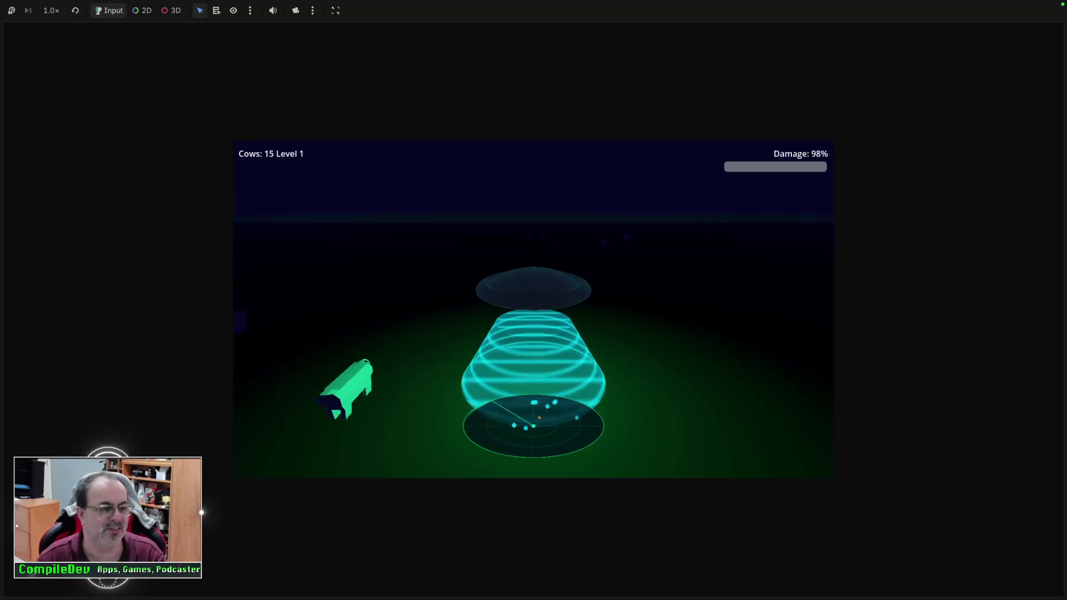
key("a")
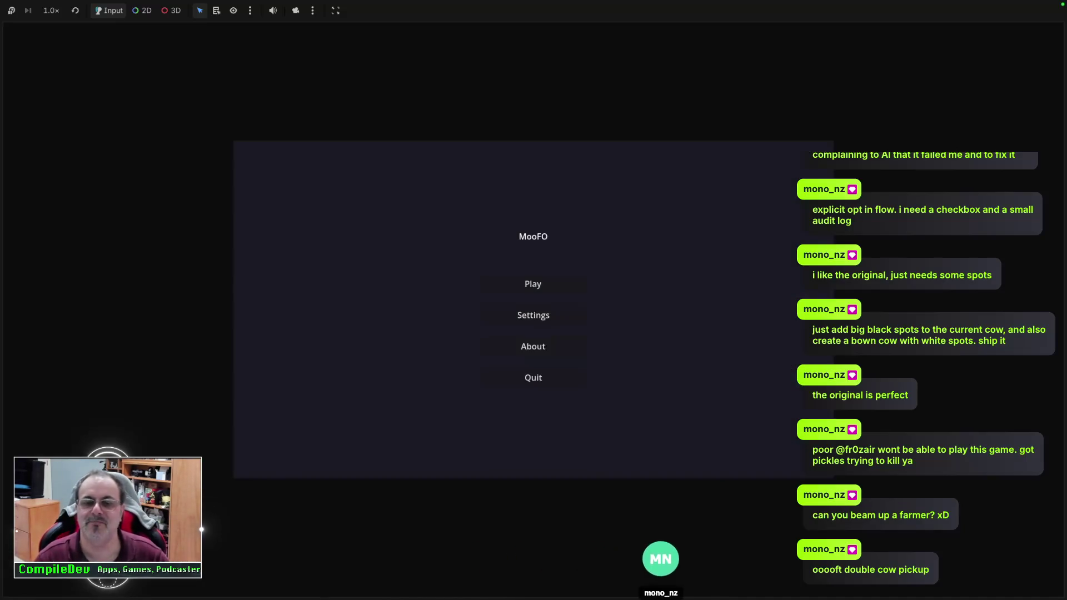
left_click(533, 377)
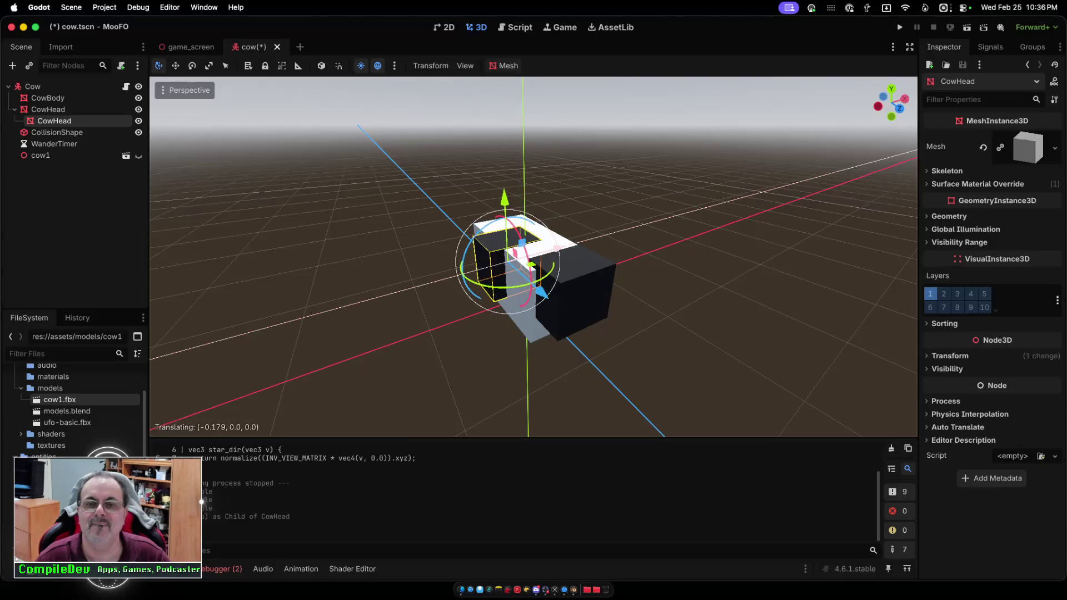
Slide the black inner CowHead box along the Z axis beside the cow.
scroll(533, 256, "right", 5)
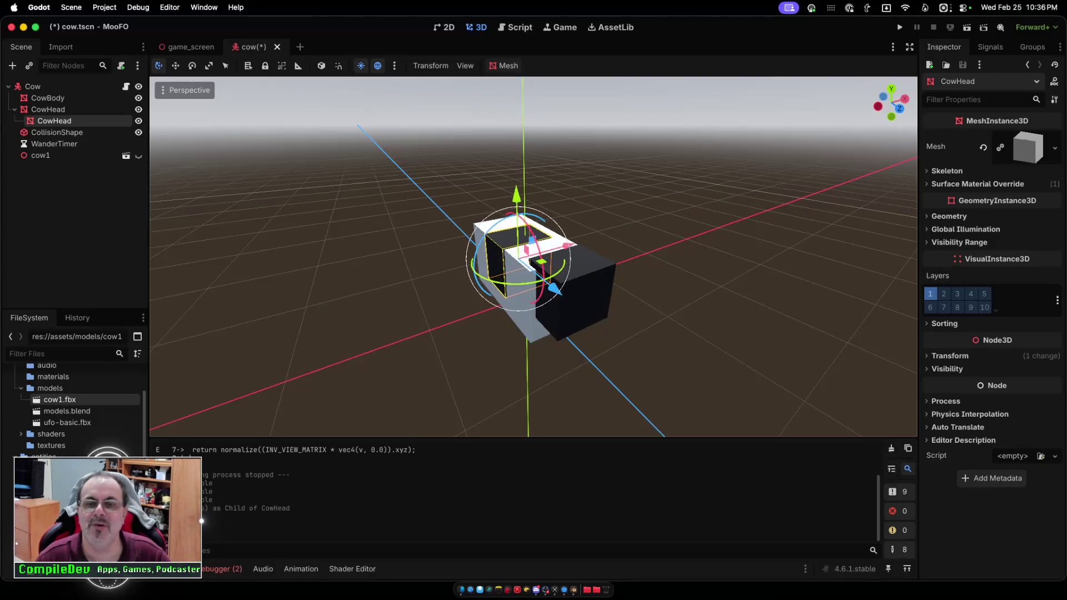
left_click_drag(621, 260, 594, 261)
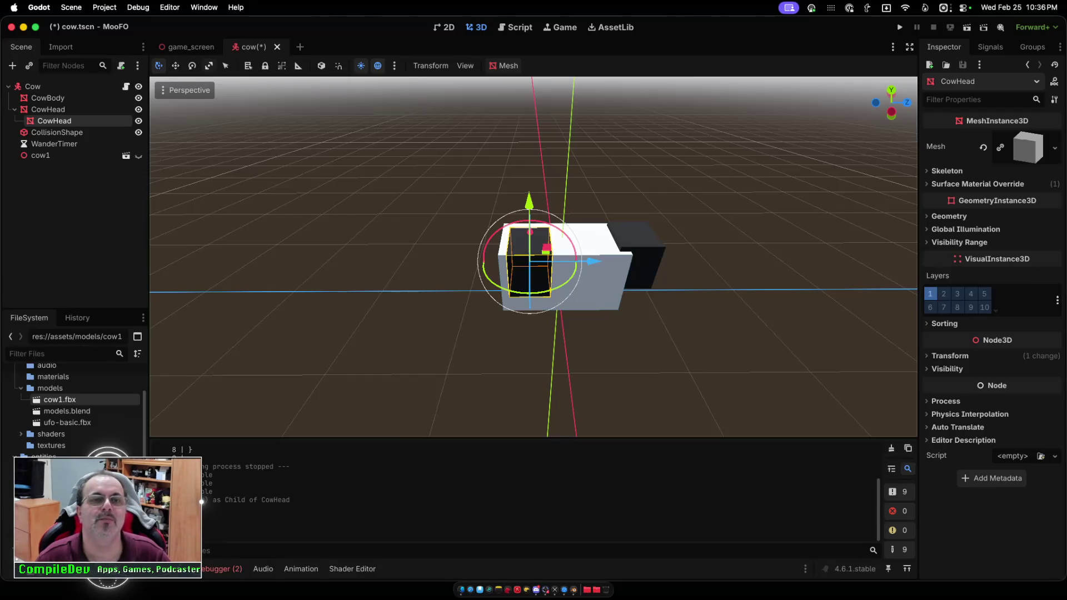
left_click(209, 65)
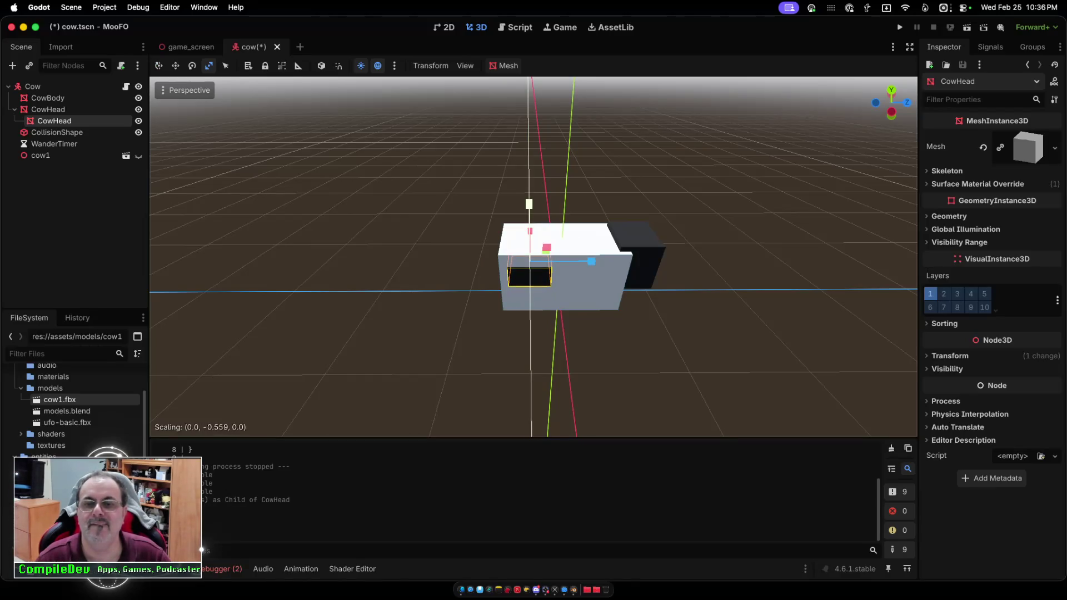
scroll(533, 257, "right", 10)
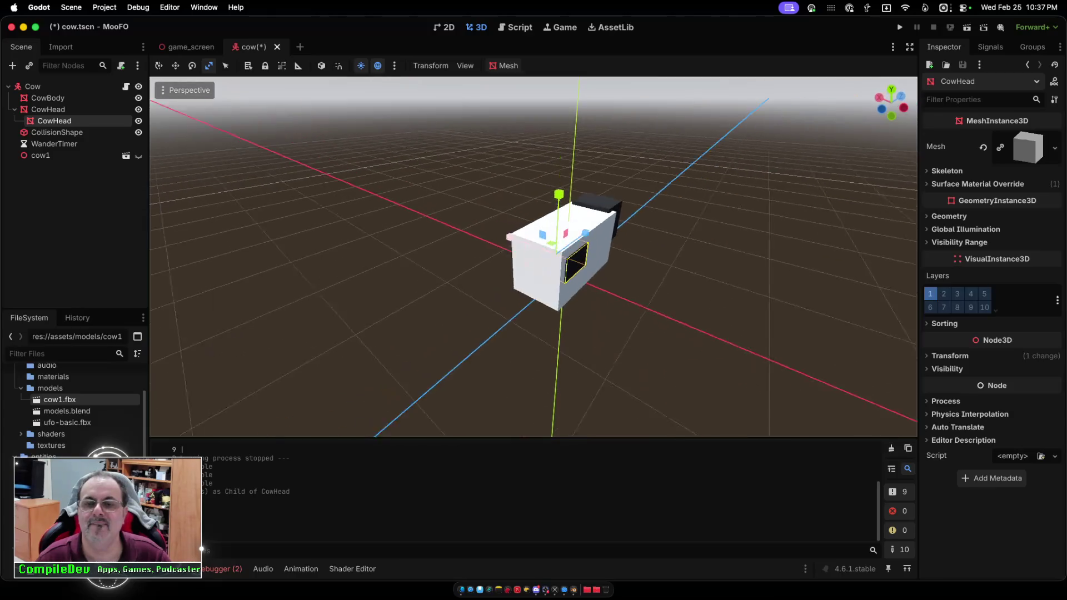
scroll(534, 257, "right", 10)
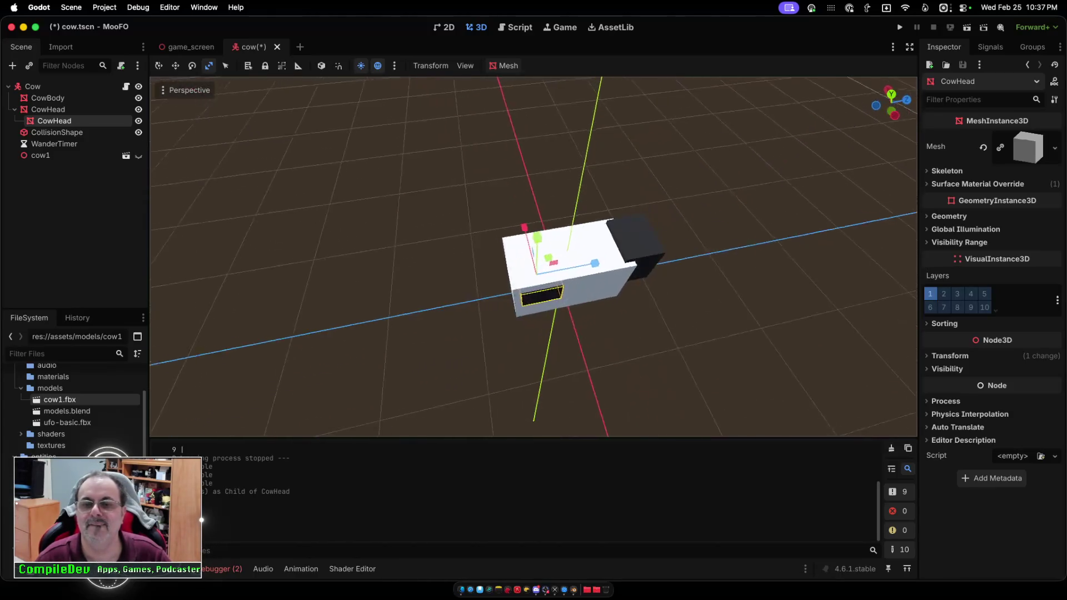
scroll(533, 257, "right", 2)
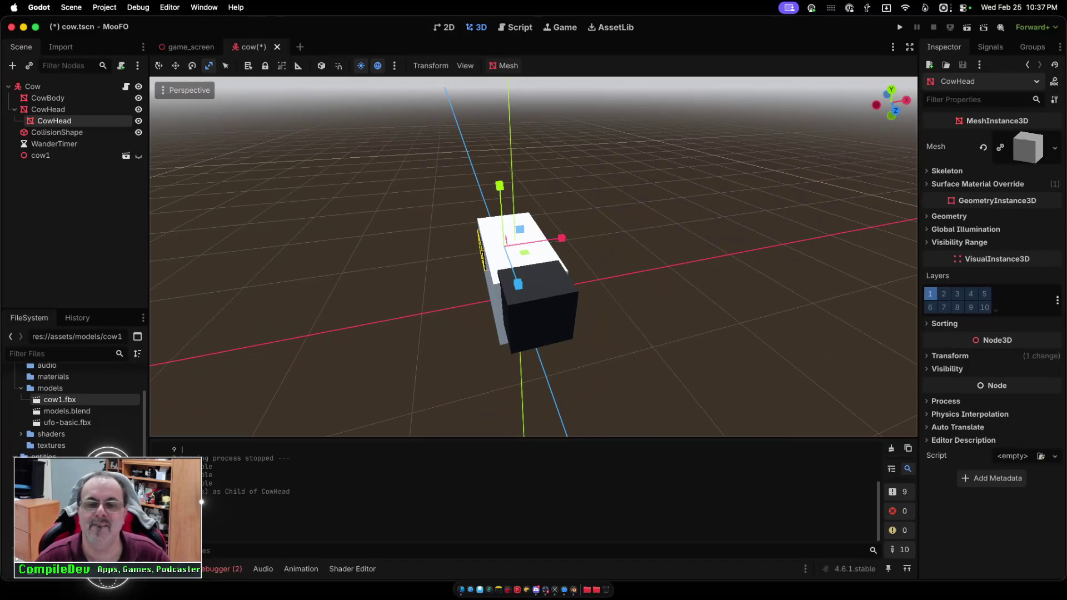
Return to Move mode and reselect the inner CowHead black patch.
key("w")
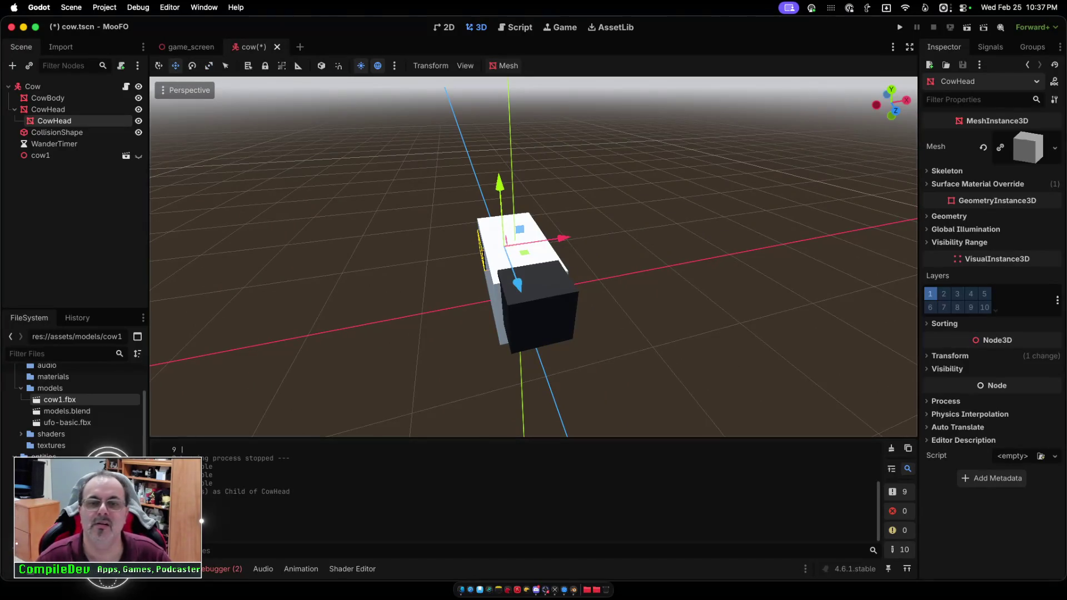
scroll(592, 268, "right", 5)
left_click(592, 268)
left_click(592, 268)
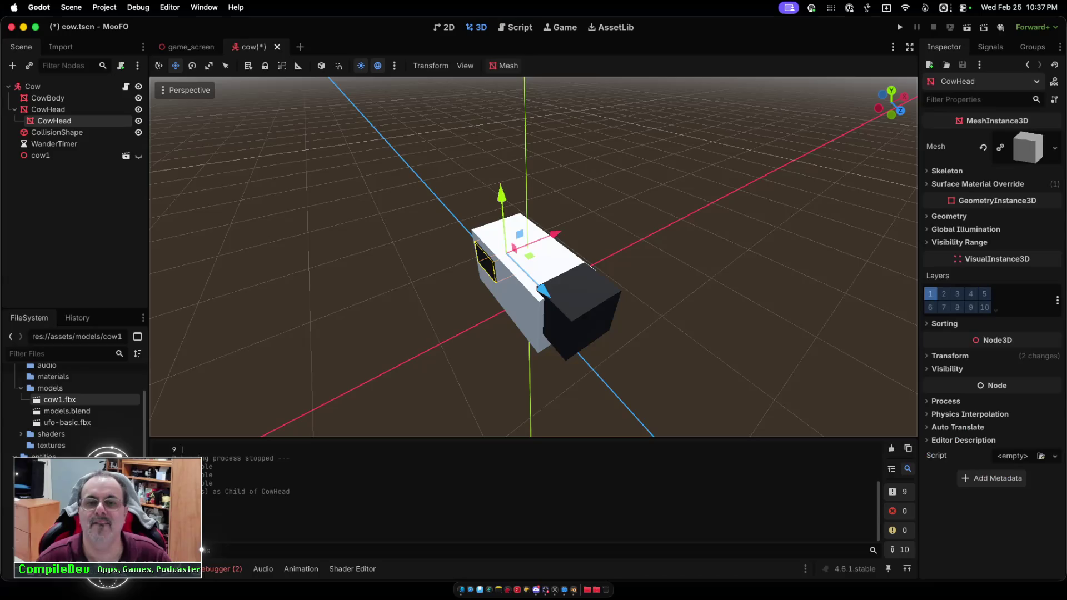
scroll(533, 255, "down", 5)
scroll(533, 255, "up", 6)
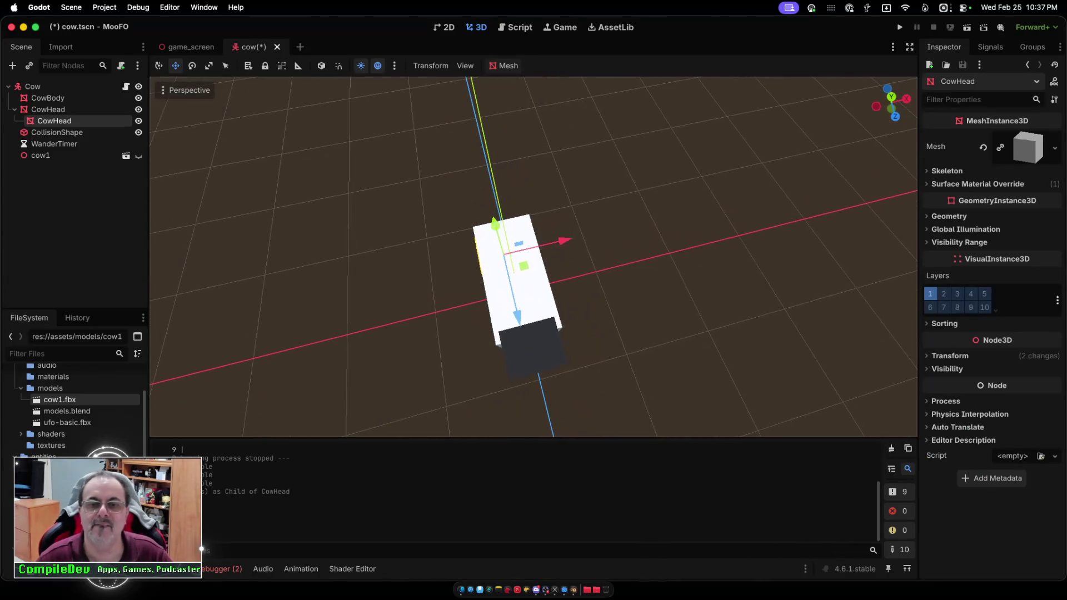
scroll(533, 256, "up", 10)
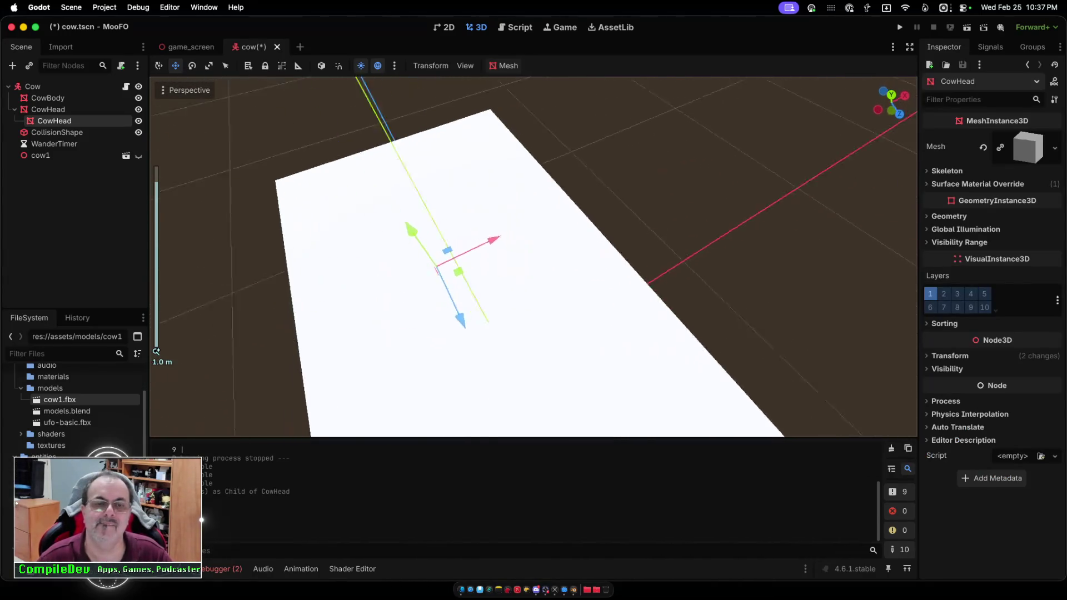
scroll(533, 256, "up", 1)
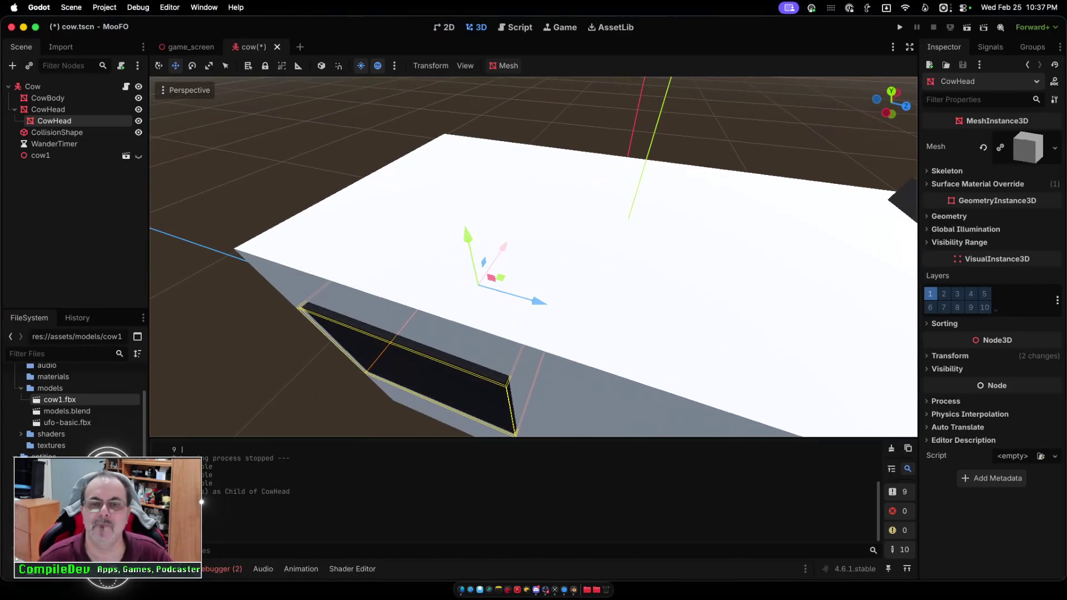
Shift the black patch along the X axis into place.
key("g")
key("x")
key("Return")
Paste a copy of the black patch under CowHead and rest it on top of the body.
key("super+v")
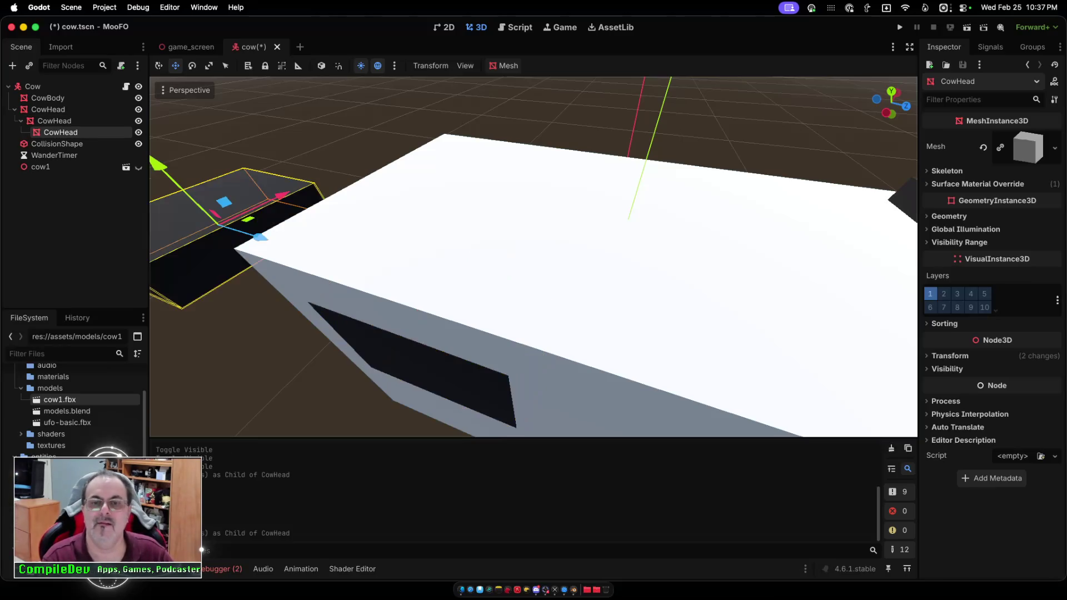
key("g")
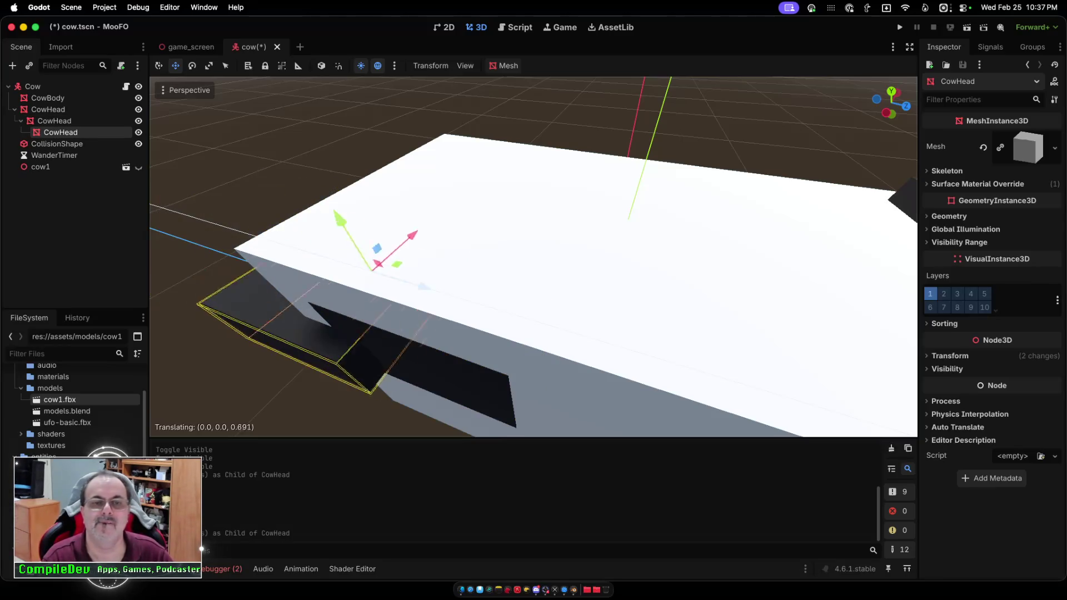
key("Return")
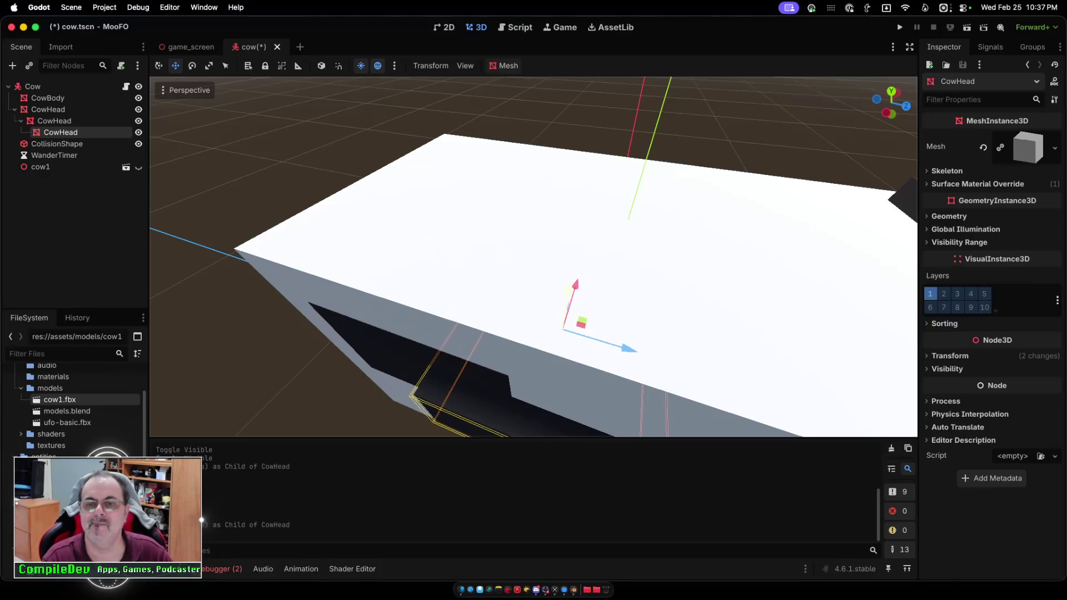
key("g")
key("y")
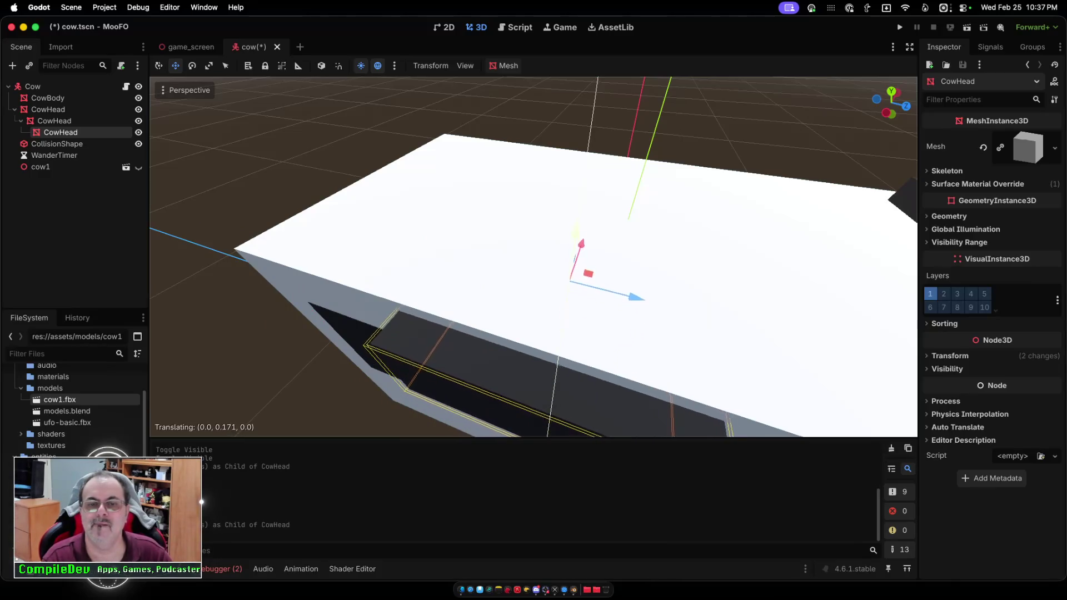
key("Return")
key("g")
key("x")
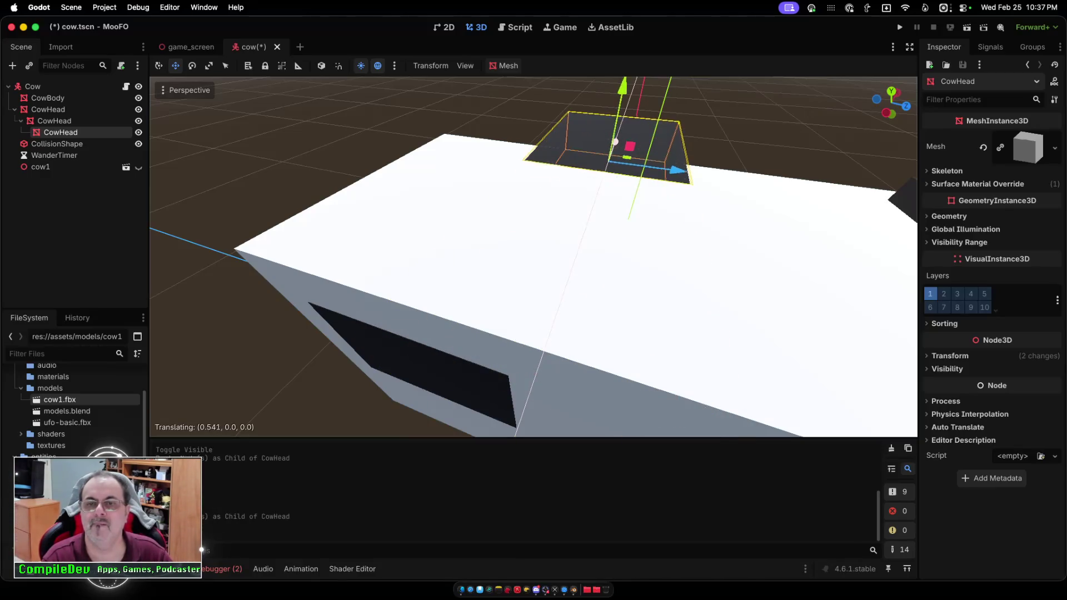
key("Return")
Slide the top patch along its Z axis to position it on the body.
scroll(533, 255, "right", 5)
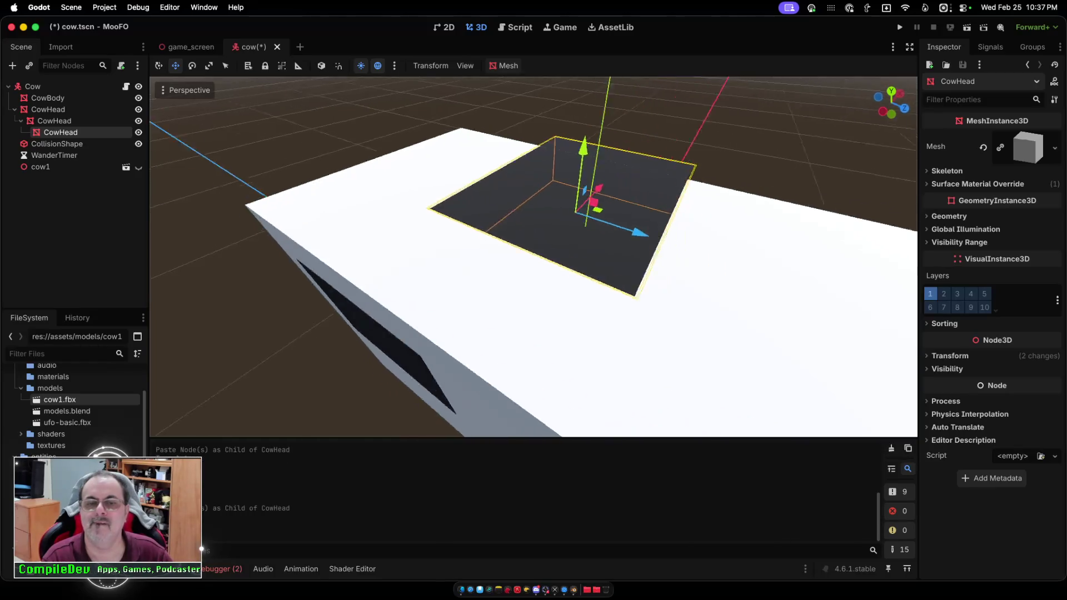
scroll(533, 256, "right", 3)
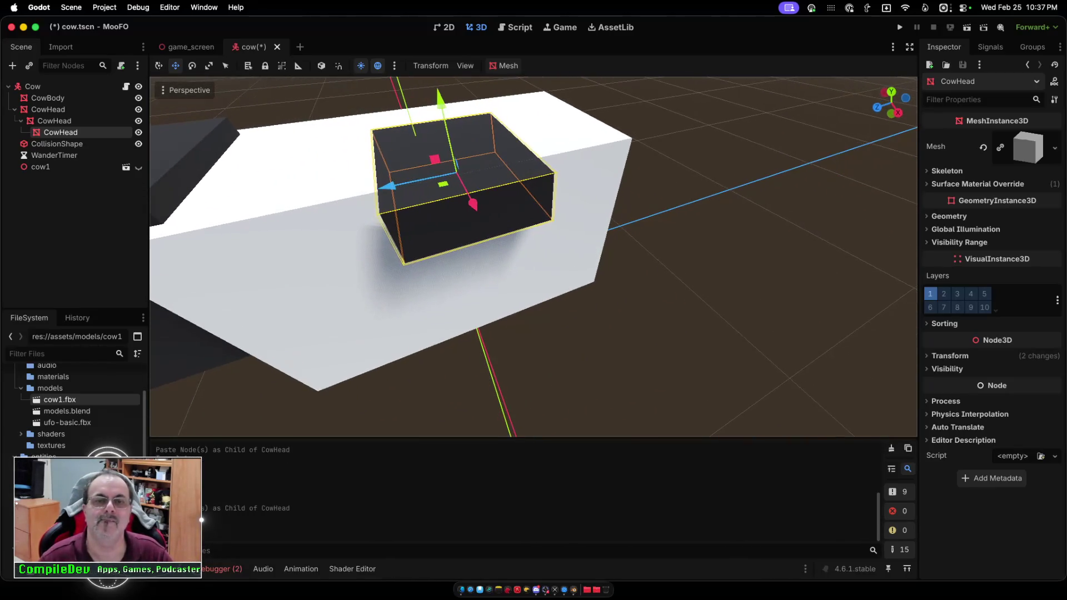
key("g")
key("z")
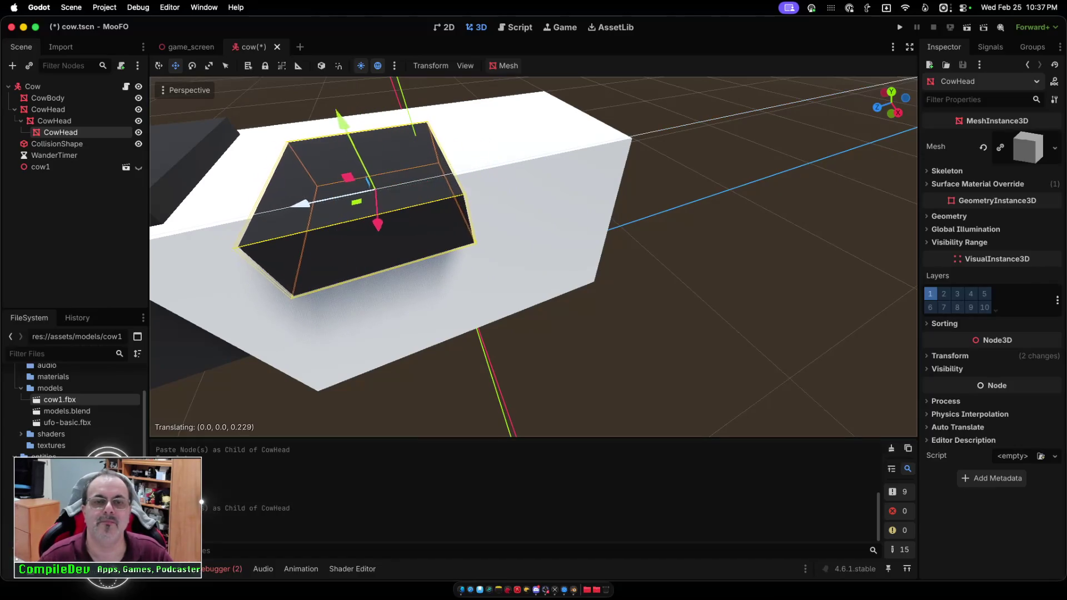
key("Return")
scroll(533, 256, "right", 5)
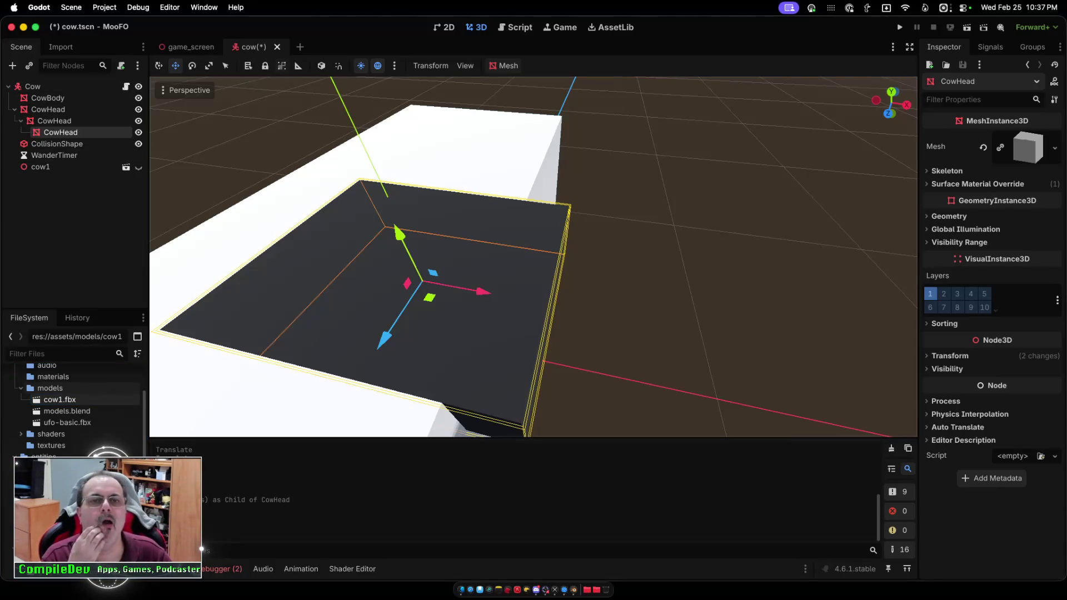
Narrow the top patch along X to fit, then reselect the inner CowHead spot box.
key("r")
left_click_drag(481, 291, 444, 291)
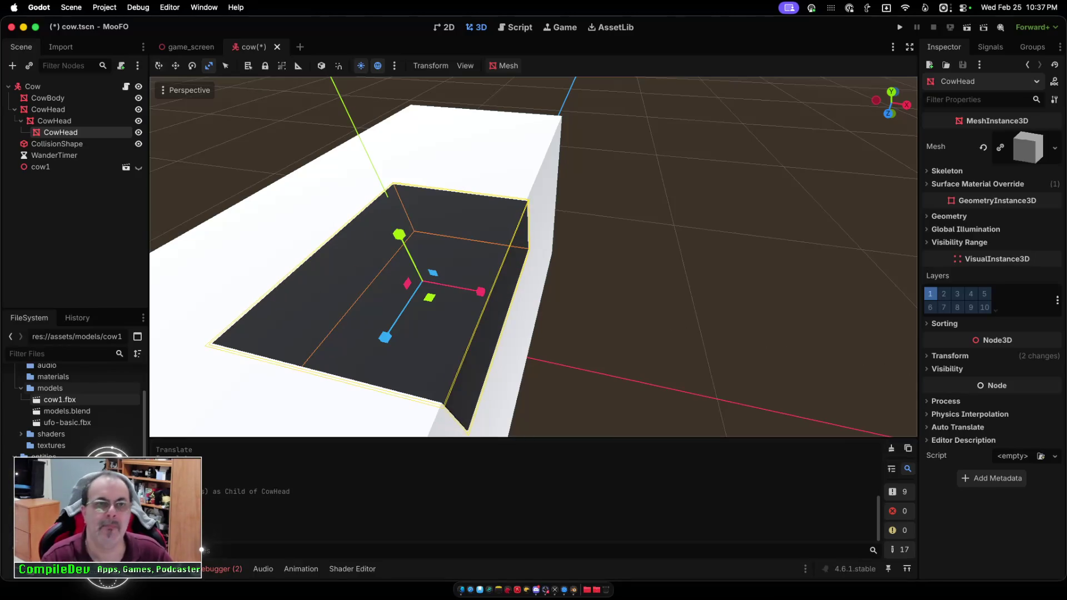
key("w")
key("Escape")
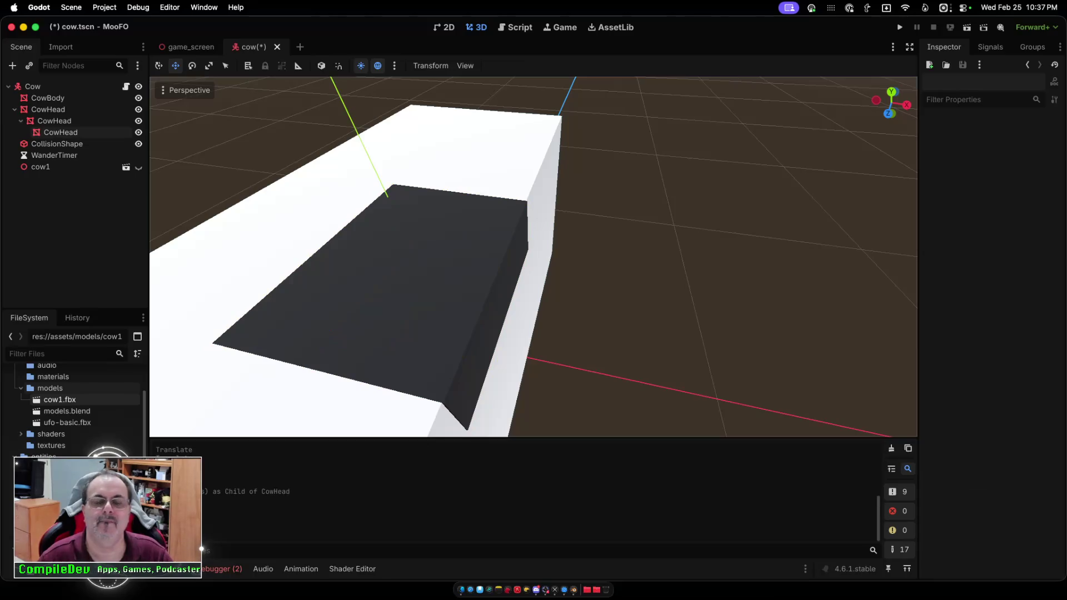
scroll(534, 255, "down", 6)
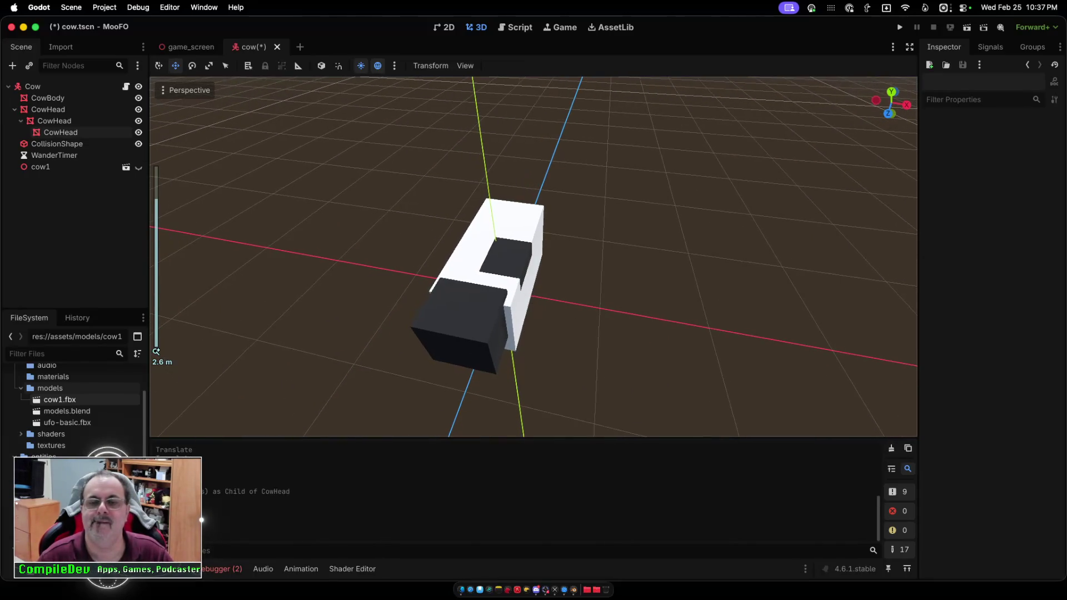
scroll(533, 256, "left", 10)
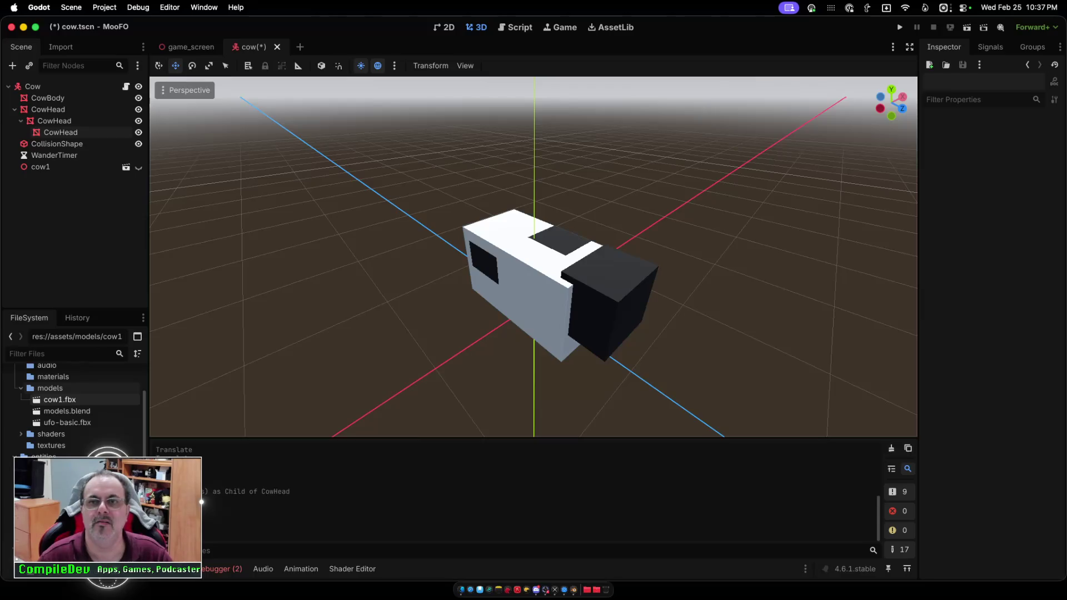
scroll(534, 256, "left", 10)
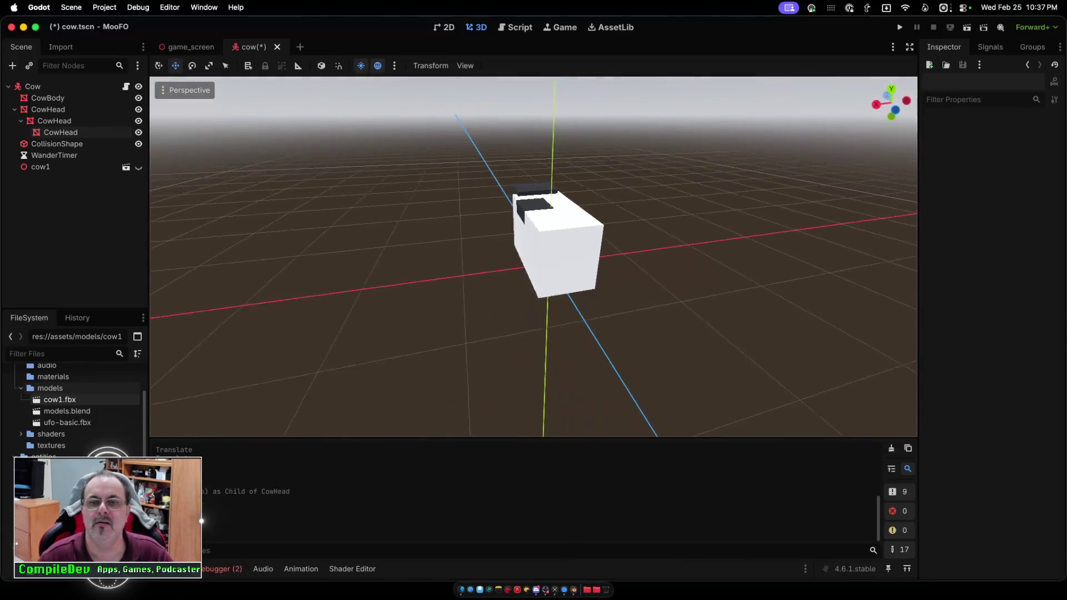
scroll(533, 255, "up", 10)
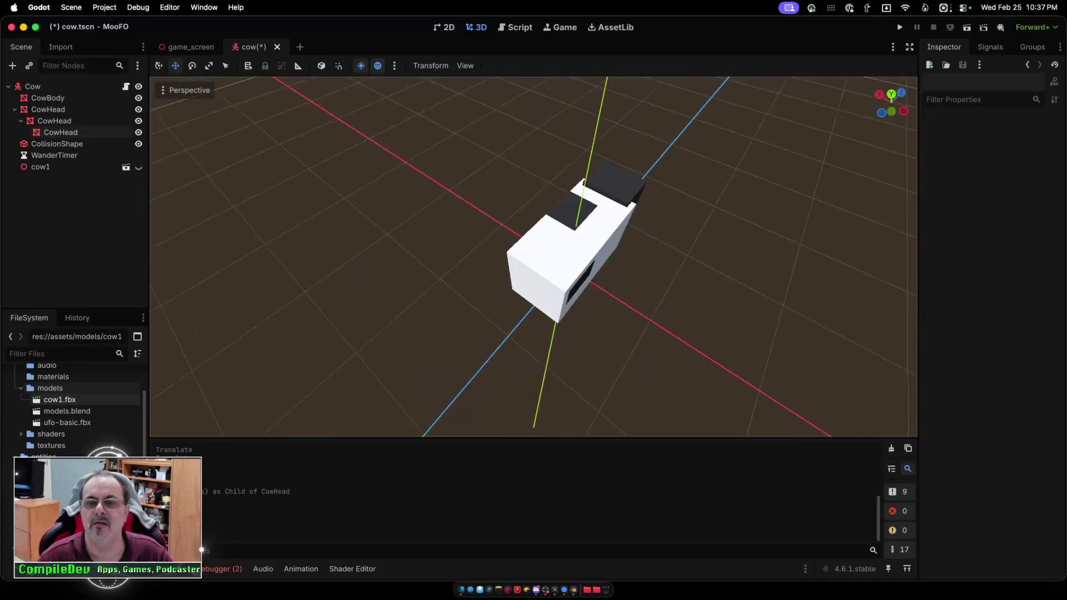
scroll(534, 256, "left", 10)
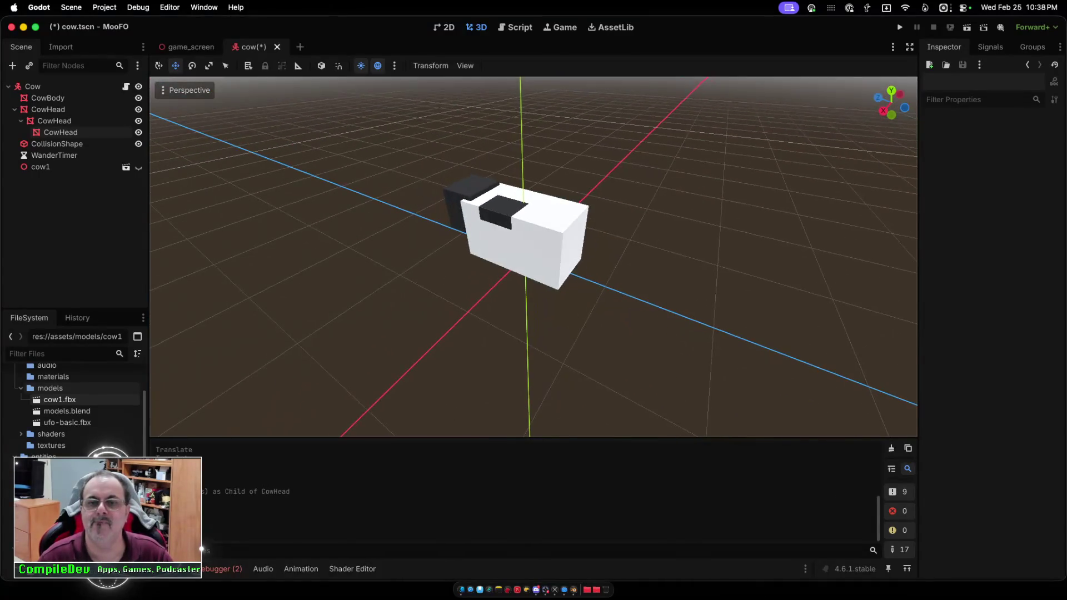
left_click(60, 133)
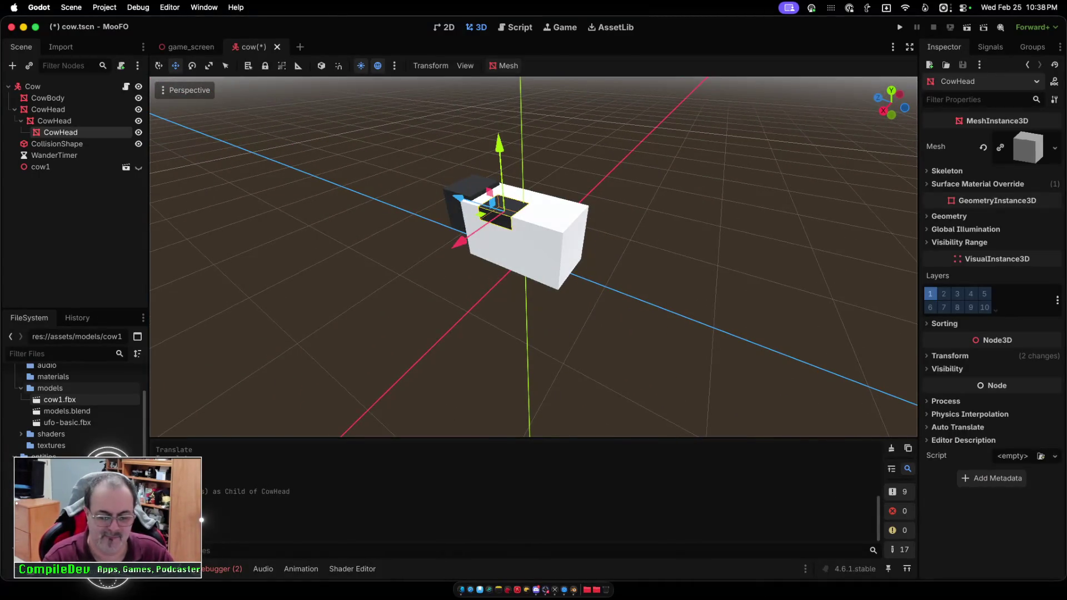
Paste a copy of the spot box and move it lower on the cow's other side.
key("ctrl+v")
left_click_drag(418, 184, 513, 212)
left_click_drag(559, 164, 556, 210)
scroll(533, 256, "down", 2)
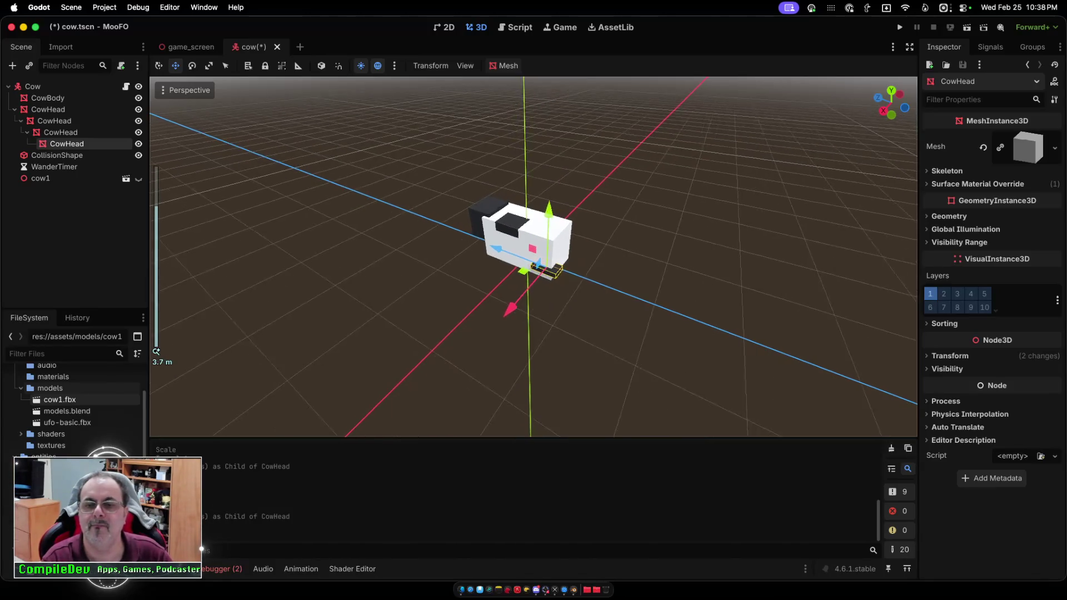
scroll(533, 256, "up", 5)
scroll(534, 256, "up", 5)
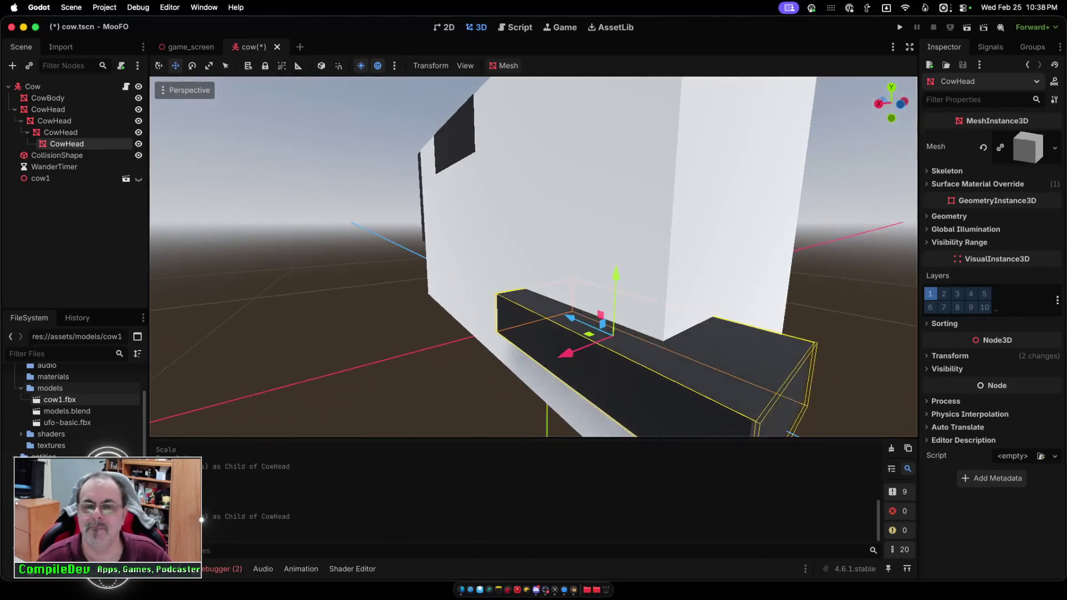
scroll(534, 255, "right", 5)
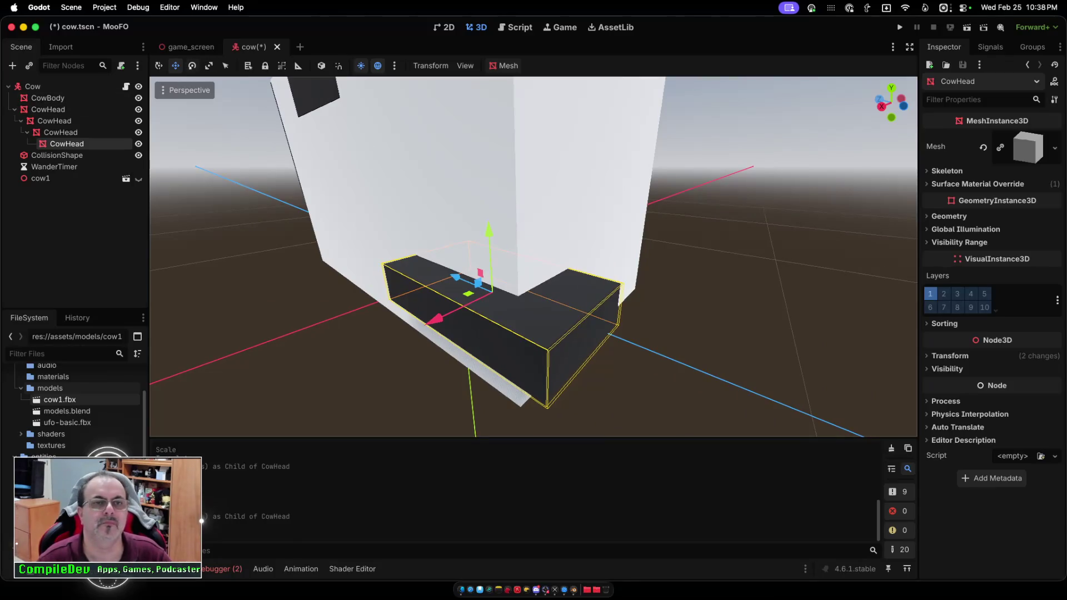
Scale the copied spot narrower in X, slightly taller, and longer along Z.
key("e")
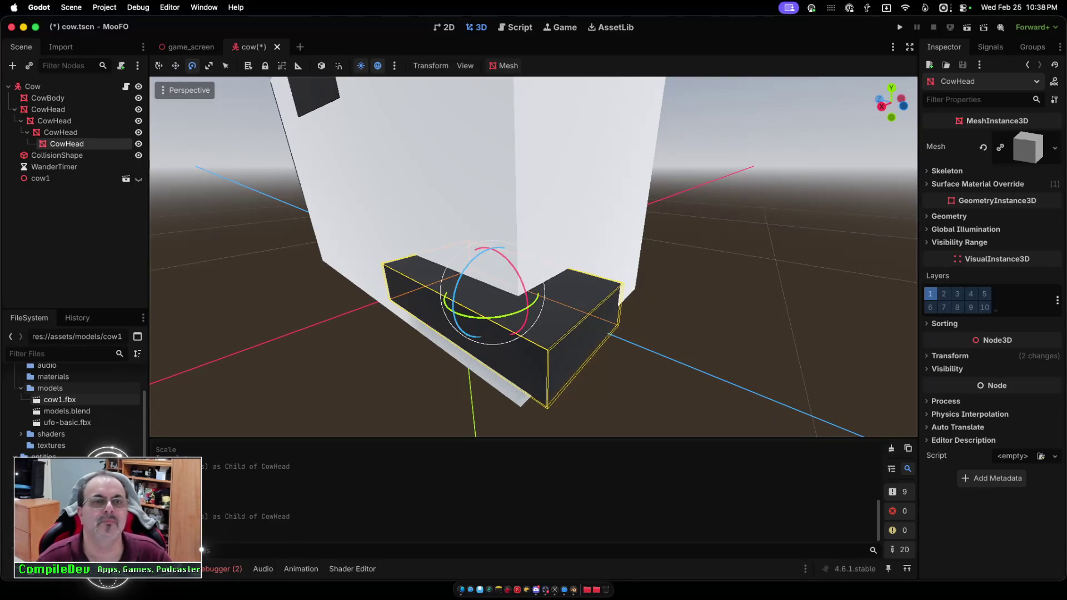
key("r")
mouse_move(436, 311)
left_mouse_down()
mouse_move(484, 295)
mouse_move(473, 299)
mouse_move(464, 278)
left_mouse_up()
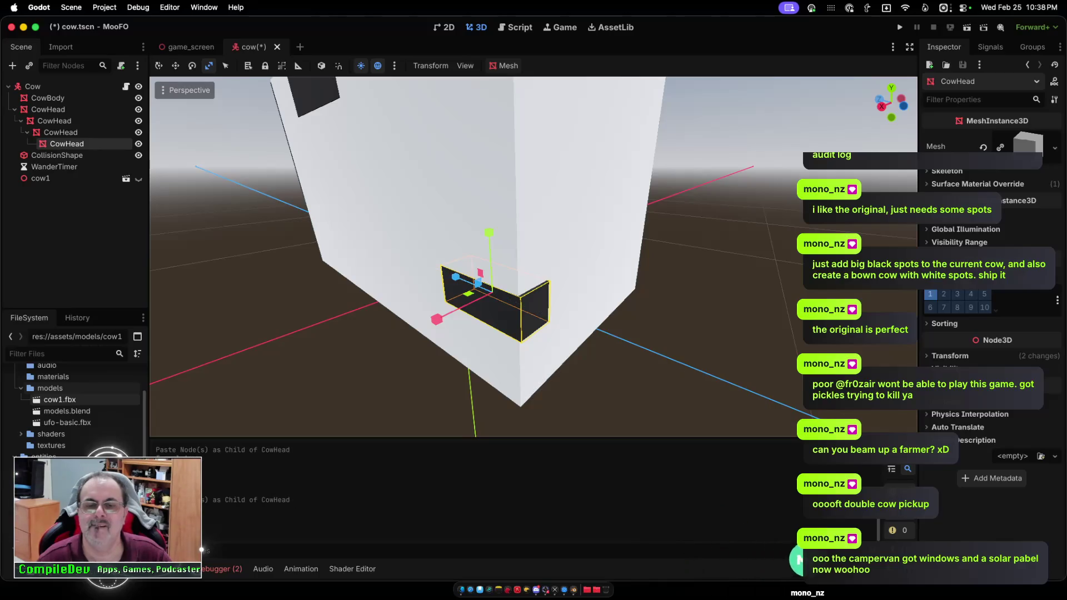
scroll(464, 278, "down", 5)
scroll(533, 257, "up", 5)
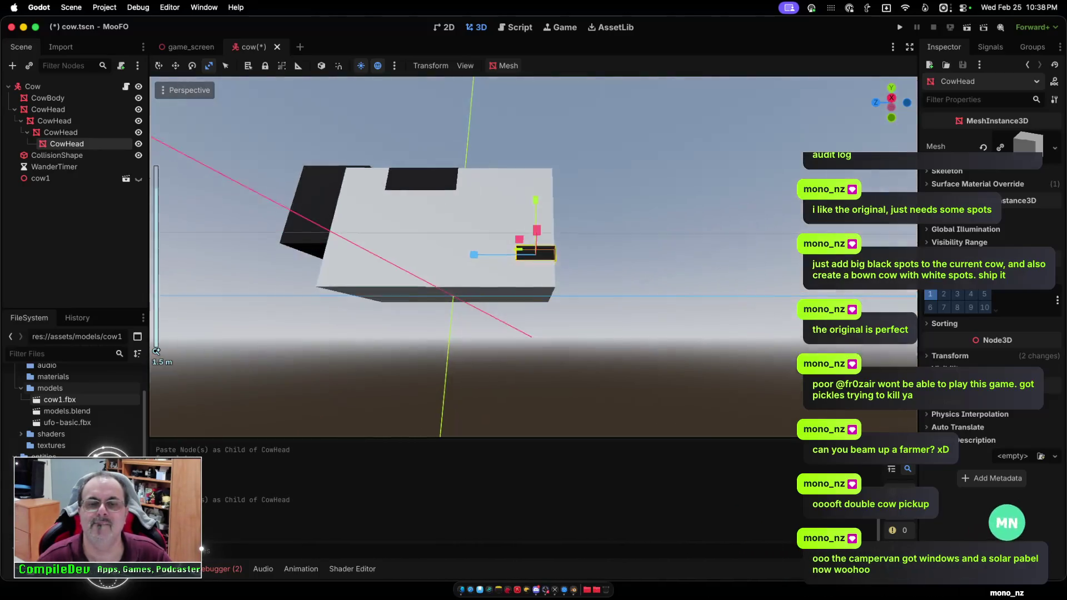
scroll(533, 257, "down", 10)
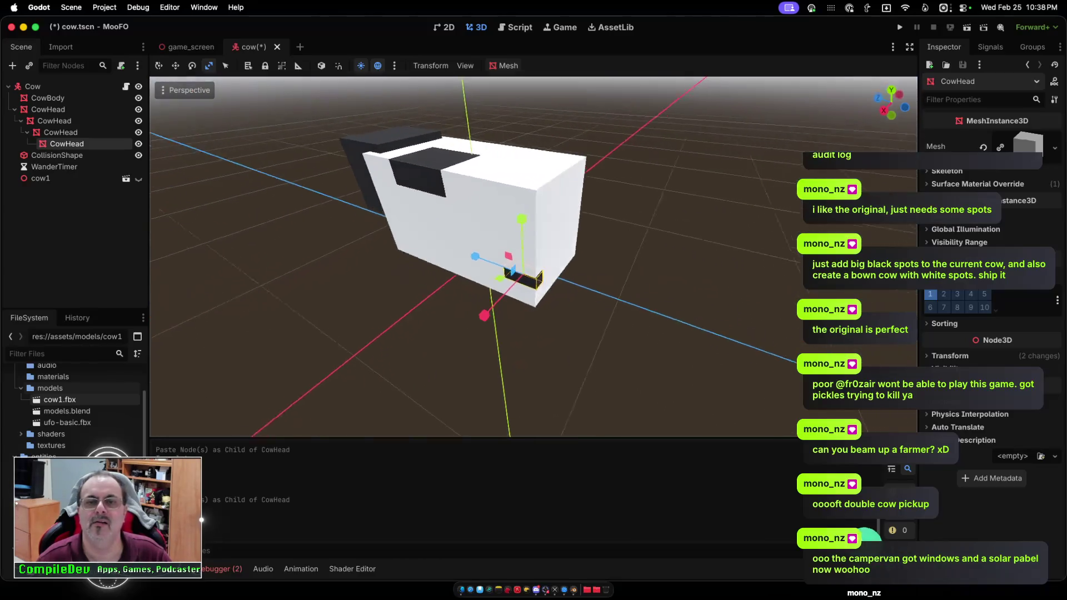
scroll(533, 257, "right", 10)
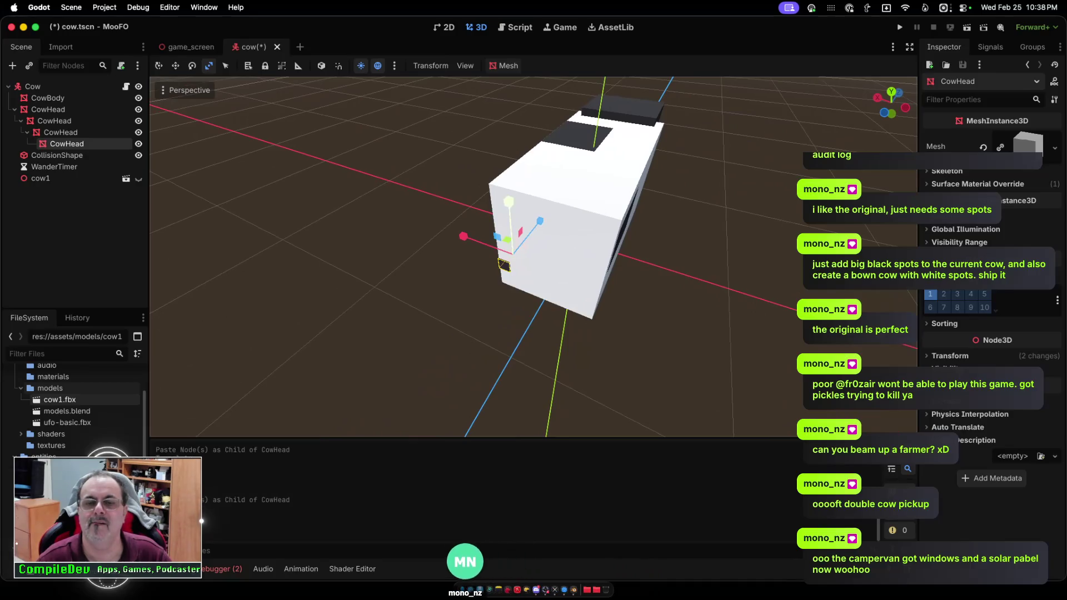
left_click_drag(508, 201, 541, 217)
scroll(534, 257, "right", 10)
scroll(534, 257, "right", 5)
mouse_move(478, 281)
left_mouse_down()
mouse_move(413, 292)
mouse_move(490, 281)
mouse_move(484, 256)
left_mouse_up()
scroll(533, 255, "right", 10)
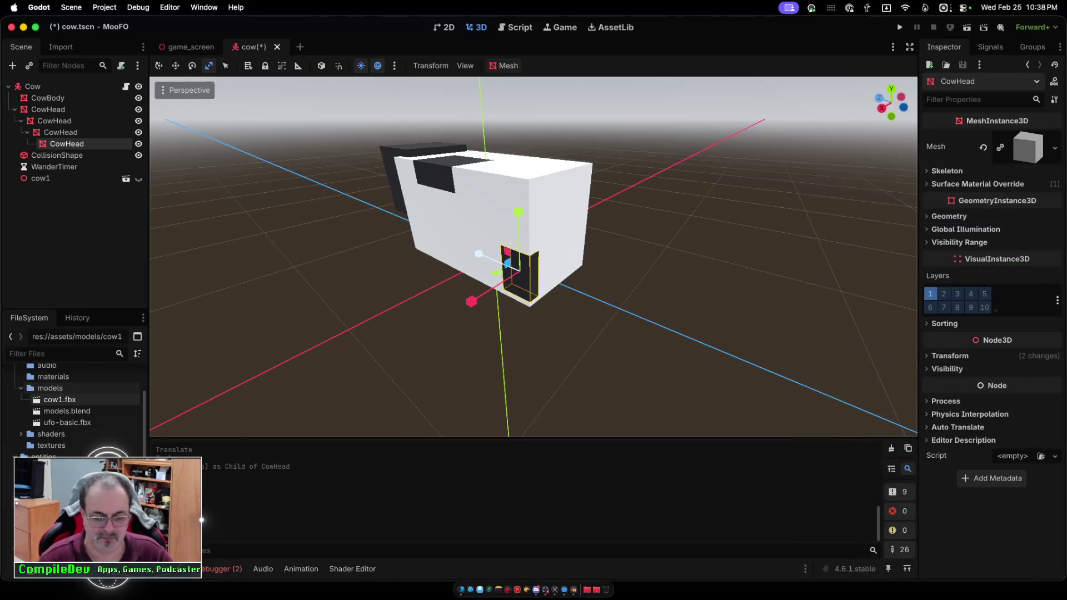
key("ctrl+v")
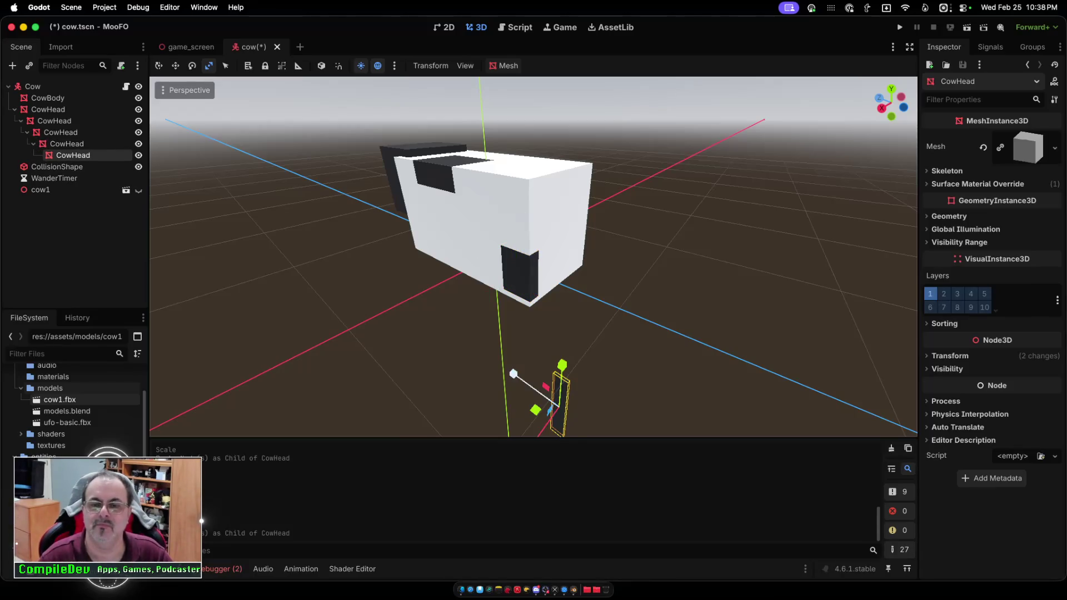
Select the misplaced lower CowHead copy and delete it, confirming the prompt.
key("Escape")
left_click(545, 386)
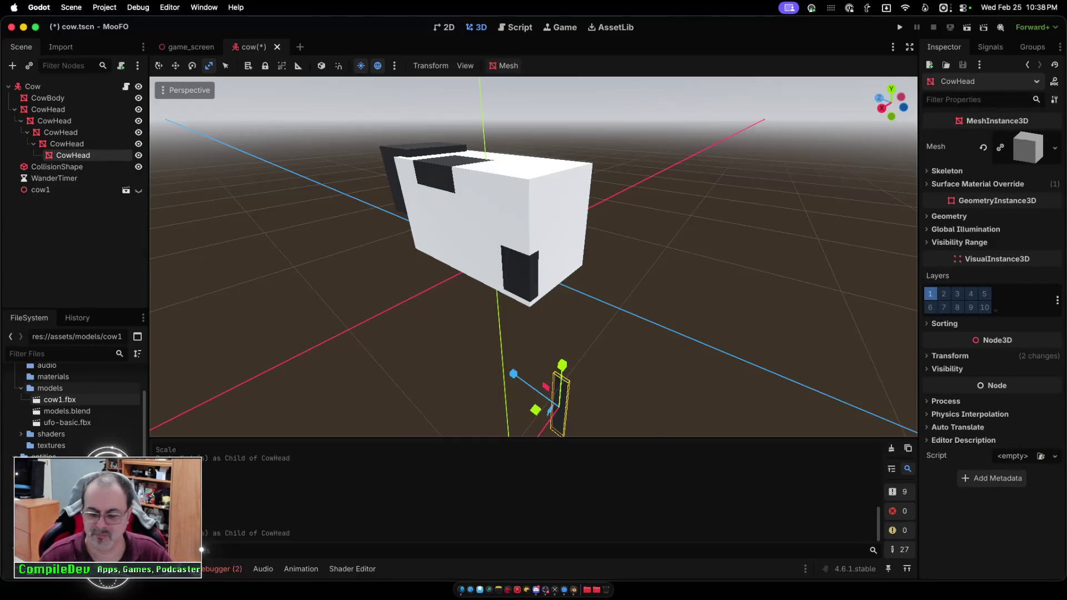
key("Delete")
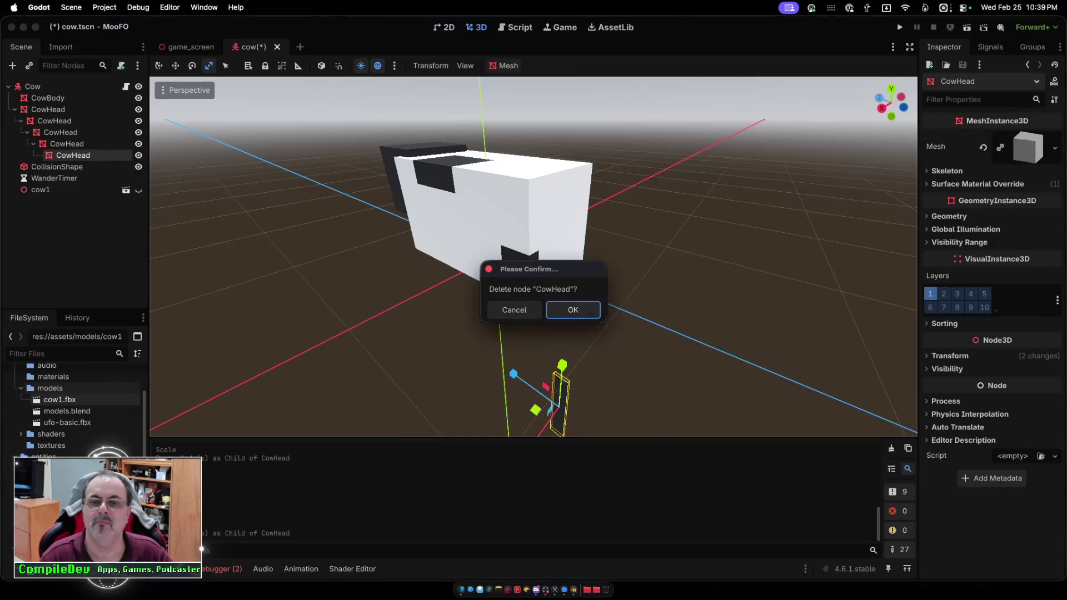
key("Return")
scroll(534, 257, "up", 5)
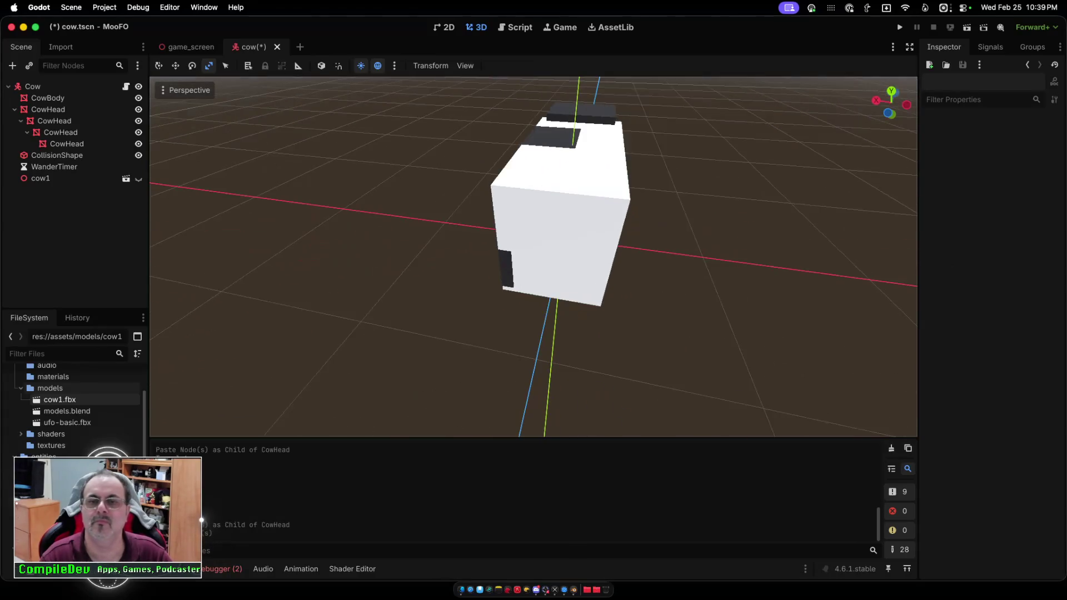
scroll(534, 257, "up", 10)
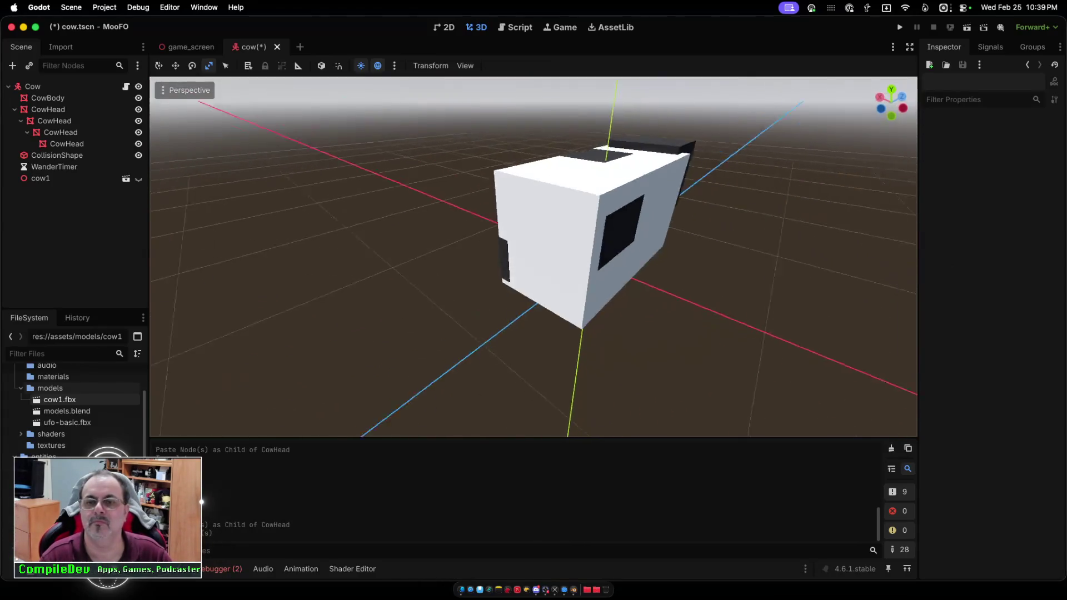
scroll(534, 257, "down", 10)
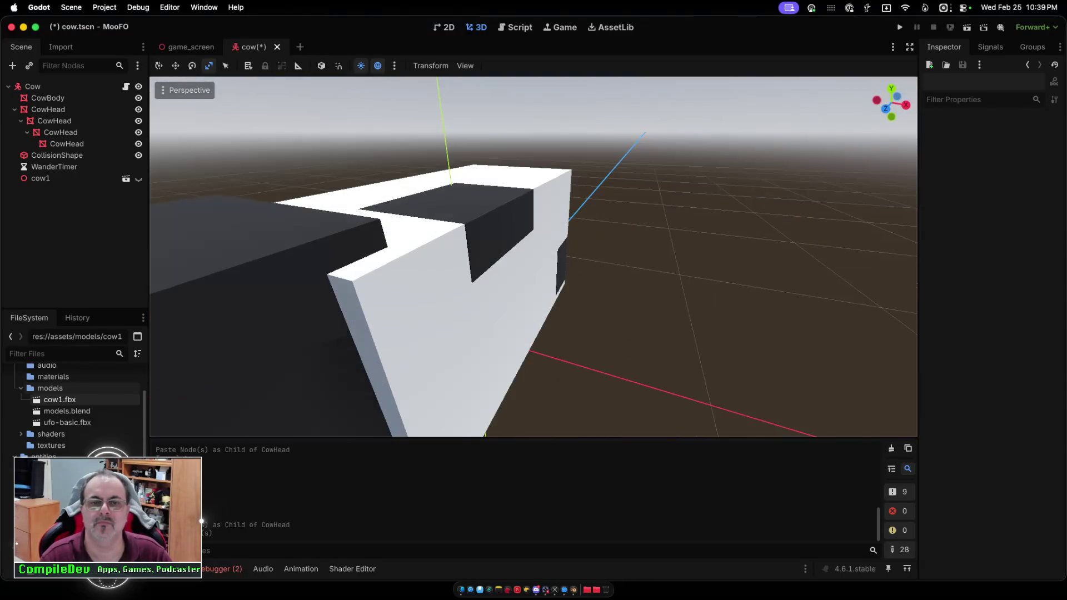
scroll(533, 256, "up", 8)
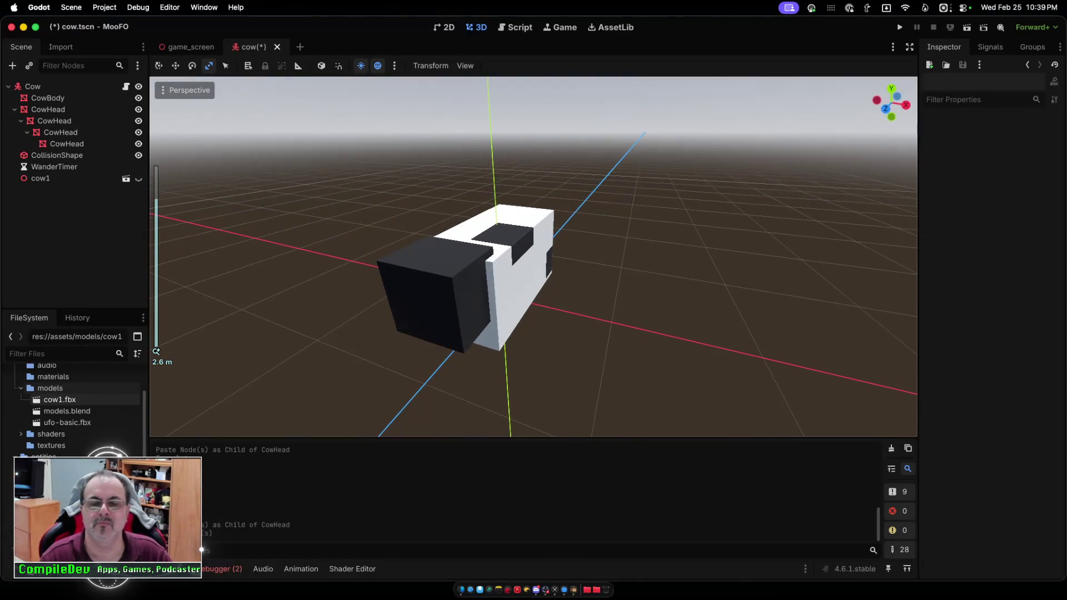
scroll(533, 257, "left", 5)
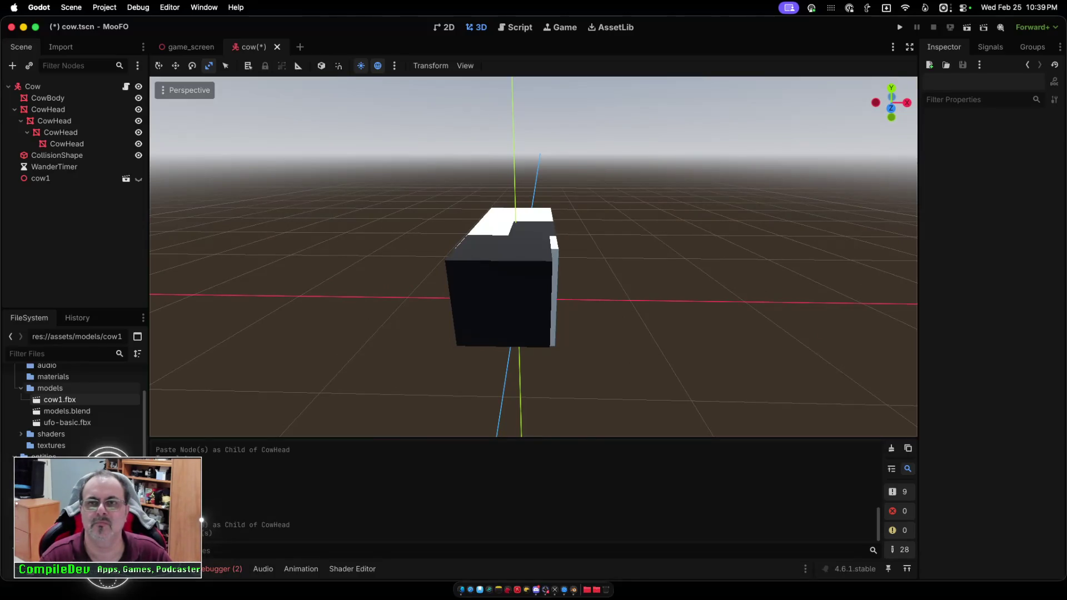
Drag the nested CowHead spots in the Scene dock out to sit directly under Cow.
left_click(500, 289)
scroll(533, 256, "left", 10)
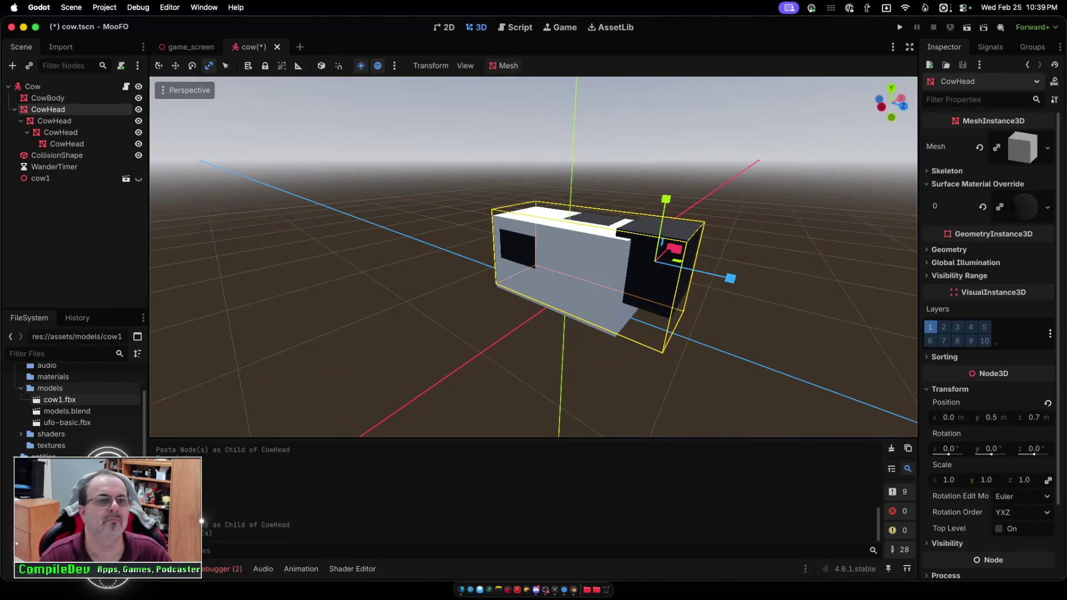
left_click(61, 132)
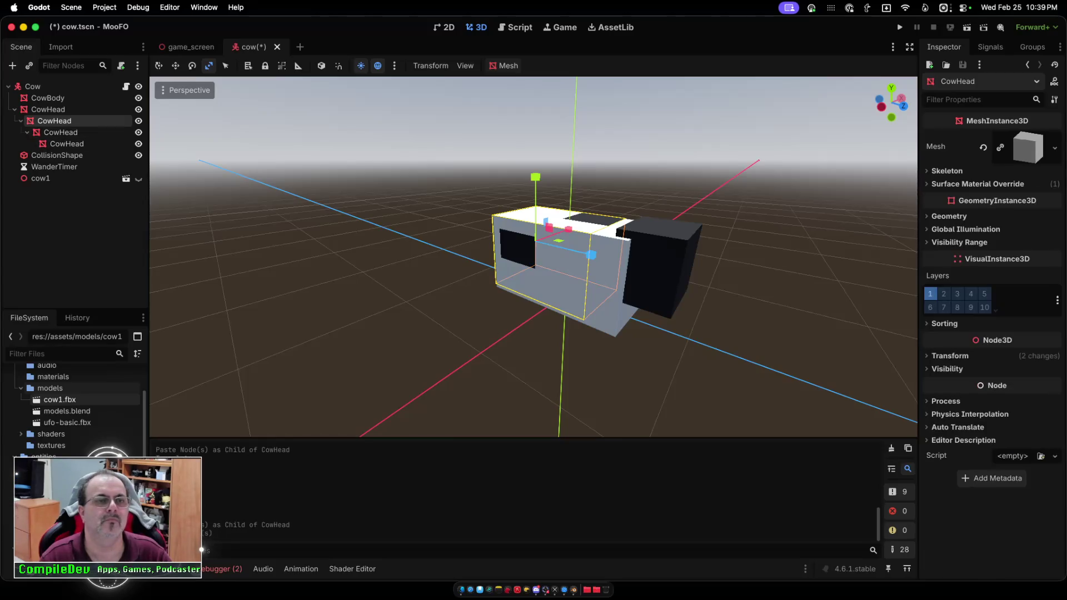
left_click(67, 143)
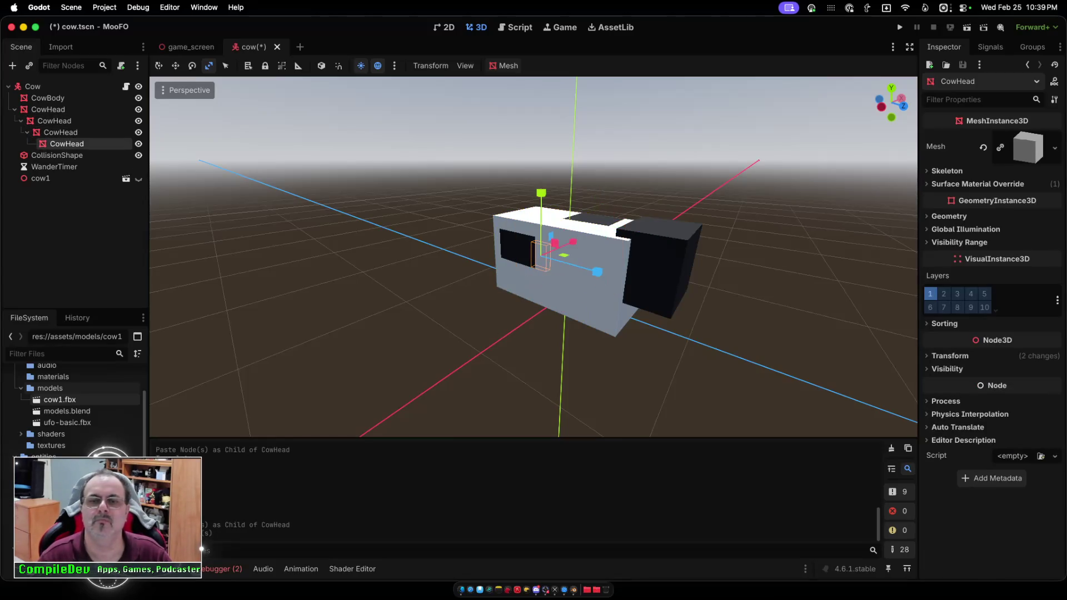
mouse_move(53, 121)
left_mouse_down()
mouse_move(15, 121)
mouse_move(14, 151)
mouse_move(32, 146)
mouse_move(34, 155)
left_mouse_up()
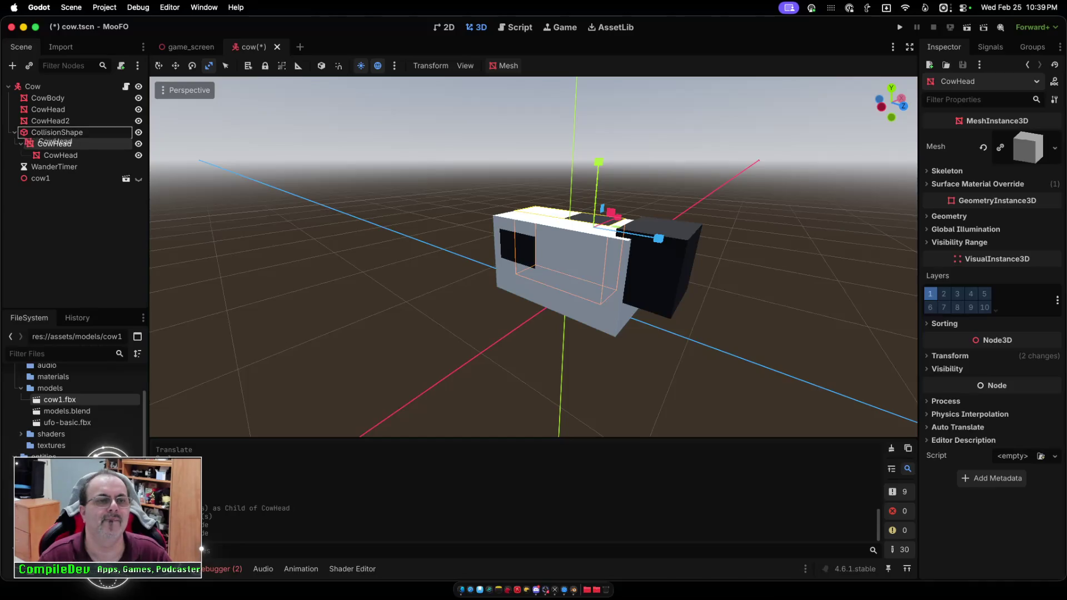
left_click_drag(55, 155, 53, 139)
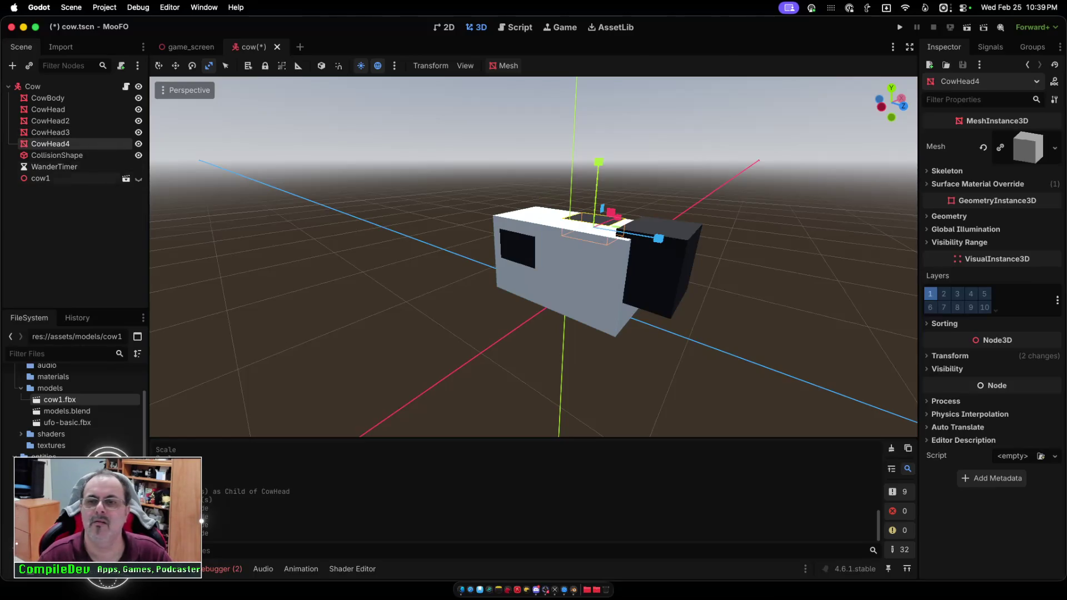
left_click(48, 110)
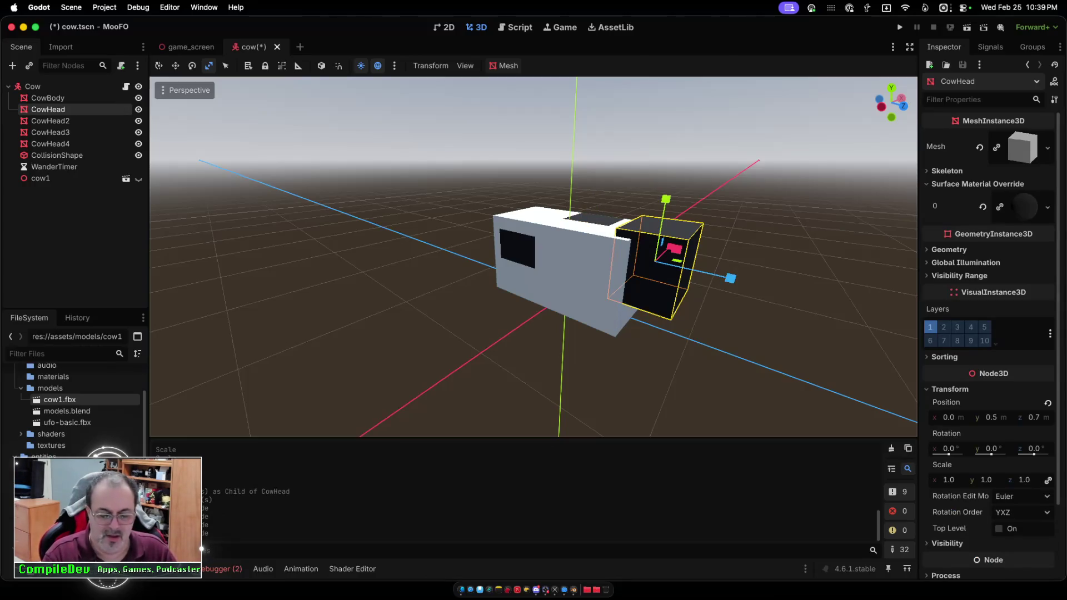
key("f")
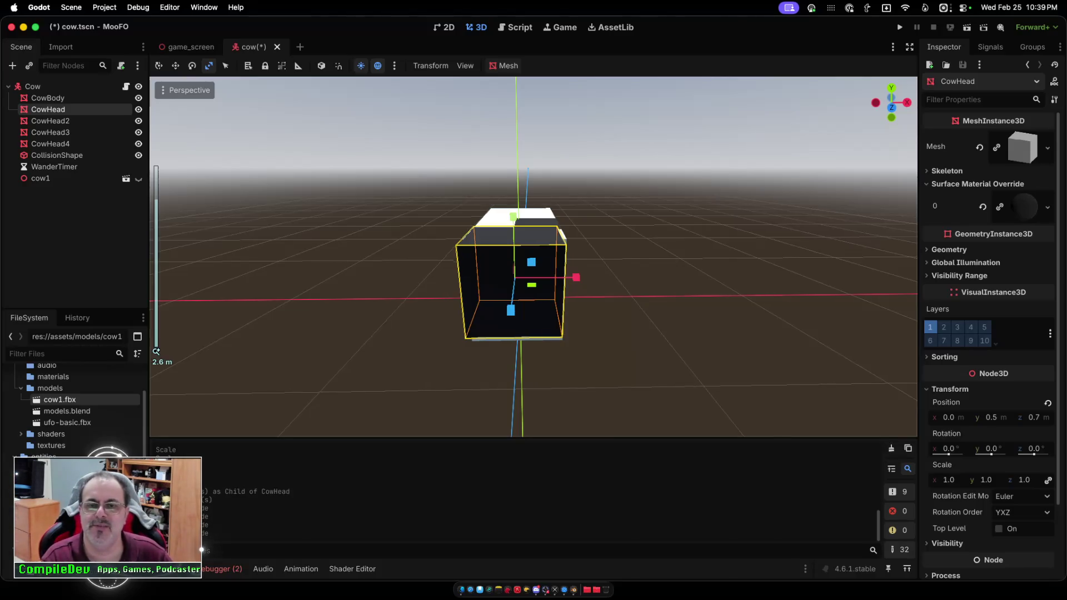
Paste a copy of CowHead nested inside it.
scroll(533, 256, "up", 4)
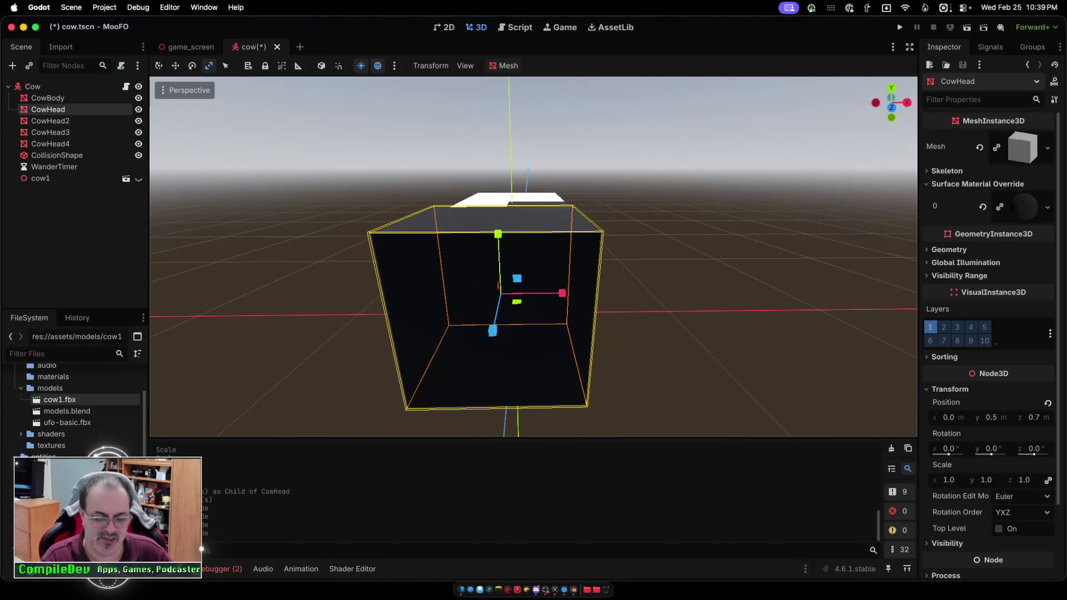
key("ctrl+v")
scroll(533, 255, "down", 5)
scroll(534, 255, "up", 5)
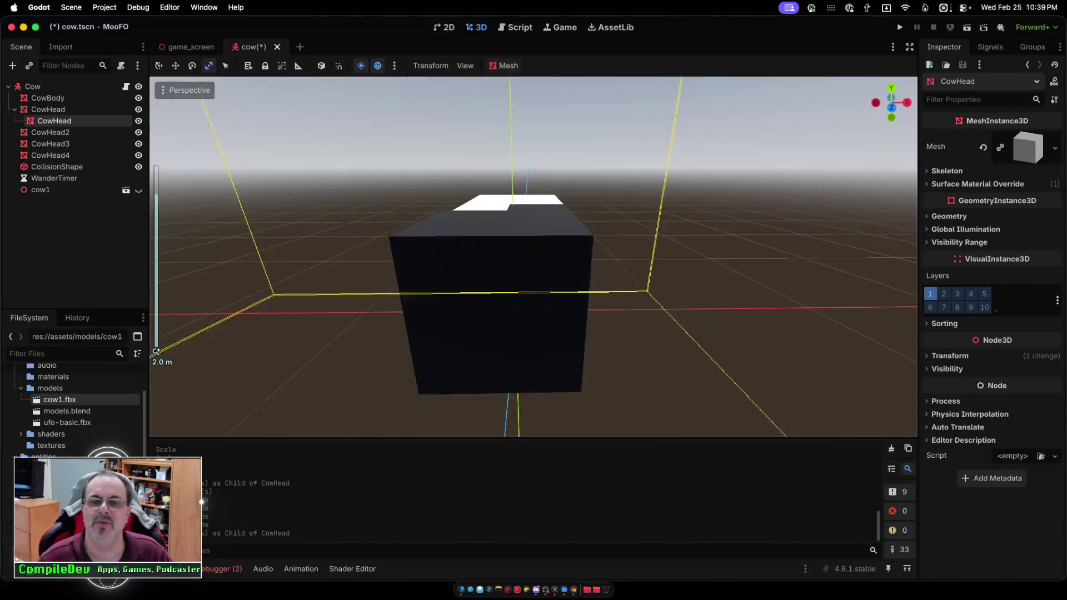
scroll(533, 255, "down", 3)
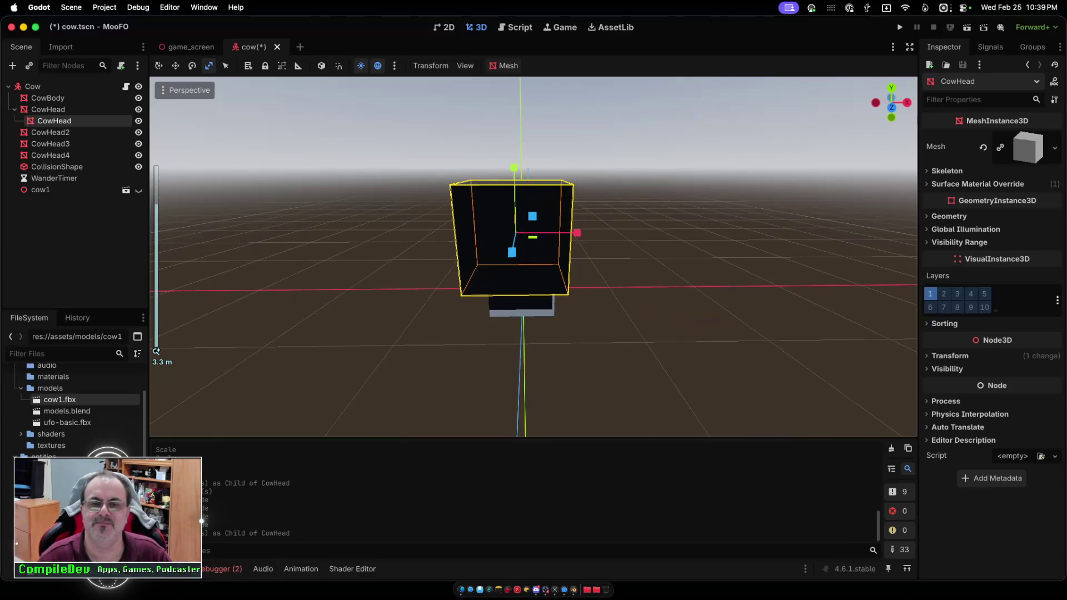
scroll(533, 256, "right", 5)
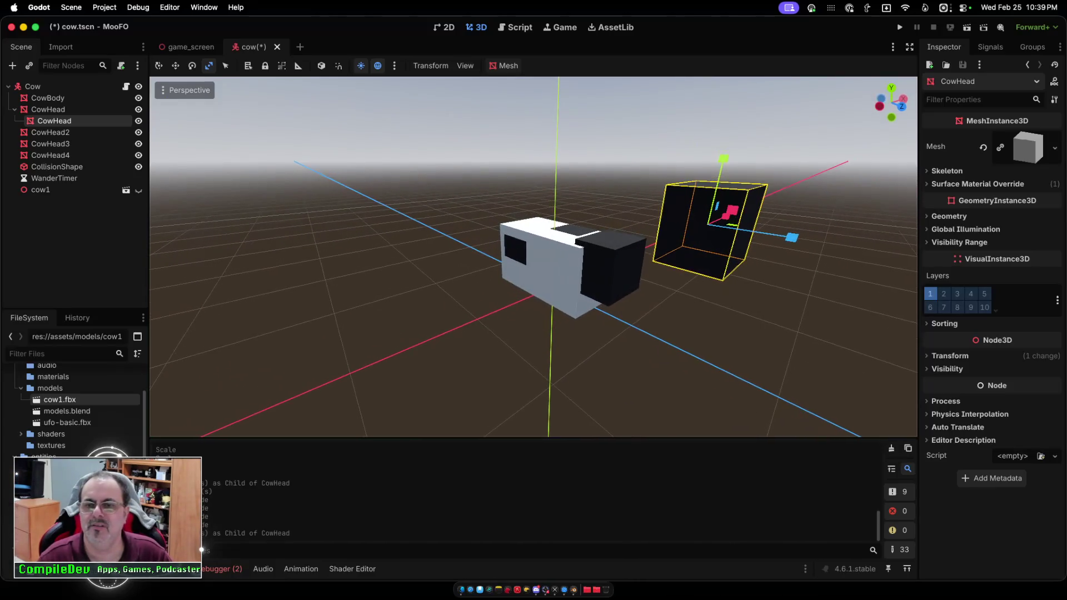
scroll(534, 255, "up", 2)
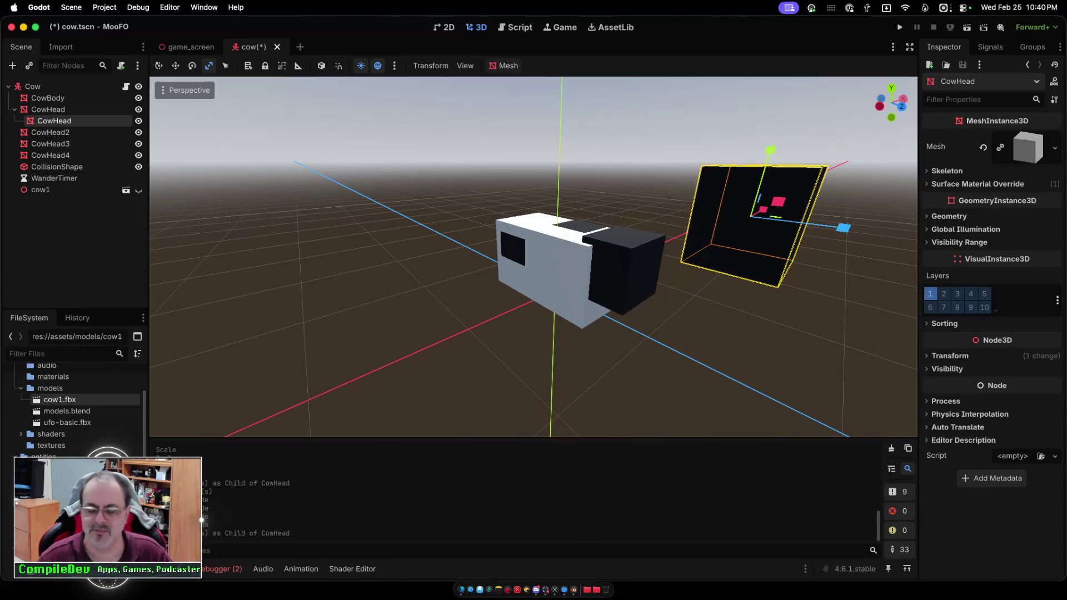
Delete the stray nested CowHead copy and duplicate the head as CowHead5.
key("Delete")
key("Return")
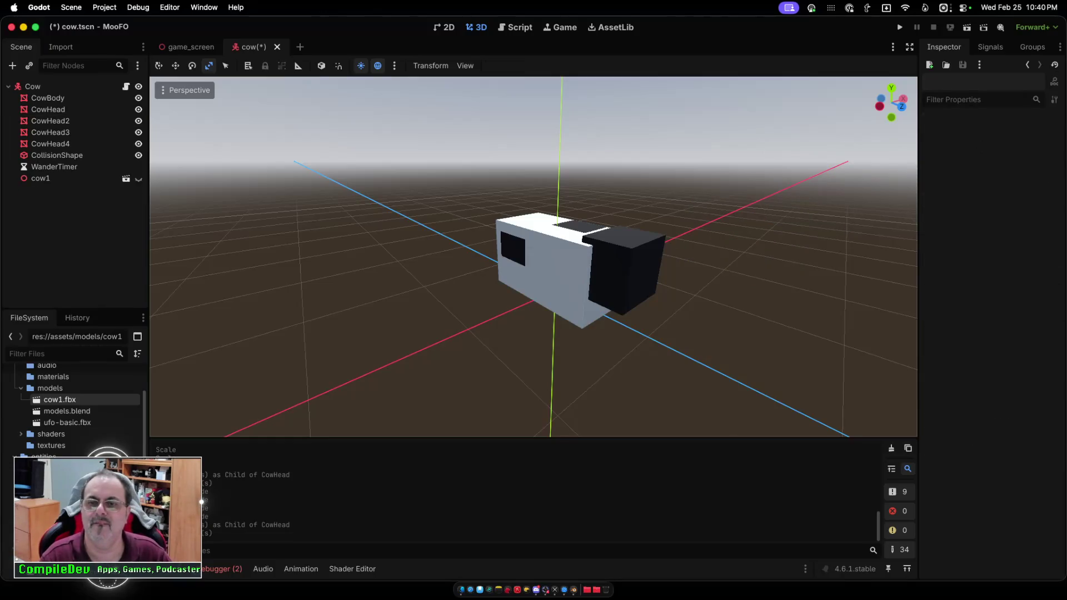
key("super+d")
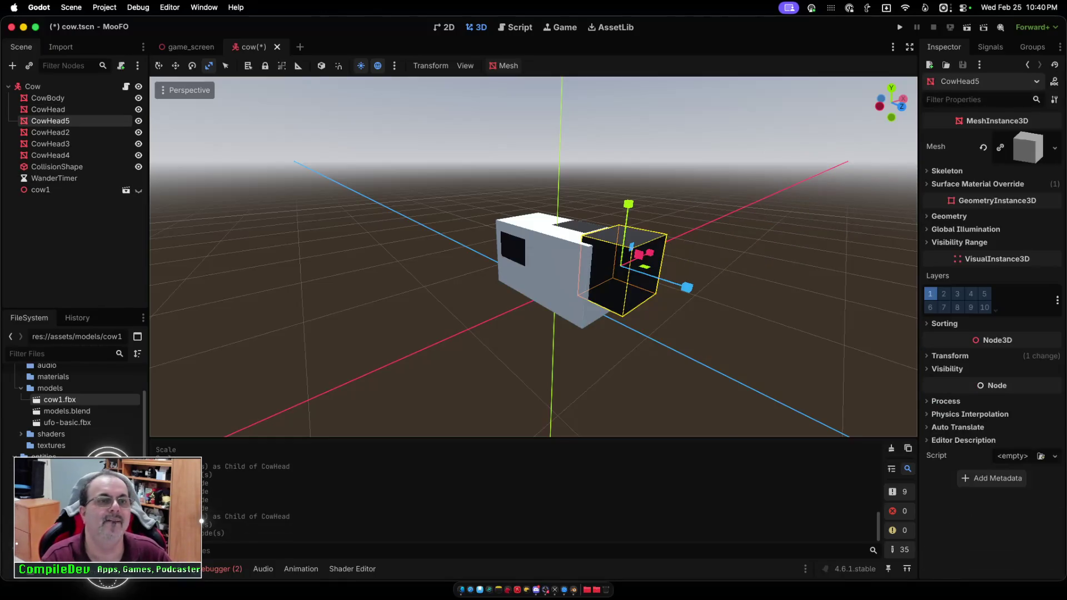
Expand CowHead5's Surface Material Override and open slot 0's black material properties.
scroll(534, 256, "right", 5)
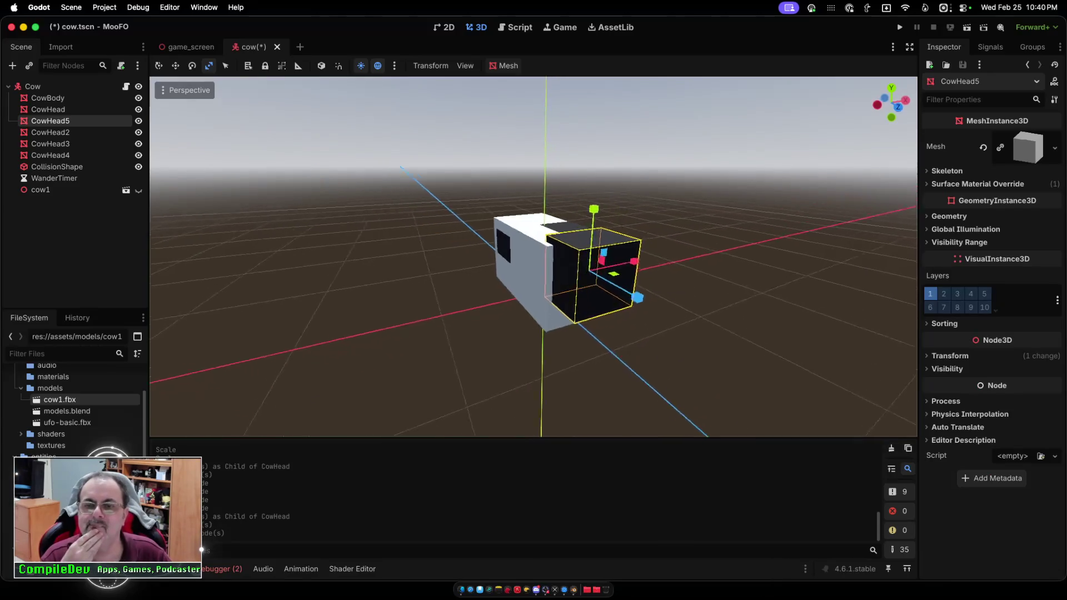
scroll(534, 256, "right", 5)
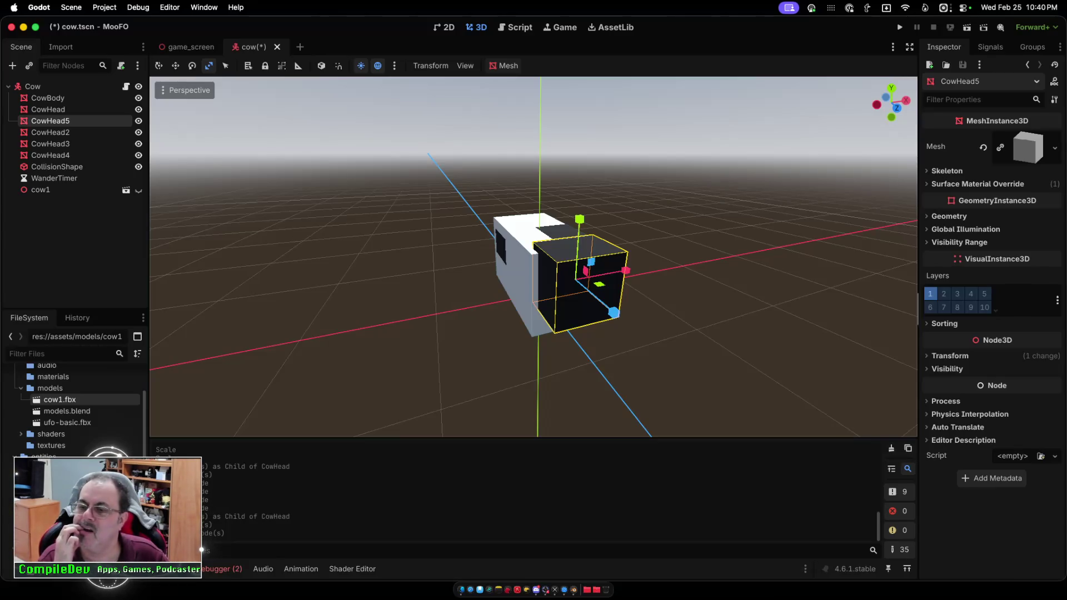
left_click(947, 369)
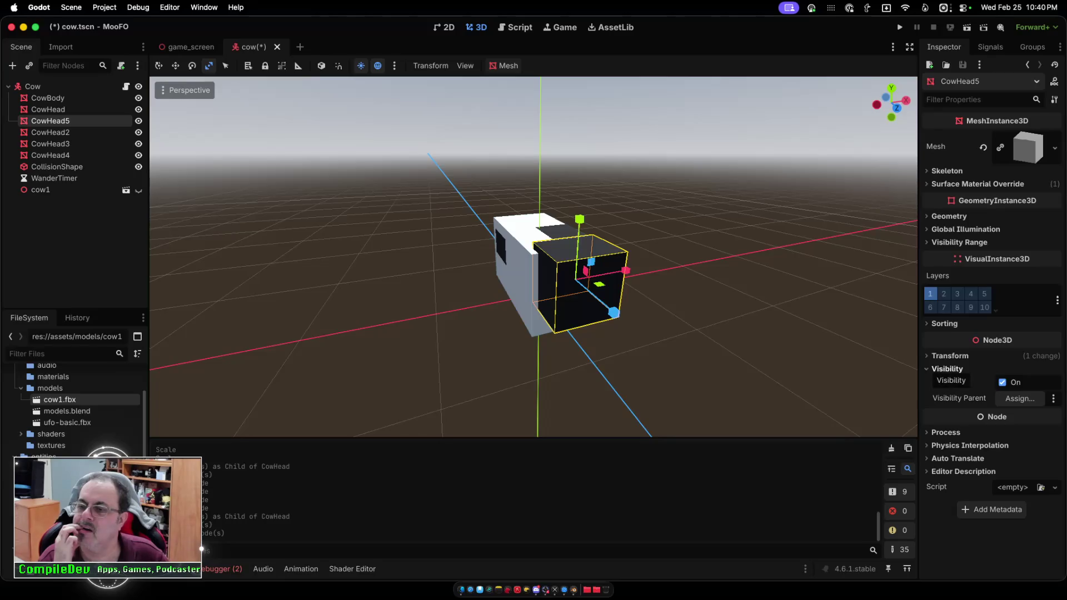
left_click(947, 369)
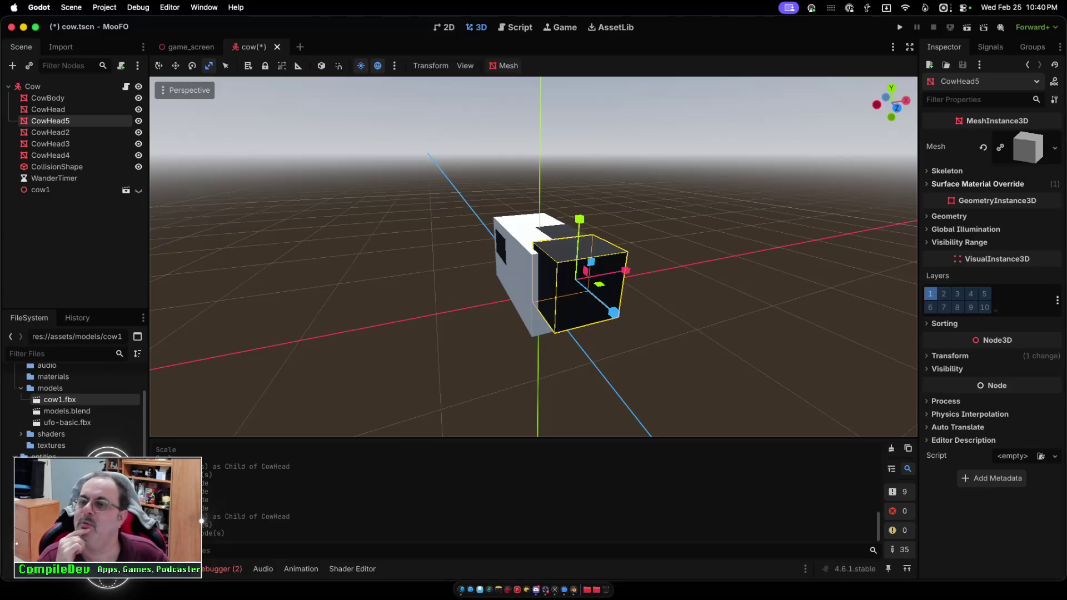
left_click(966, 184)
left_click(1055, 207)
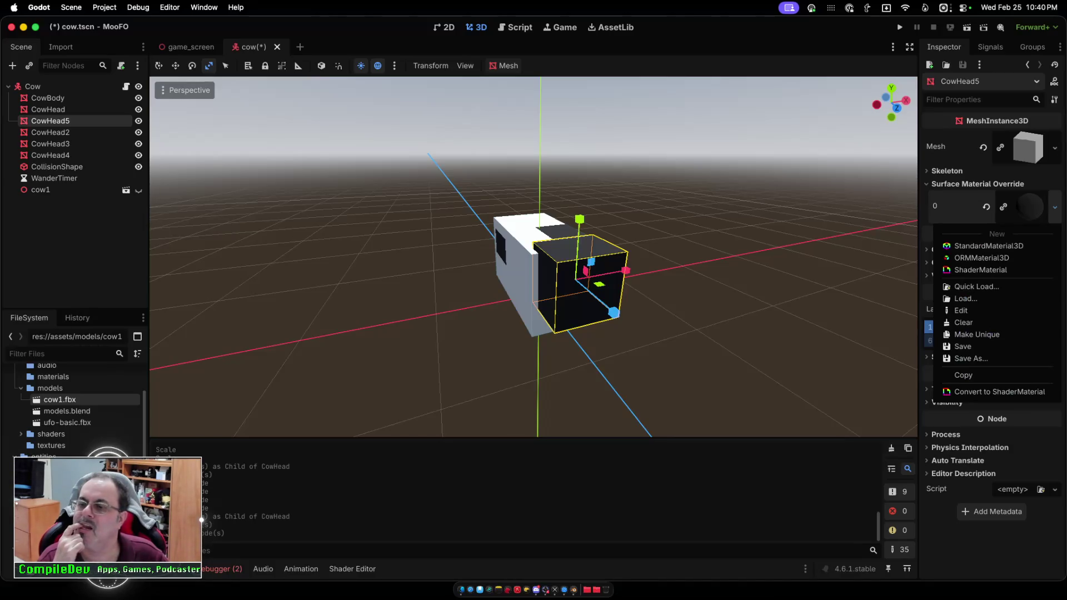
key("Escape")
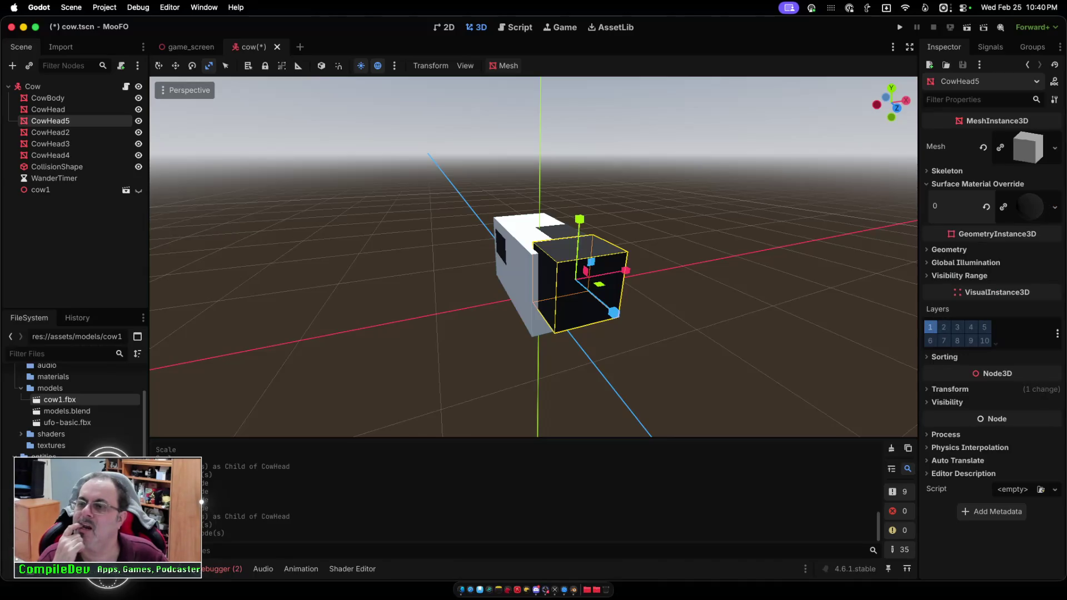
left_click(1028, 207)
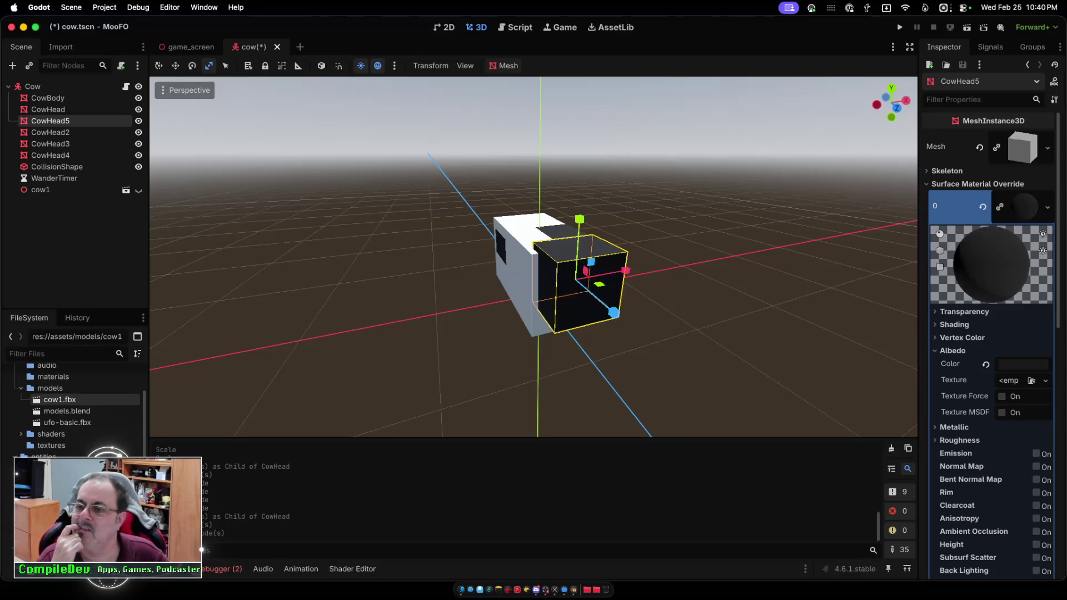
Set the albedo colour to e4e4e4, then darken it to near-black 050505.
left_click(1022, 364)
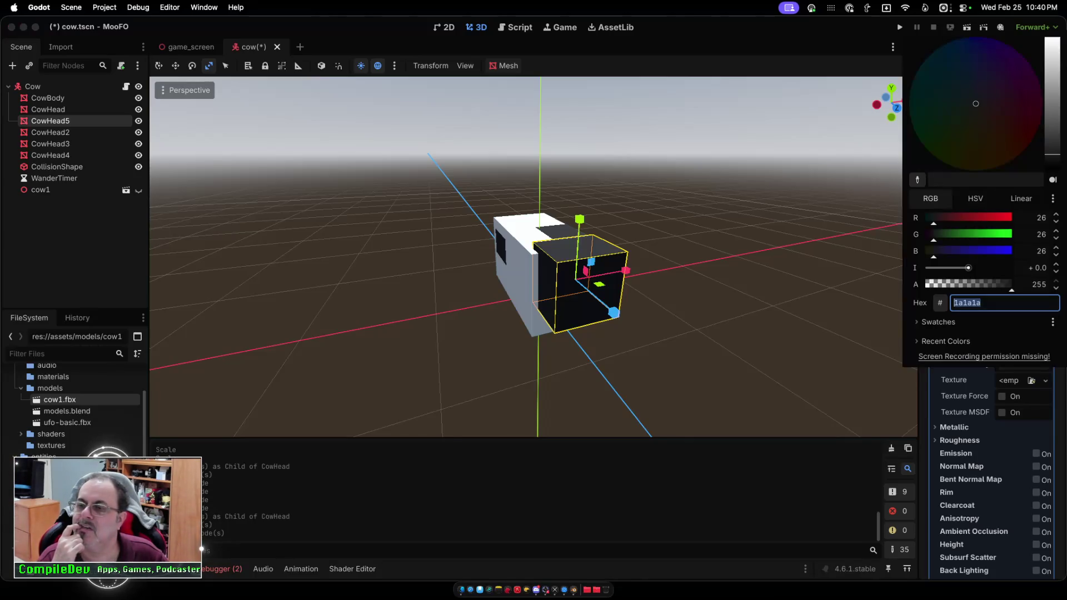
type("e4e4e4")
key("Return")
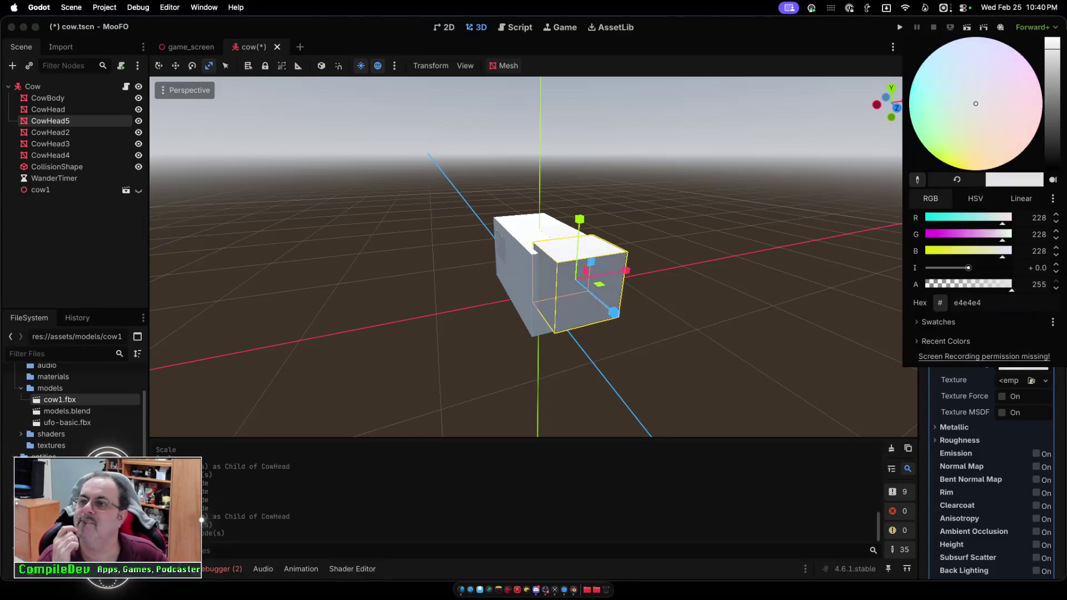
left_click_drag(1052, 51, 1052, 104)
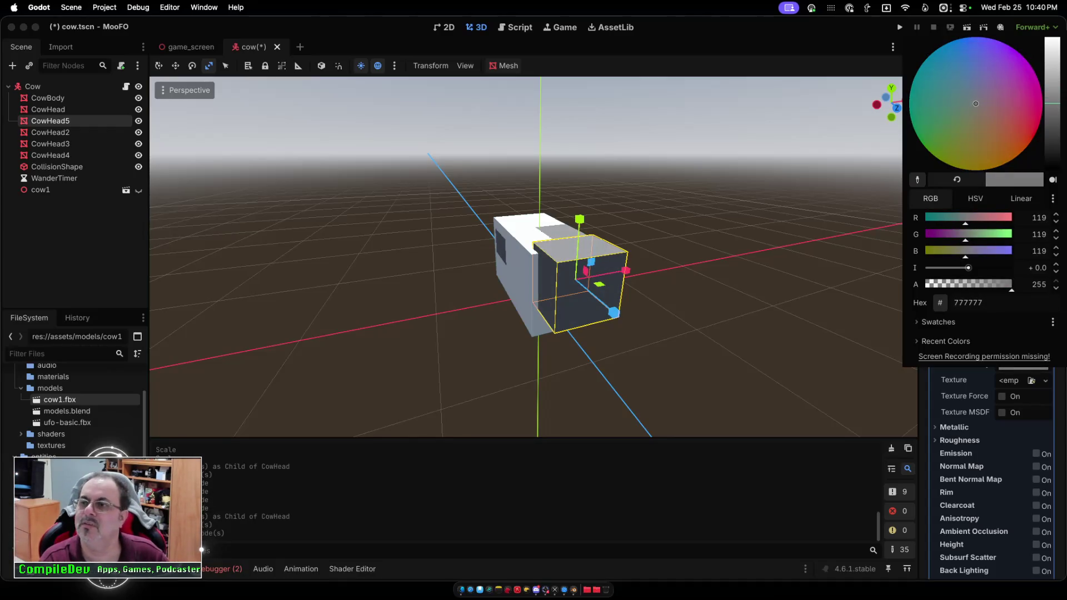
mouse_move(1052, 103)
left_mouse_down()
mouse_move(1052, 177)
mouse_move(1052, 165)
left_mouse_up()
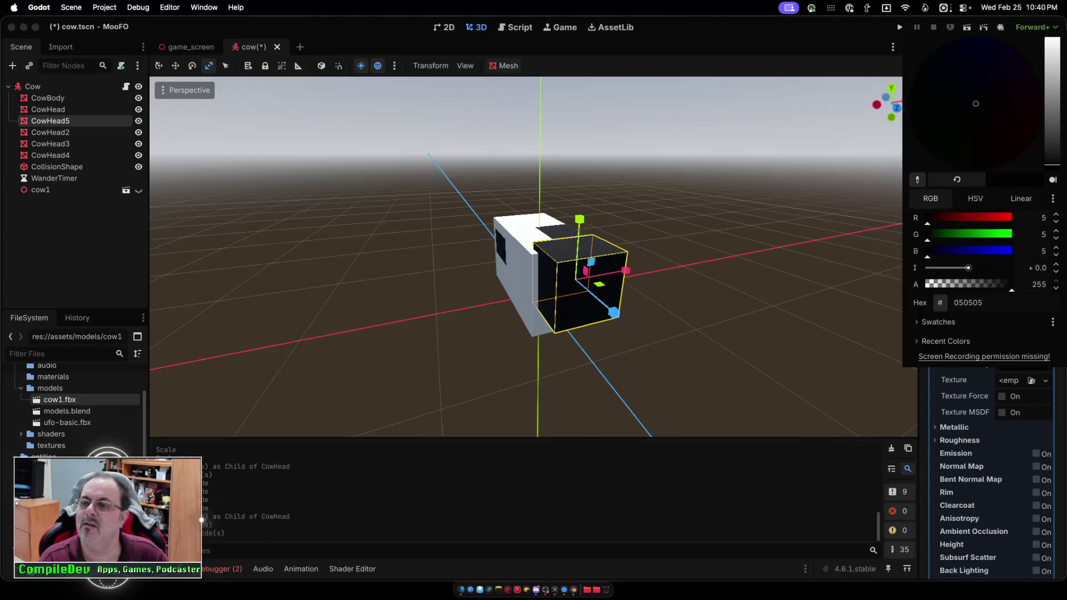
Close the colour picker and make CowHead5's material unique.
left_click(889, 123)
left_click(1047, 207)
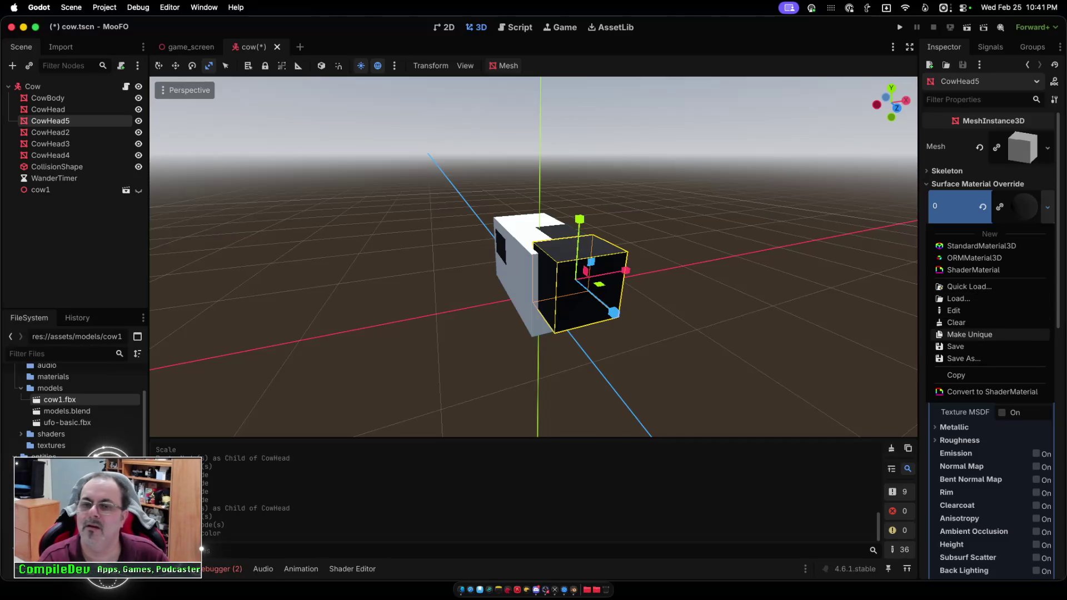
left_click(970, 334)
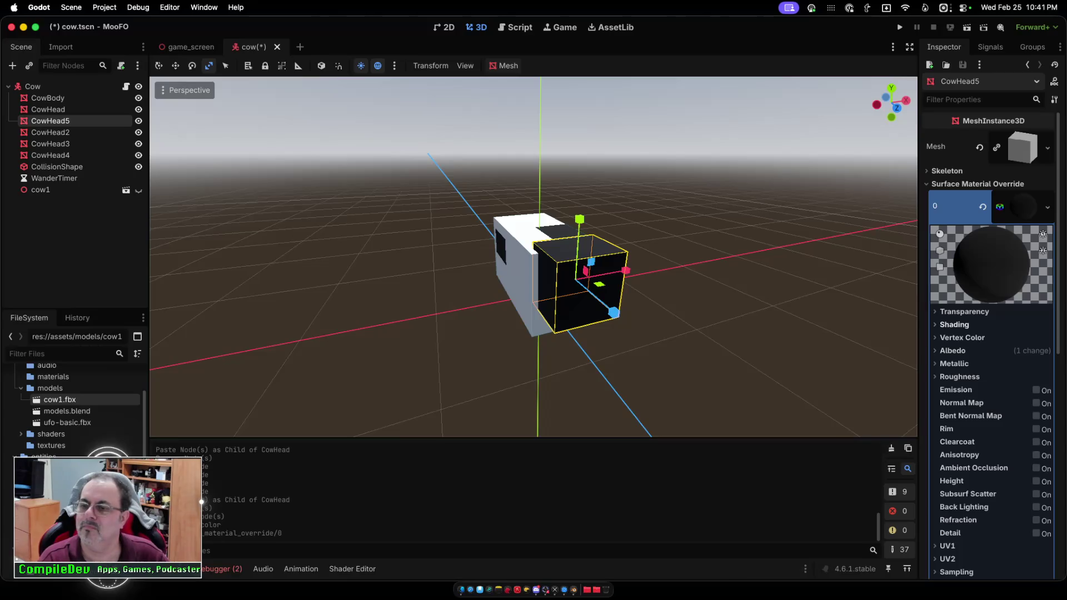
Browse the unique material's Shading and Vertex Color settings and its resource options.
left_click(954, 325)
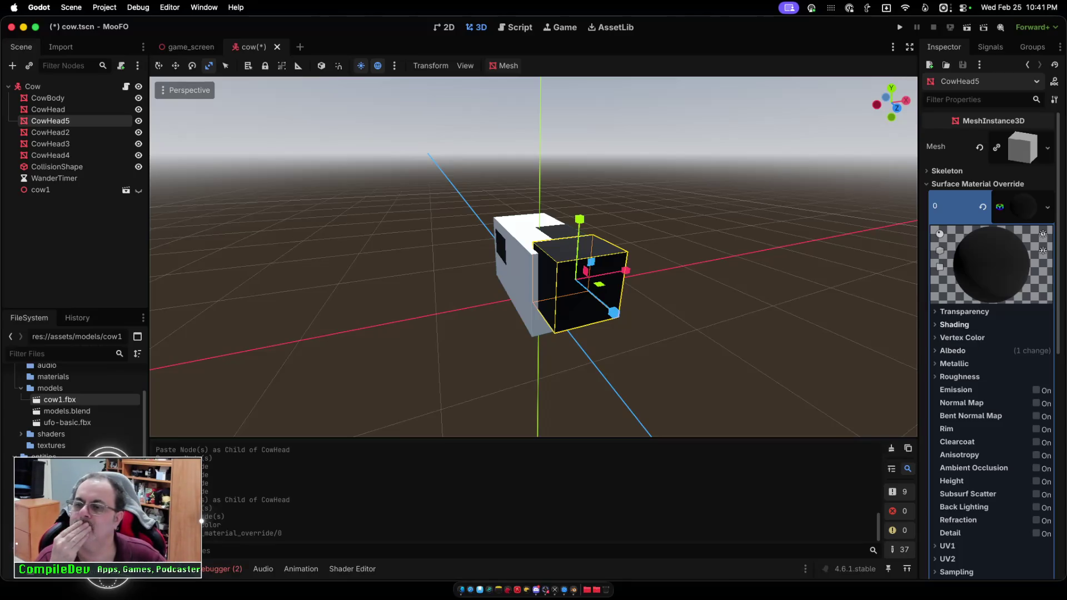
left_click(954, 325)
left_click(961, 337)
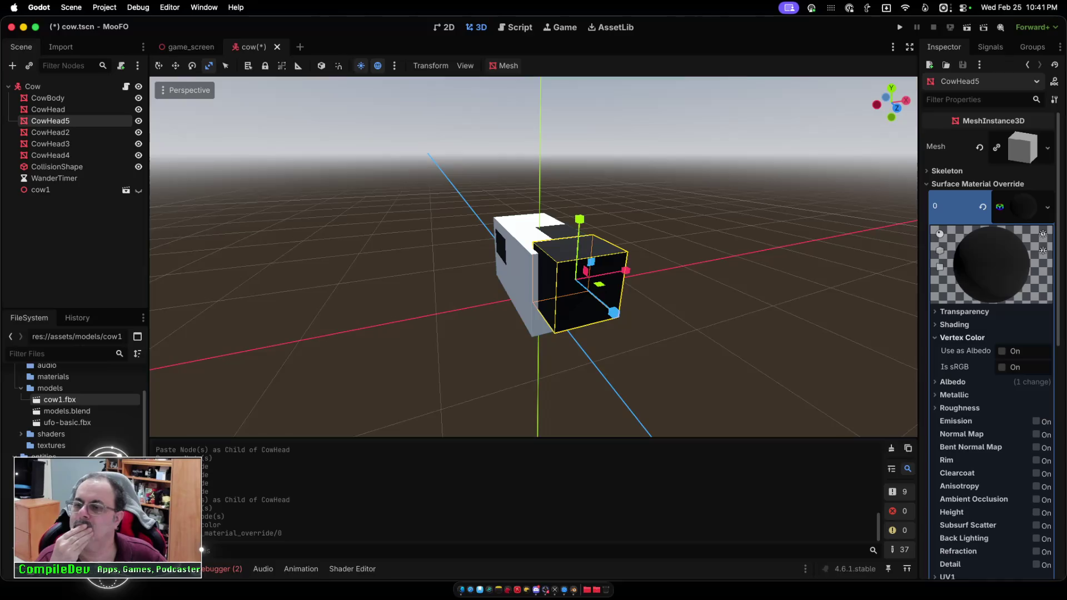
left_click(961, 337)
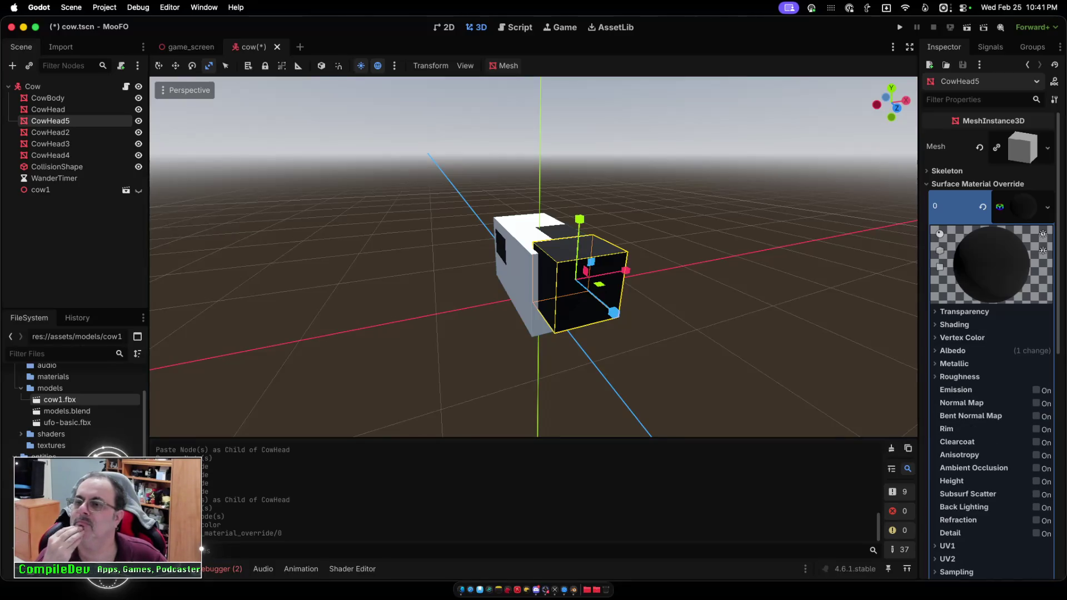
left_click(1024, 207)
left_click(1028, 207)
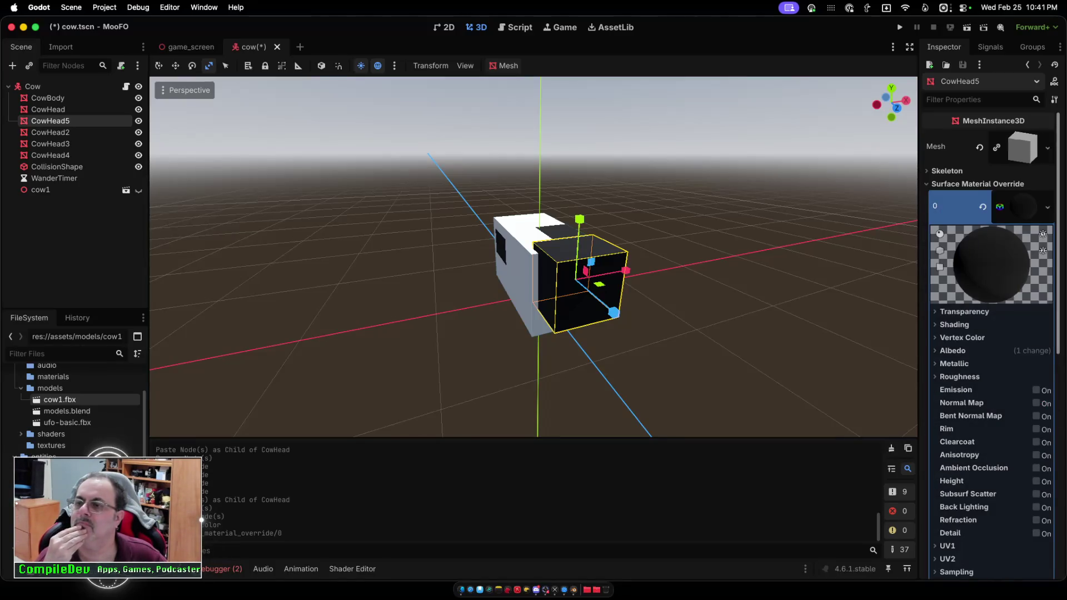
left_click(1047, 207)
key("Escape")
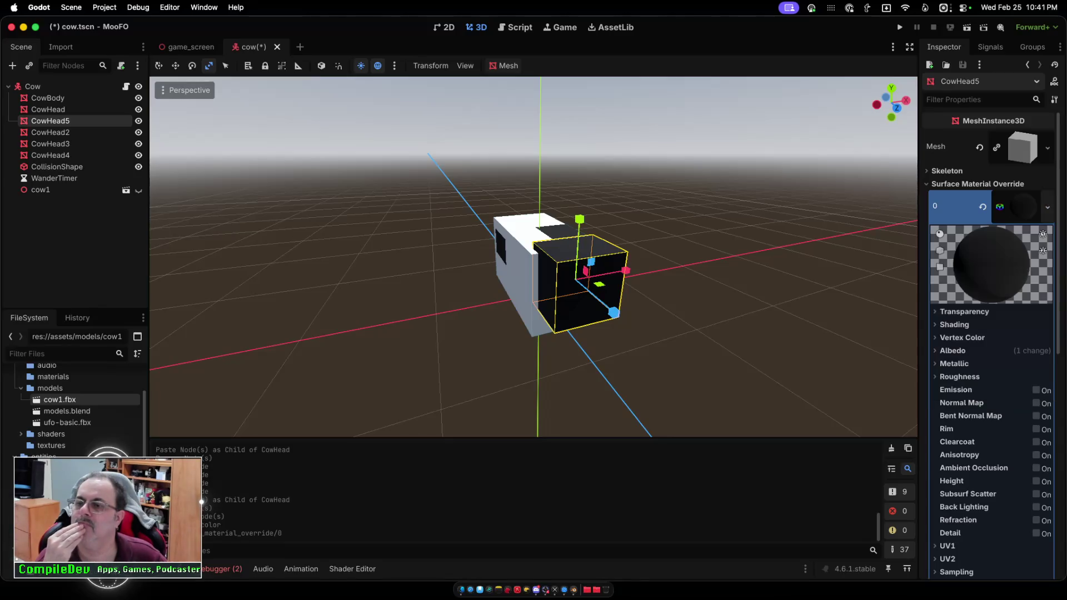
scroll(991, 334, "down", 3)
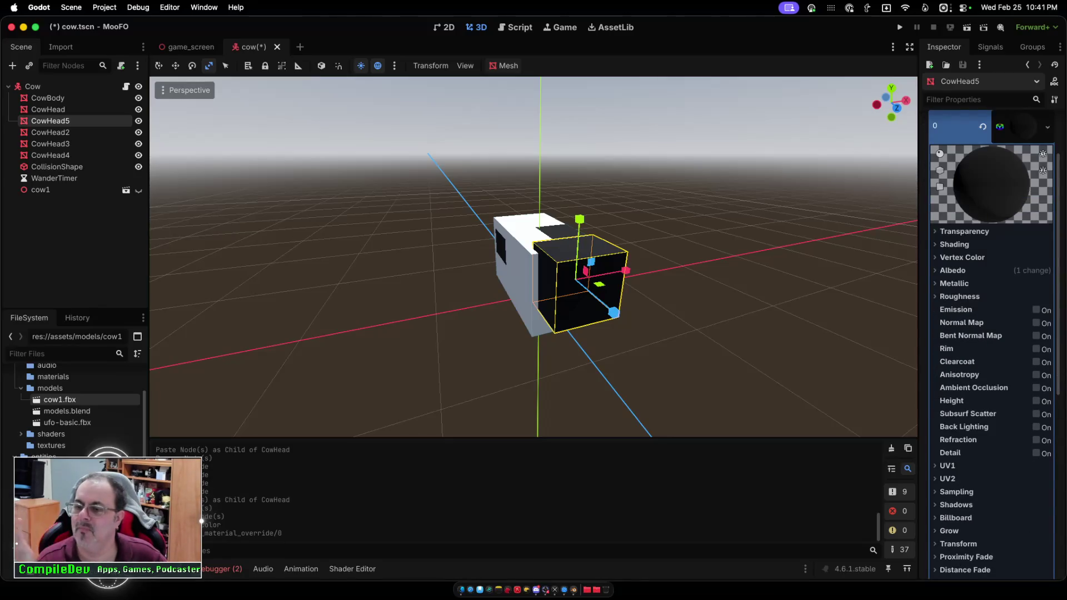
scroll(992, 333, "down", 5)
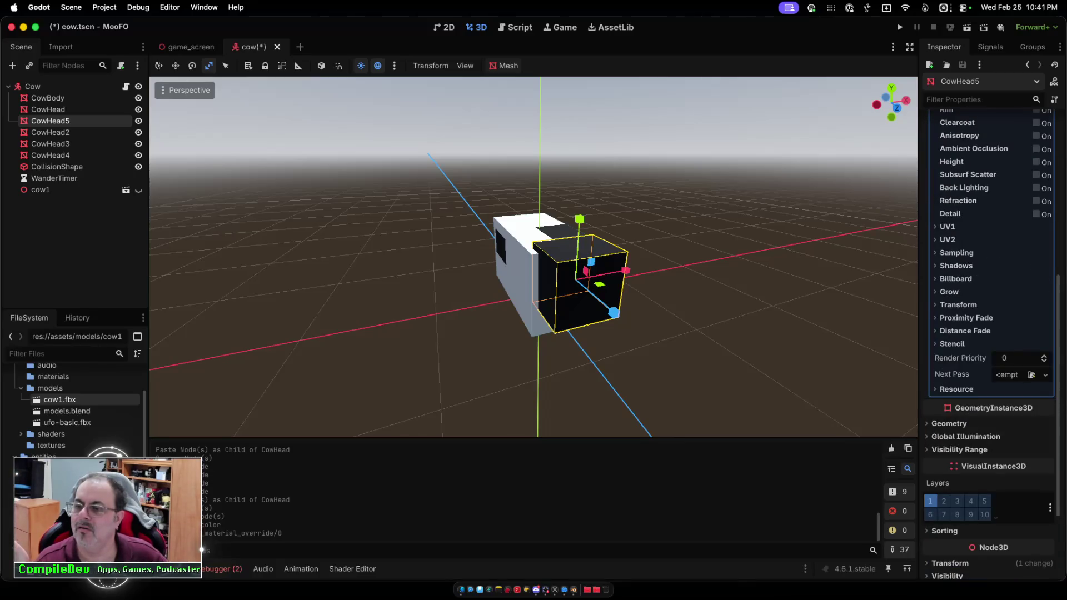
mouse_move(960, 357)
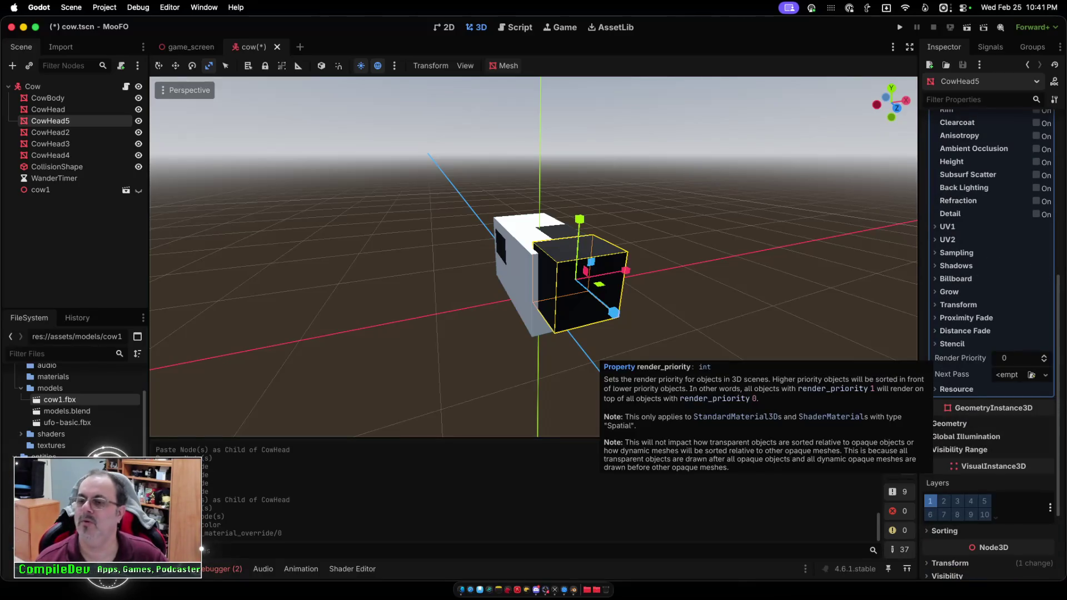
scroll(960, 358, "up", 5)
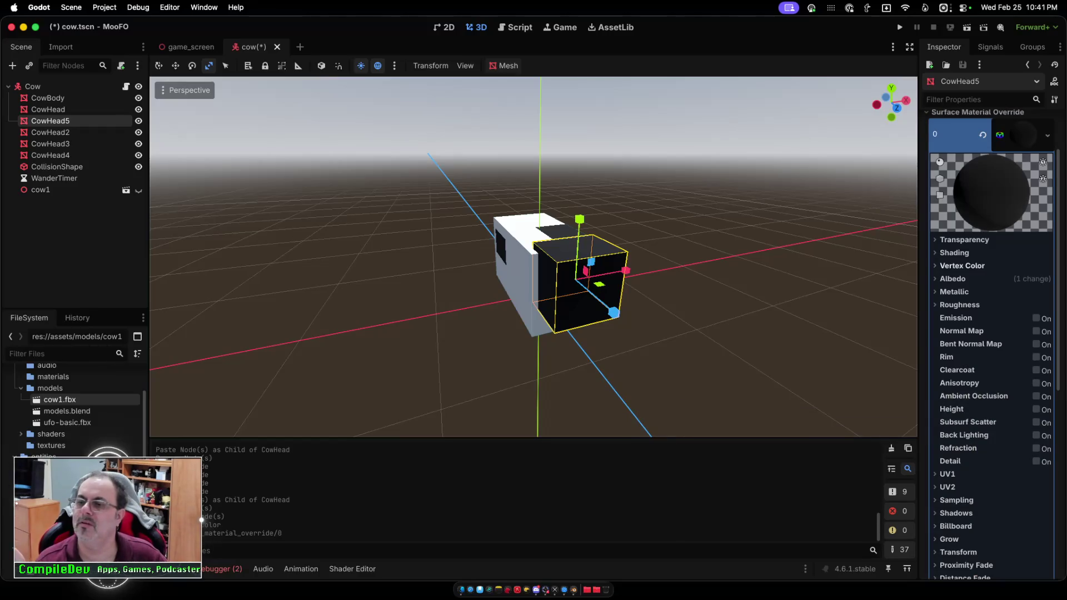
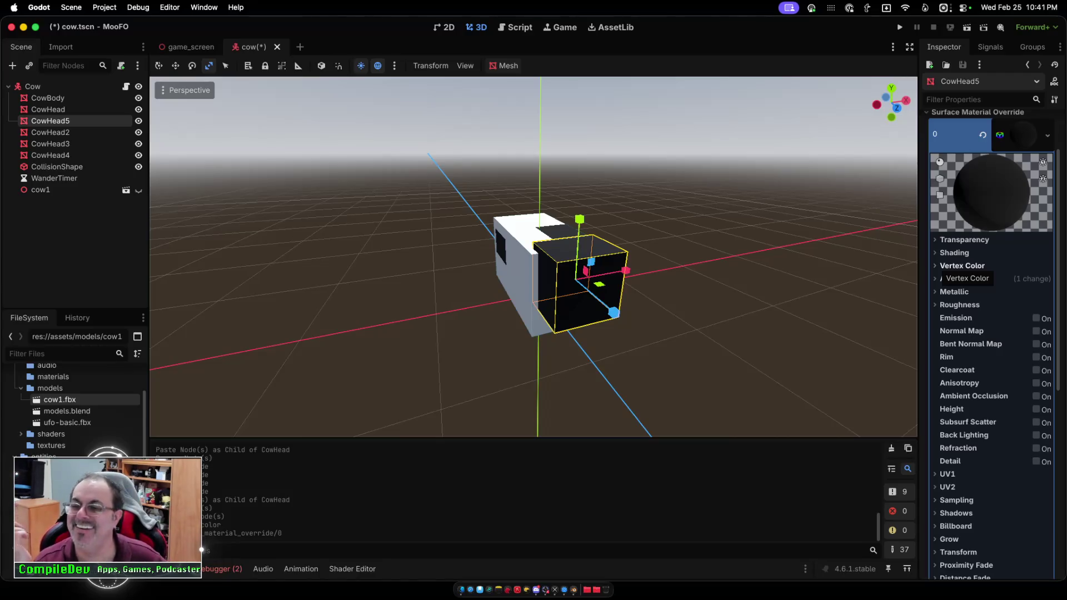
Browse the material's vertex colour, shading and transparency sections, then preview it on a cube.
left_click(961, 266)
left_click(961, 266)
left_click(954, 253)
left_click(954, 253)
left_click(964, 239)
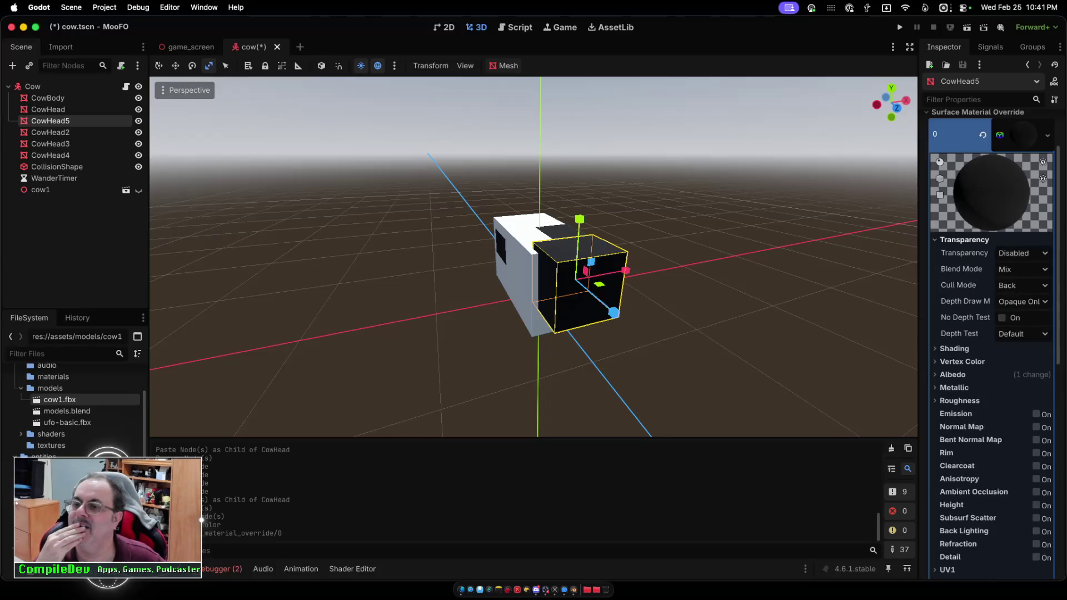
left_click(964, 240)
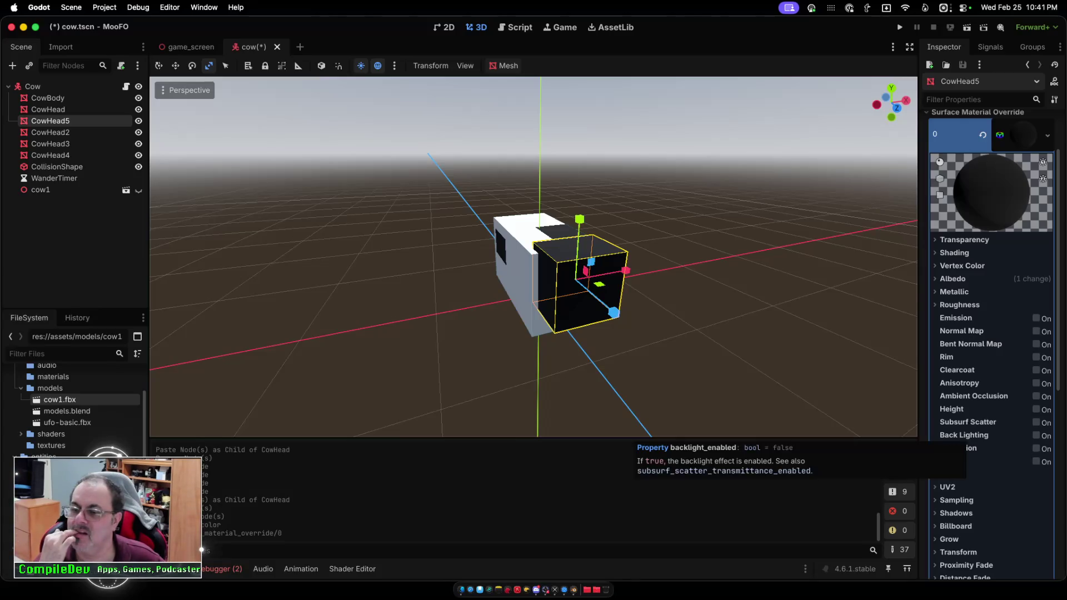
scroll(989, 334, "down", 3)
scroll(992, 333, "down", 5)
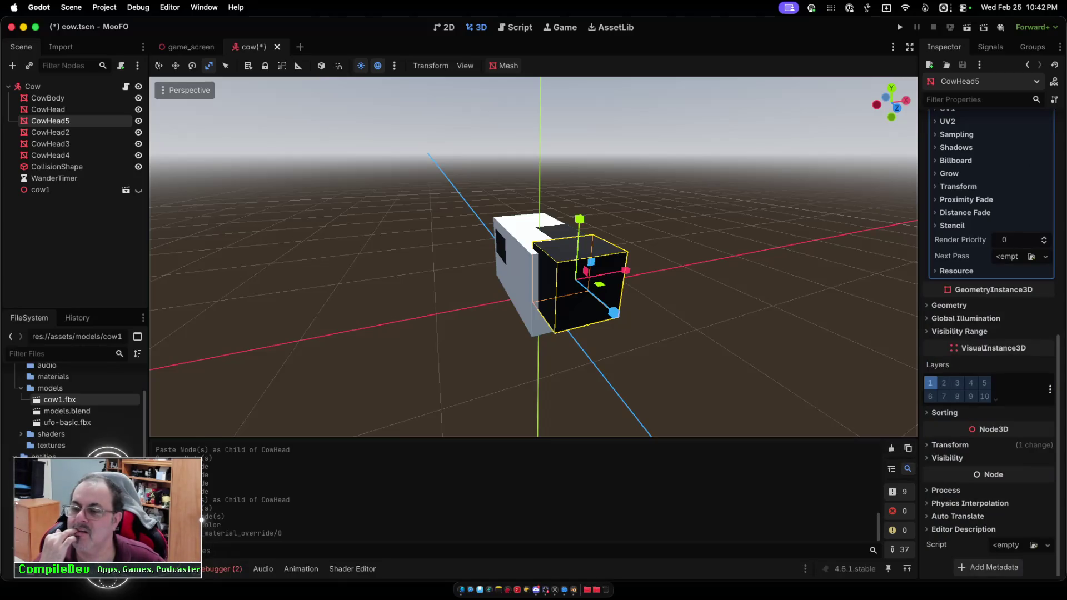
scroll(955, 450, "up", 3)
scroll(989, 345, "up", 5)
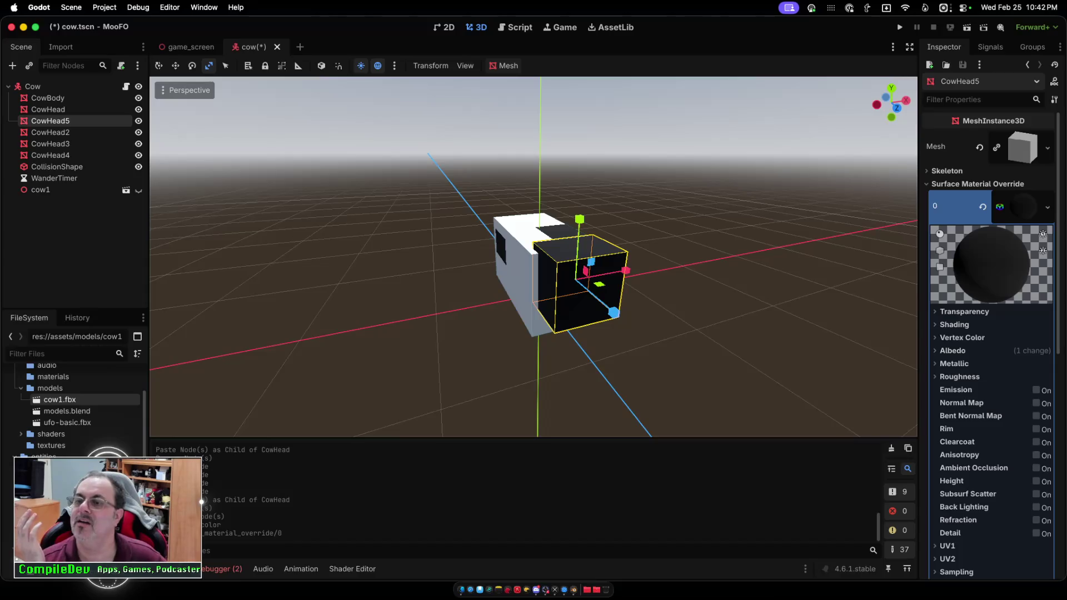
left_click(940, 250)
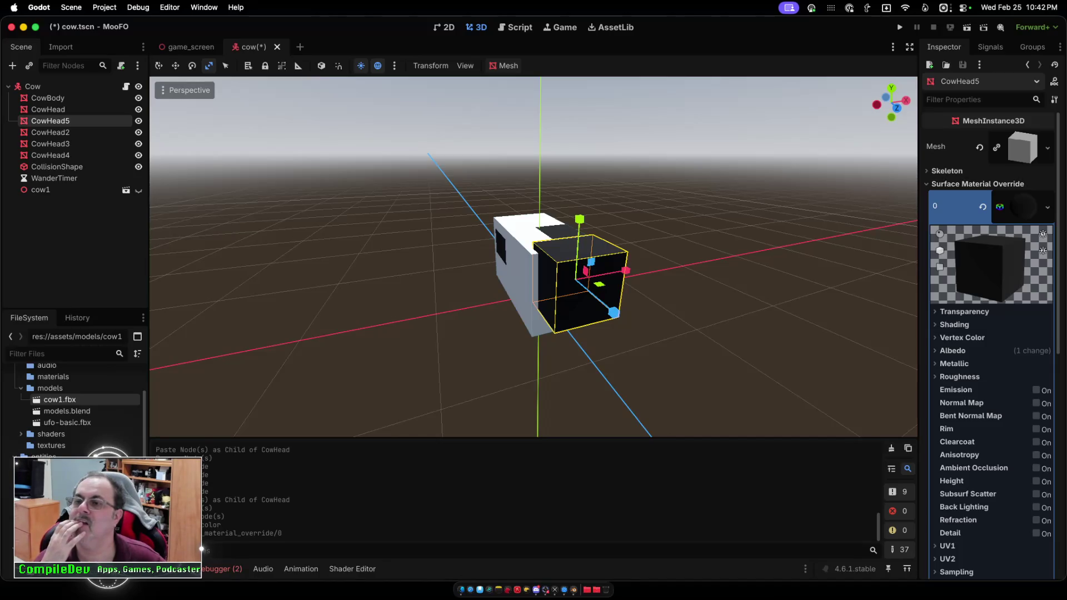
Collapse and re-expand the material override editor, and dismiss its options menu without changes.
left_click(1024, 206)
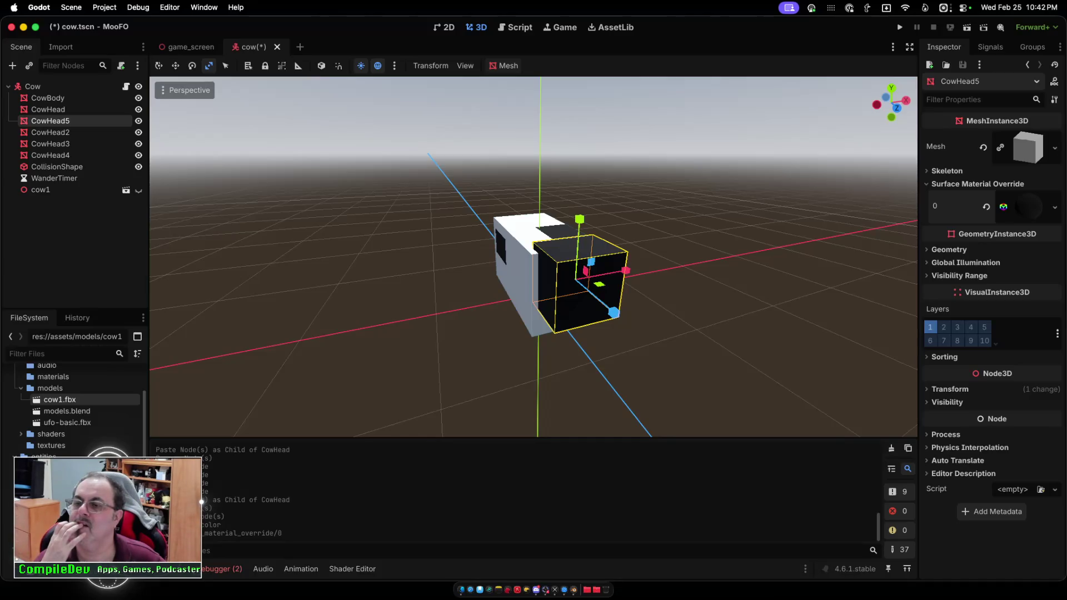
left_click(1024, 207)
left_click(1024, 207)
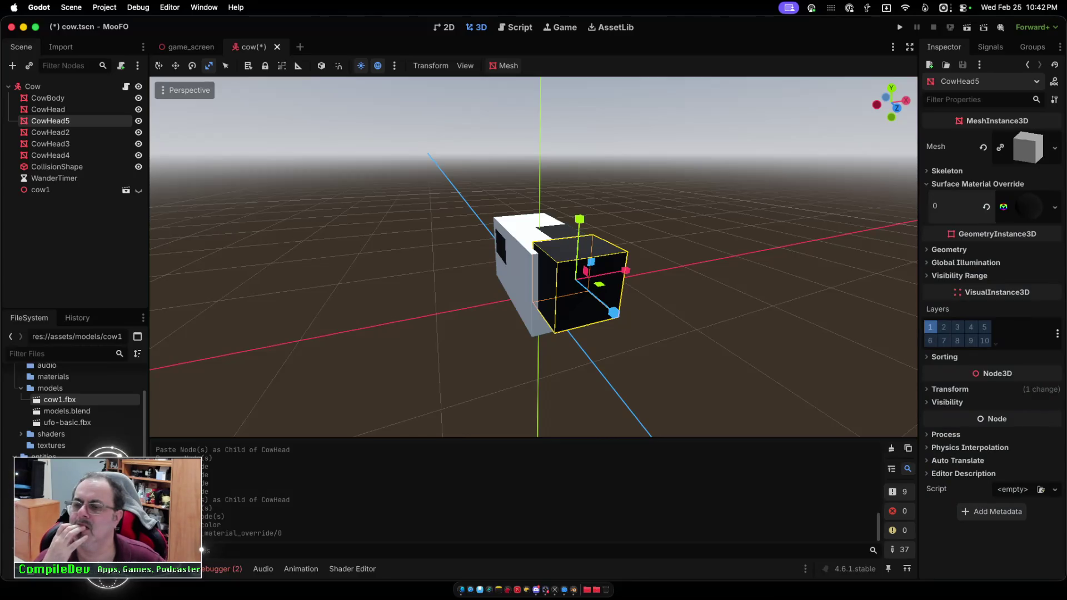
left_click(1024, 206)
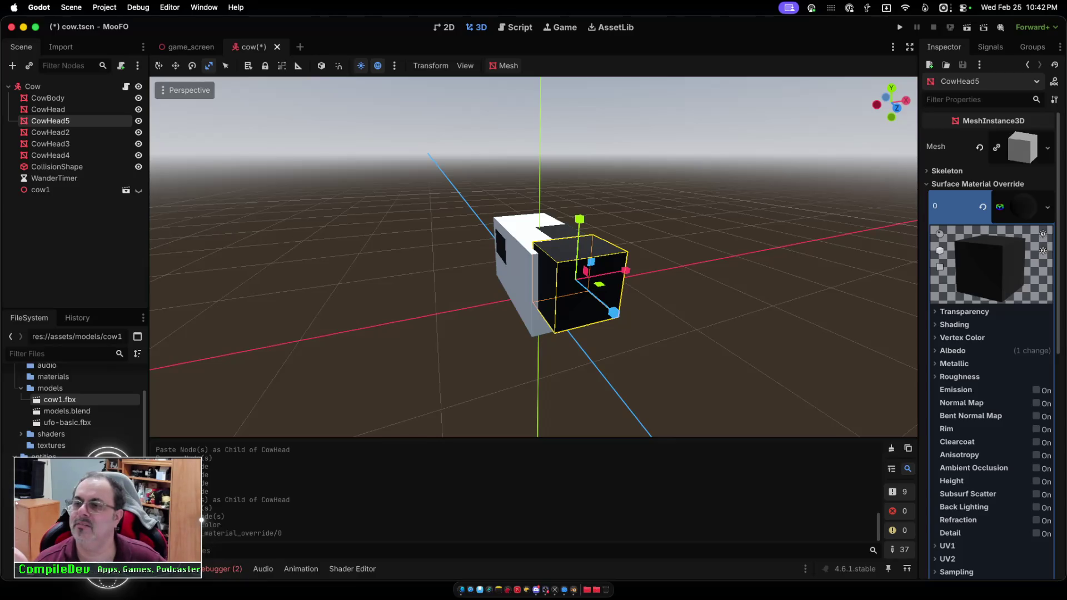
left_click(1047, 207)
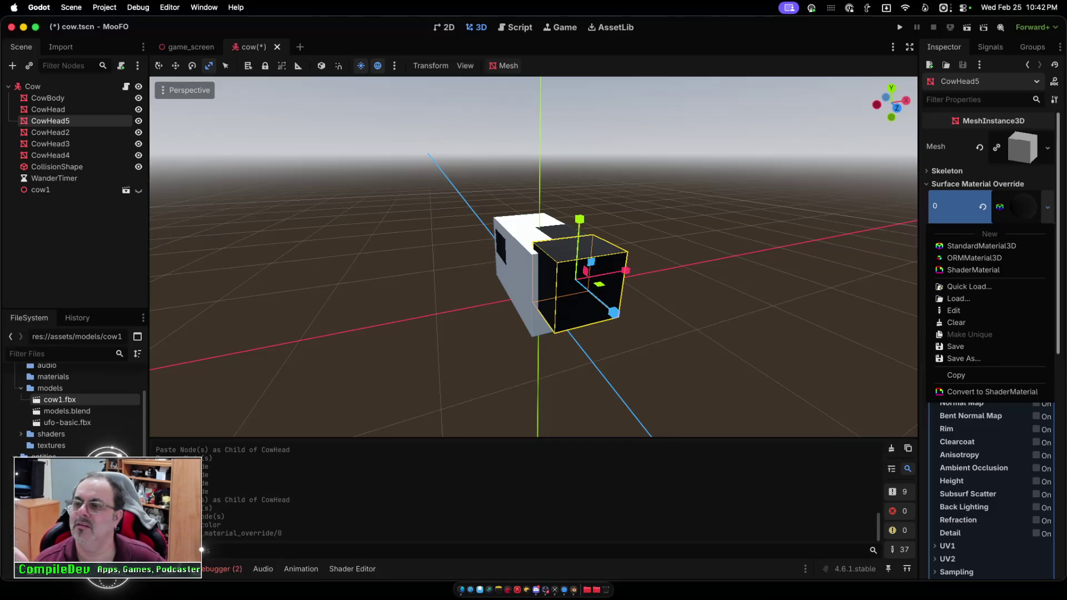
key("Escape")
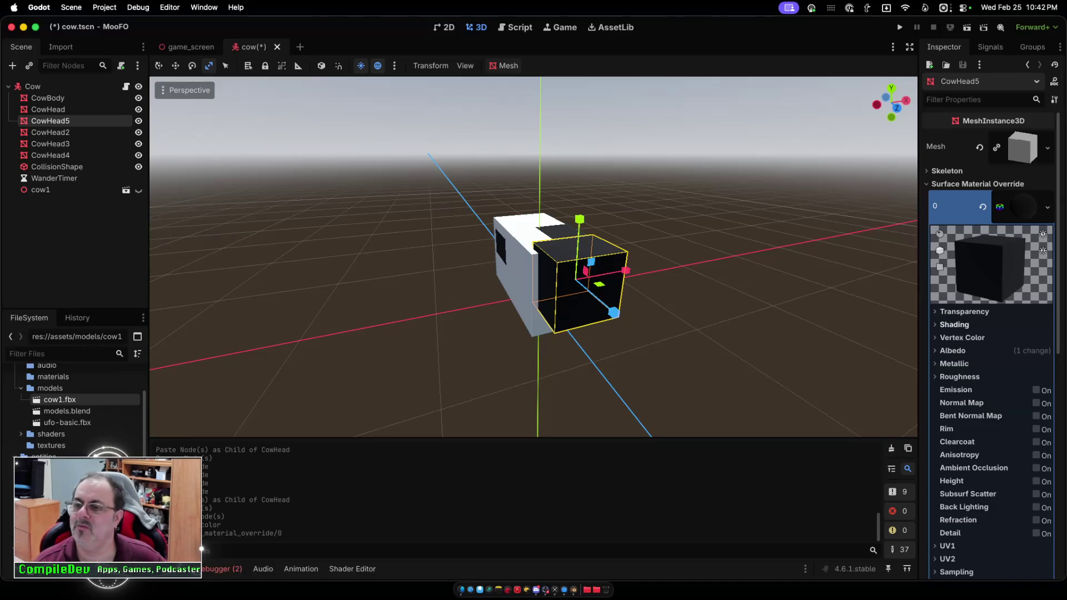
Set the albedo colour to light grey c1c1c1, then darken it slightly.
left_click(954, 324)
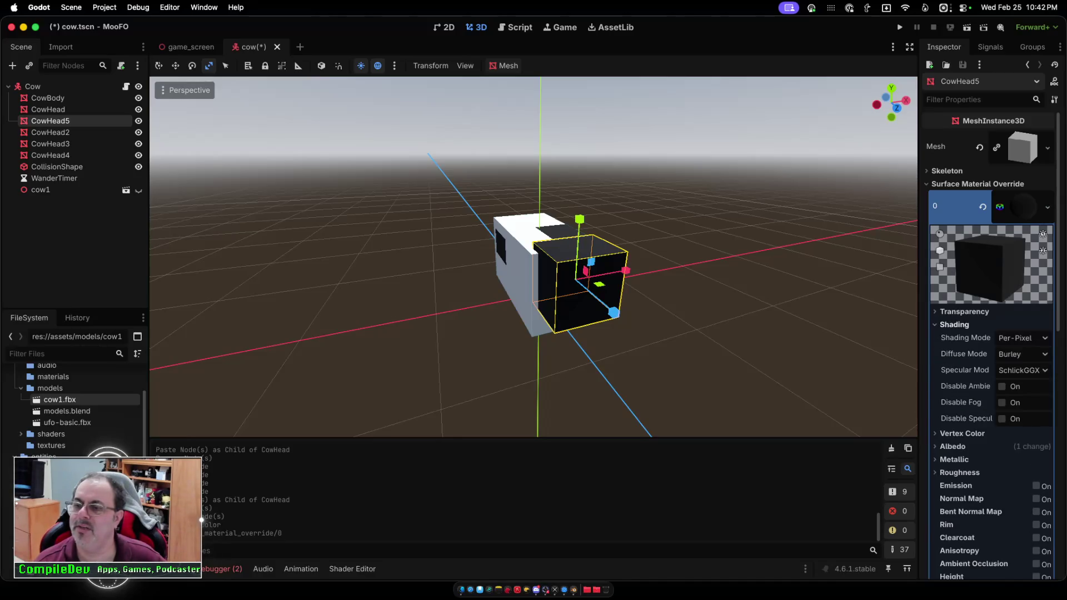
left_click(954, 324)
left_click(962, 337)
left_click(961, 337)
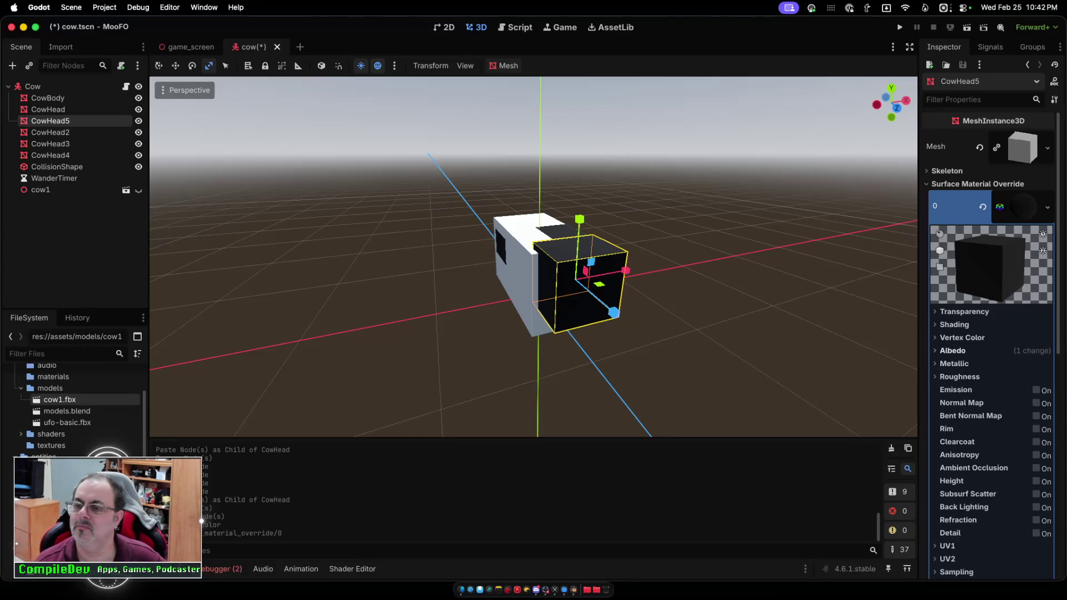
left_click(952, 350)
left_click(1005, 364)
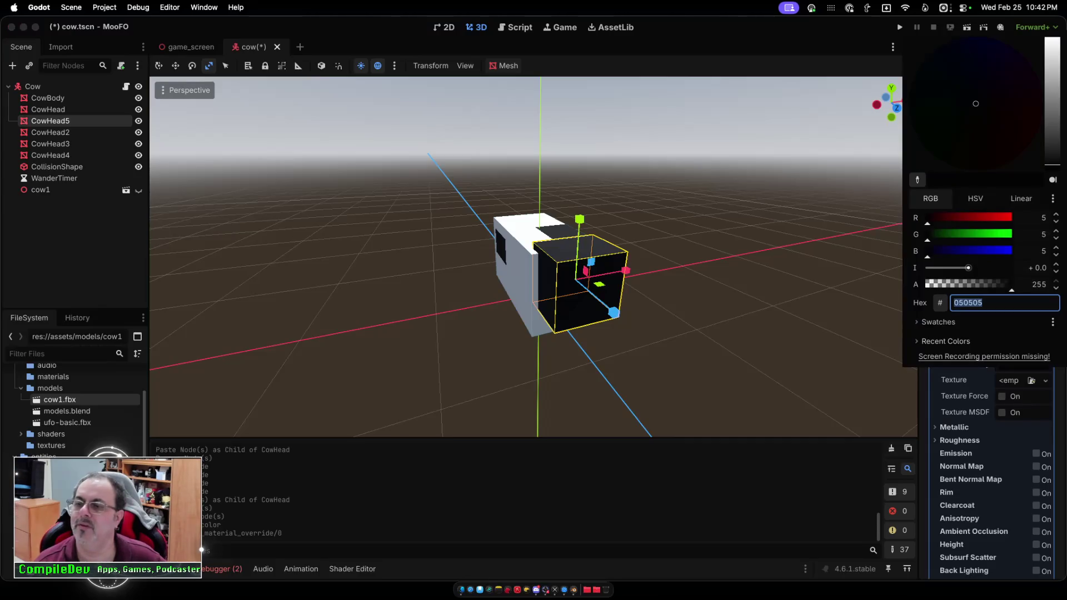
type("c1c1c1")
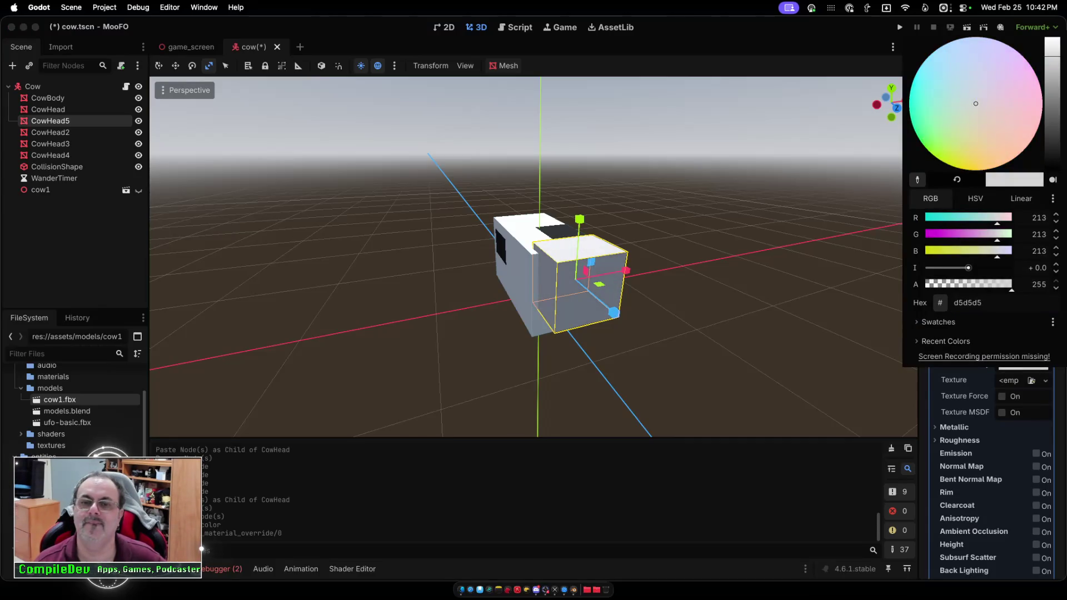
key("Return")
left_click_drag(1052, 65, 1052, 68)
key("Escape")
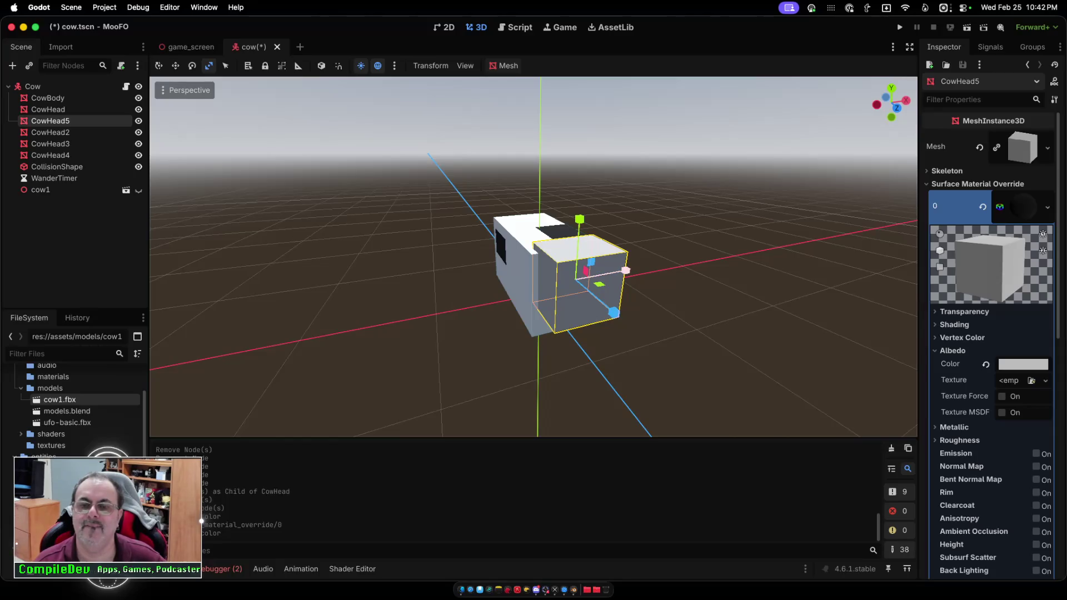
Shrink the cow head cube along its X axis.
scroll(533, 255, "right", 5)
scroll(594, 269, "right", 1)
left_click_drag(594, 270, 572, 270)
Undo the X scaling, then shrink the cow head strongly along X, Y and Z.
key("super+z")
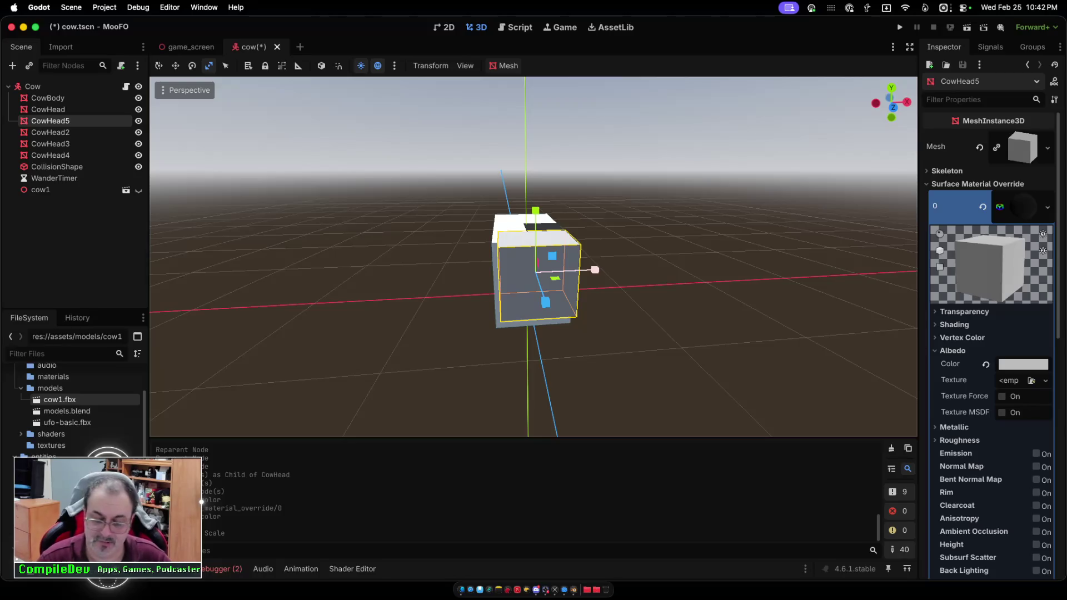
left_click_drag(594, 269, 541, 270)
left_click_drag(535, 211, 535, 261)
scroll(533, 255, "right", 10)
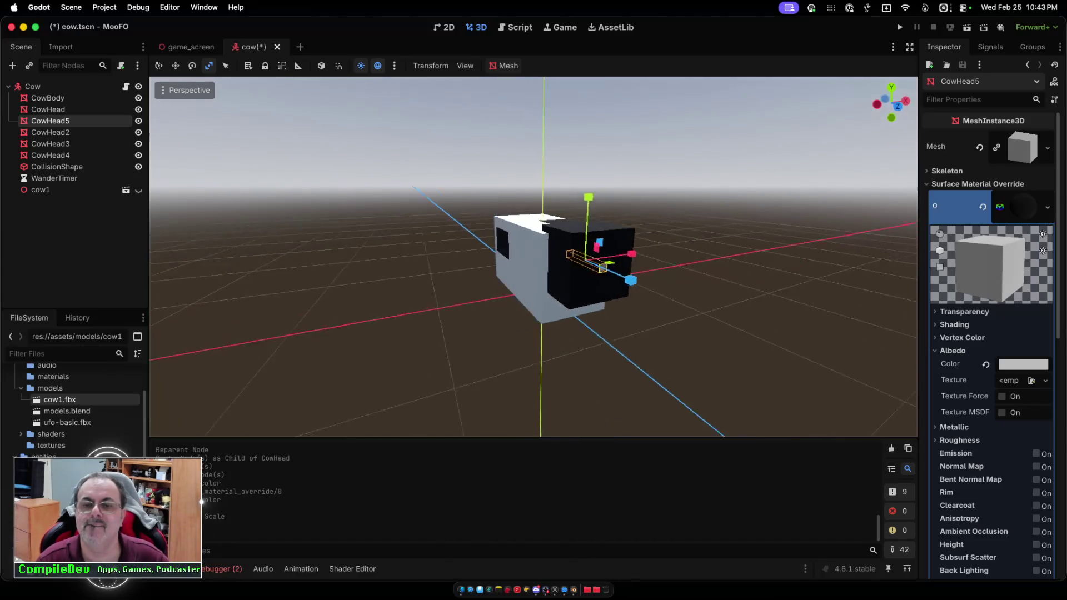
left_click_drag(711, 264, 667, 259)
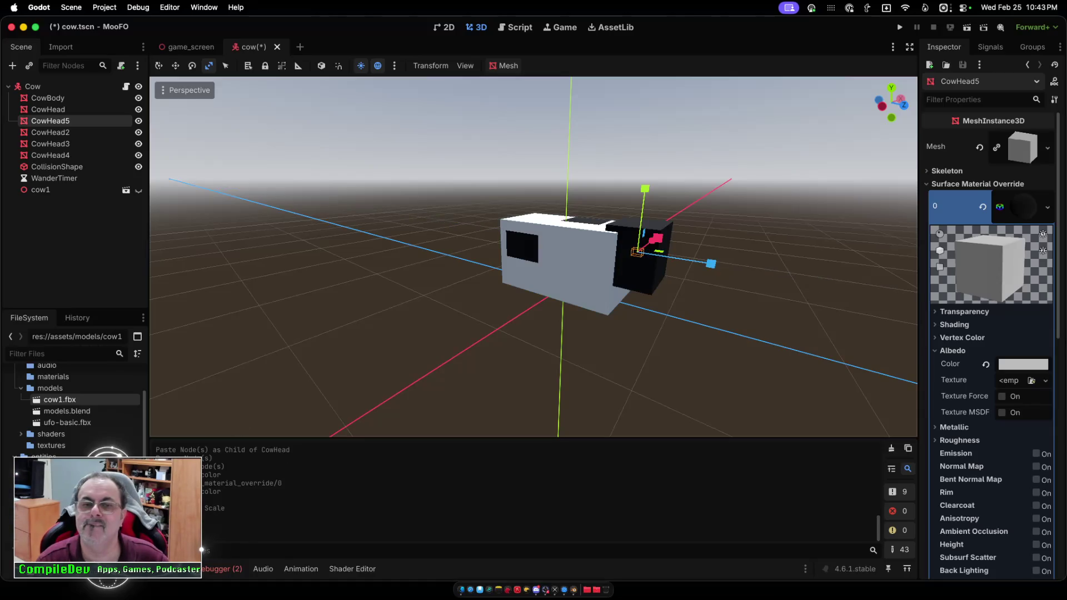
Move the shrunken cow head along the Z axis.
key("w")
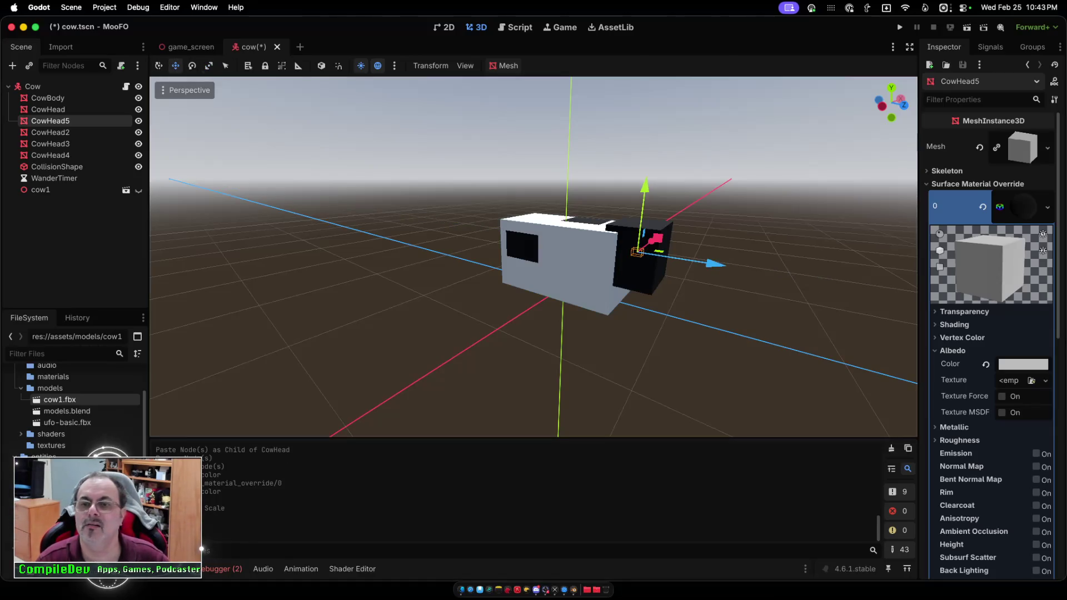
left_click_drag(715, 263, 747, 268)
scroll(747, 268, "up", 3)
scroll(747, 268, "up", 3)
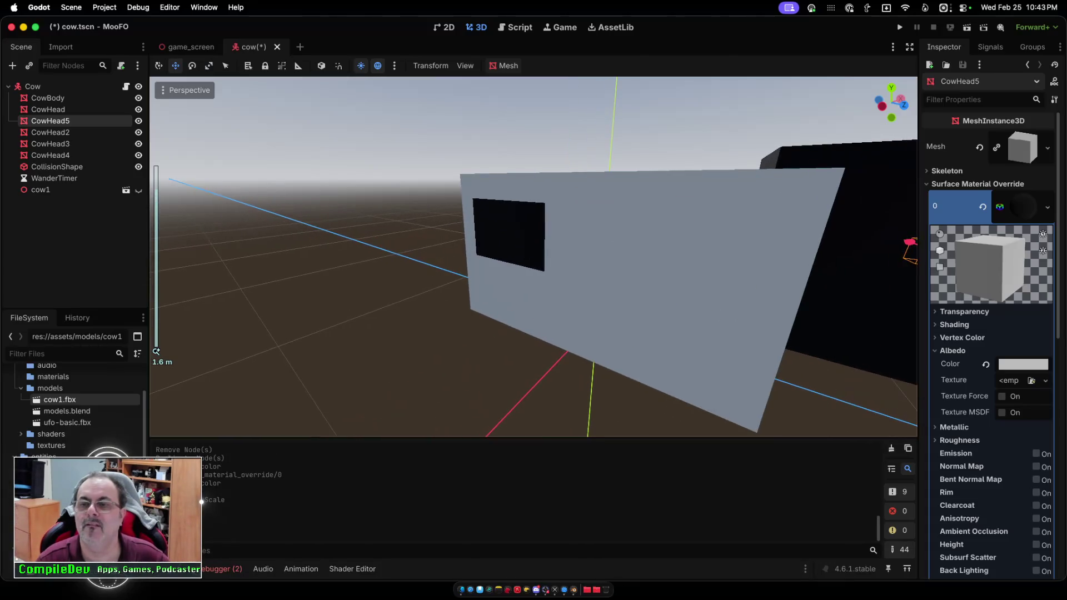
scroll(747, 267, "up", 4)
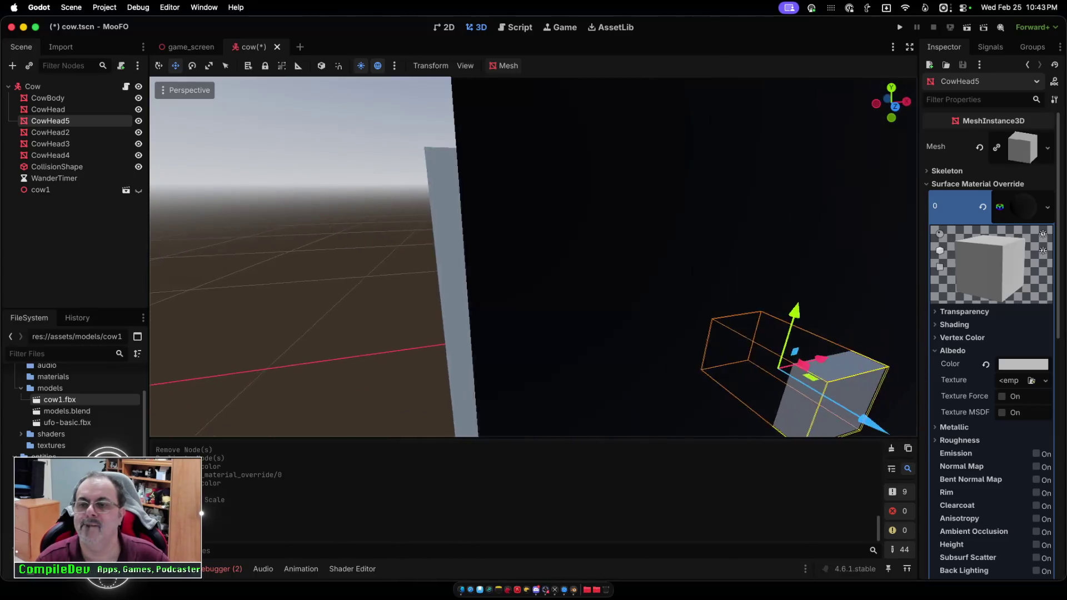
scroll(748, 268, "down", 5)
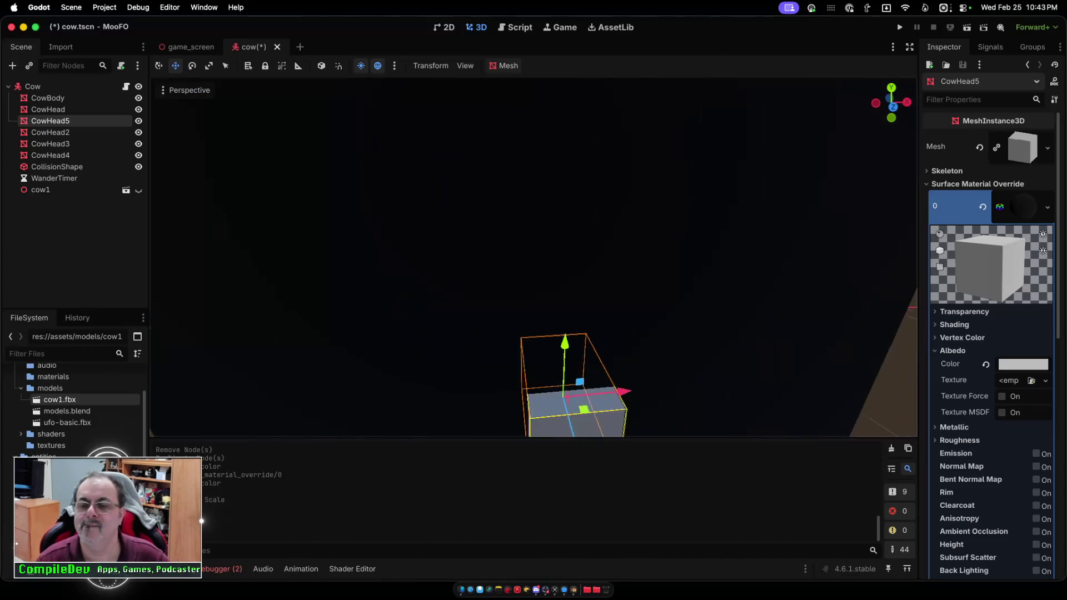
left_click(60, 399)
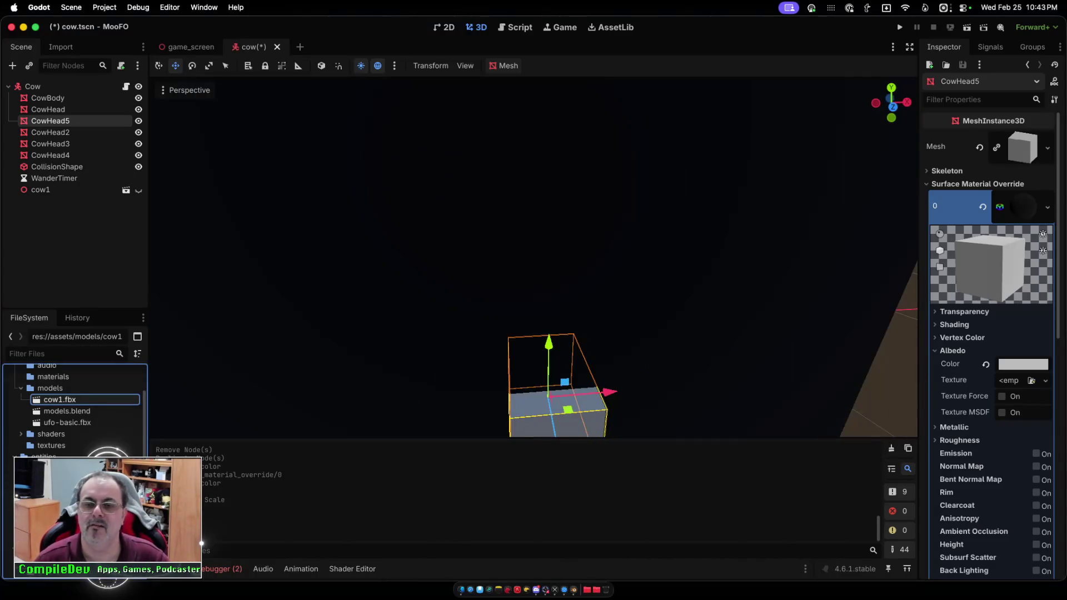
scroll(534, 256, "up", 5)
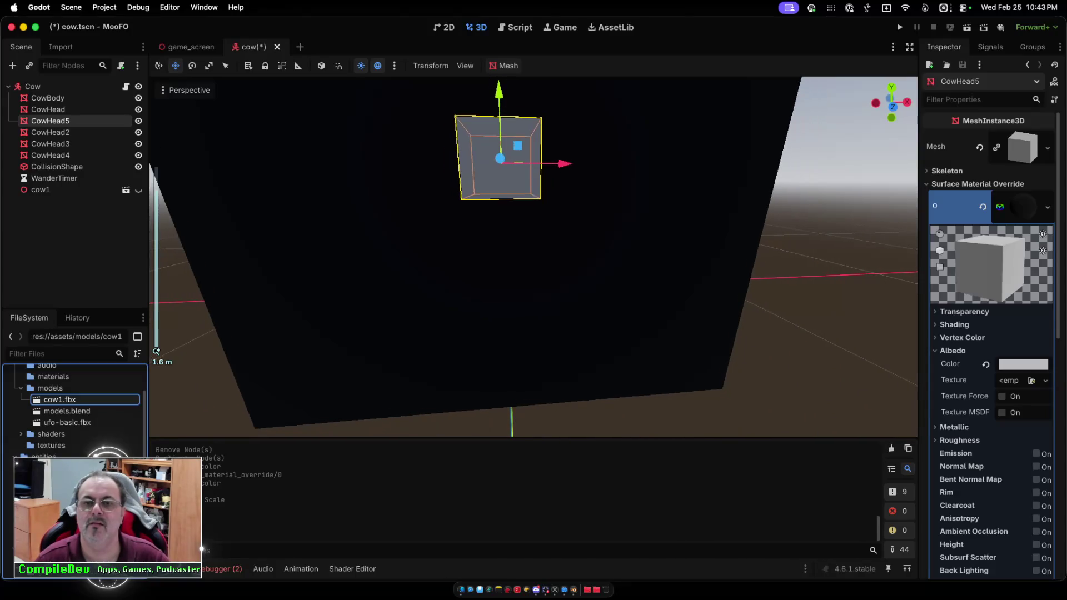
Centre the view on CowHead5 and position it by moving it along Y, X and Z.
key("f")
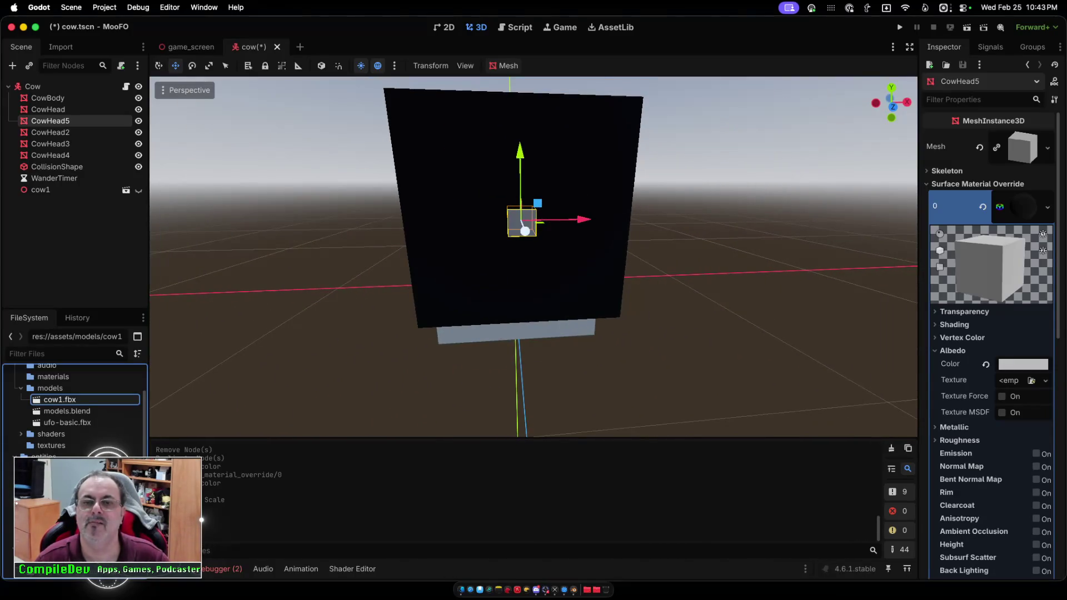
left_click_drag(520, 166, 520, 85)
left_click_drag(578, 143, 515, 142)
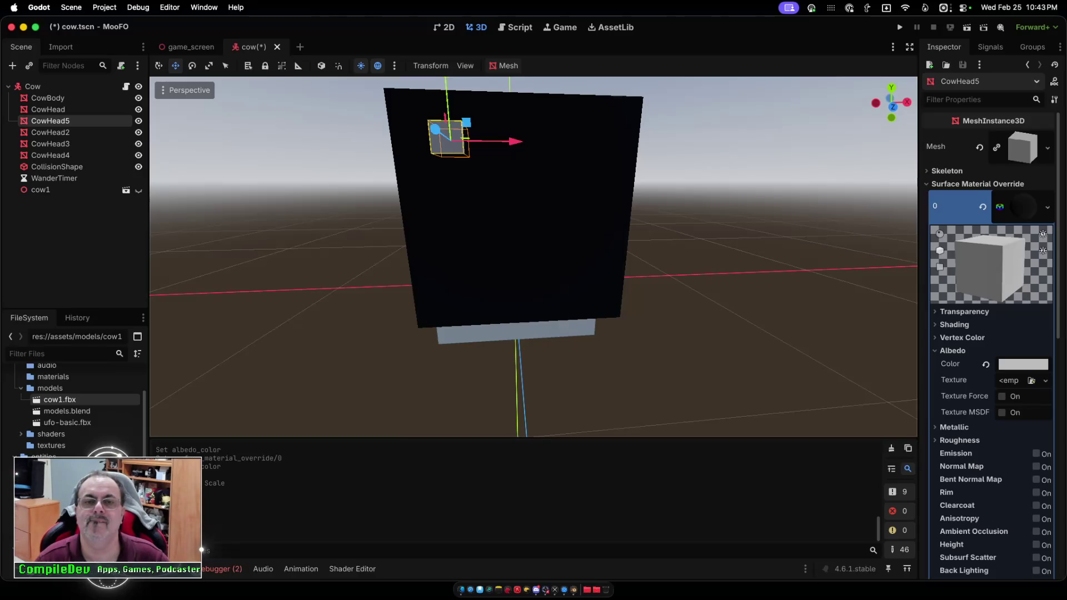
scroll(533, 256, "up", 3)
left_click_drag(486, 133, 486, 139)
scroll(534, 256, "left", 5)
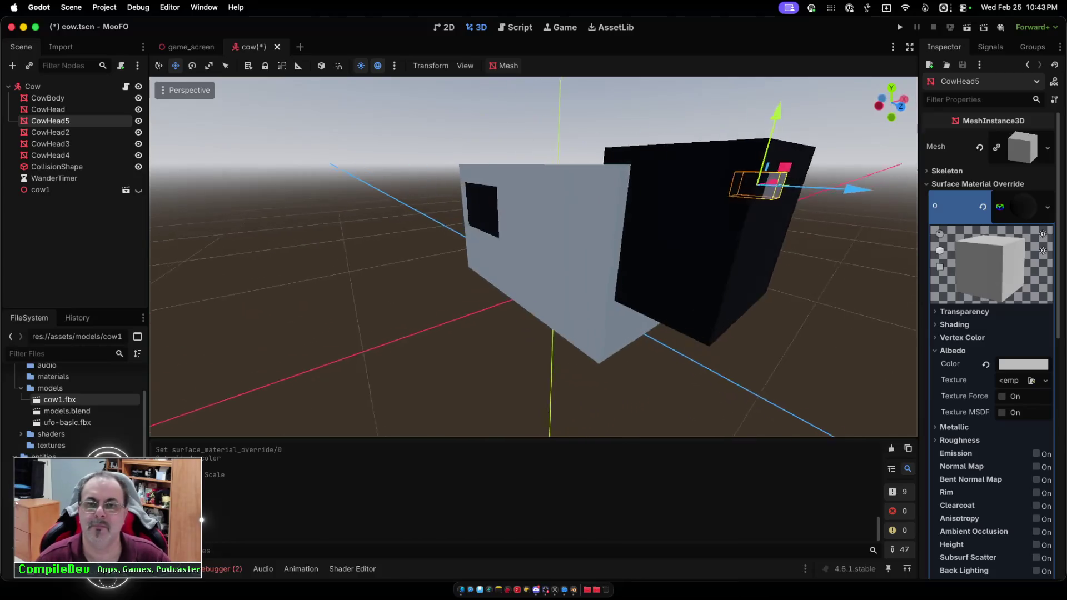
left_click_drag(889, 199, 877, 202)
scroll(533, 255, "left", 4)
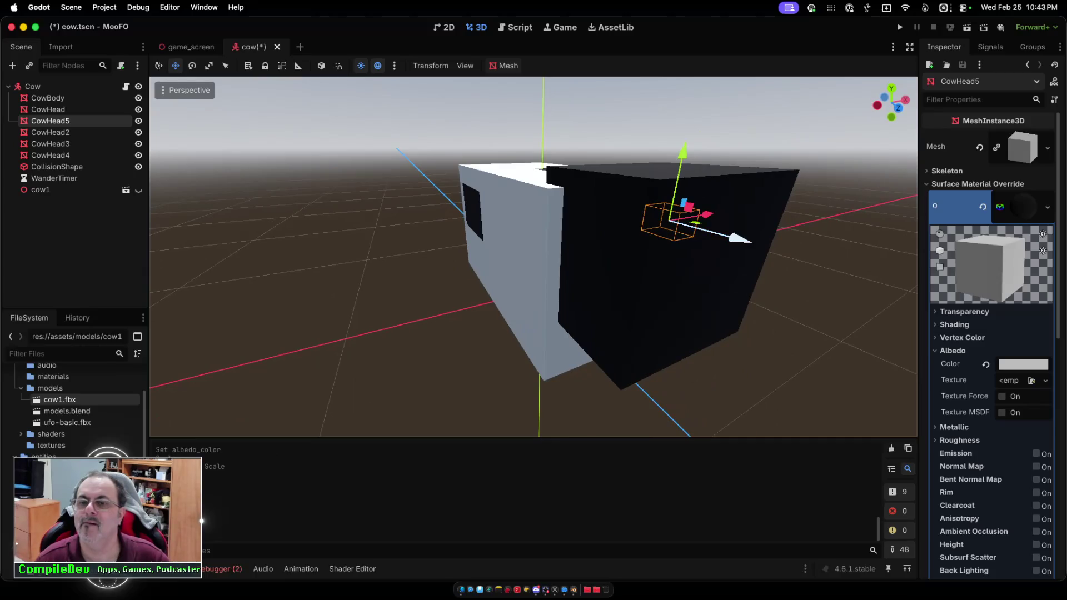
left_click_drag(739, 238, 736, 237)
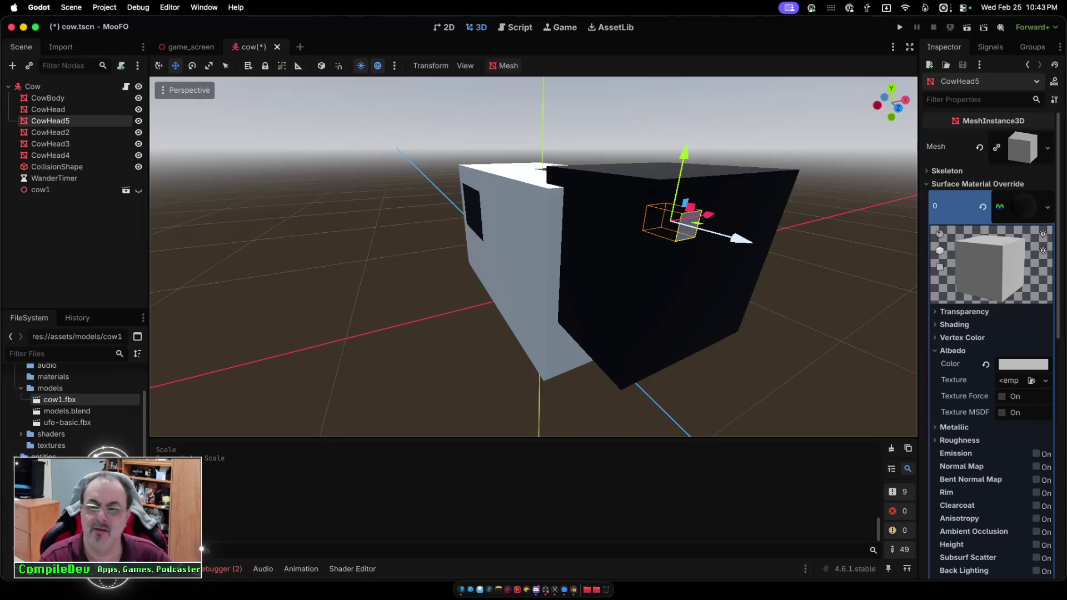
Duplicate CowHead5 as CowHead6, shift it right along X, deselect, and inspect the cow.
key("KP_1")
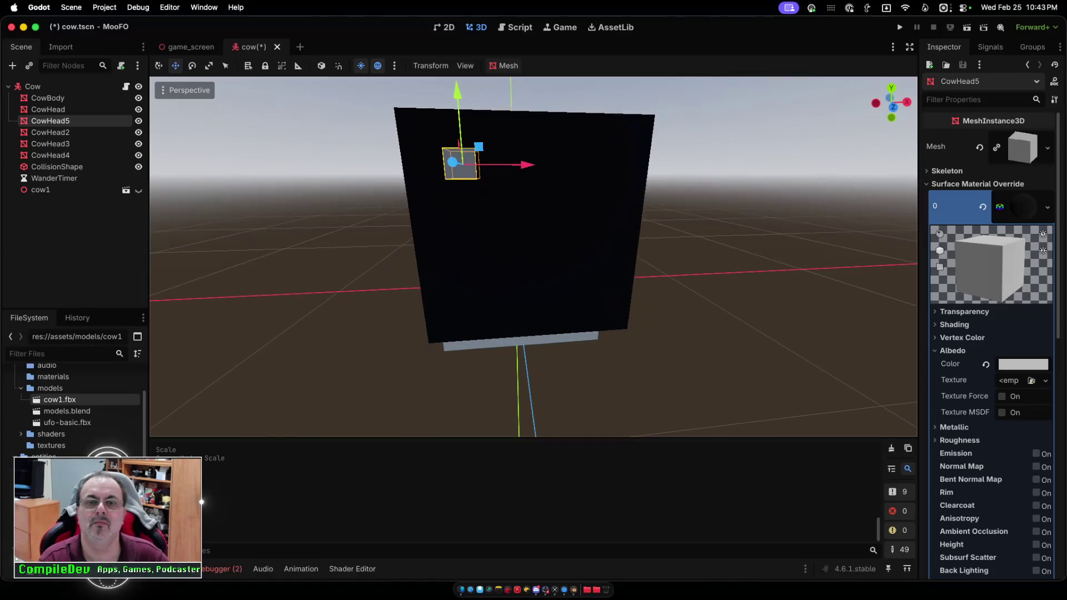
scroll(533, 256, "right", 2)
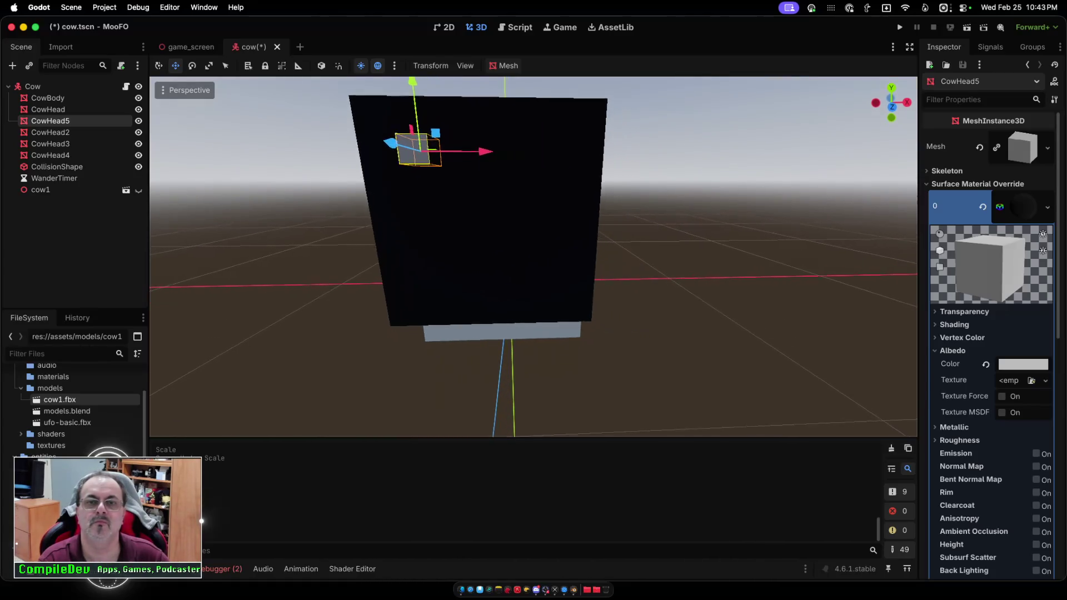
key("super+shift+z")
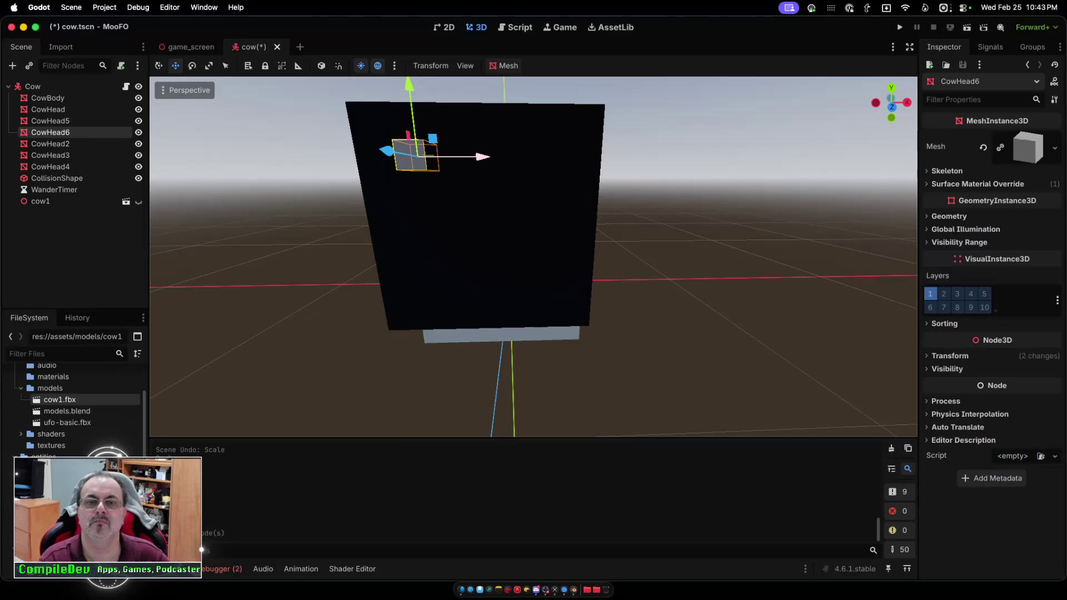
left_click_drag(478, 156, 616, 157)
scroll(533, 255, "down", 5)
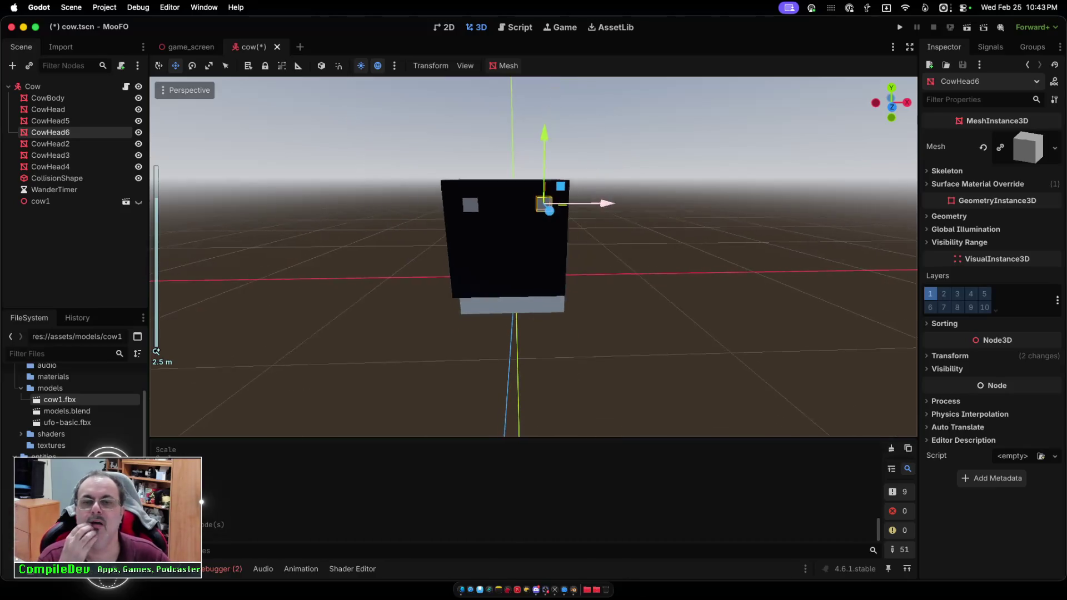
left_click(333, 361)
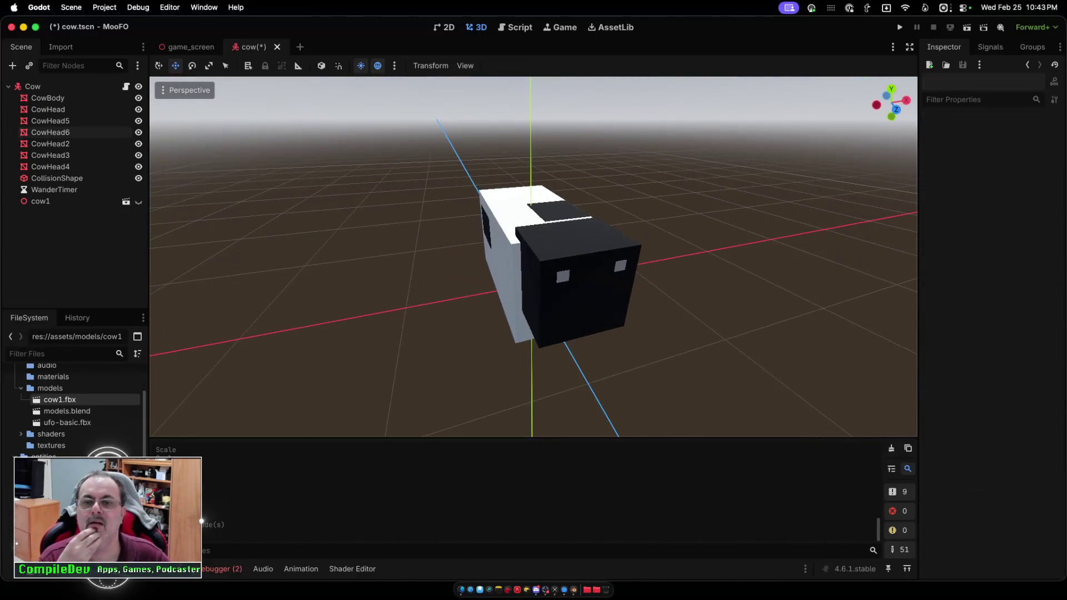
scroll(533, 256, "right", 5)
scroll(533, 255, "right", 10)
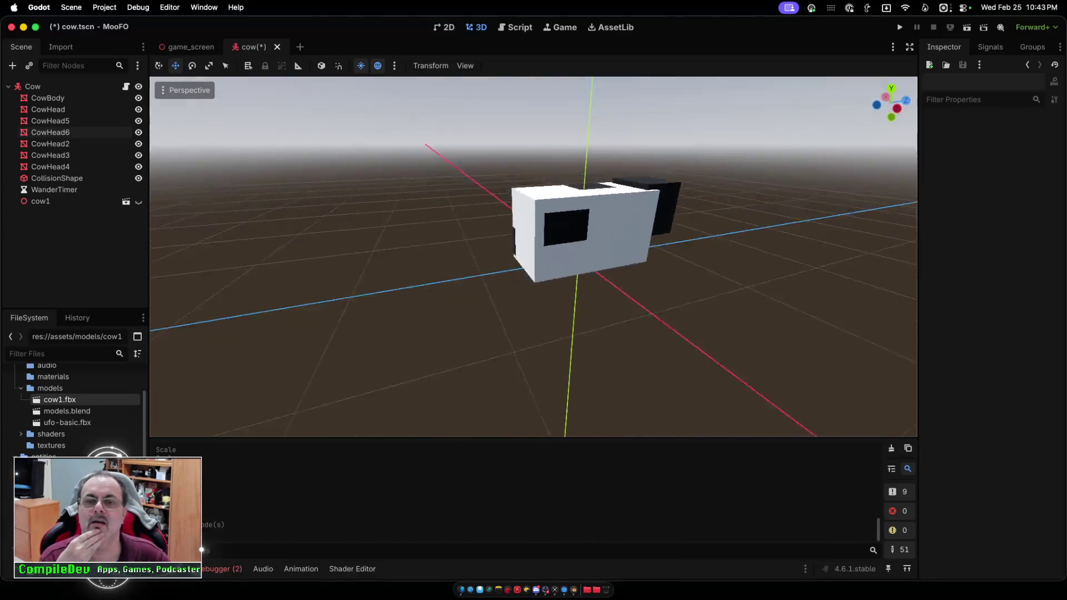
scroll(533, 255, "right", 3)
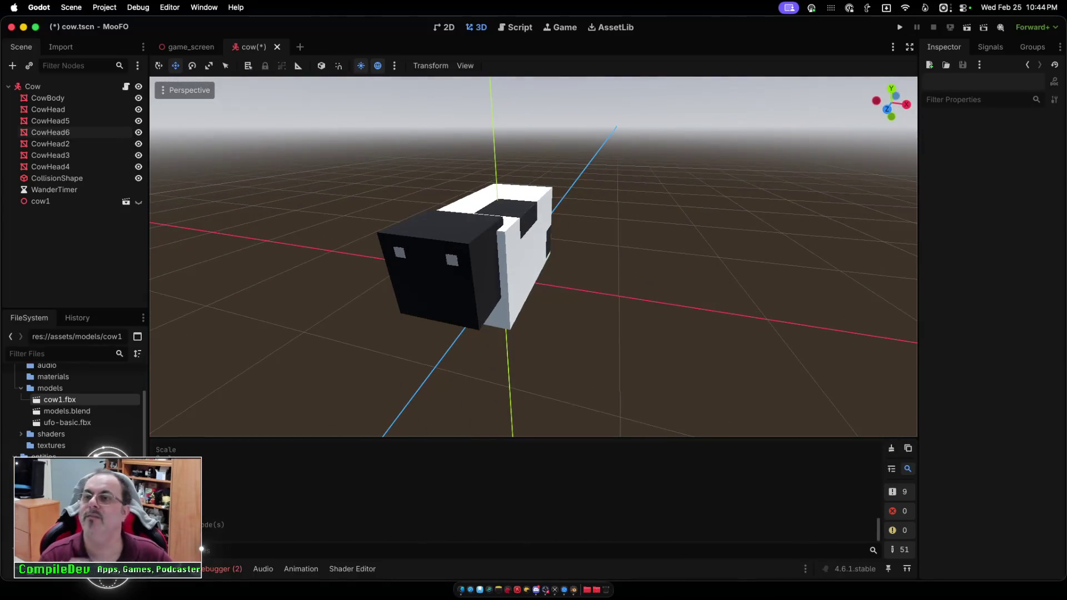
Run the project, start a new game and fly the UFO around the barns.
left_click(899, 27)
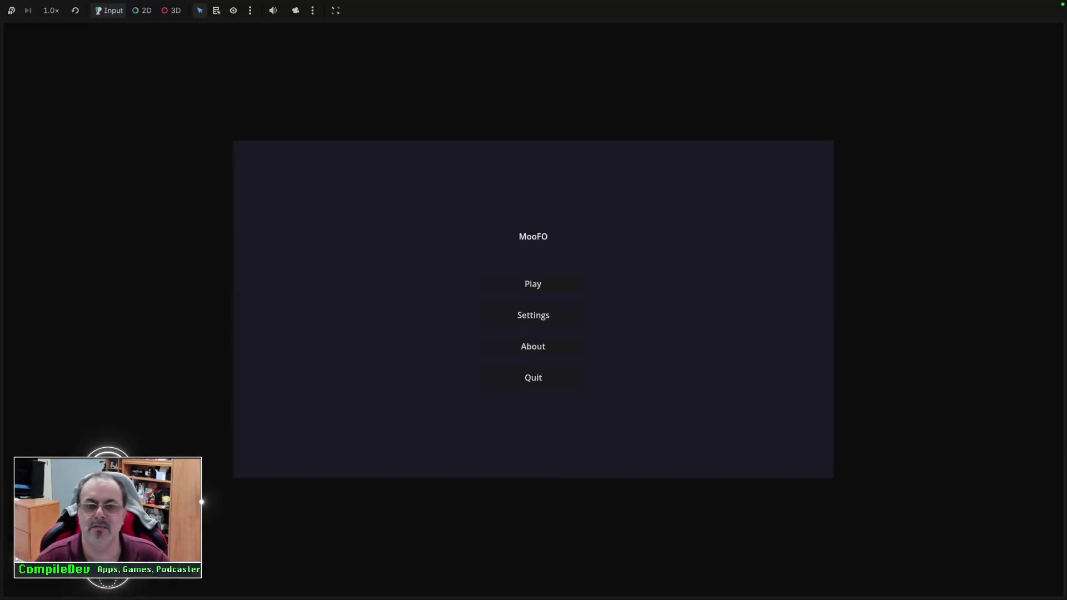
left_click(533, 284)
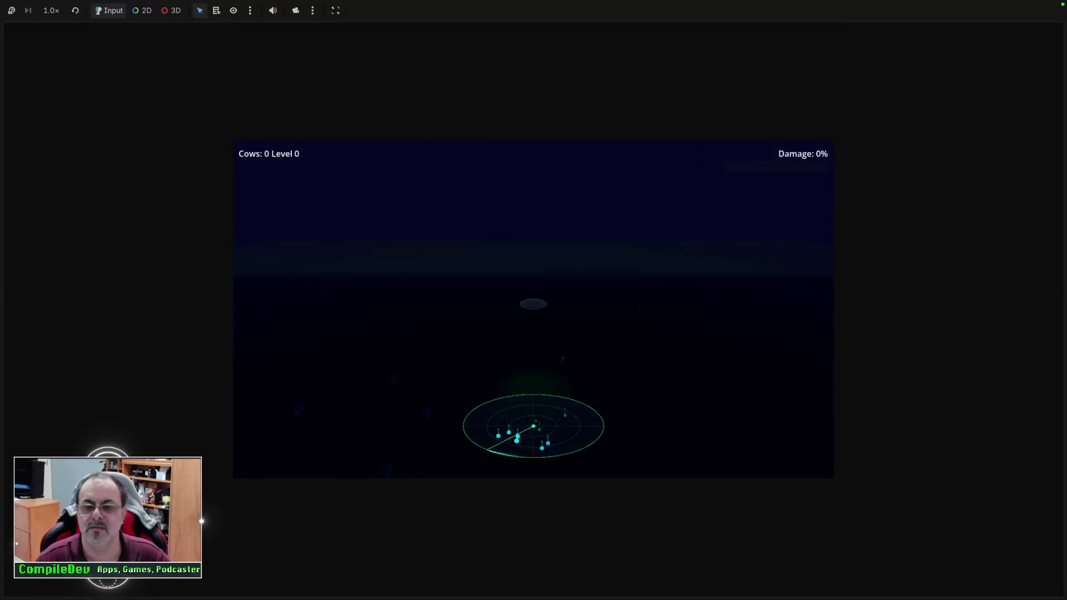
key("w")
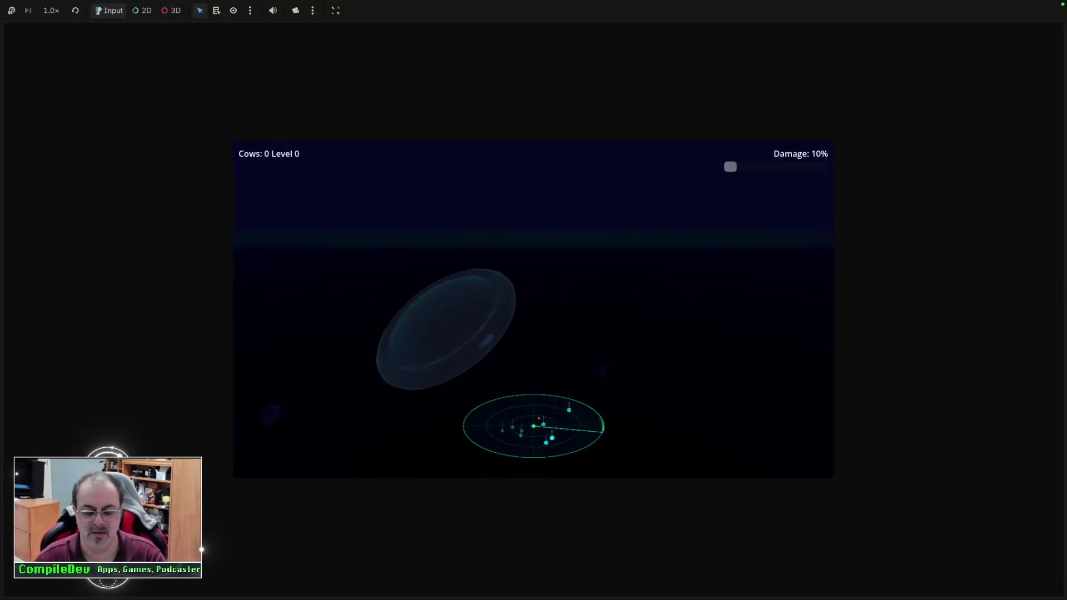
key("space")
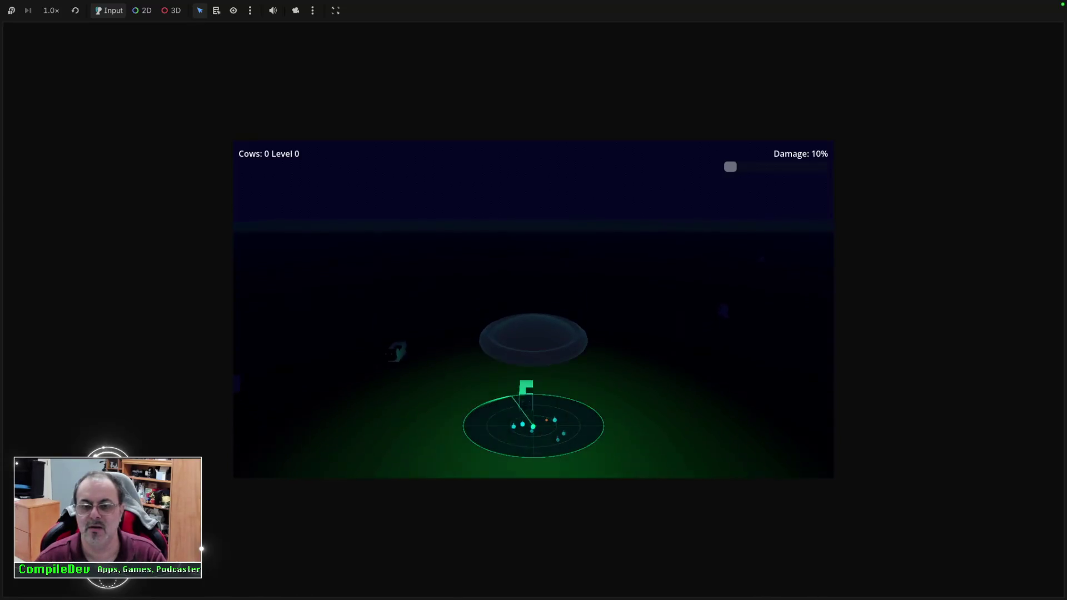
key("w")
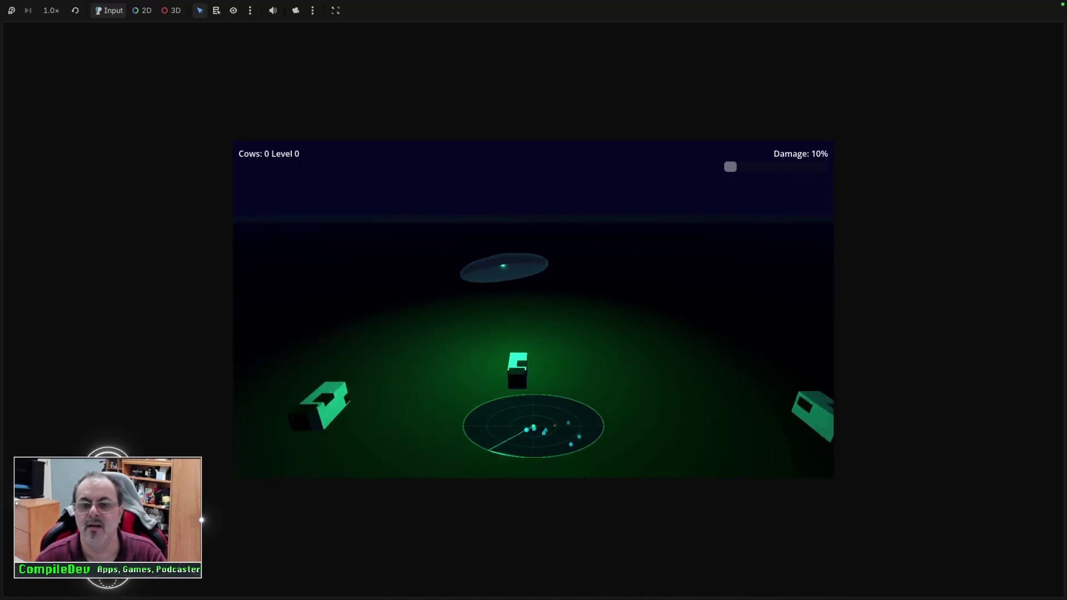
key("a")
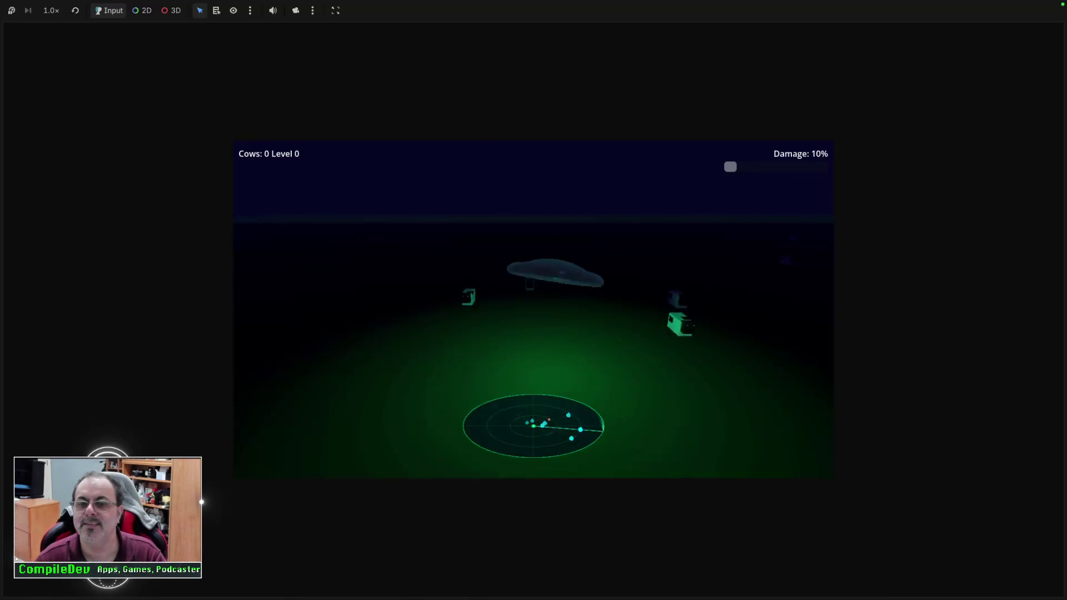
key("d")
key("d")
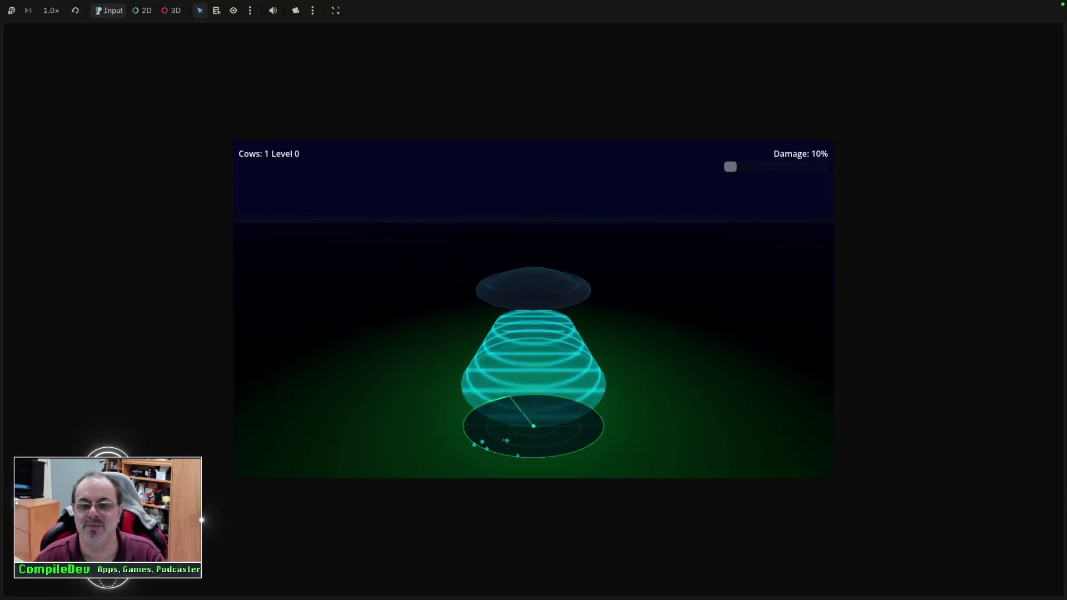
key("a")
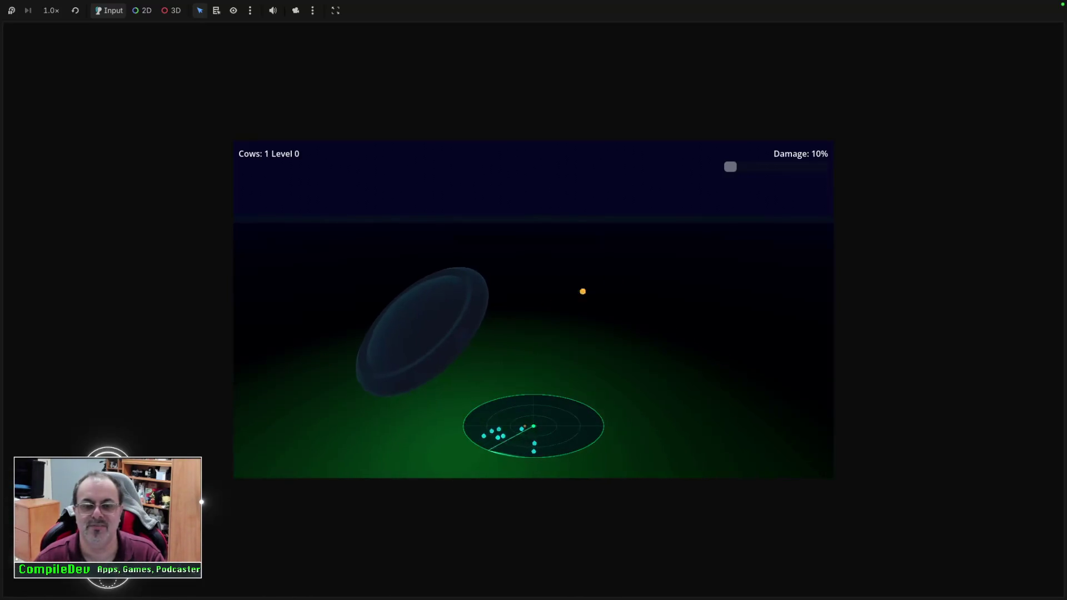
Beam up a cow with the tractor beam, then return to the main menu and quit to the editor.
key("space")
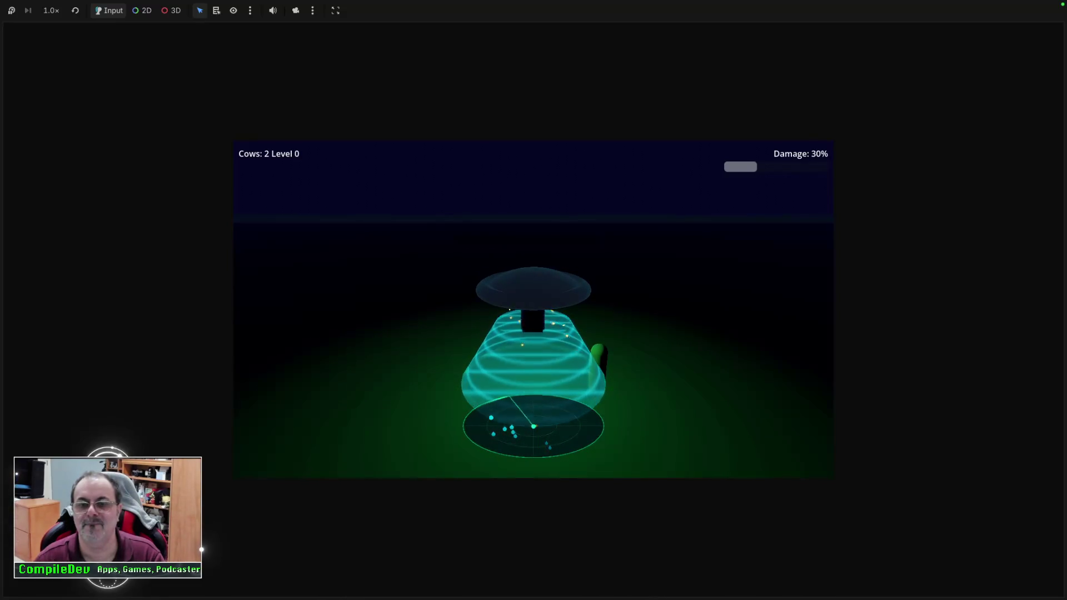
key("space")
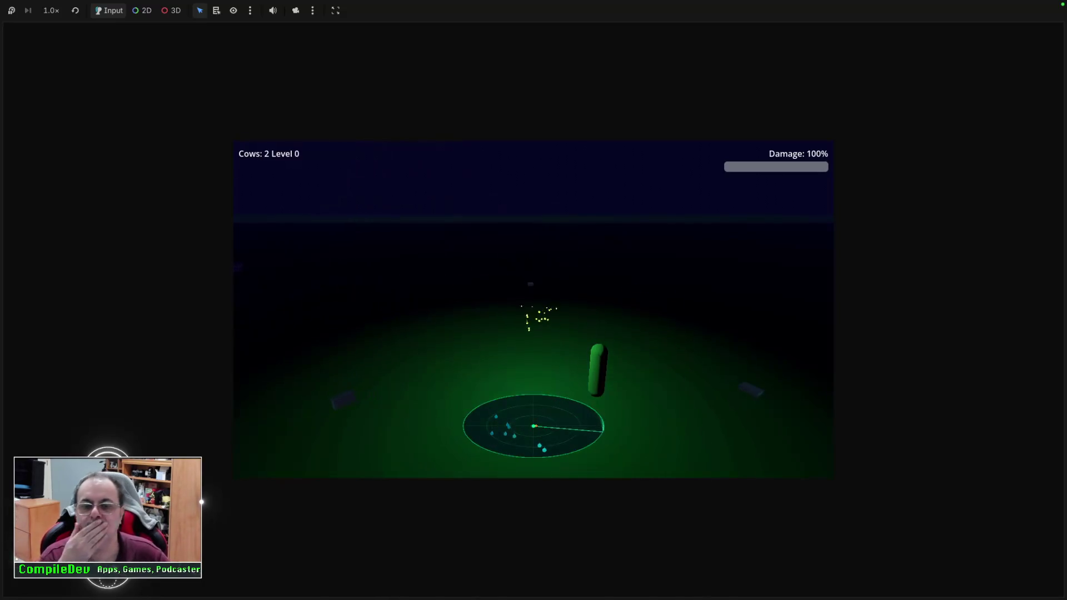
left_click(533, 350)
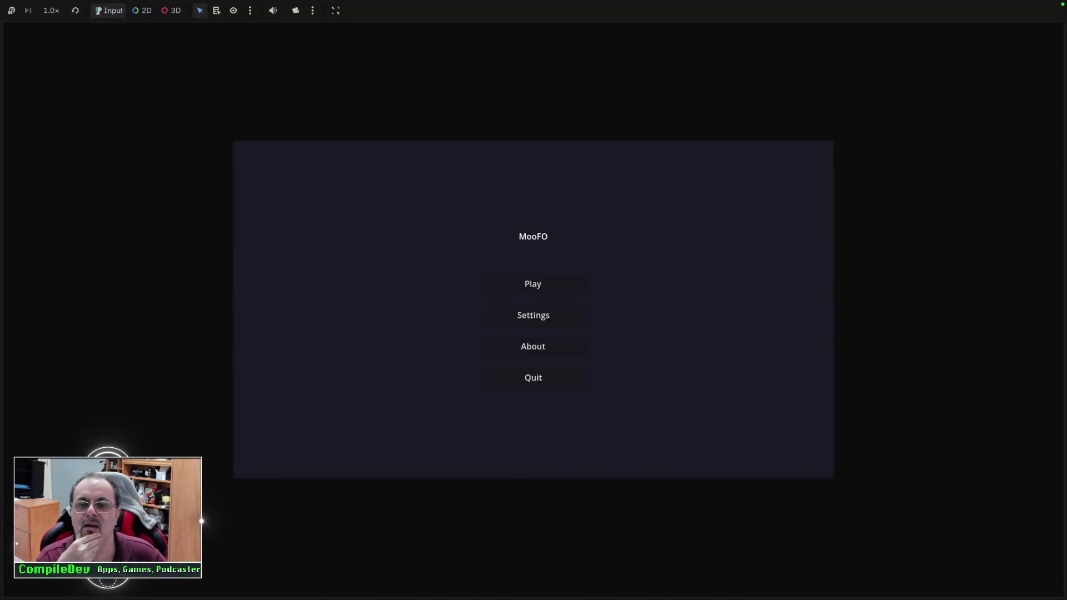
left_click(533, 376)
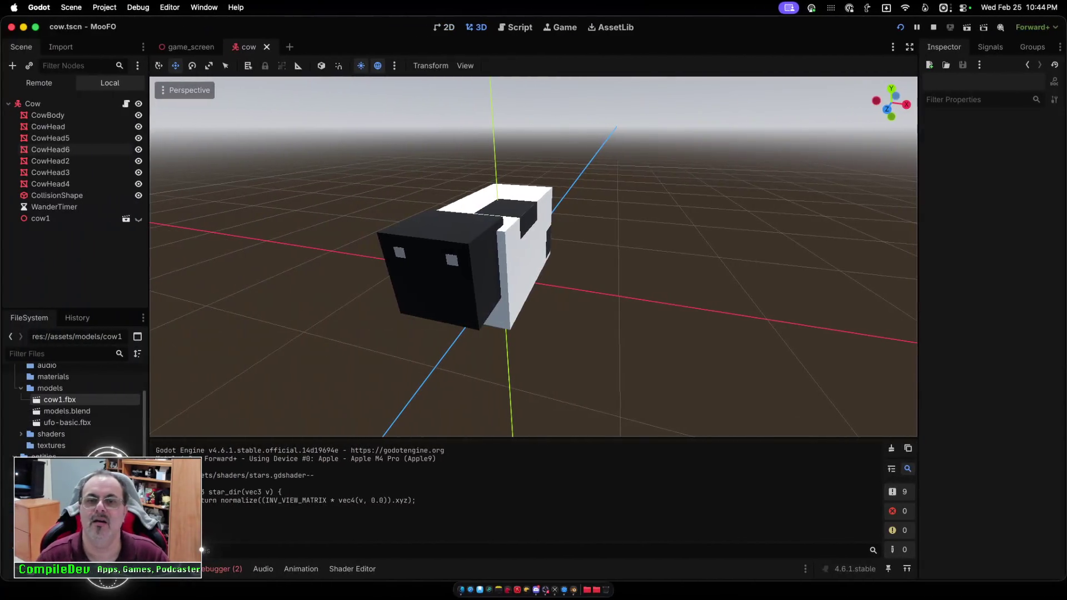
Delete CowHead2 from the scene, confirming the removal.
scroll(533, 255, "right", 10)
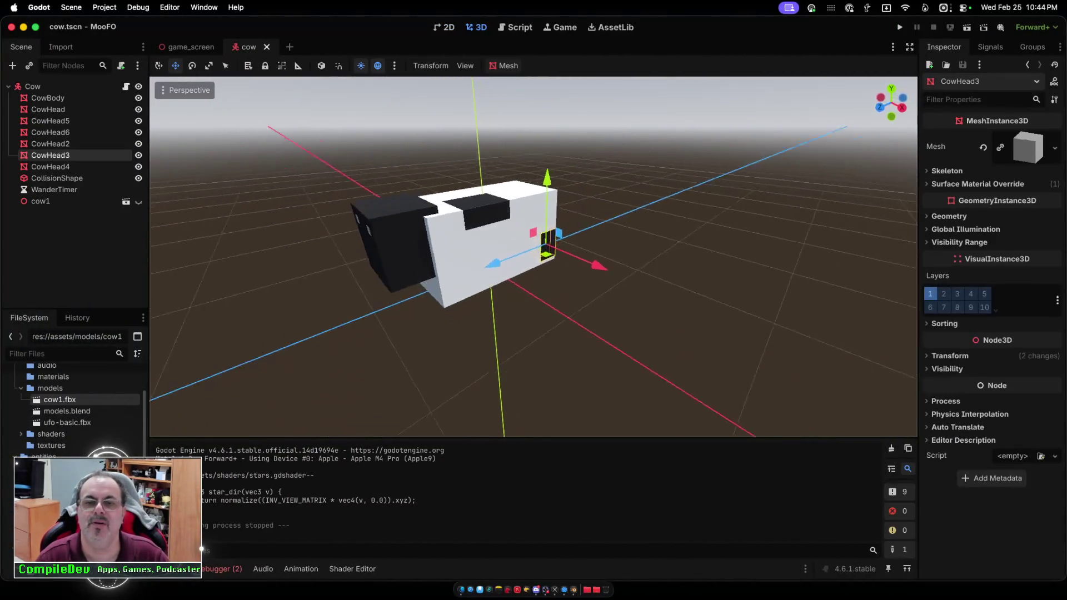
scroll(533, 256, "right", 5)
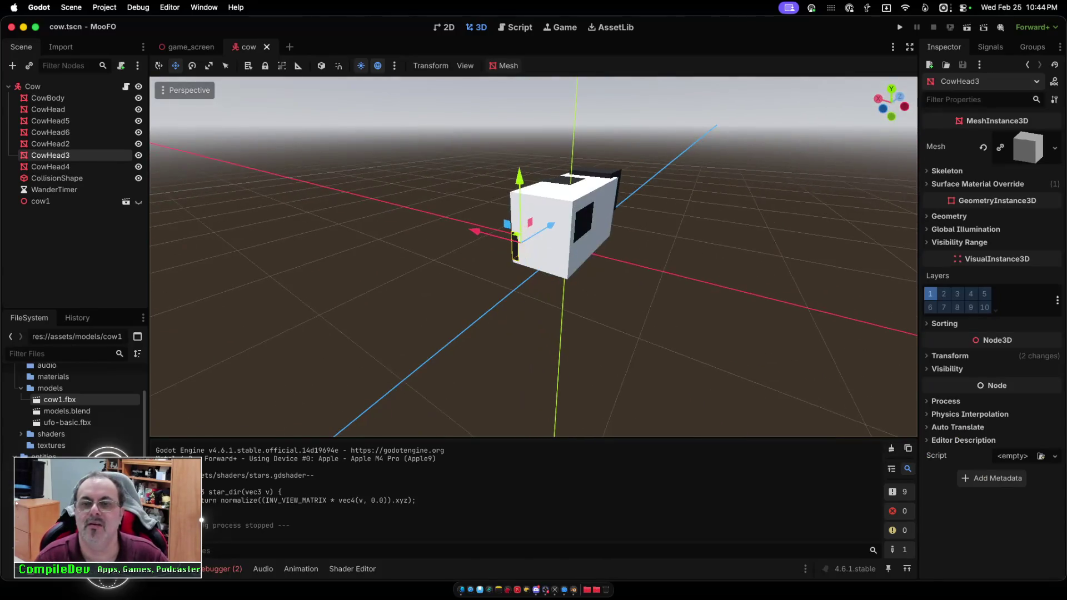
left_click(583, 222)
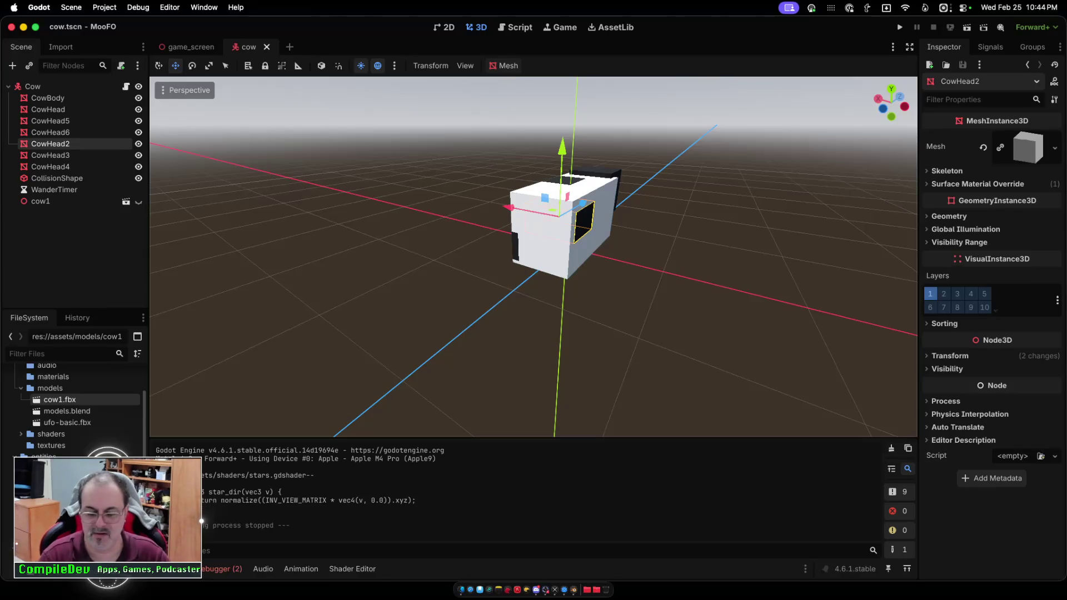
key("Delete")
key("Return")
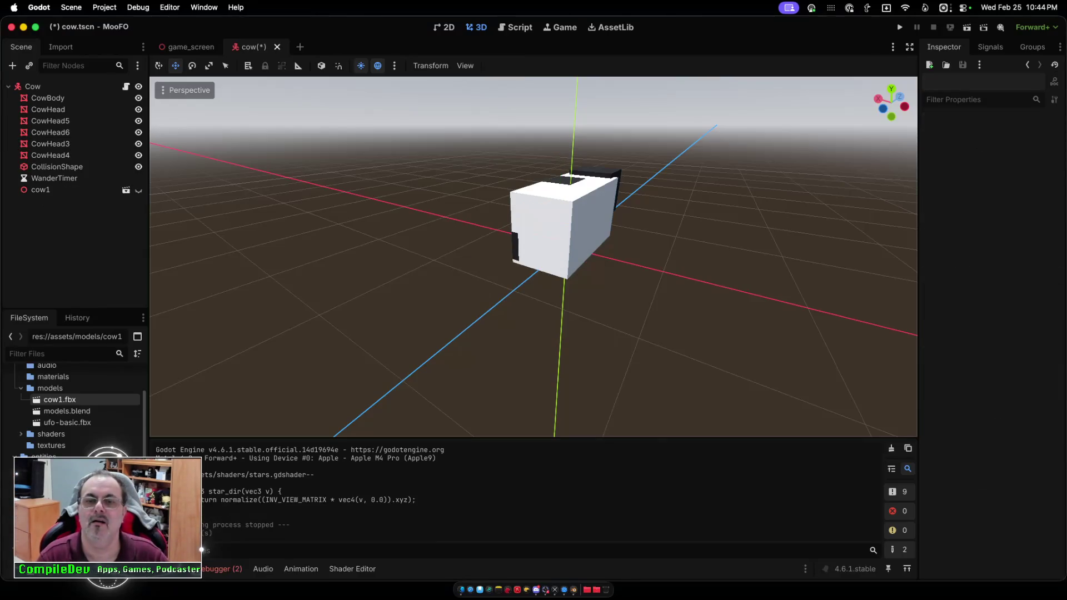
Select CowHead3 and stretch it along the X axis with the Scale tool.
left_click(512, 228)
scroll(533, 256, "left", 5)
scroll(534, 256, "left", 5)
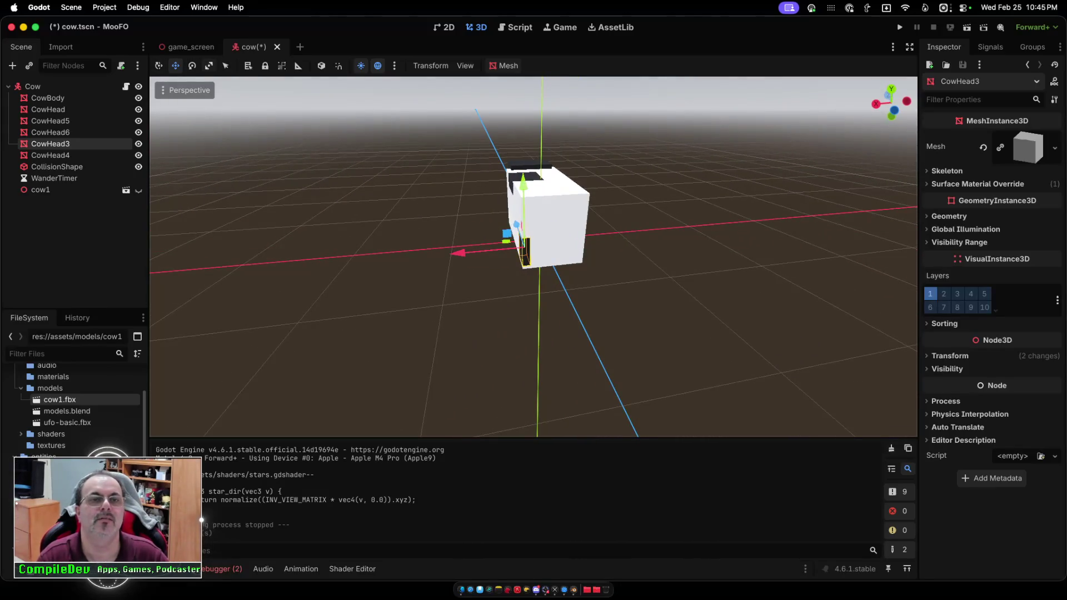
left_click(209, 66)
scroll(533, 255, "left", 5)
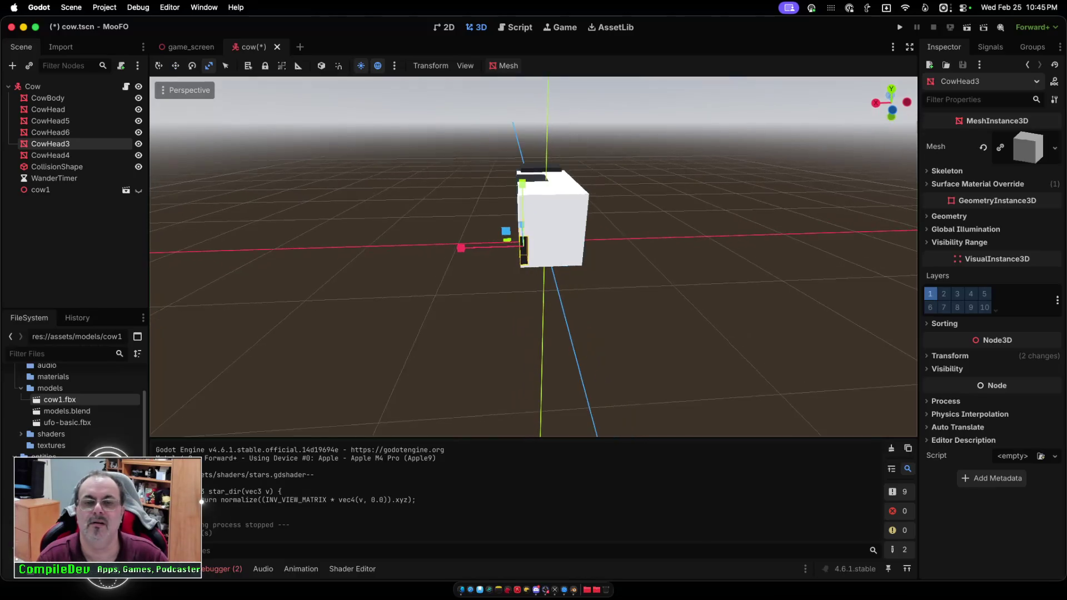
mouse_move(461, 245)
left_mouse_down()
mouse_move(436, 245)
mouse_move(461, 245)
left_mouse_up()
Switch to the Move tool and grab CowHead3's X-axis handle.
key("w")
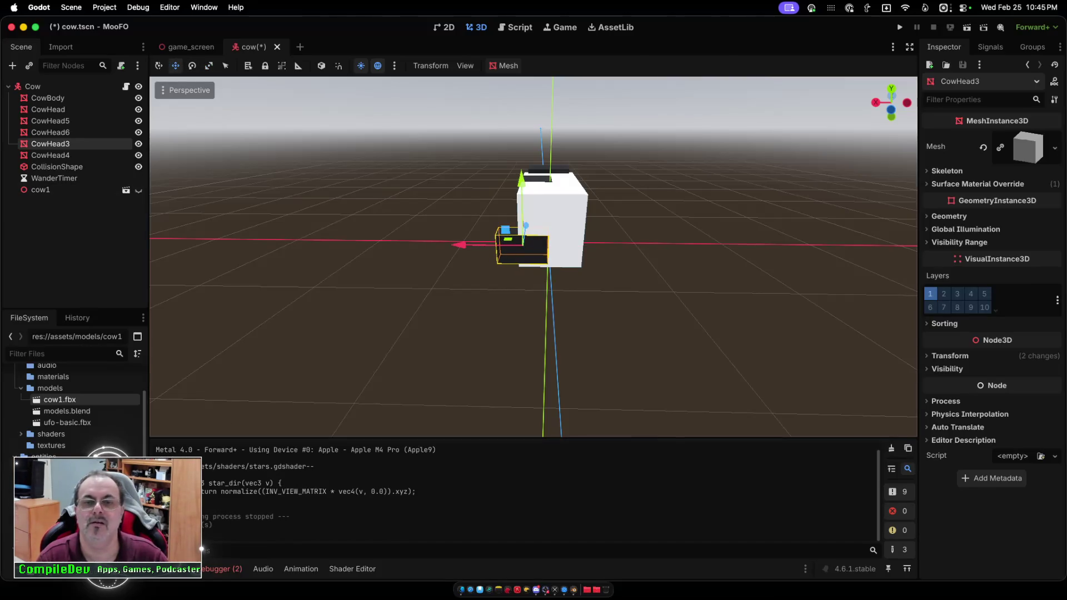
left_click(459, 245)
left_click(459, 245)
scroll(459, 245, "left", 3)
scroll(534, 258, "left", 3)
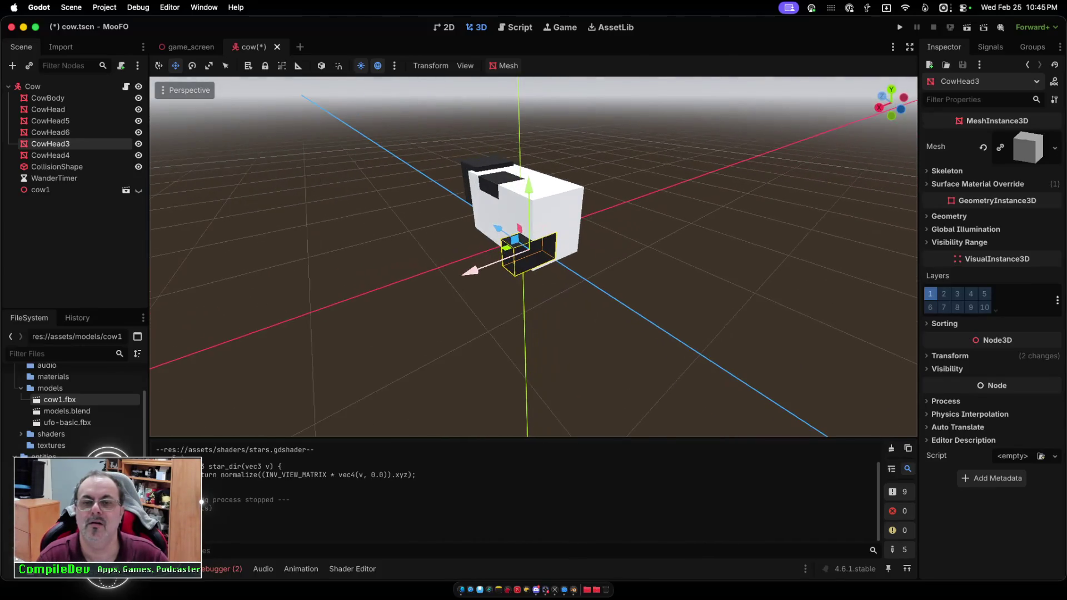
left_click(469, 270)
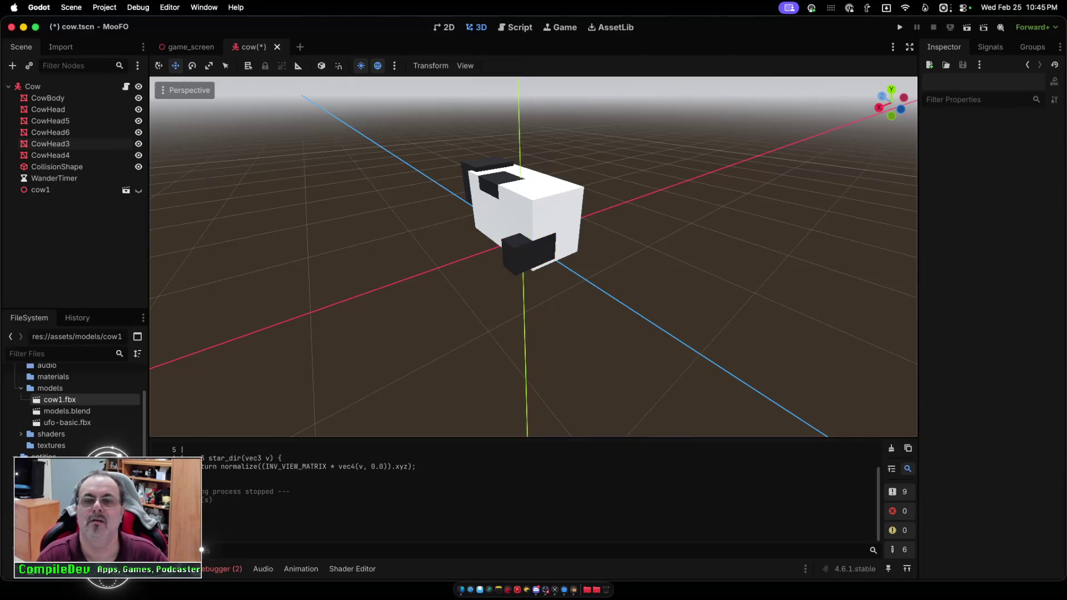
Slide CowHead3 along X to the front of the cow.
mouse_move(469, 271)
left_mouse_down()
mouse_move(345, 319)
mouse_move(552, 240)
mouse_move(155, 391)
mouse_move(497, 261)
left_mouse_up()
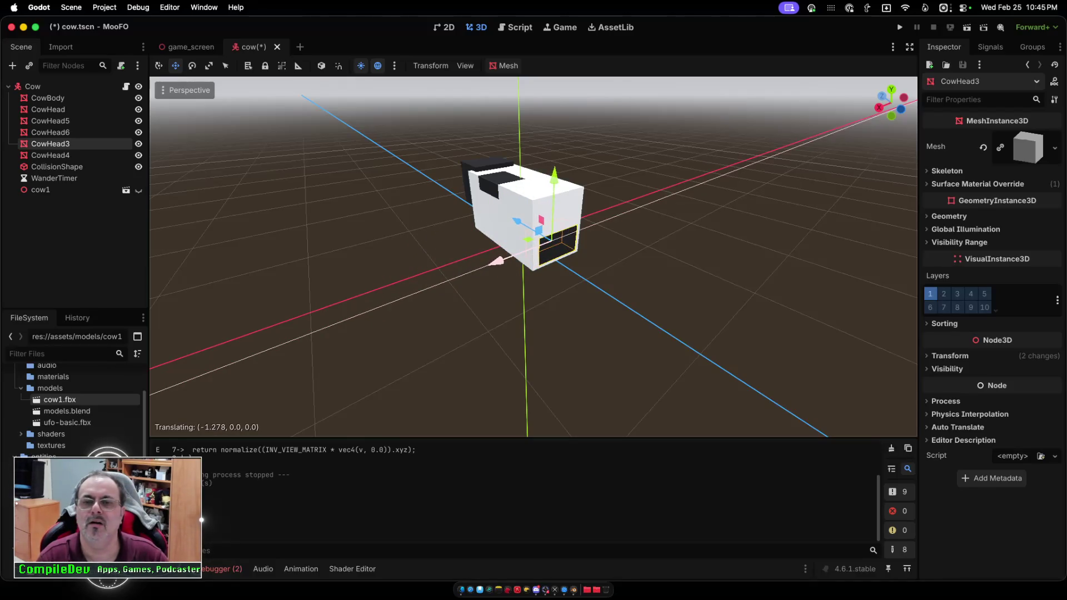
scroll(533, 257, "right", 5)
scroll(534, 255, "up", 10)
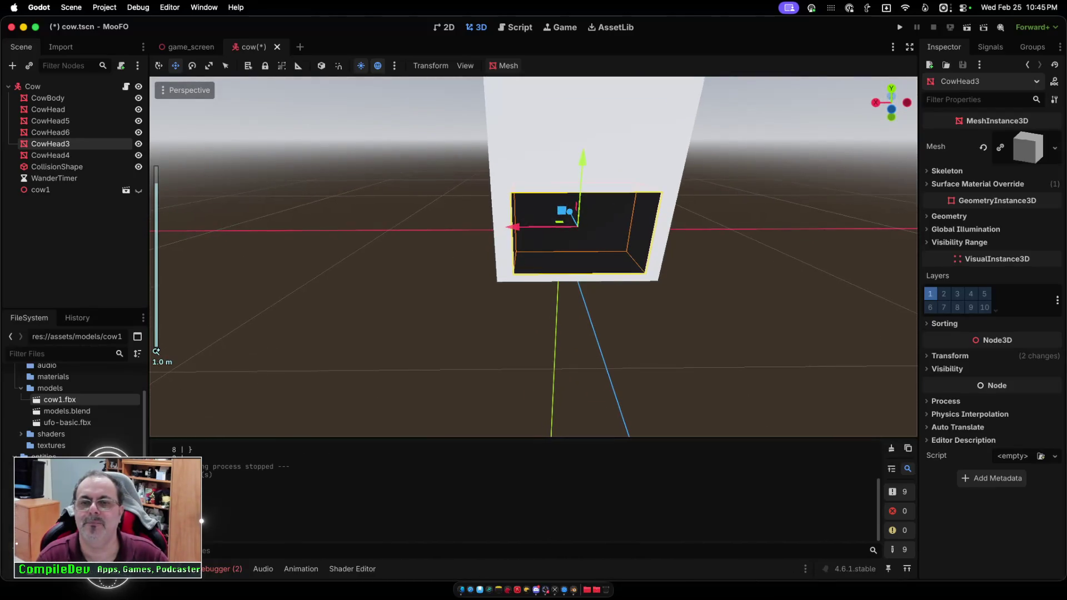
scroll(534, 256, "up", 2)
Make CowHead3 slightly narrower along X and shift it a little along X.
key("r")
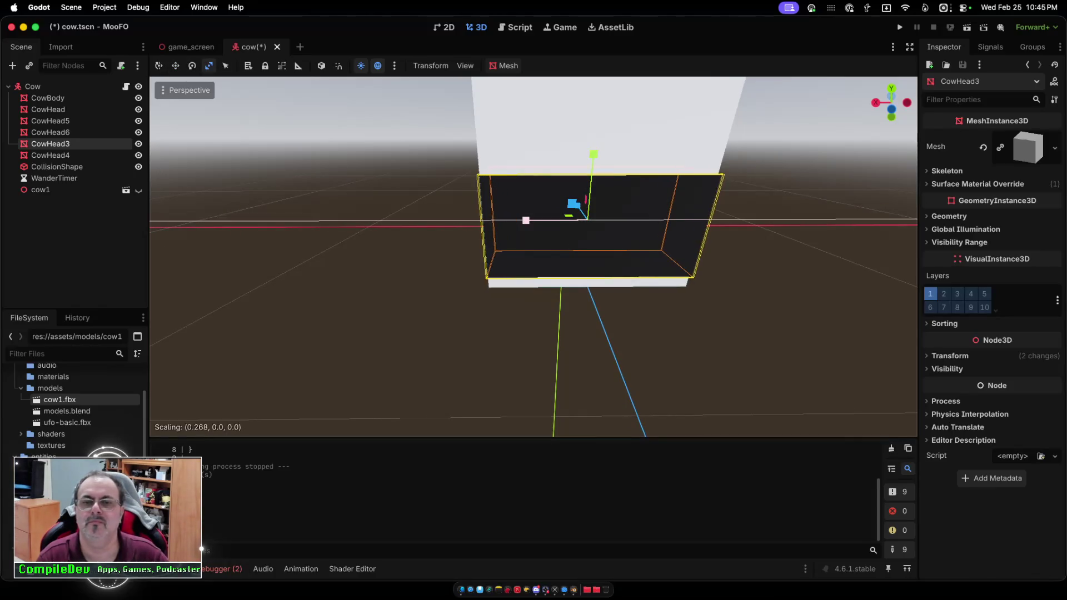
key("Return")
scroll(534, 255, "down", 5)
scroll(534, 256, "left", 10)
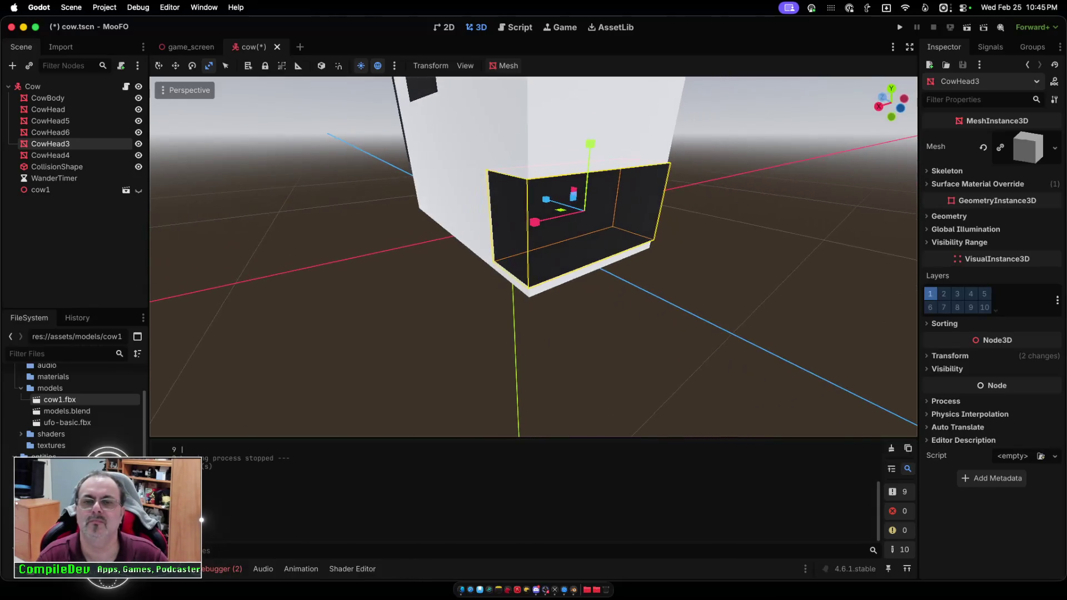
scroll(534, 255, "left", 3)
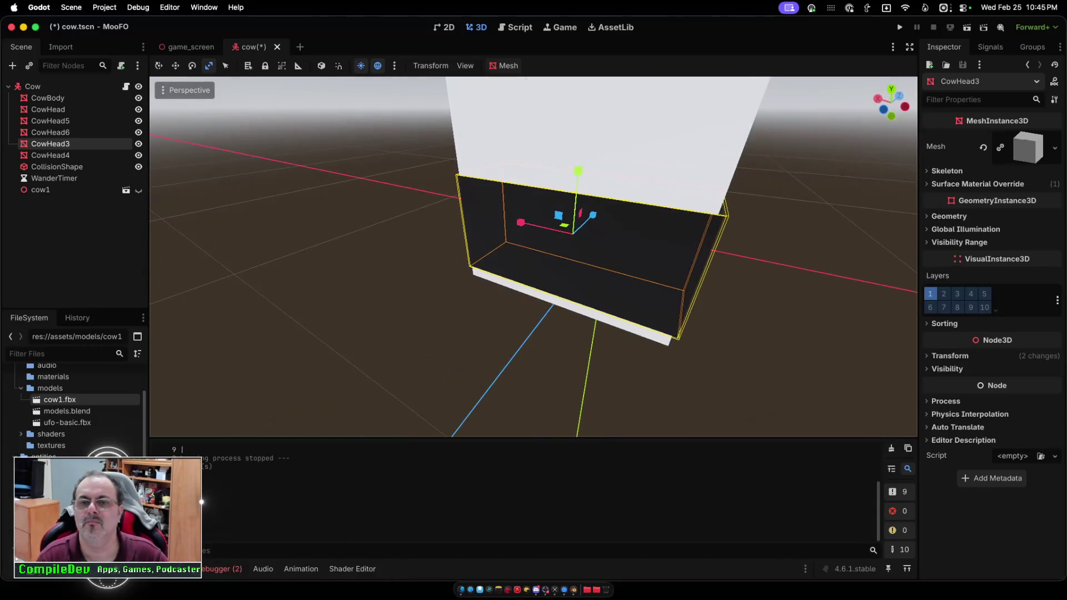
left_click_drag(520, 222, 526, 223)
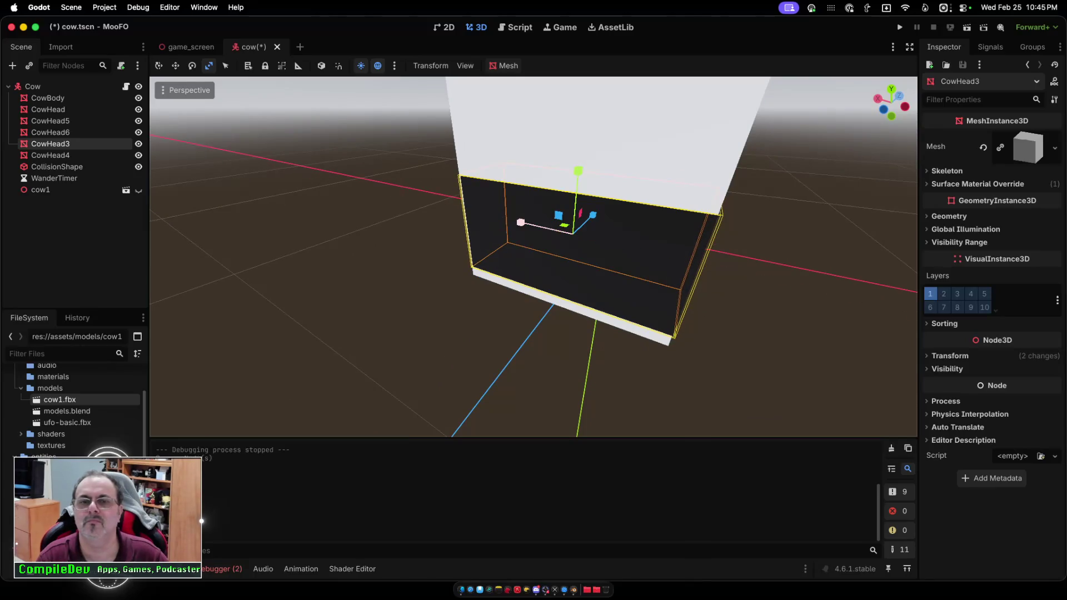
key("w")
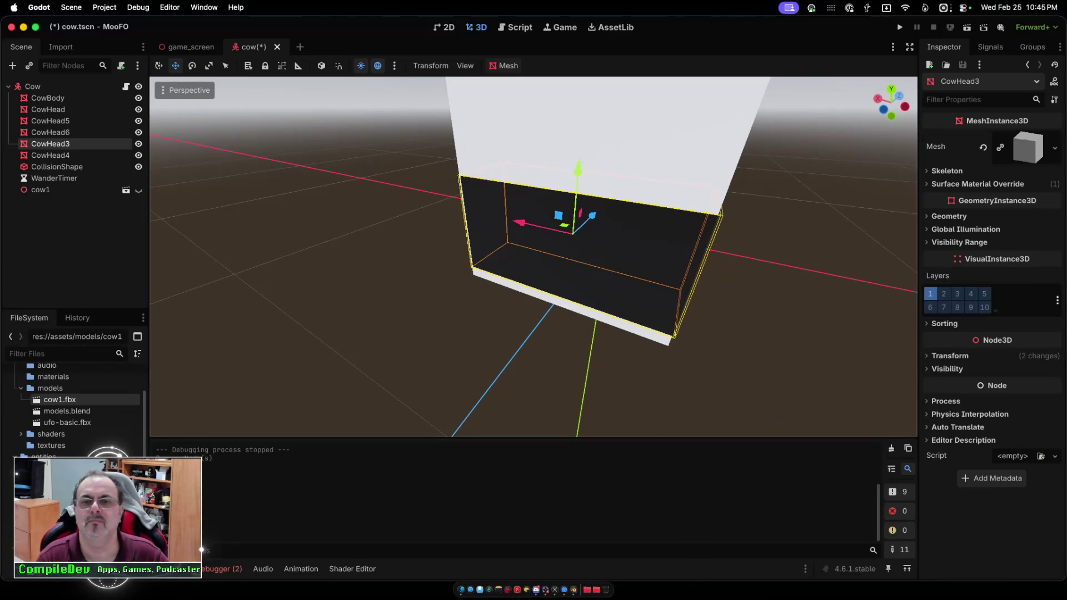
left_click_drag(520, 222, 518, 222)
scroll(518, 222, "left", 5)
scroll(518, 222, "right", 5)
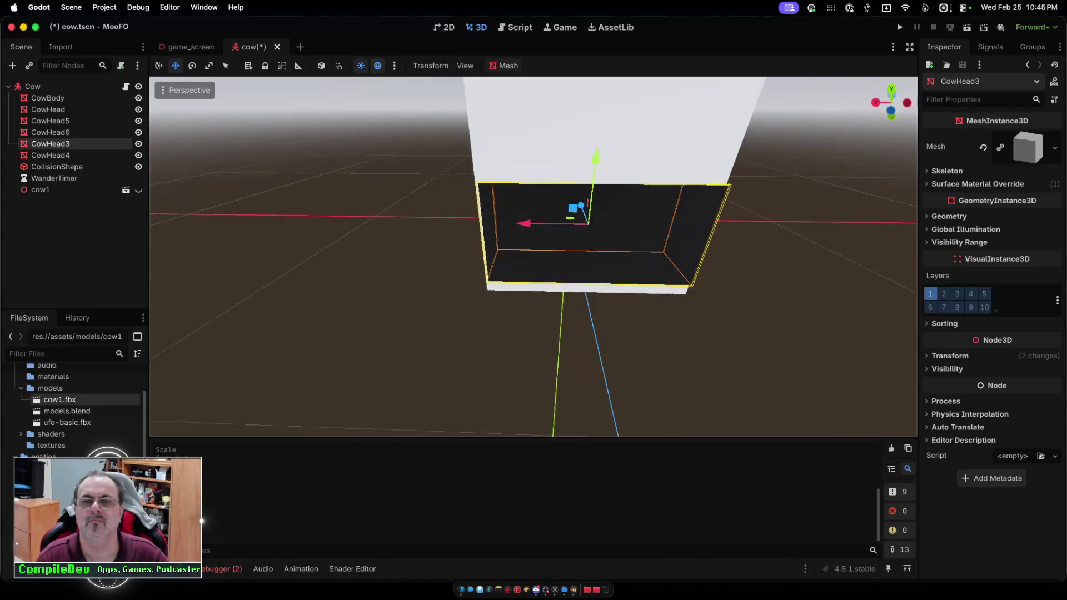
scroll(517, 222, "left", 2)
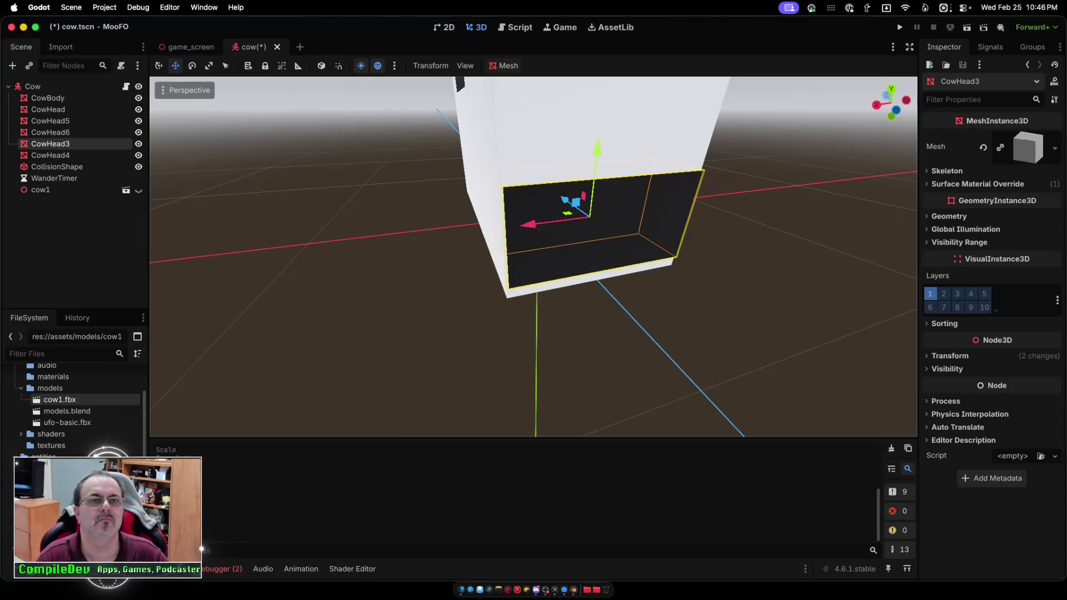
Stretch CowHead3 further along X, nudging its position after each resize.
key("r")
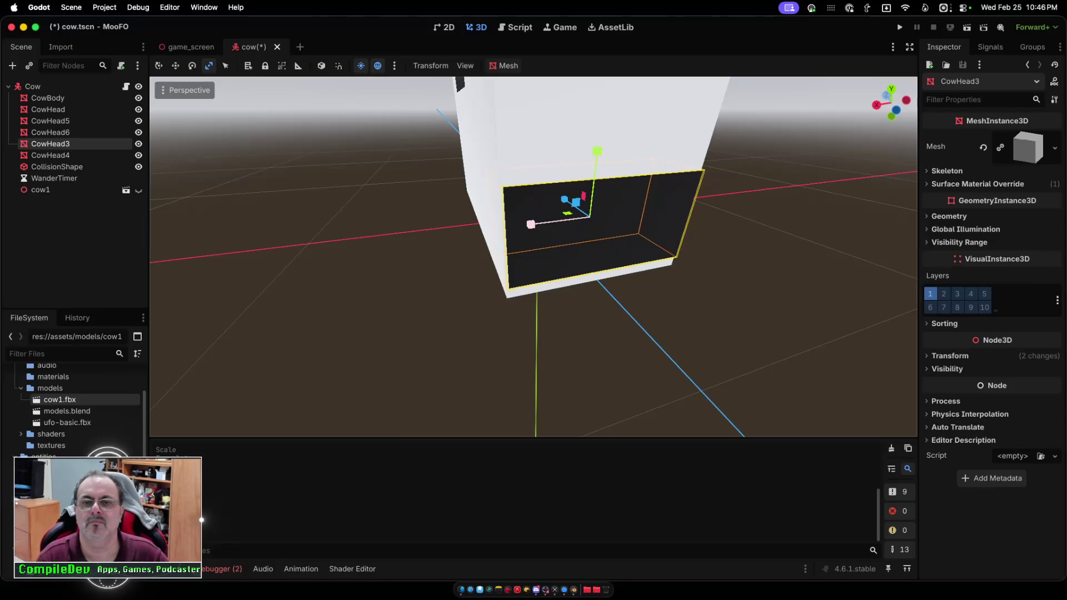
left_click_drag(530, 224, 531, 224)
key("w")
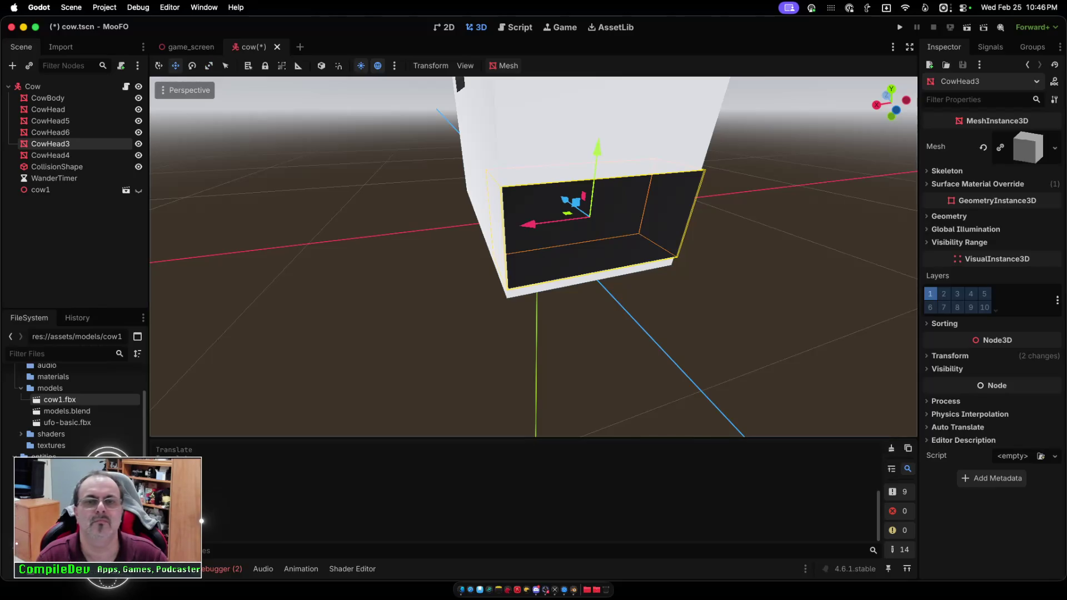
left_click_drag(531, 224, 531, 223)
scroll(530, 224, "left", 5)
scroll(531, 224, "left", 3)
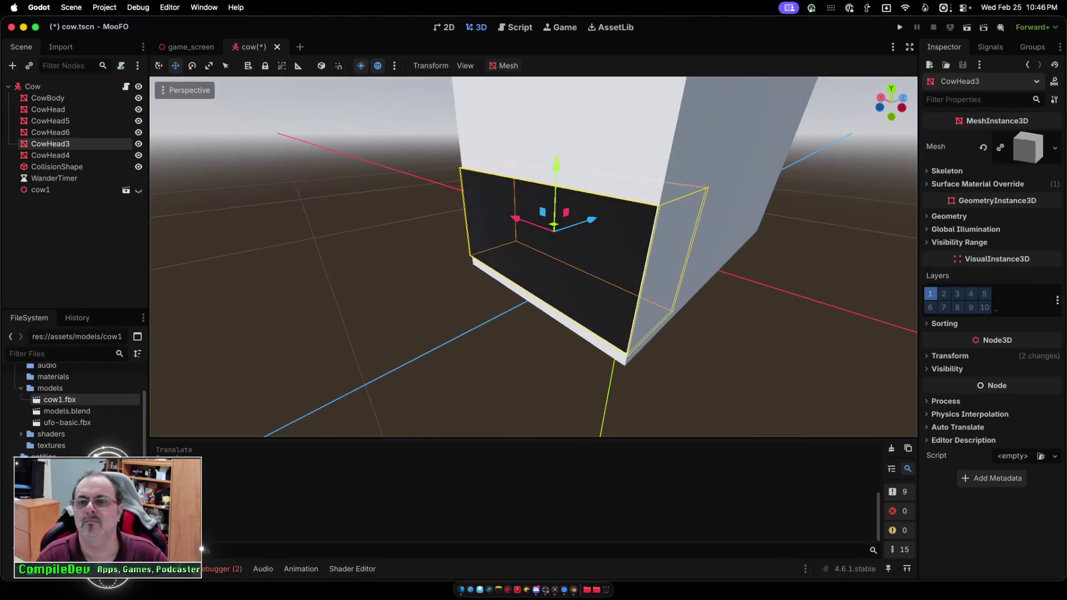
key("r")
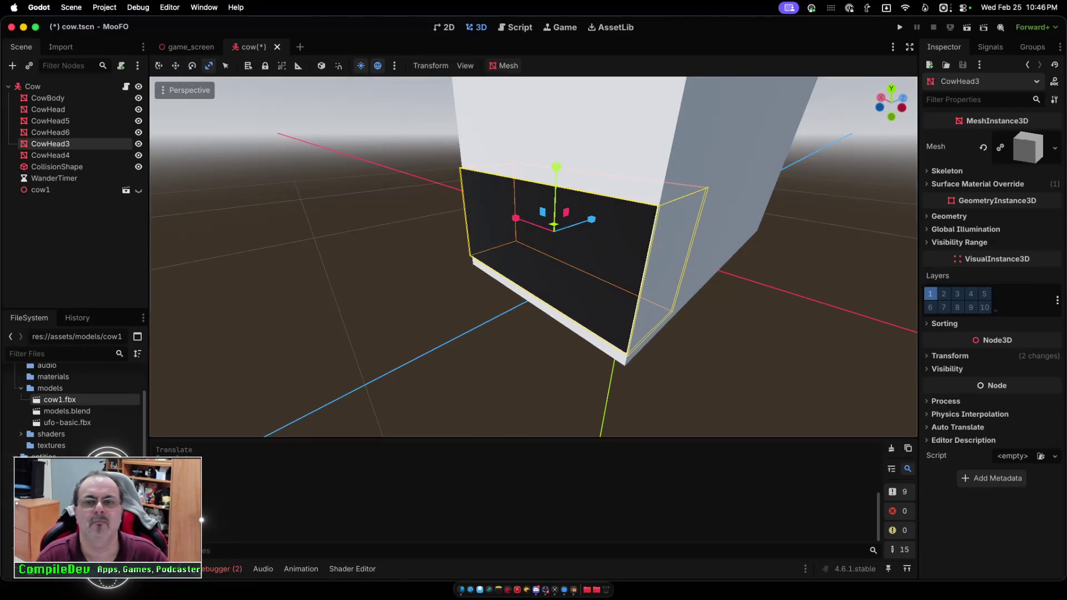
left_click_drag(515, 218, 658, 207)
key("w")
left_click_drag(515, 218, 514, 219)
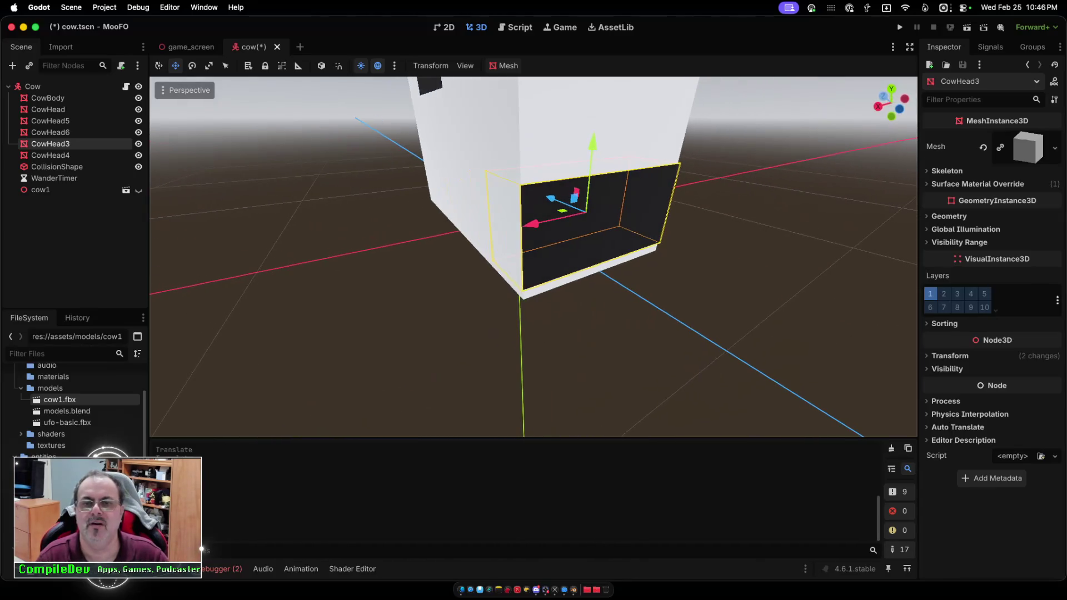
Rescale CowHead3 slightly along X and lower it along Y onto the body's front.
key("r")
left_click_drag(532, 224, 533, 224)
key("w")
scroll(534, 256, "right", 5)
scroll(534, 256, "right", 2)
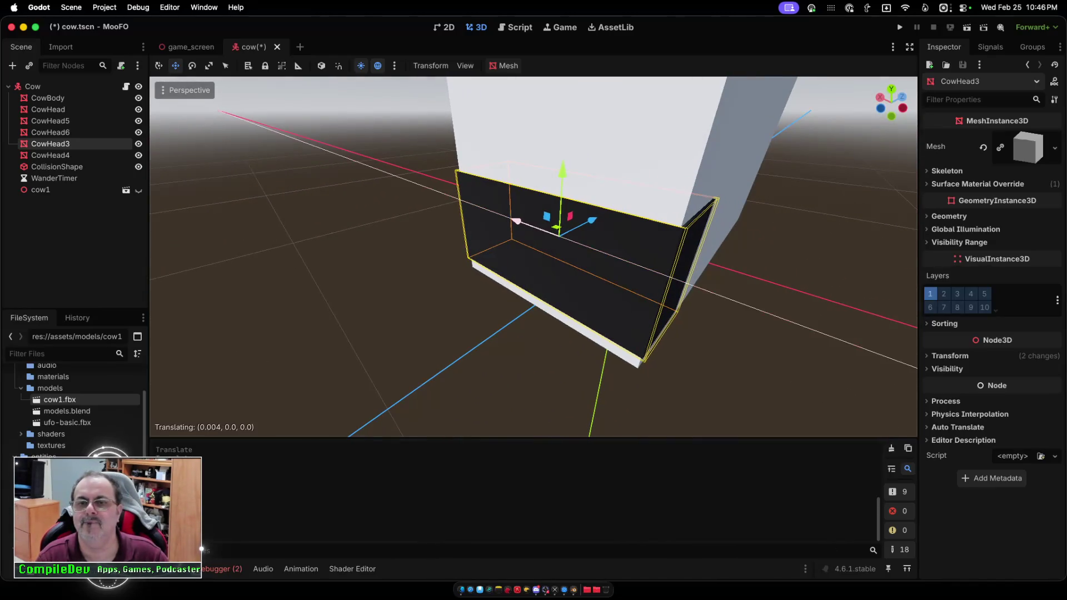
left_click_drag(562, 169, 563, 183)
scroll(534, 255, "down", 5)
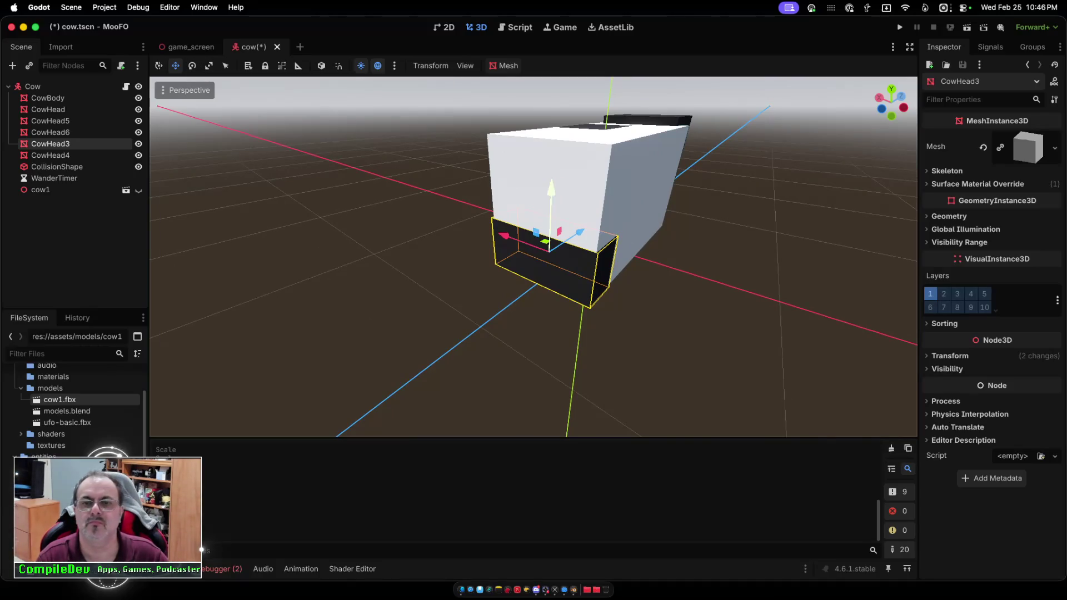
Raise CowHead3 higher on the cow body and make it slightly taller.
left_click_drag(551, 191, 553, 119)
key("r")
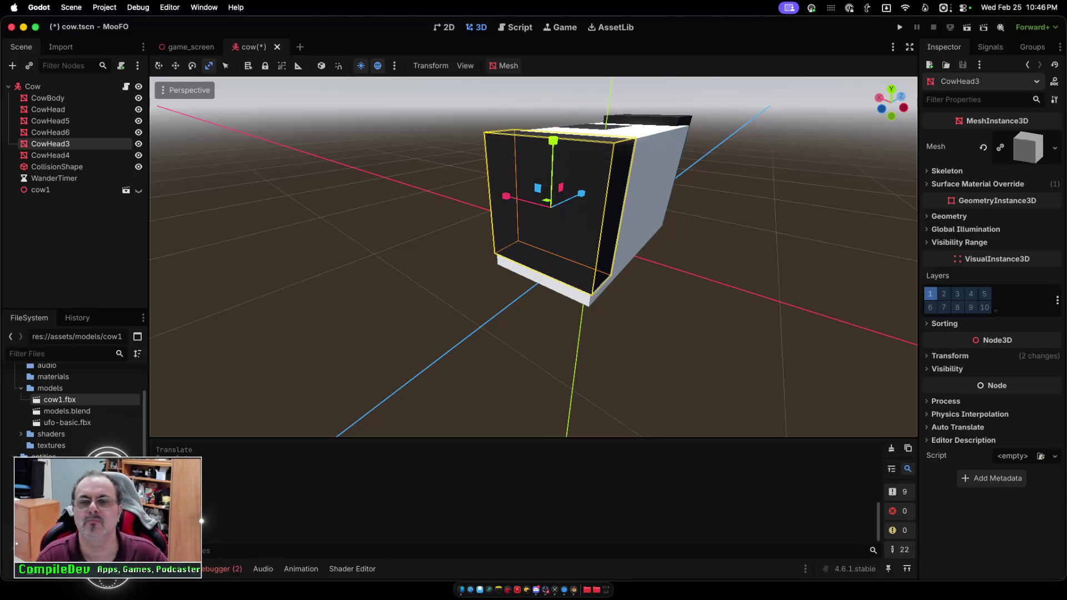
left_click_drag(553, 140, 553, 151)
key("w")
key("r")
key("w")
left_click_drag(552, 155, 552, 151)
Stretch CowHead3 along the Z axis so it covers the cow's front end.
scroll(534, 256, "up", 5)
scroll(533, 255, "down", 5)
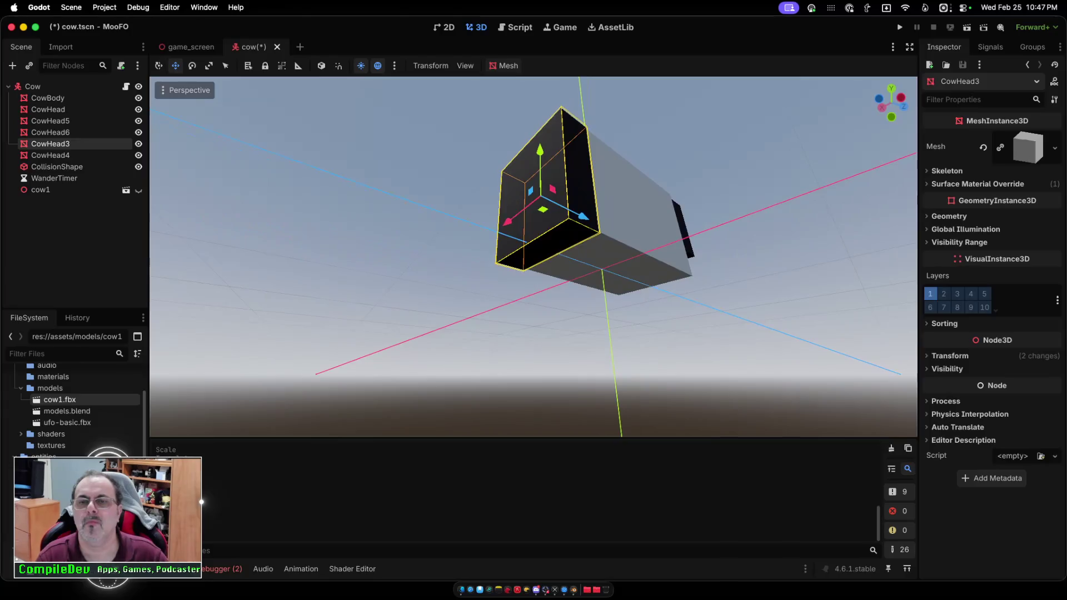
scroll(533, 255, "right", 10)
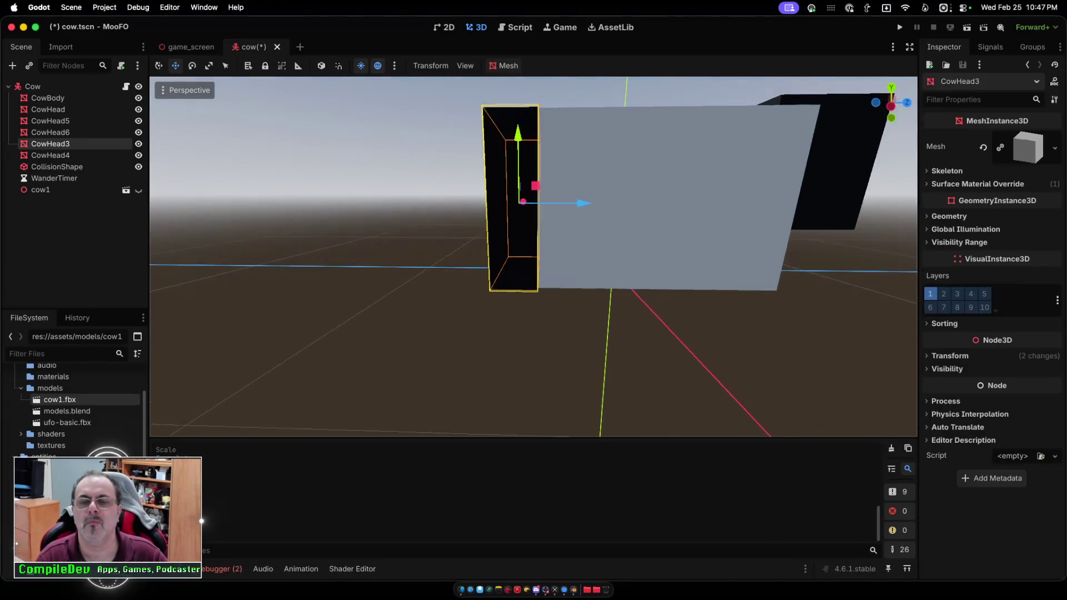
scroll(533, 255, "right", 10)
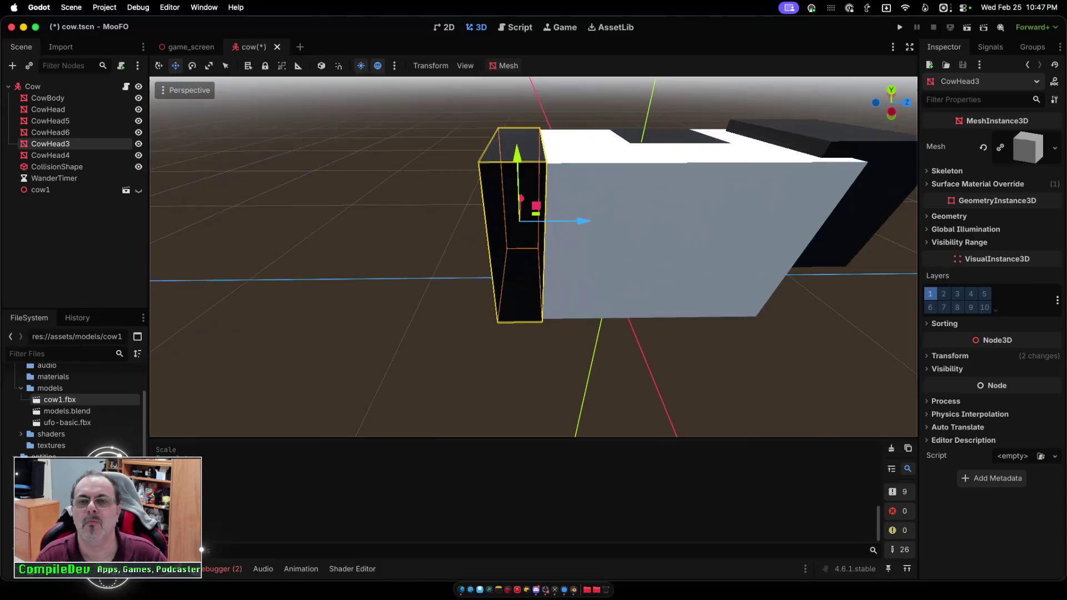
mouse_move(584, 222)
left_mouse_down()
mouse_move(599, 222)
mouse_move(585, 222)
mouse_move(586, 207)
left_mouse_up()
scroll(584, 222, "left", 5)
scroll(533, 257, "down", 5)
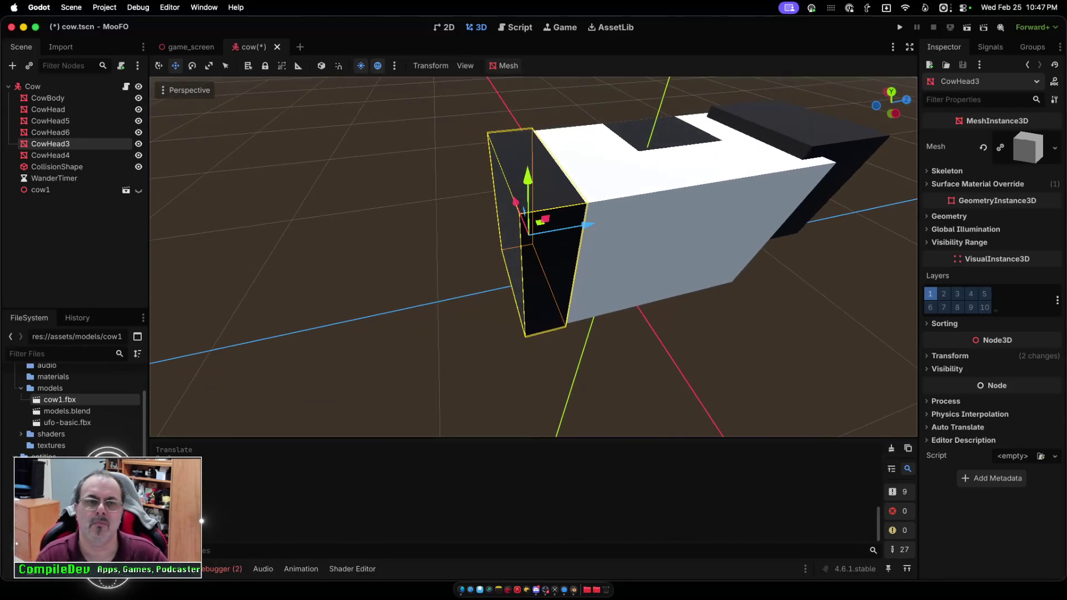
left_click(209, 66)
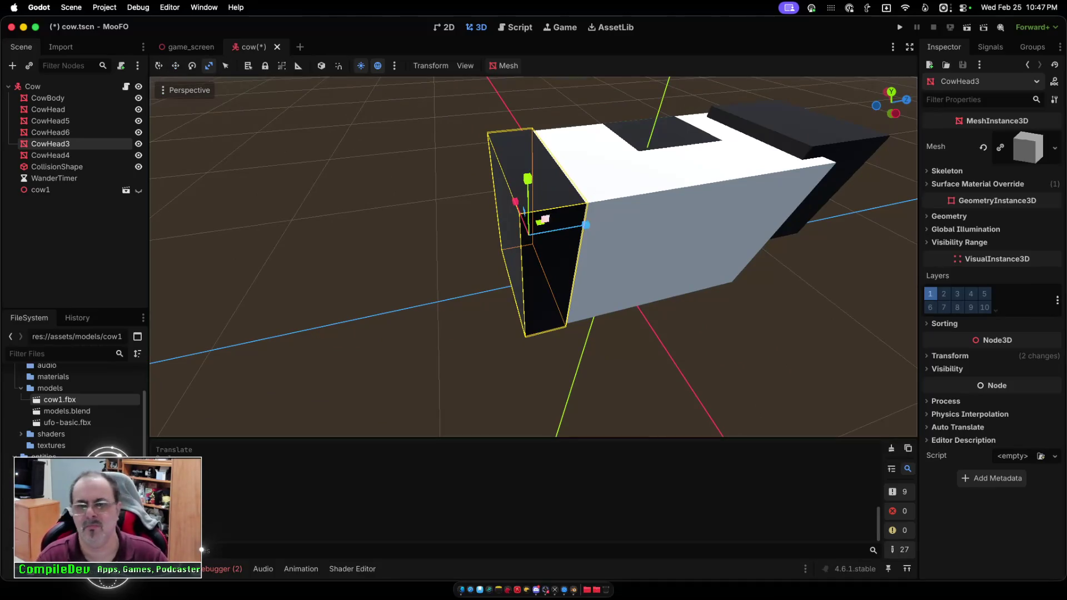
left_click_drag(586, 225, 614, 220)
key("w")
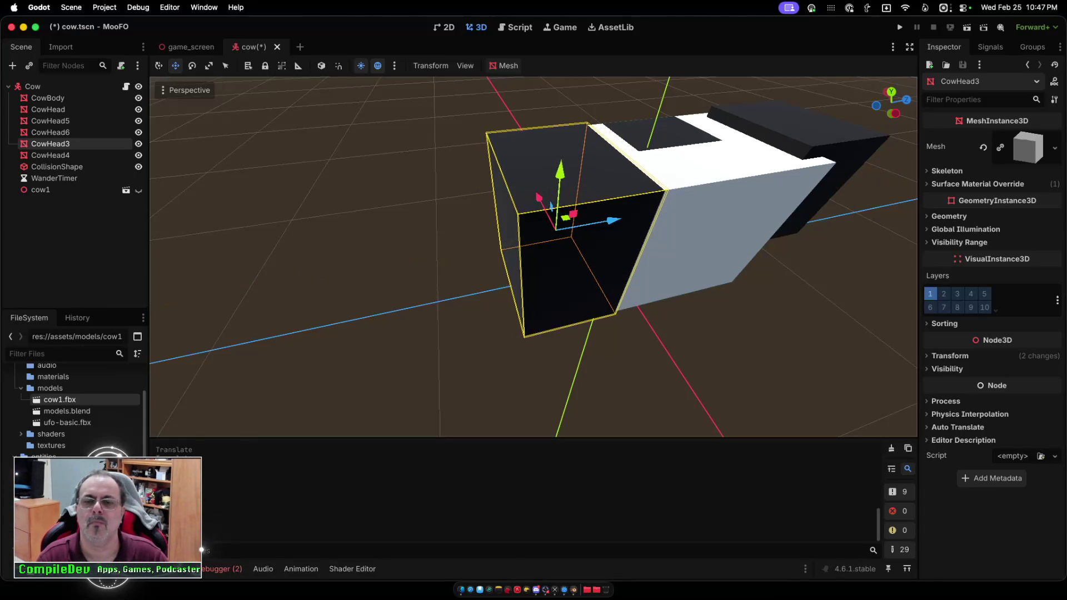
Deselect, orbit around the cow to check the dark head block, then run the game.
key("Escape")
scroll(533, 256, "left", 5)
scroll(533, 255, "down", 5)
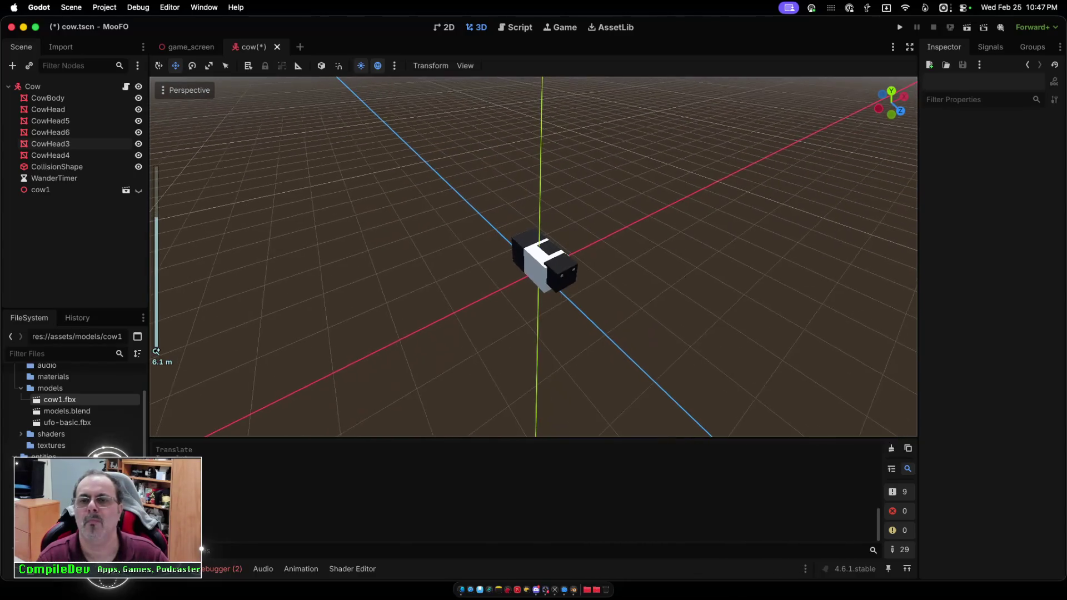
scroll(534, 256, "left", 3)
scroll(534, 256, "up", 5)
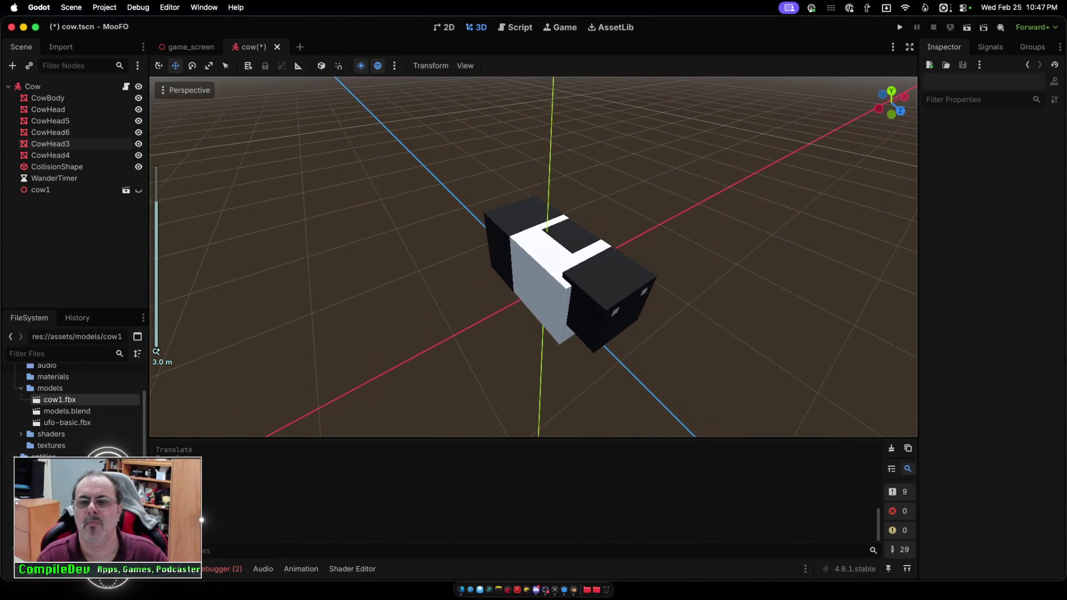
scroll(533, 256, "left", 4)
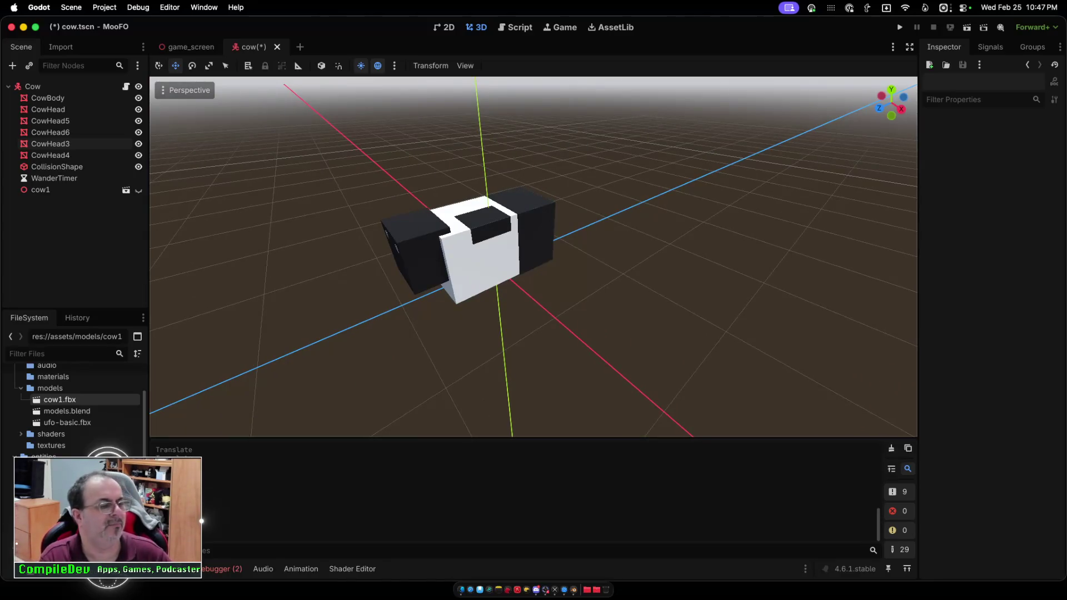
scroll(533, 256, "left", 5)
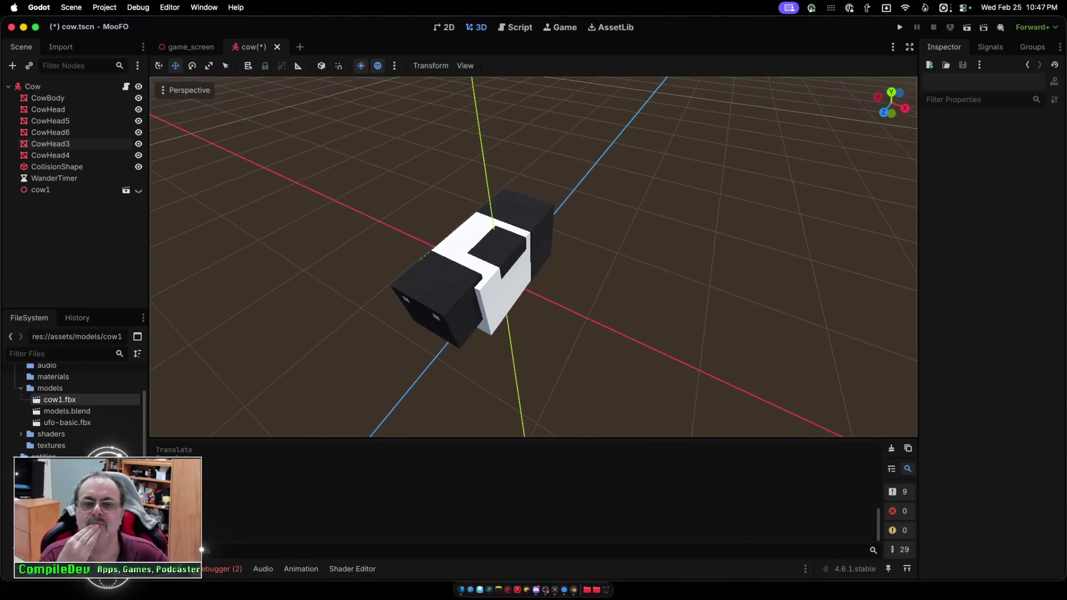
scroll(534, 256, "up", 3)
scroll(534, 256, "down", 5)
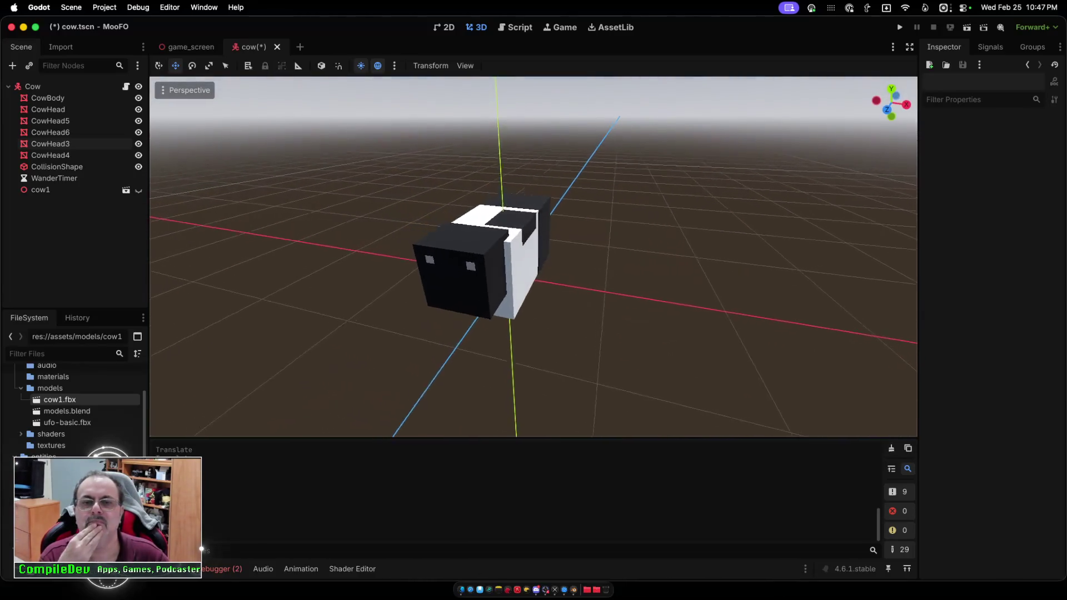
scroll(534, 255, "left", 5)
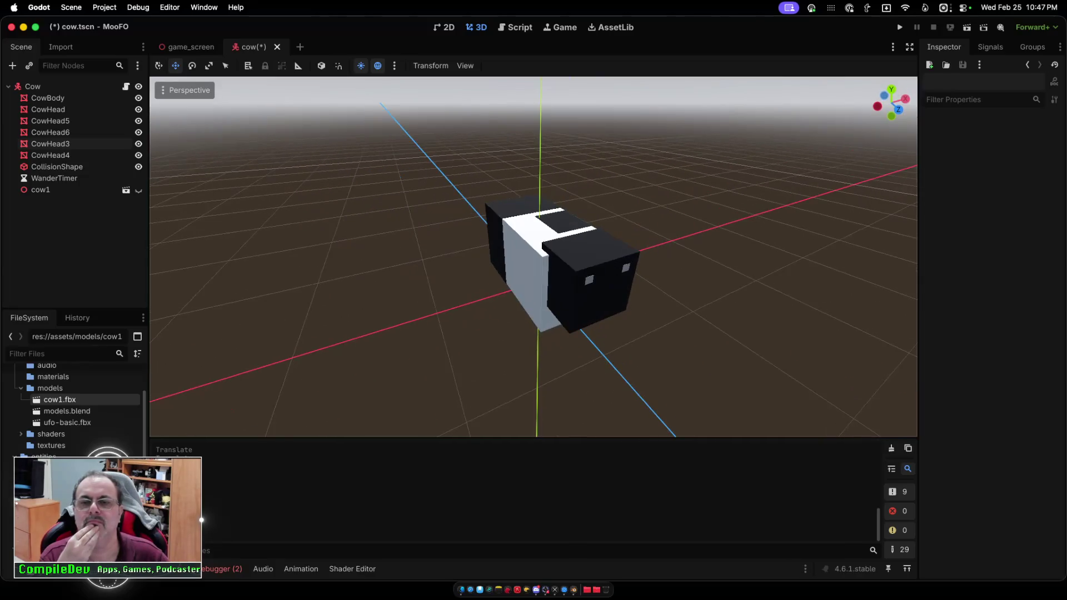
scroll(533, 256, "left", 10)
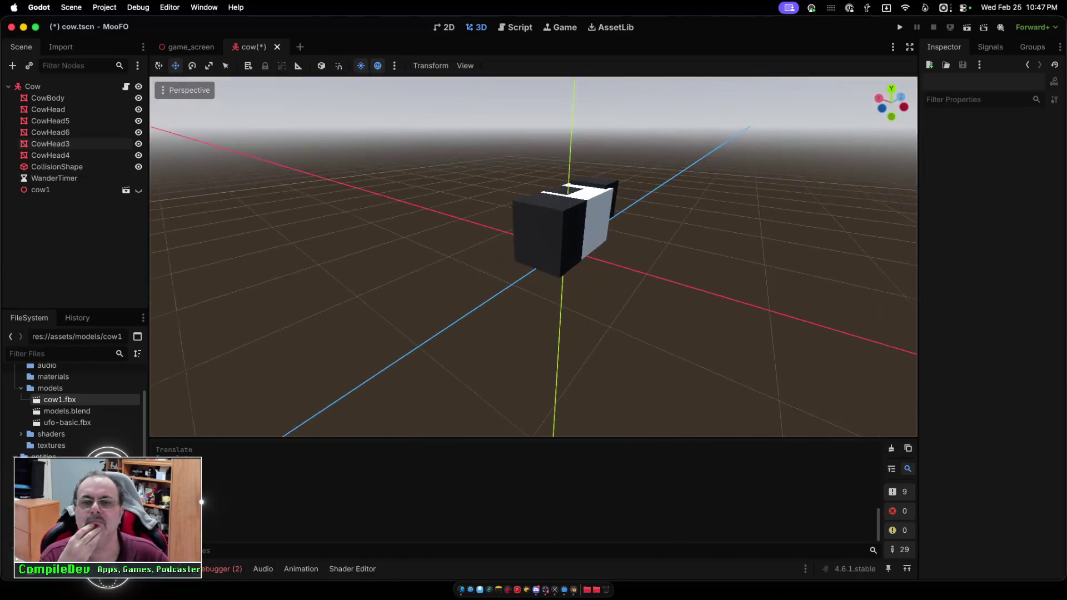
scroll(533, 256, "left", 10)
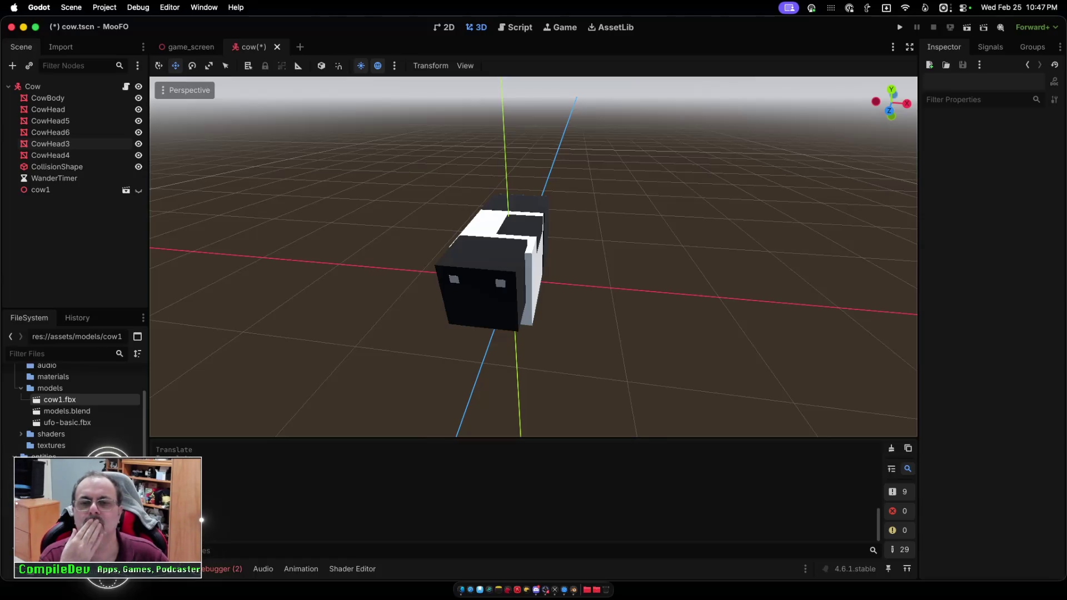
scroll(533, 256, "left", 10)
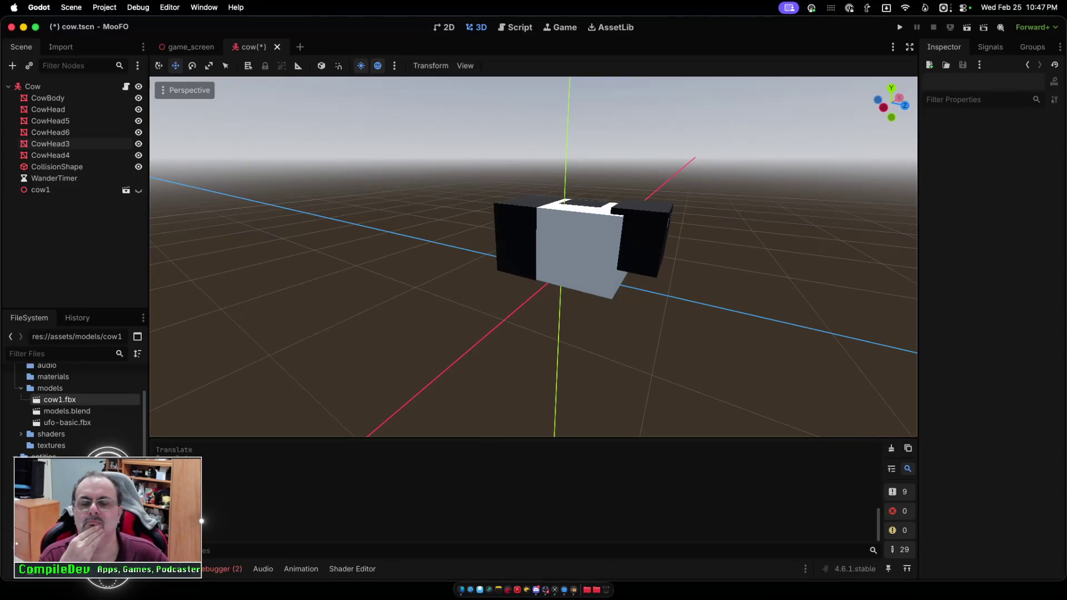
scroll(533, 255, "left", 5)
scroll(534, 255, "up", 3)
scroll(533, 256, "up", 4)
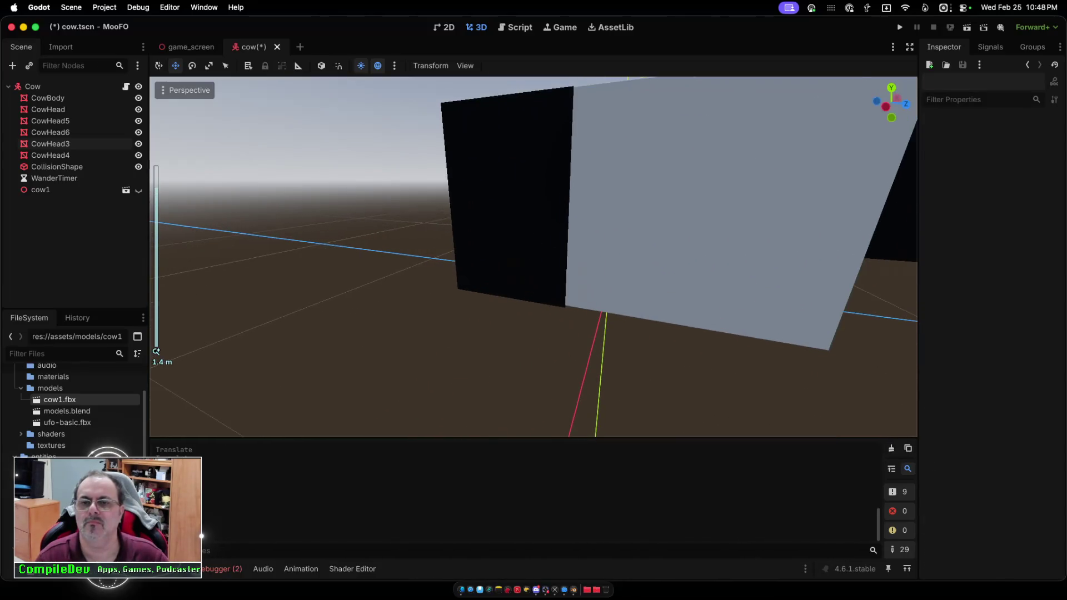
left_click(667, 222)
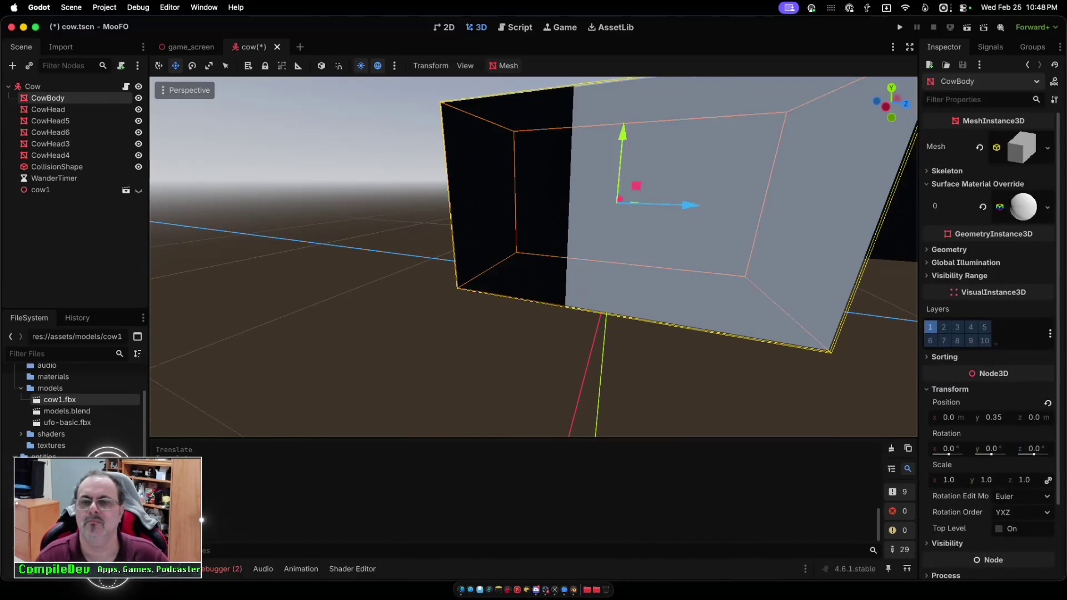
scroll(533, 255, "down", 3)
scroll(583, 234, "up", 1)
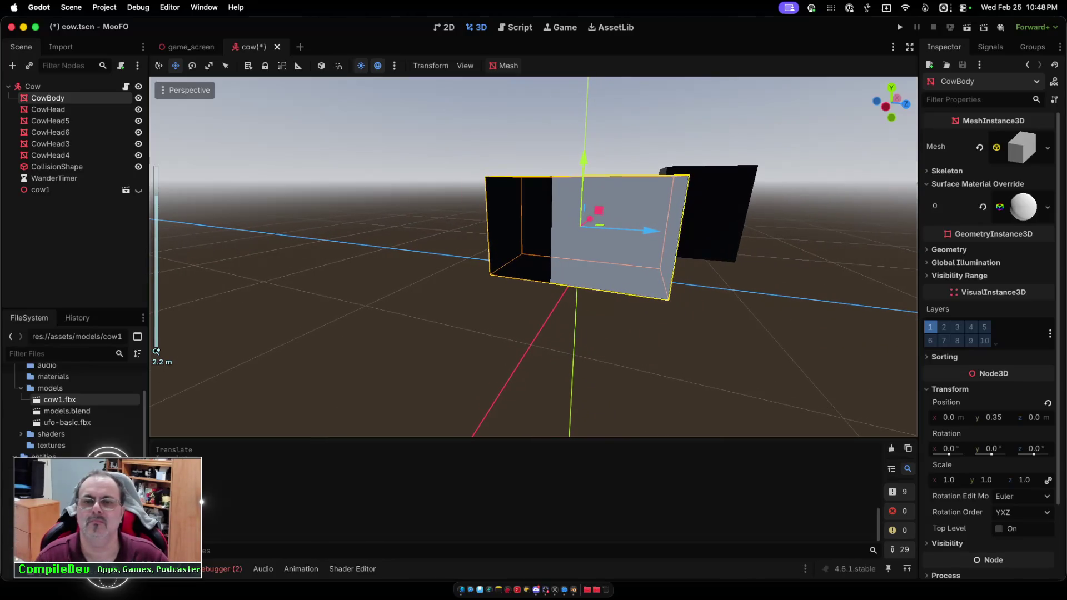
key("Escape")
scroll(533, 256, "left", 5)
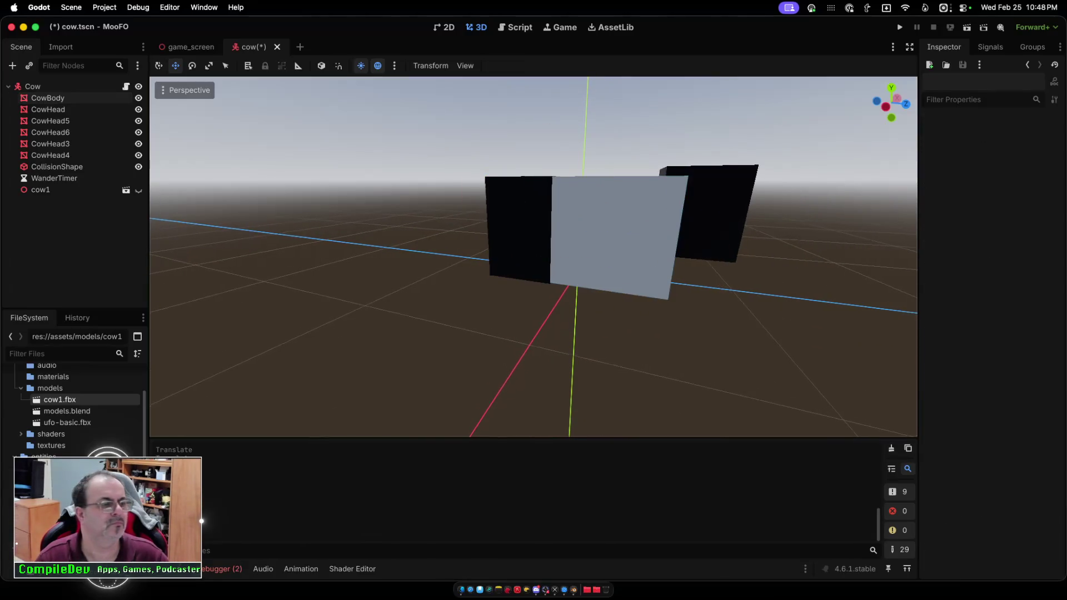
scroll(533, 256, "left", 10)
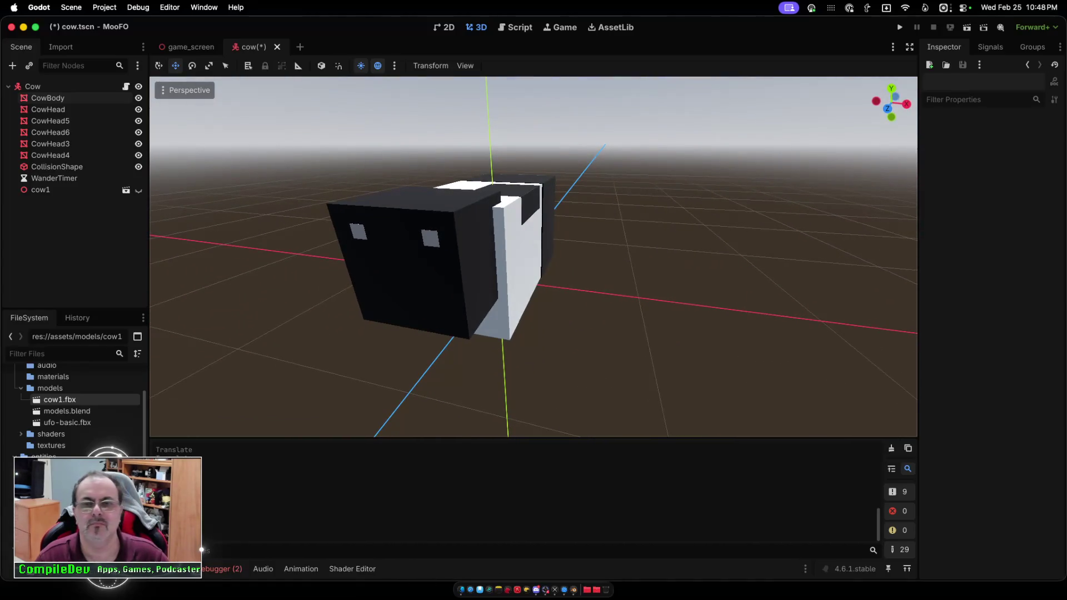
key("super+b")
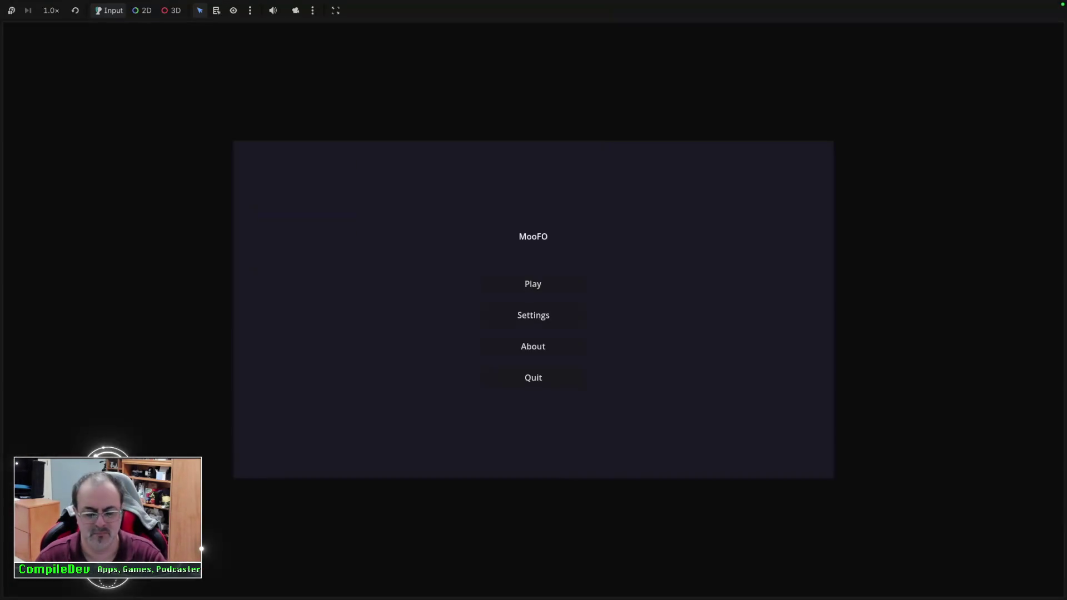
Start MooFO from the main menu and beam up the first cows with the UFO.
key("Return")
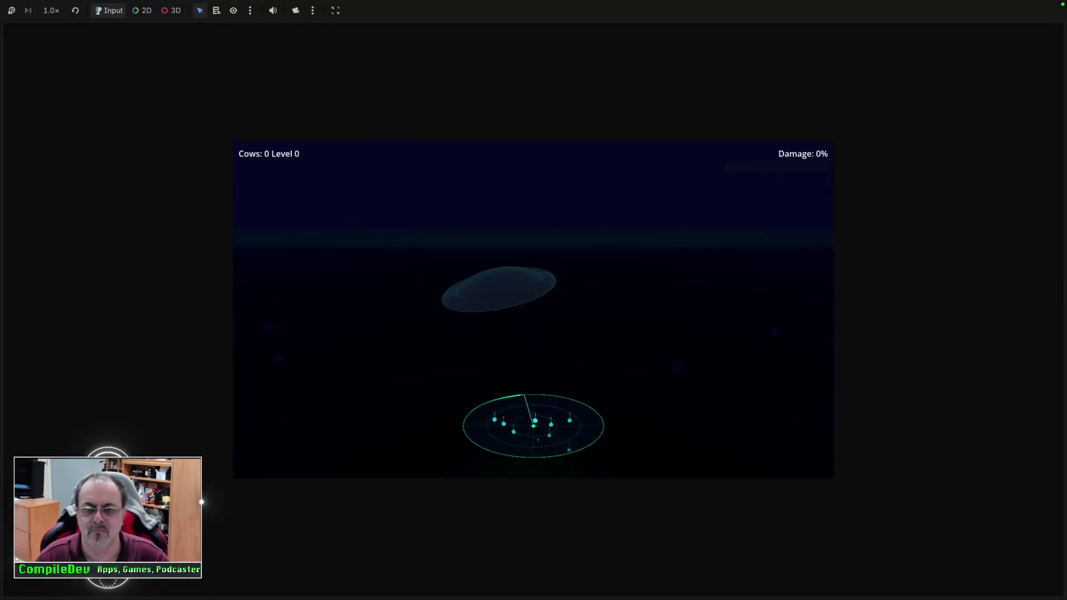
key("Left")
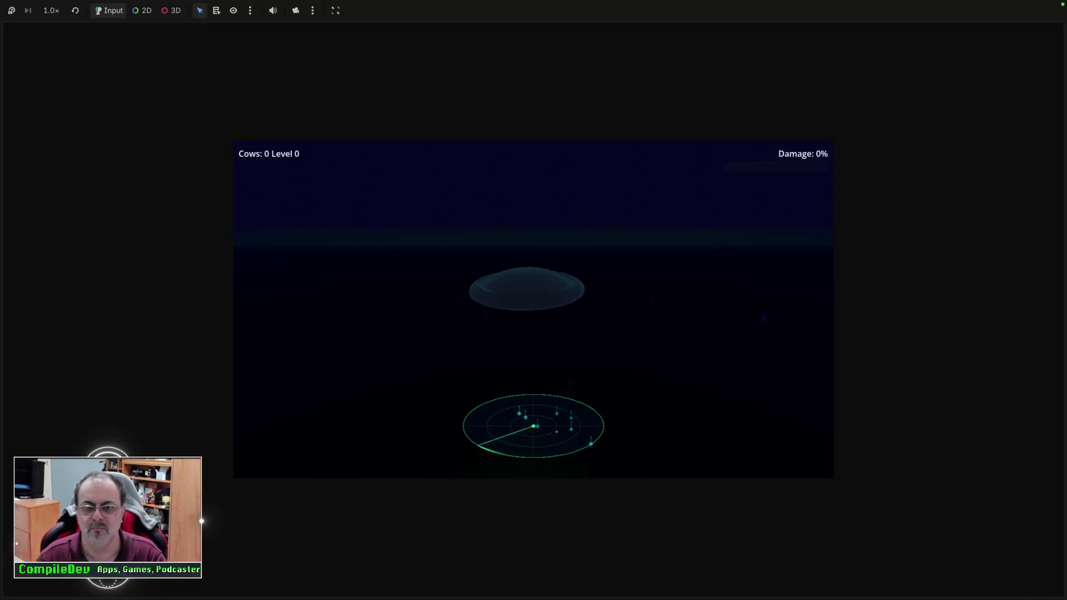
key("space")
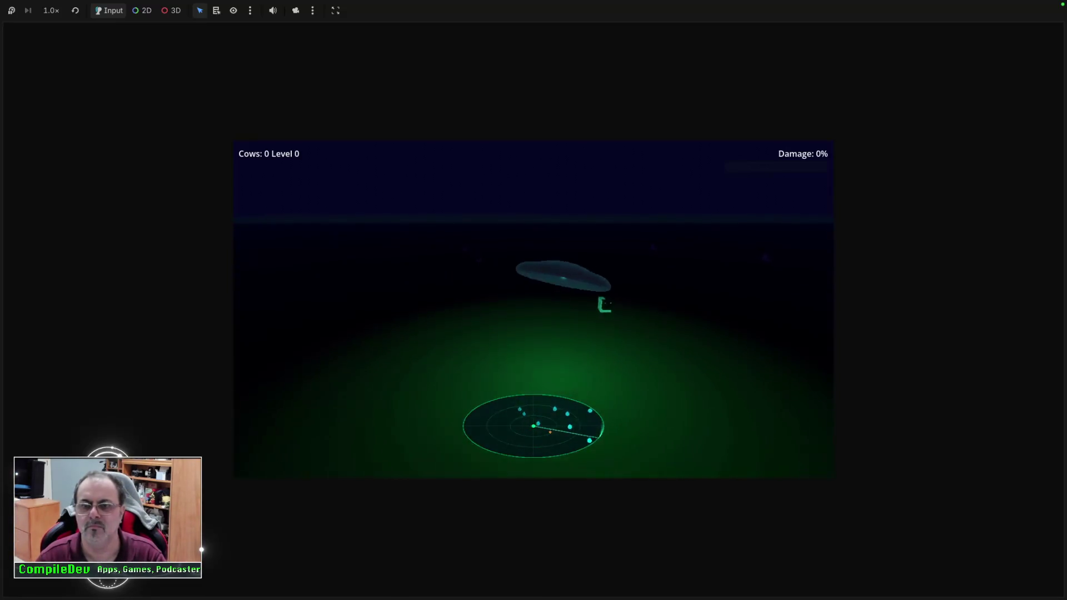
key("Right")
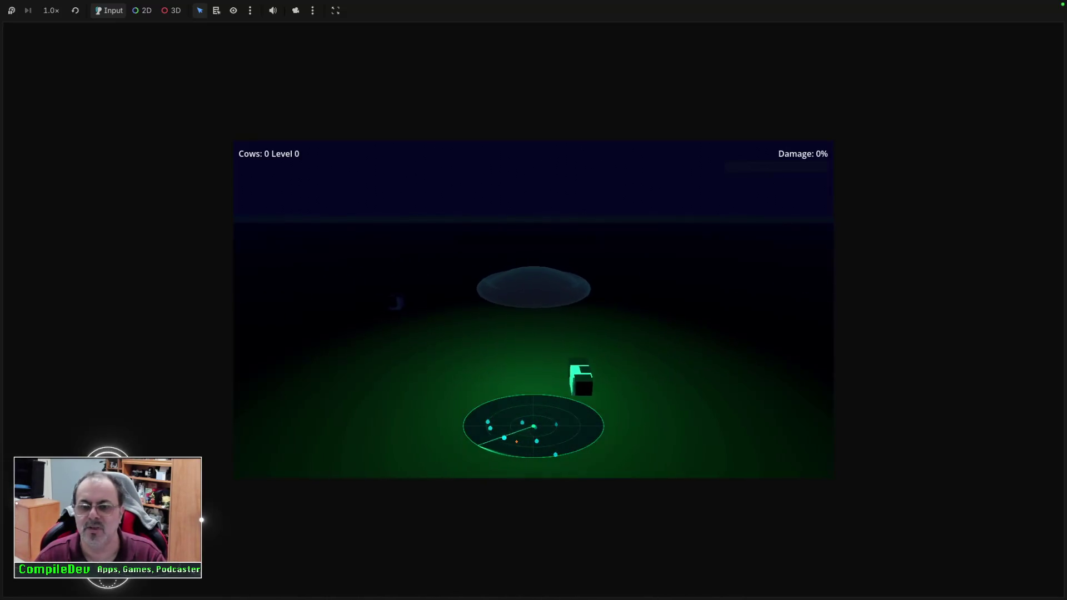
key("space")
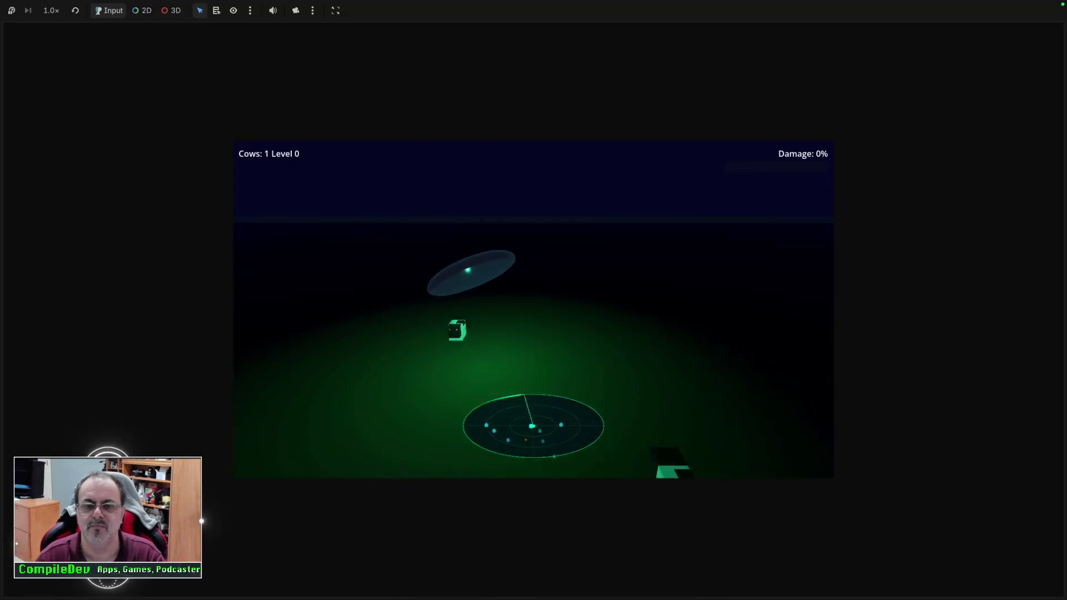
key("space")
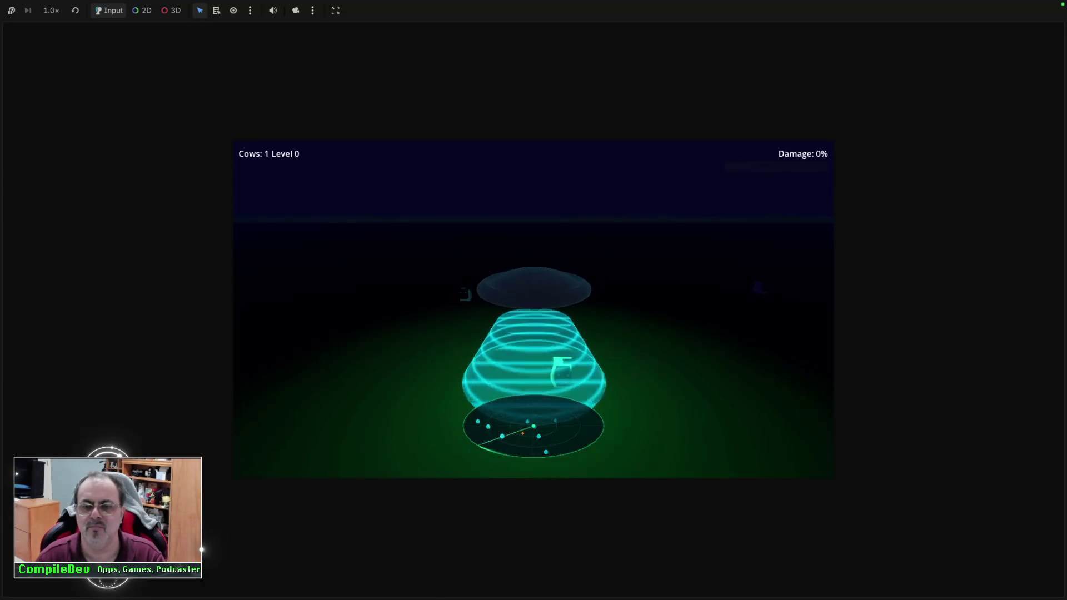
key("space")
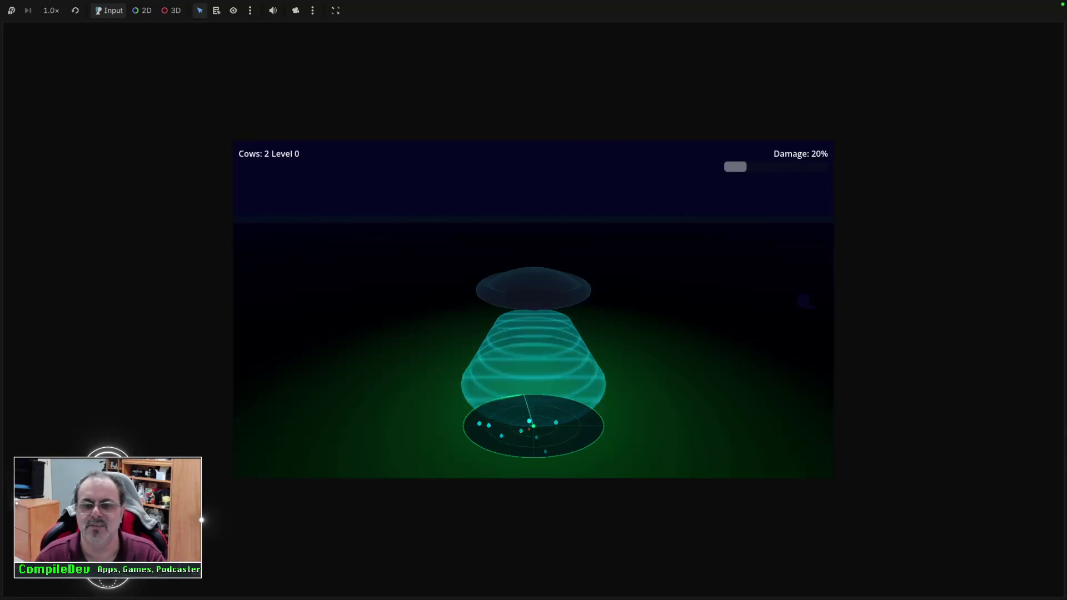
key("space")
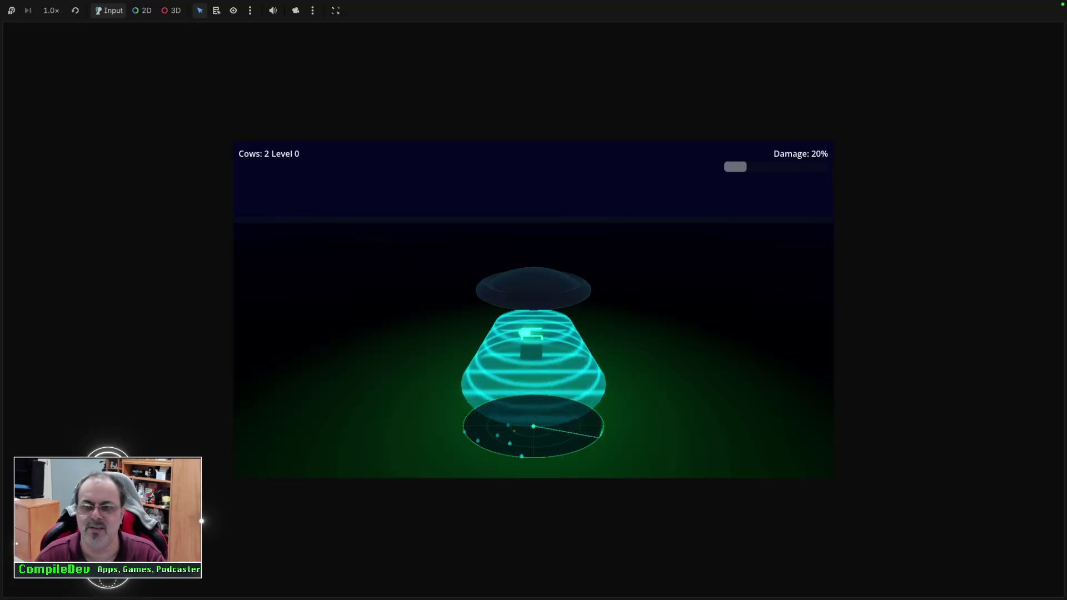
key("space")
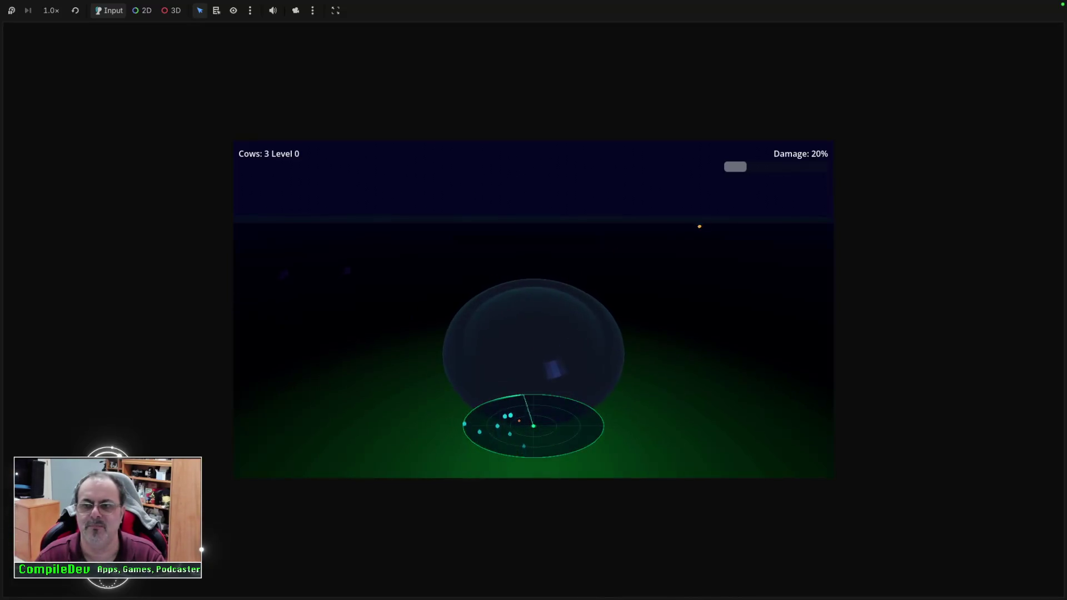
key("space")
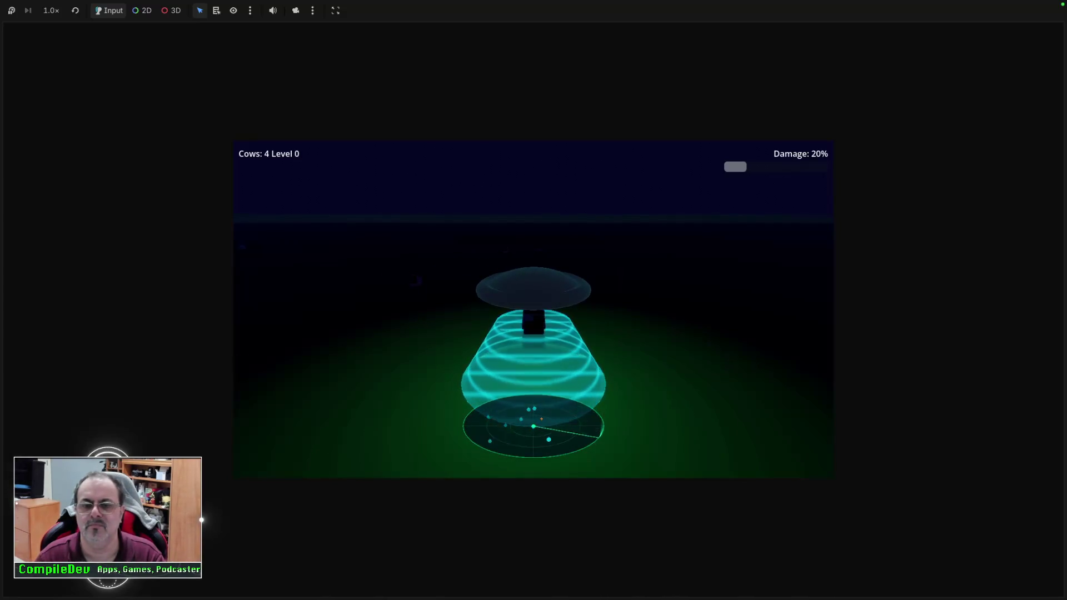
key("space")
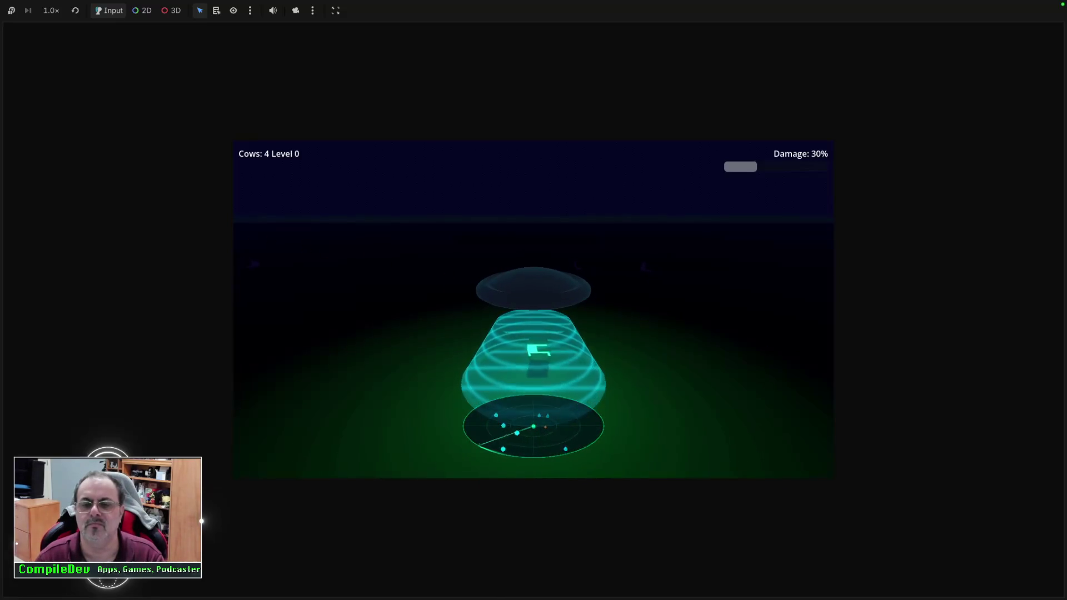
Keep flying and beaming cows until 11 are collected and Level 1 Complete appears.
key("Right")
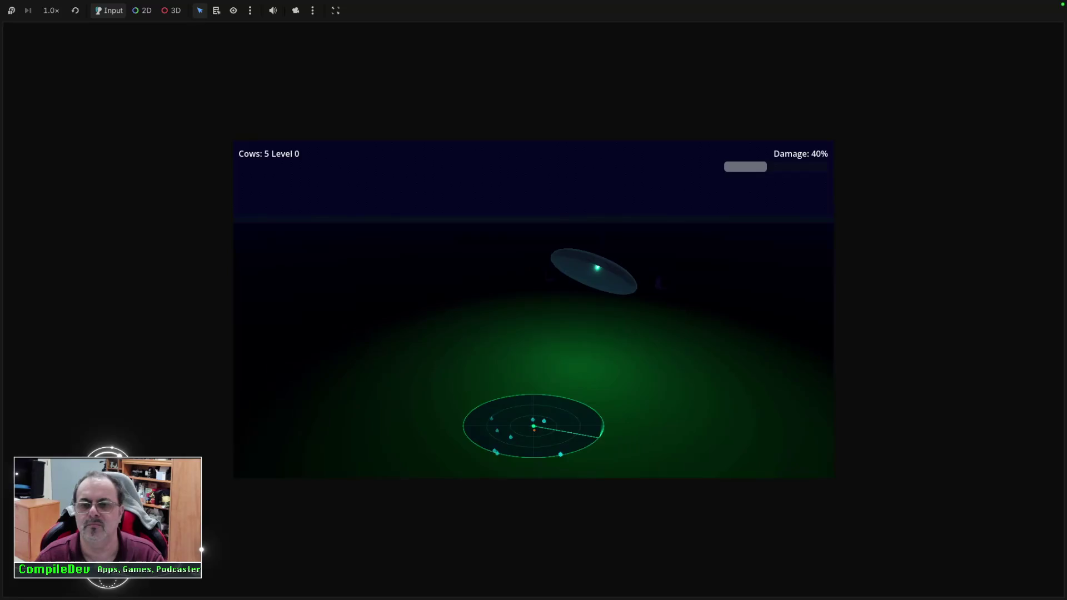
key("space")
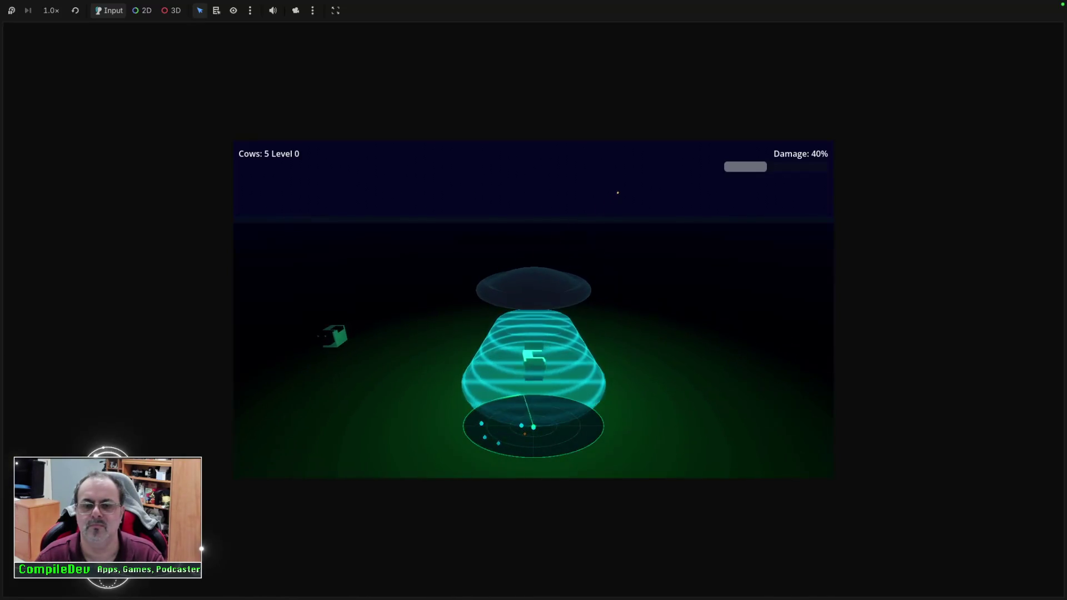
key("Left")
key("space")
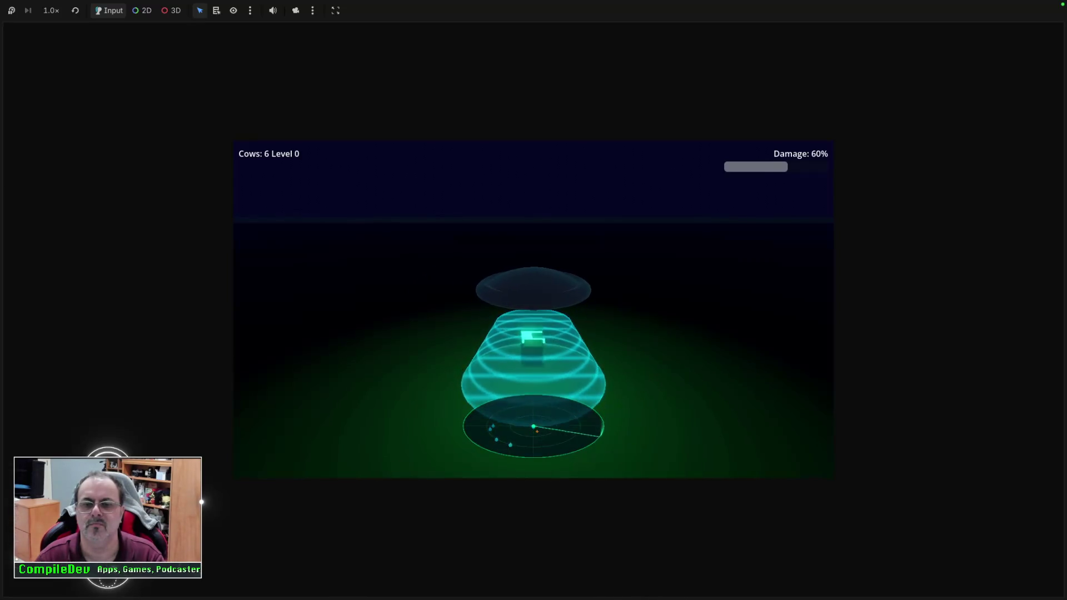
key("Left")
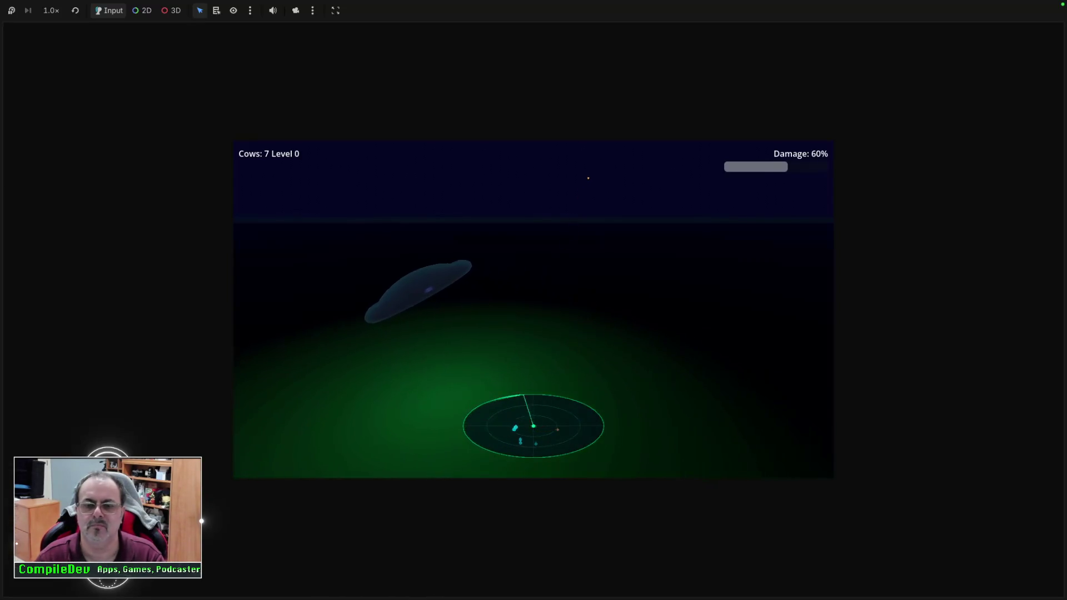
key("space")
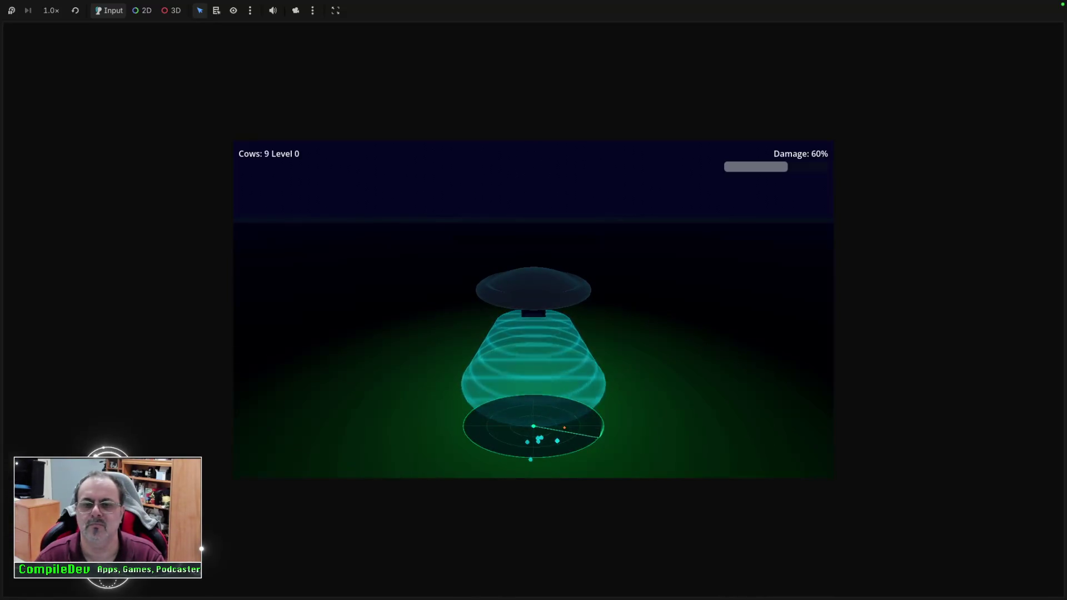
key("space")
key("Right")
key("space")
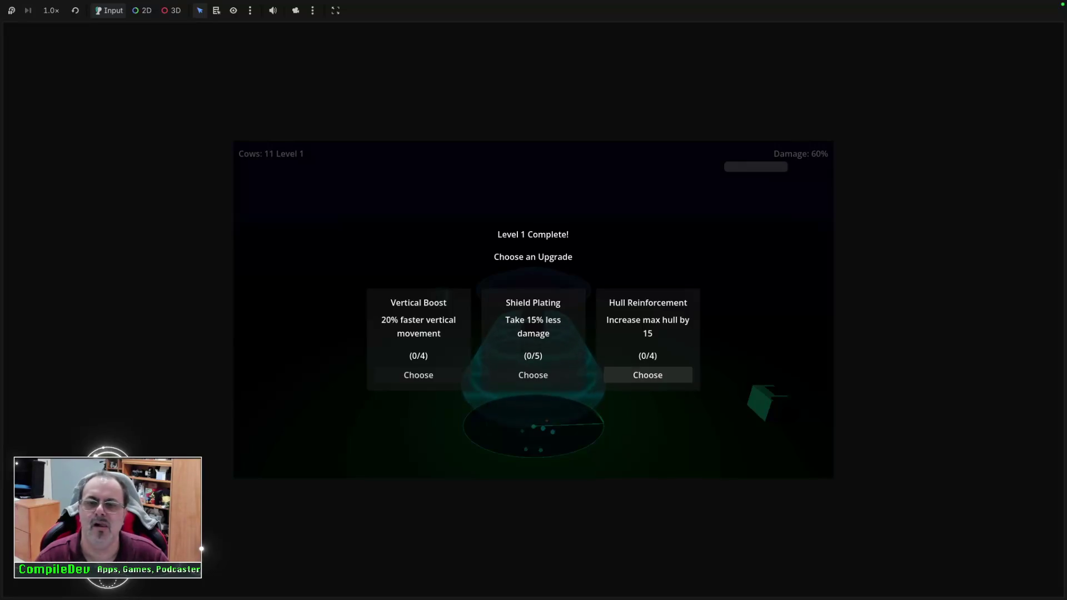
Take the Shield Plating upgrade and start abducting cows in level 2.
left_click(532, 375)
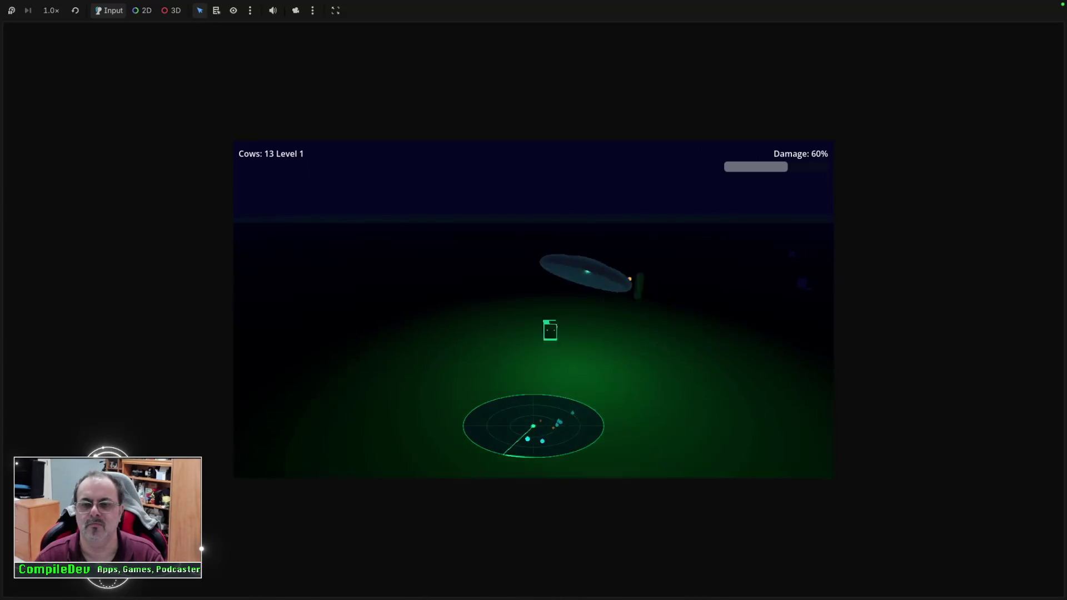
key("space")
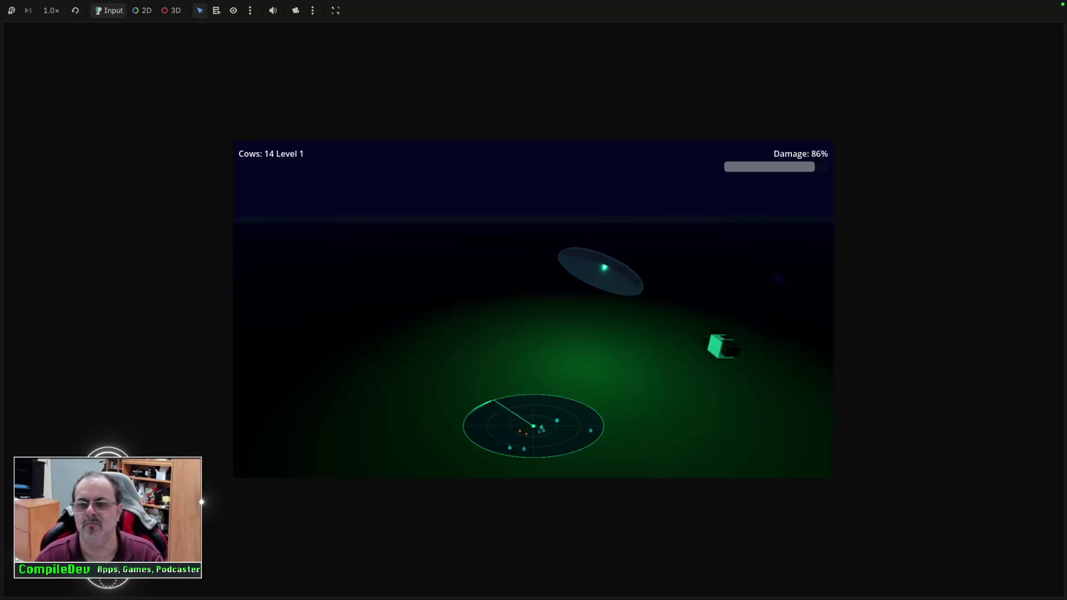
key("space")
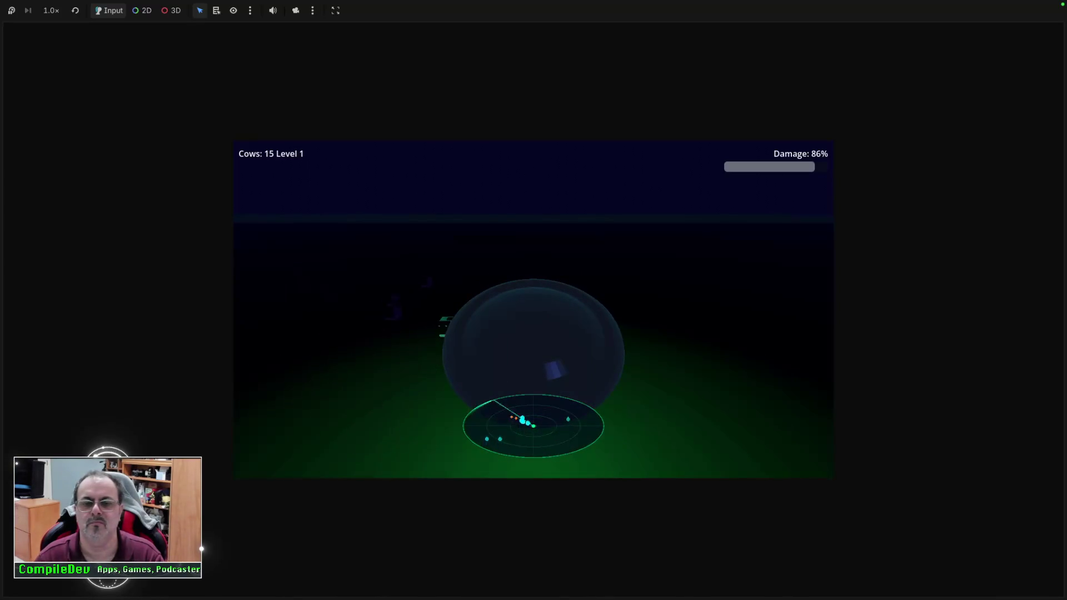
key("Left")
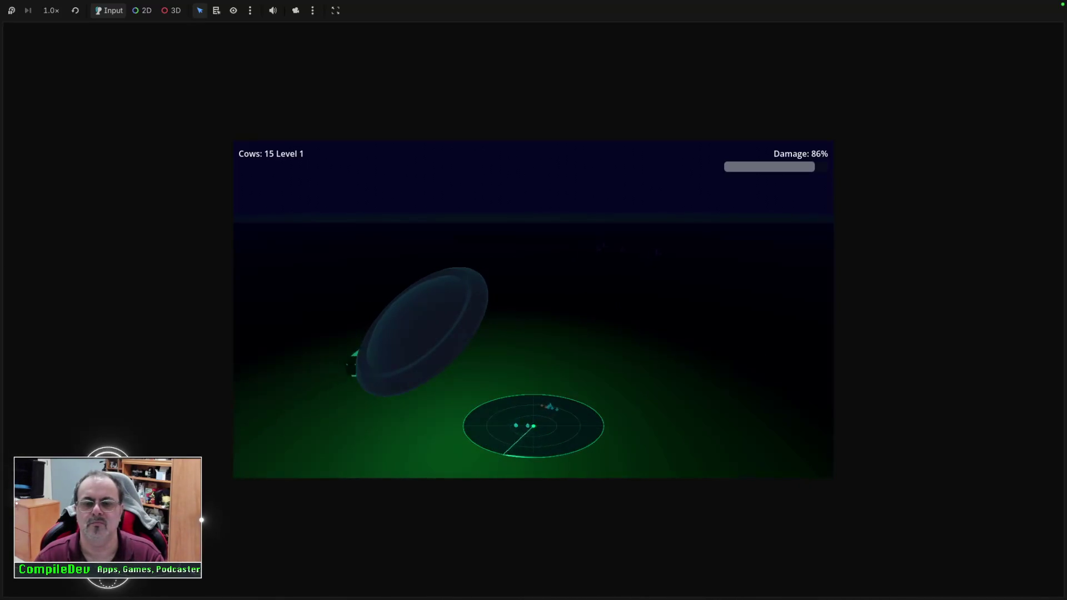
key("space")
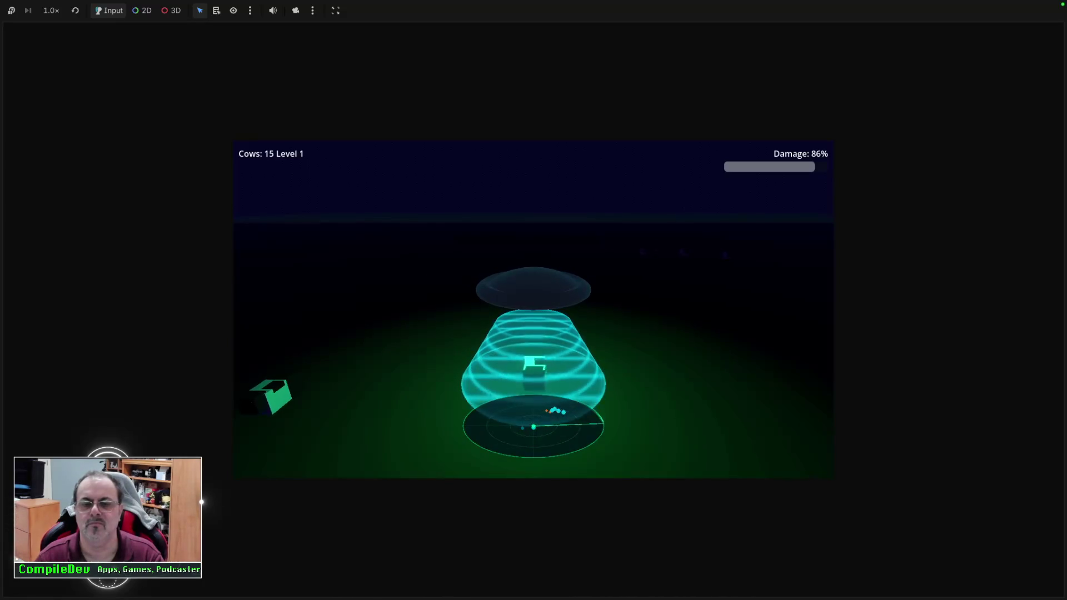
key("Left")
key("space")
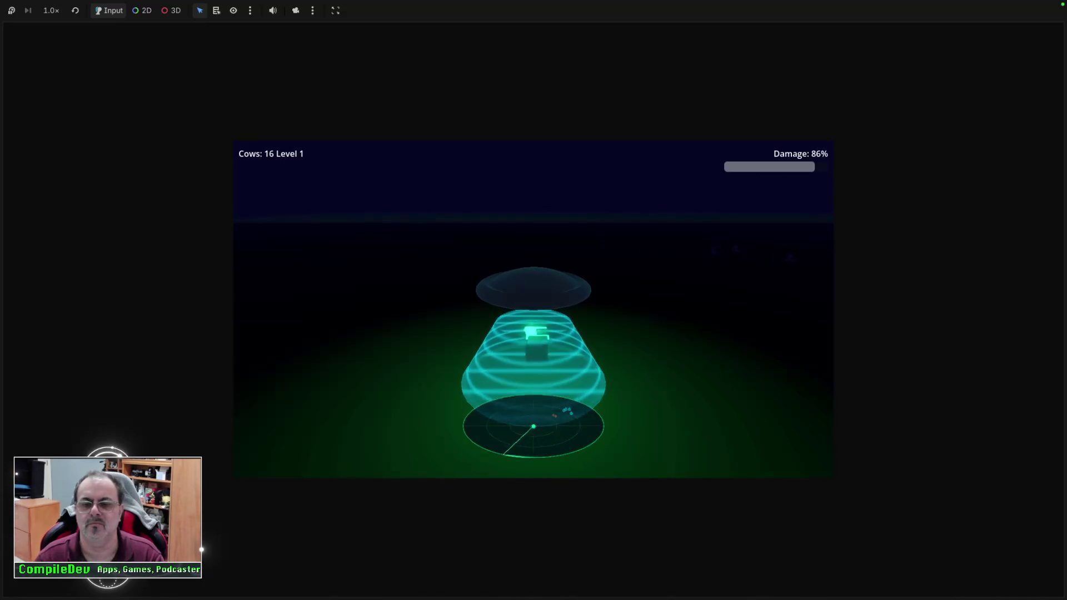
Keep beaming up cows through level 2 and pick Shield Plating again.
key("Right")
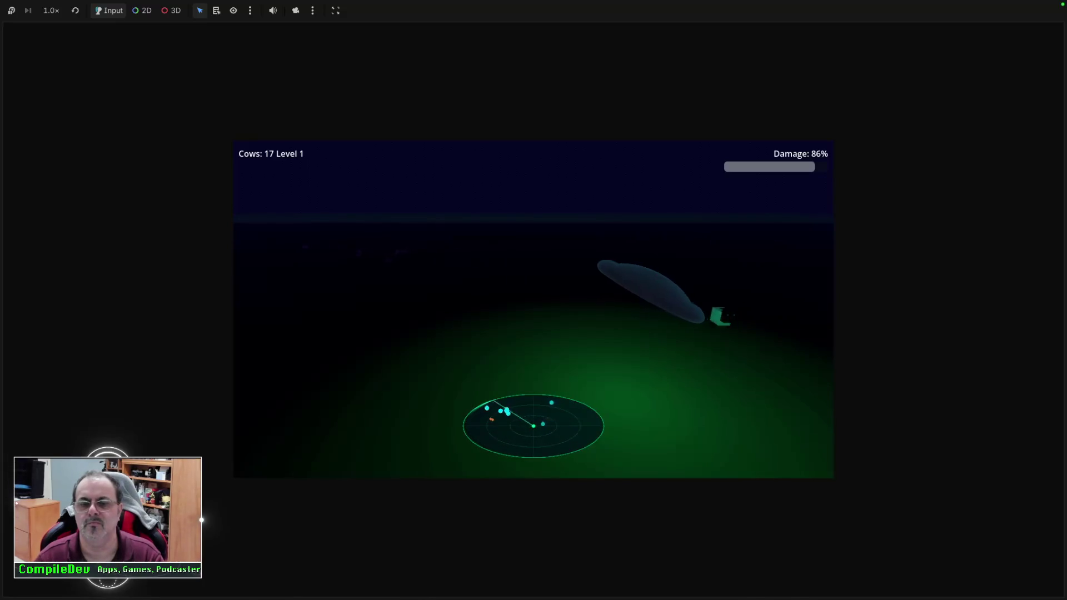
key("Left")
key("space")
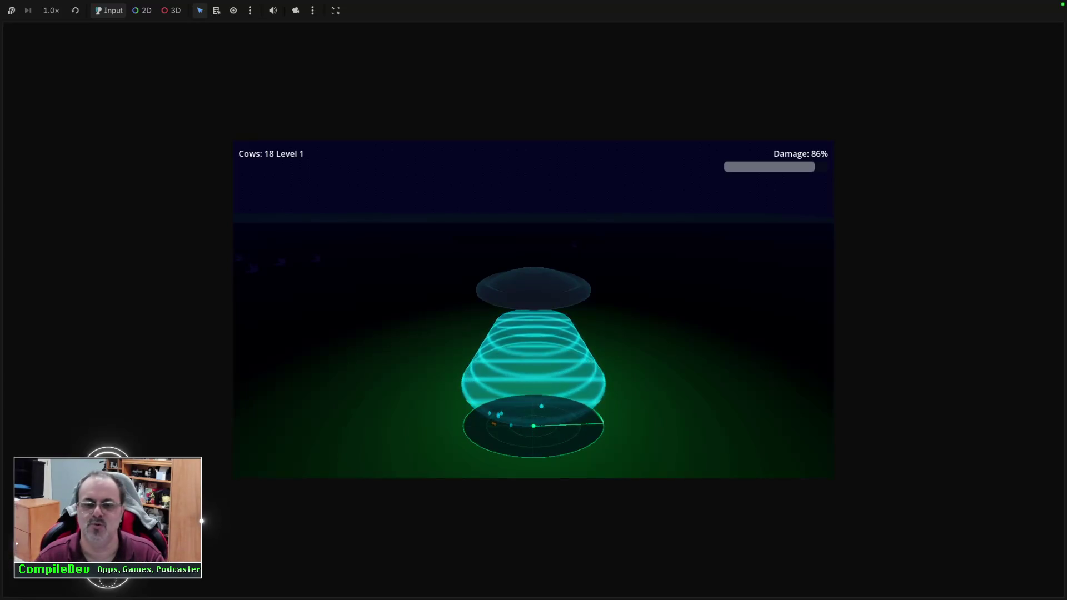
key("space")
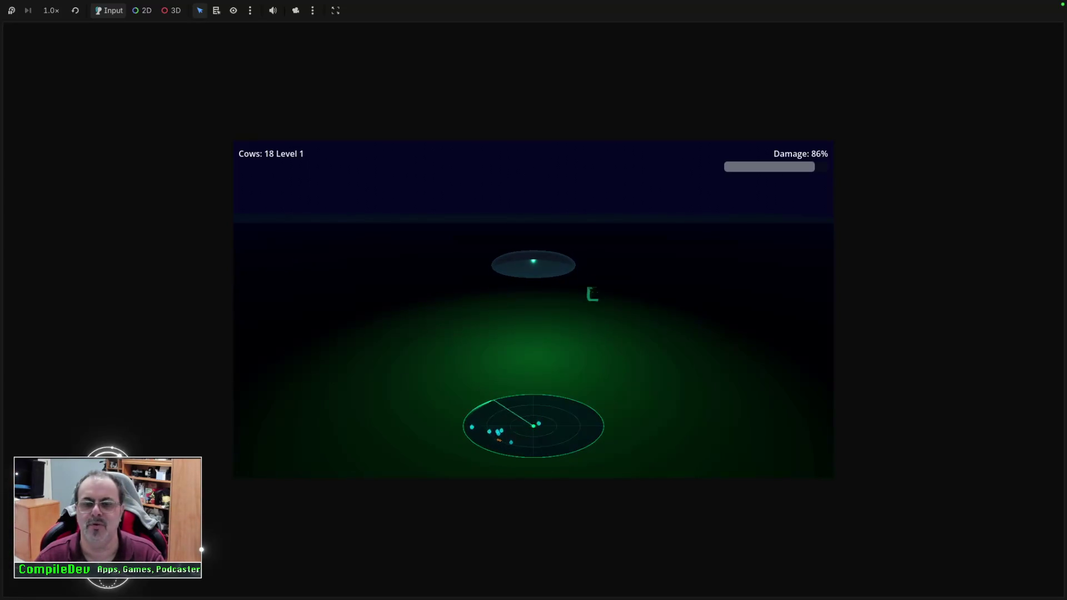
key("Right")
key("space")
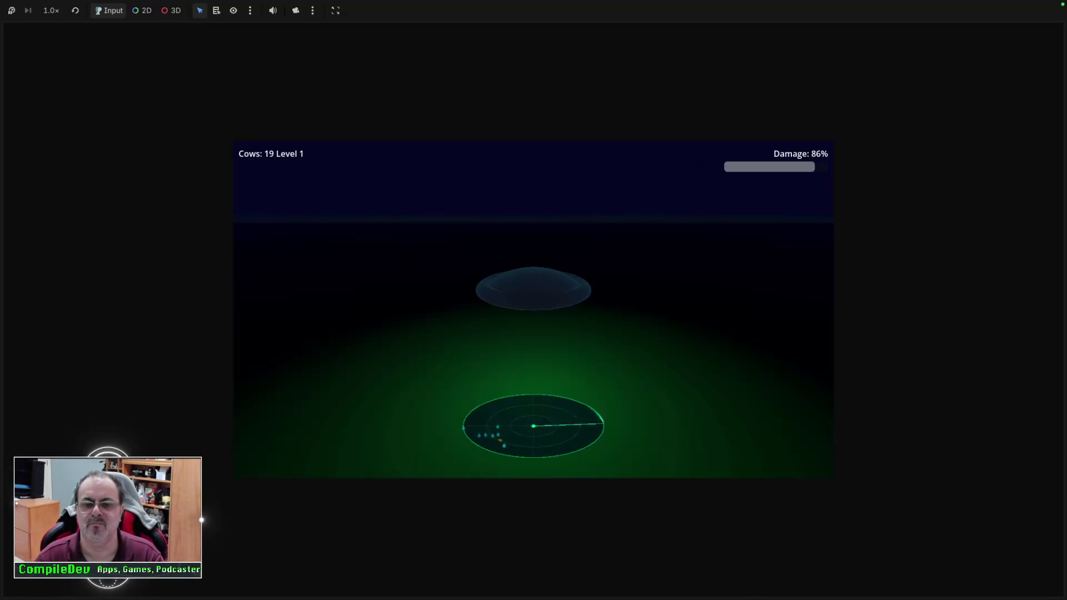
key("Left")
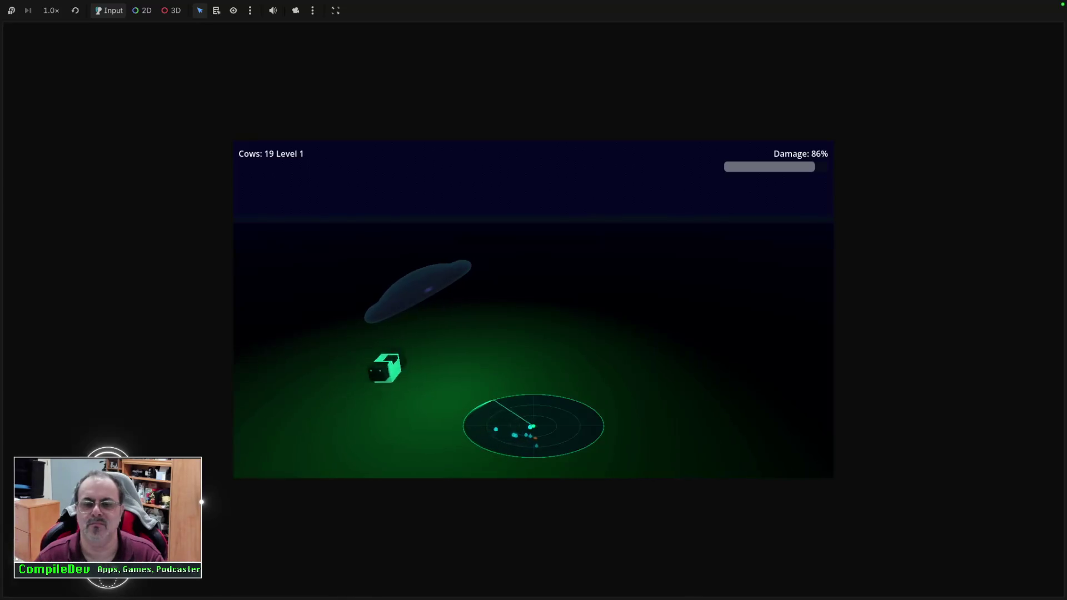
key("space")
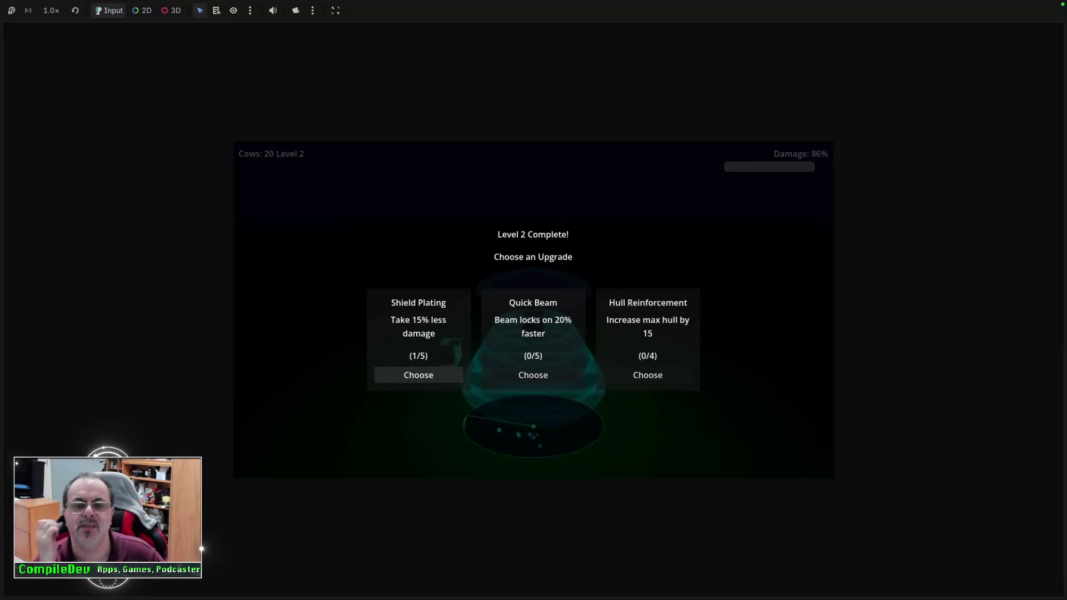
left_click(419, 375)
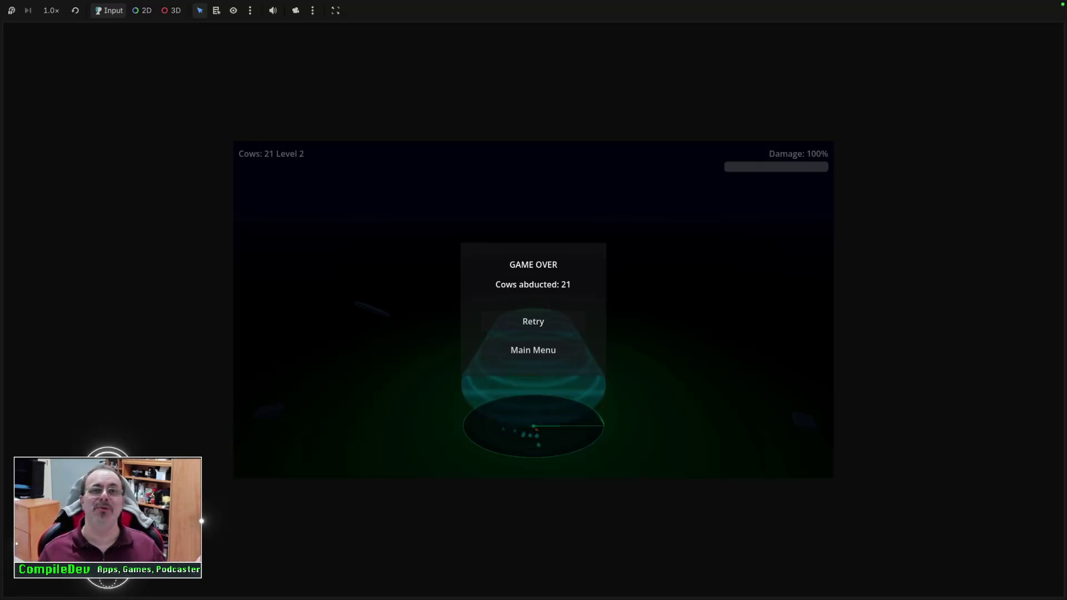
After Game Over with 21 cows, go to the main menu and quit back to the editor.
left_click(533, 350)
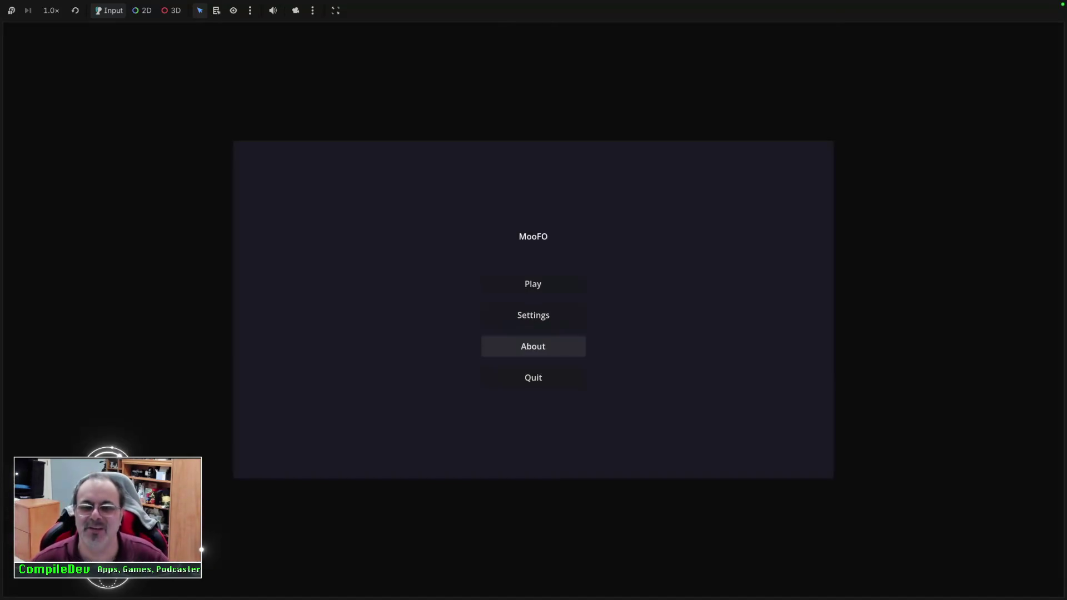
left_click(533, 378)
scroll(523, 255, "down", 10)
scroll(522, 256, "up", 3)
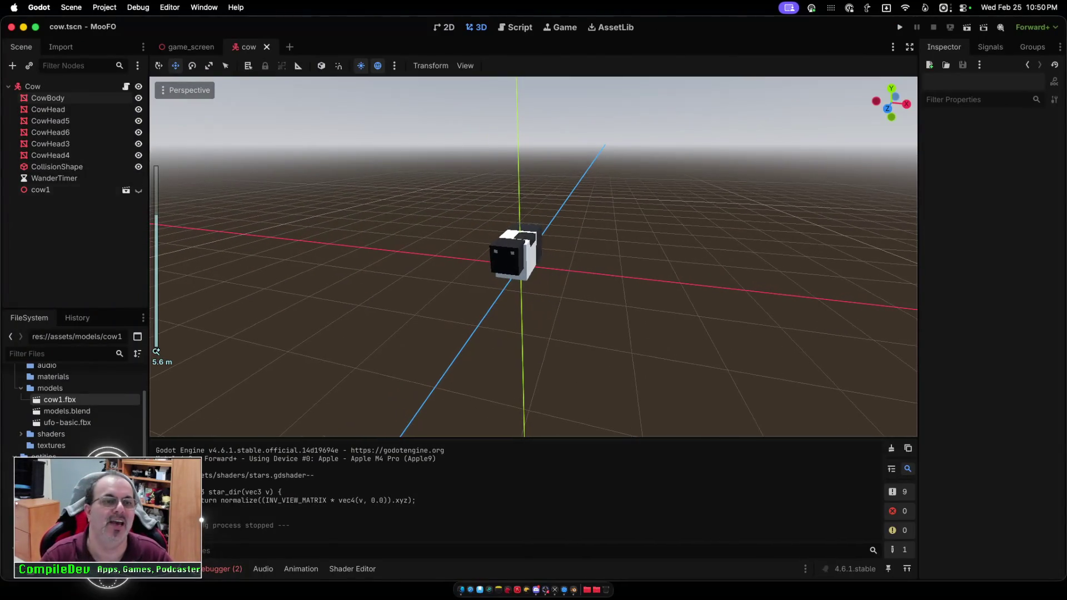
Delete the cow1 node, save the cow scene, and close its tab.
left_click(511, 255)
key("Delete")
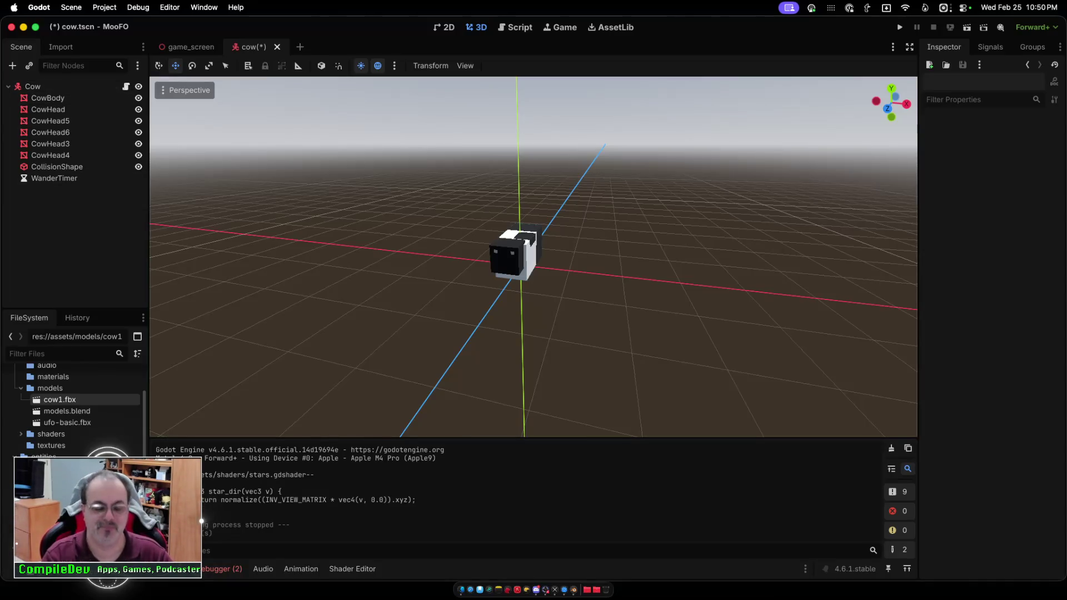
key("super+s")
key("super+shift+w")
scroll(534, 255, "down", 10)
scroll(533, 256, "down", 3)
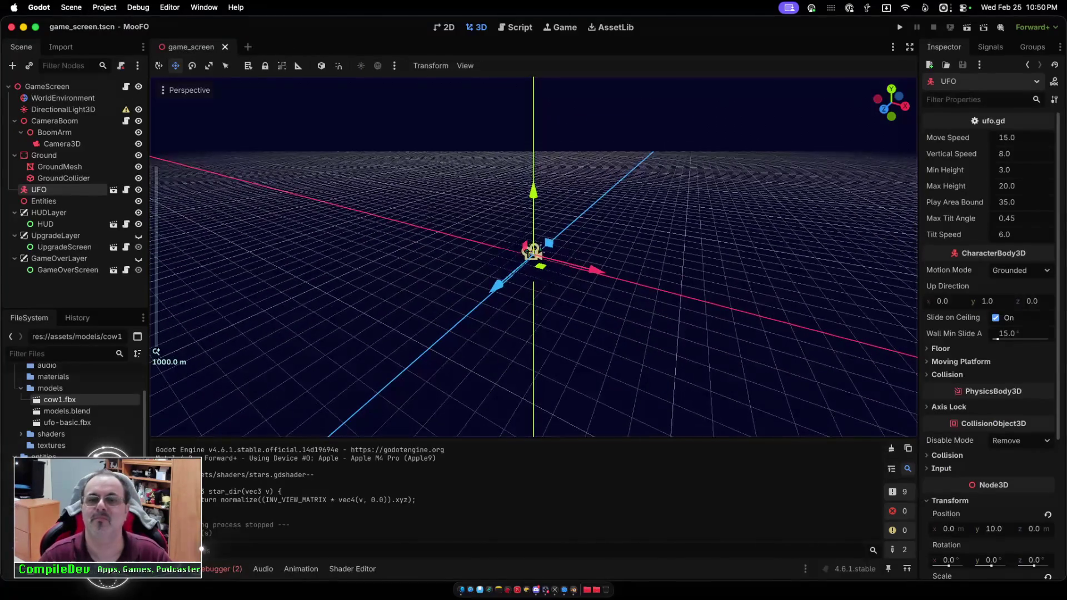
Zoom in on the UFO, then select the Ground node to show its properties.
scroll(533, 256, "up", 6)
scroll(533, 255, "up", 4)
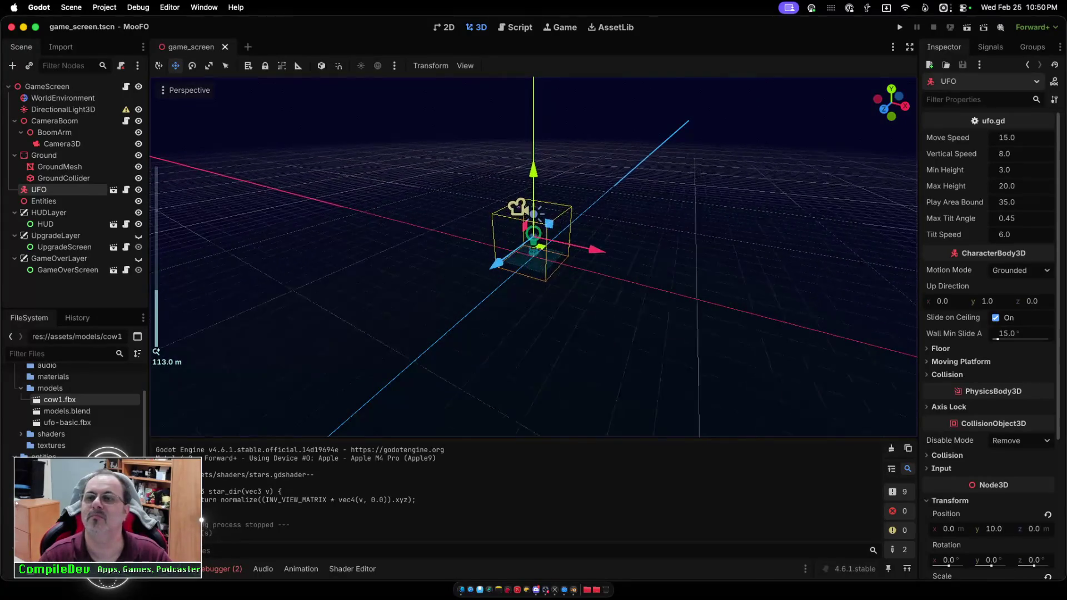
scroll(533, 256, "up", 2)
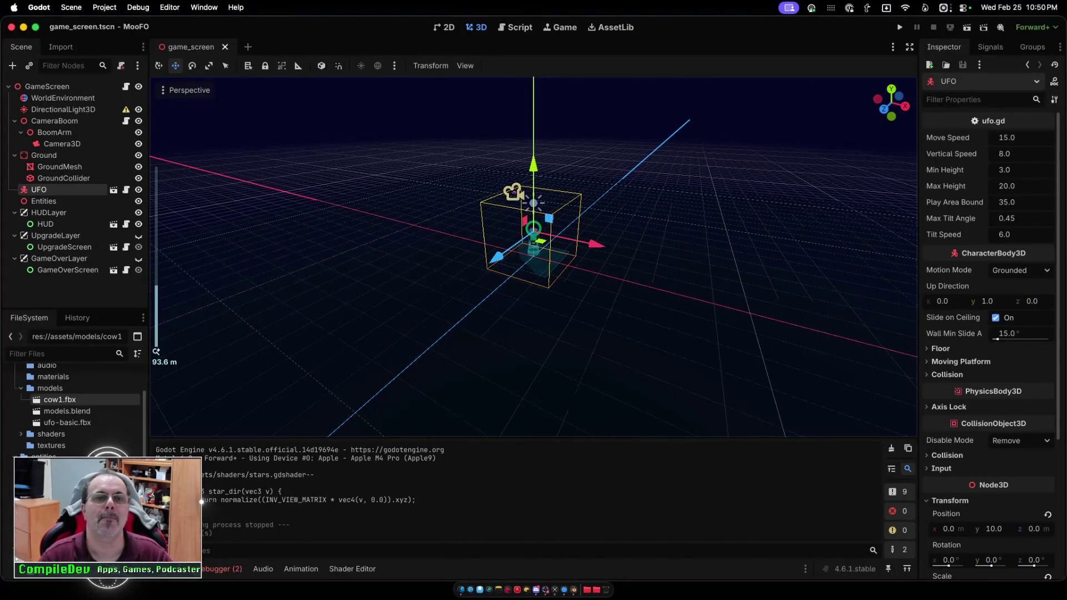
scroll(533, 256, "down", 2)
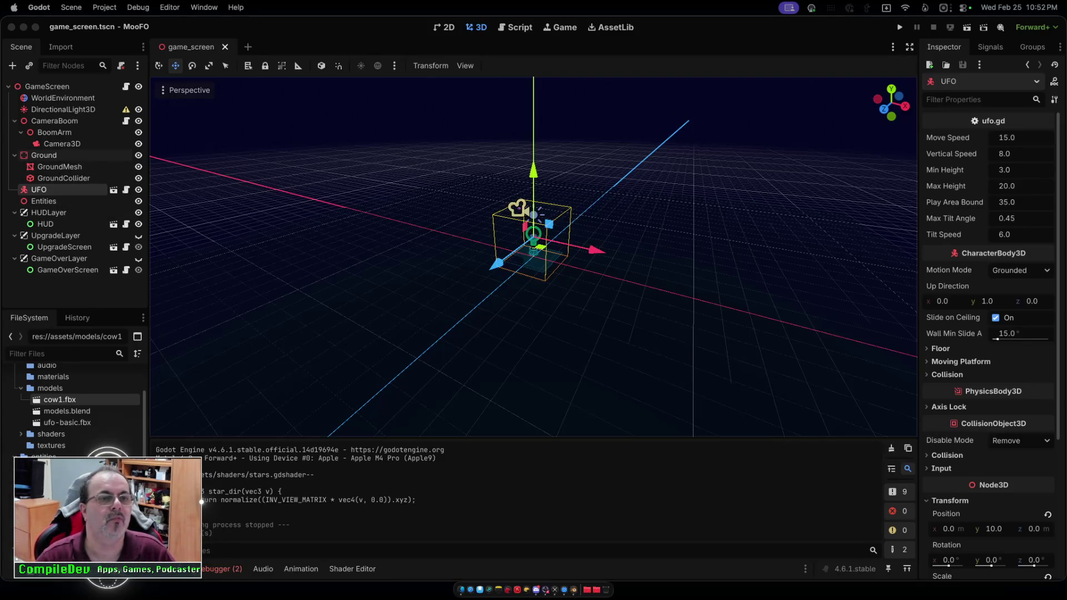
left_click(45, 155)
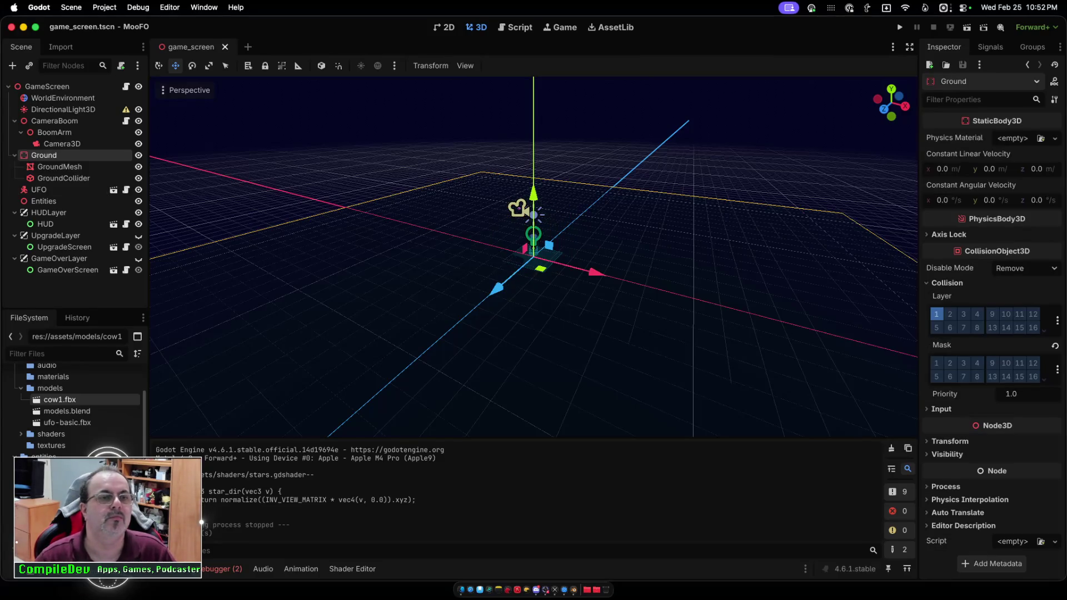
Collapse Ground, CameraBoom, HUDLayer, UpgradeLayer and GameOverLayer, then switch to Blender.
left_click(15, 155)
left_click(15, 121)
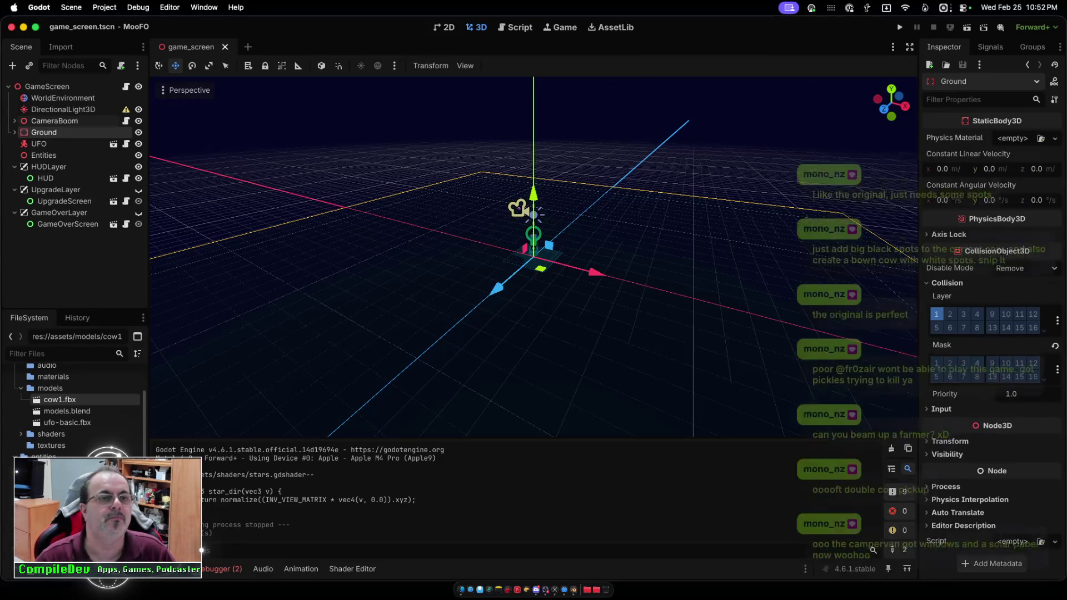
left_click(14, 166)
left_click(14, 200)
left_click(15, 177)
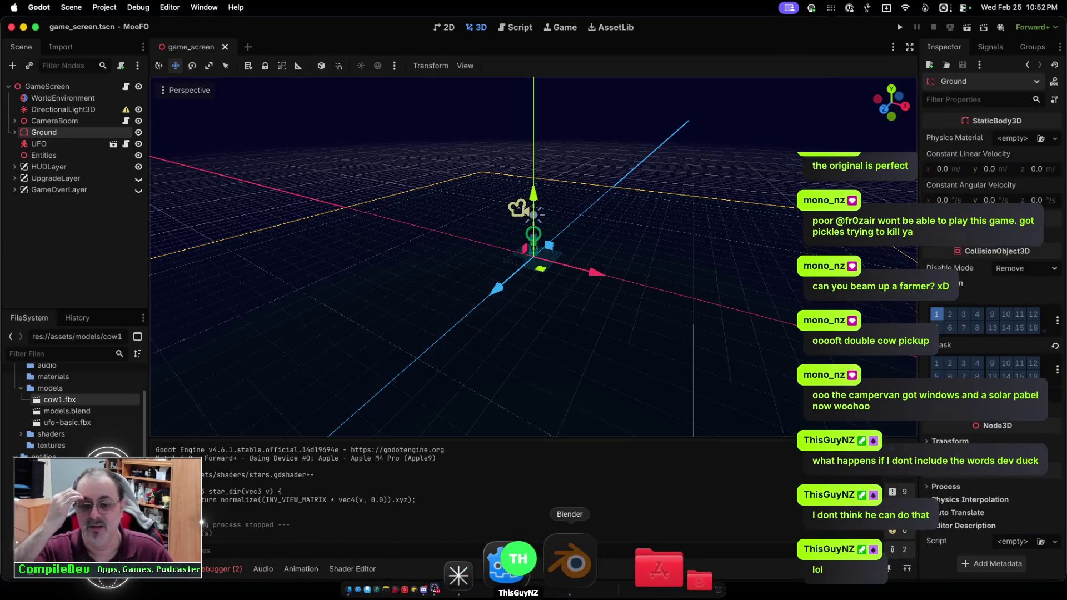
left_click(575, 561)
scroll(439, 289, "down", 5)
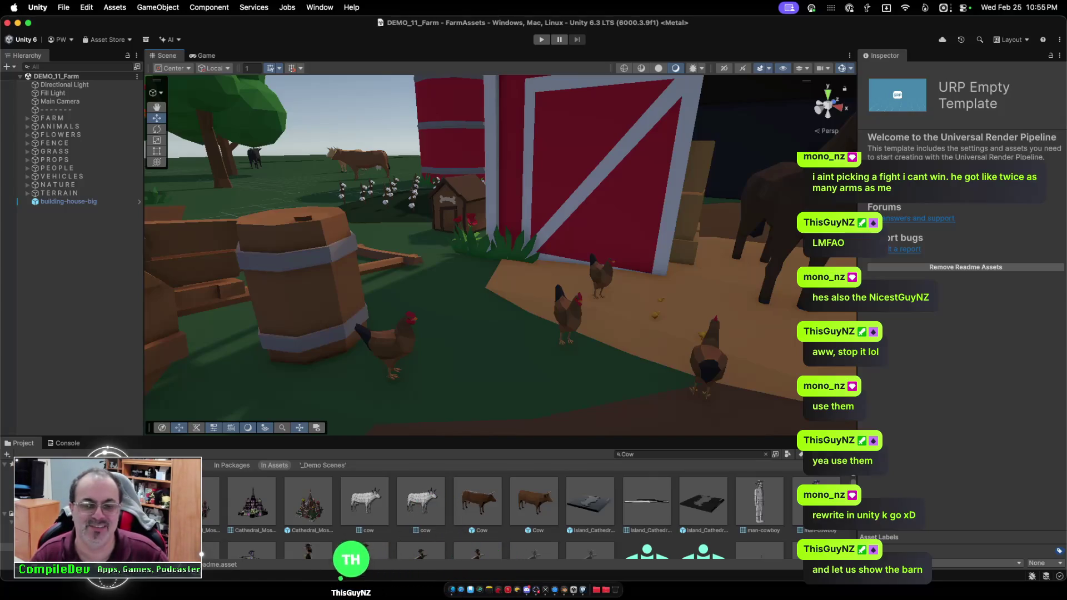
Frame the red barn, fly through it and past the windmill, and select the right silo.
key("f")
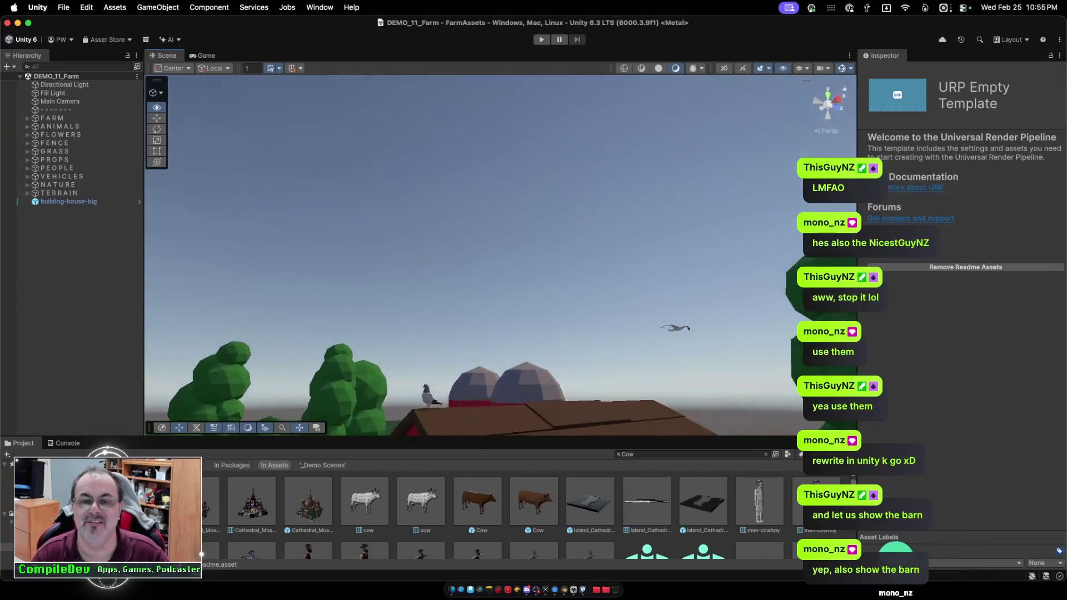
mouse_move(422, 250)
left_mouse_down()
mouse_move(149, 220)
mouse_move(211, 225)
left_mouse_up()
key("w")
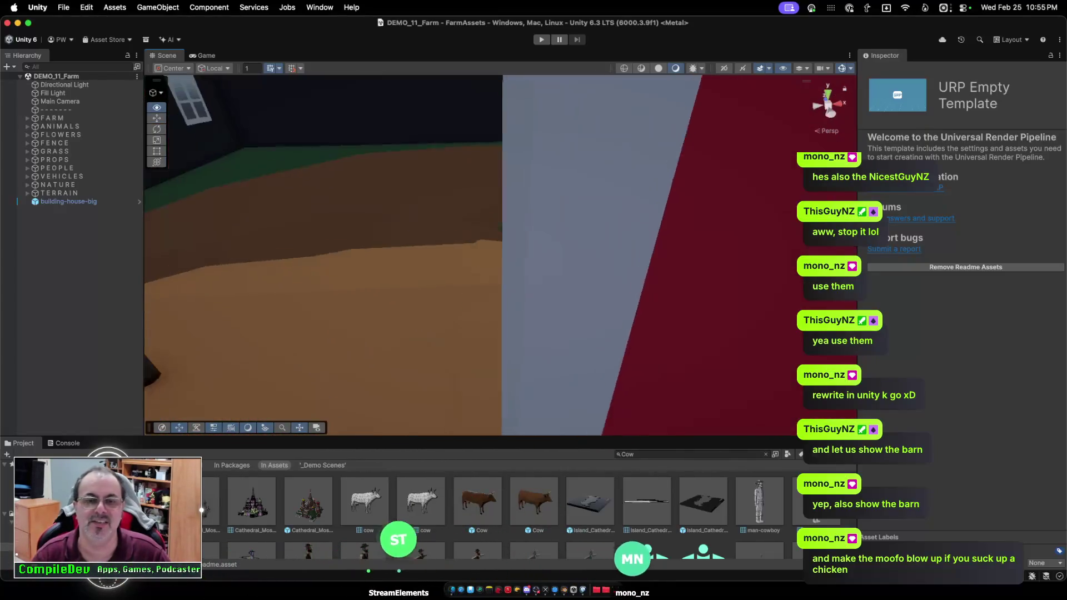
mouse_move(422, 250)
left_mouse_down()
mouse_move(266, 250)
mouse_move(247, 240)
left_mouse_up()
key("w")
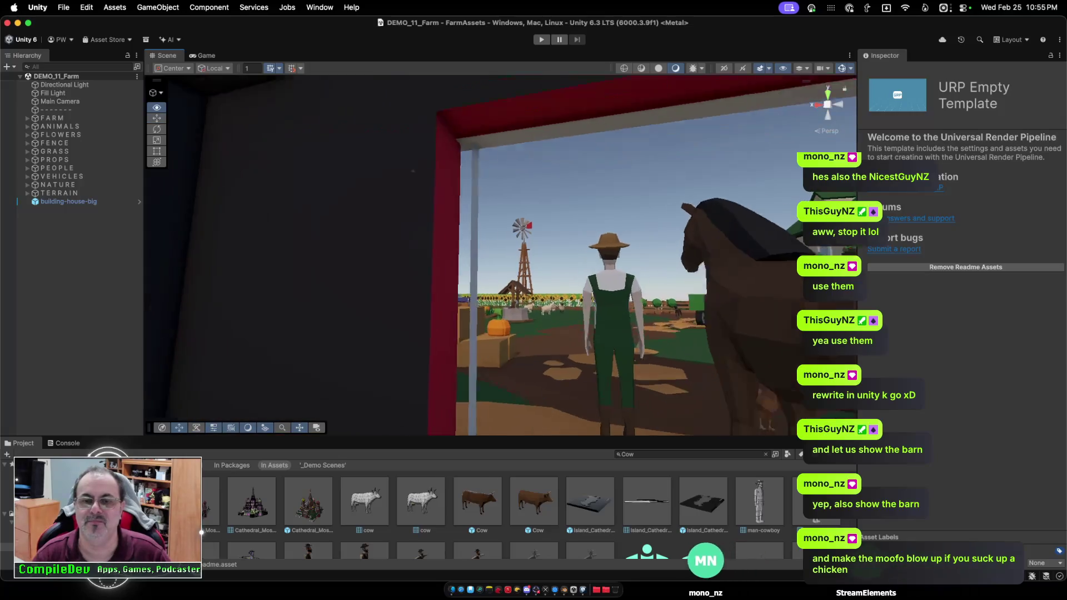
mouse_move(389, 250)
left_mouse_down()
mouse_move(520, 262)
mouse_move(456, 266)
mouse_move(423, 300)
mouse_move(500, 261)
mouse_move(489, 261)
mouse_move(534, 261)
mouse_move(486, 258)
left_mouse_up()
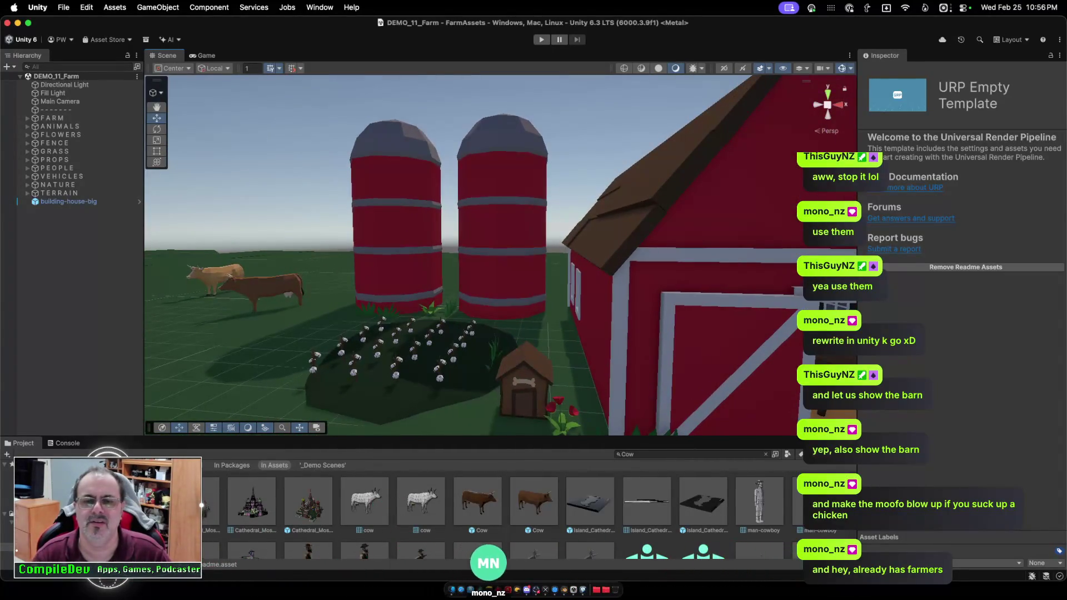
left_click(503, 256)
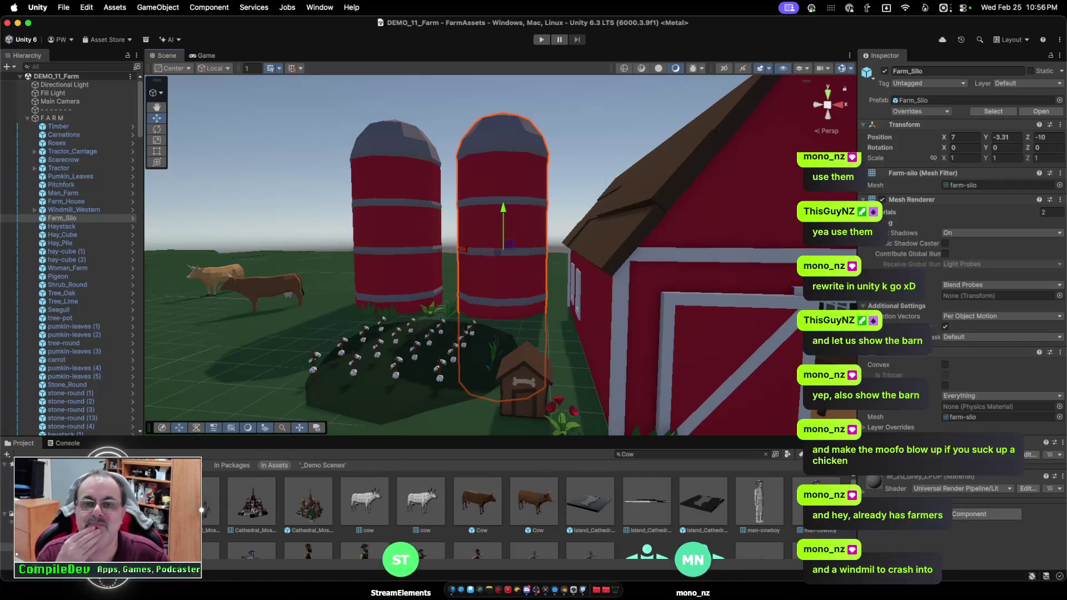
right_click(488, 166)
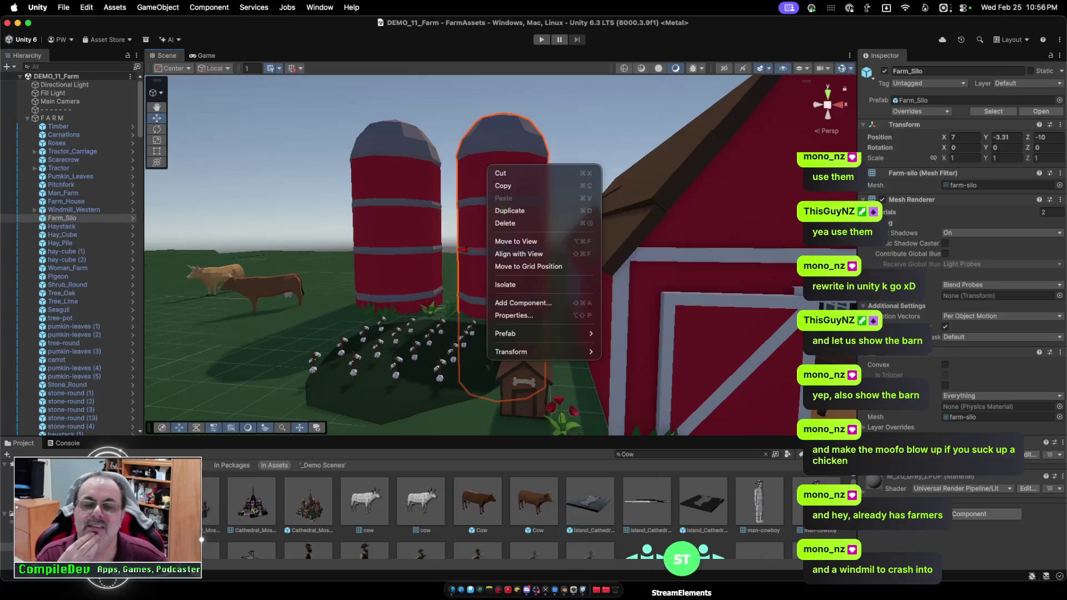
key("Escape")
left_click(63, 7)
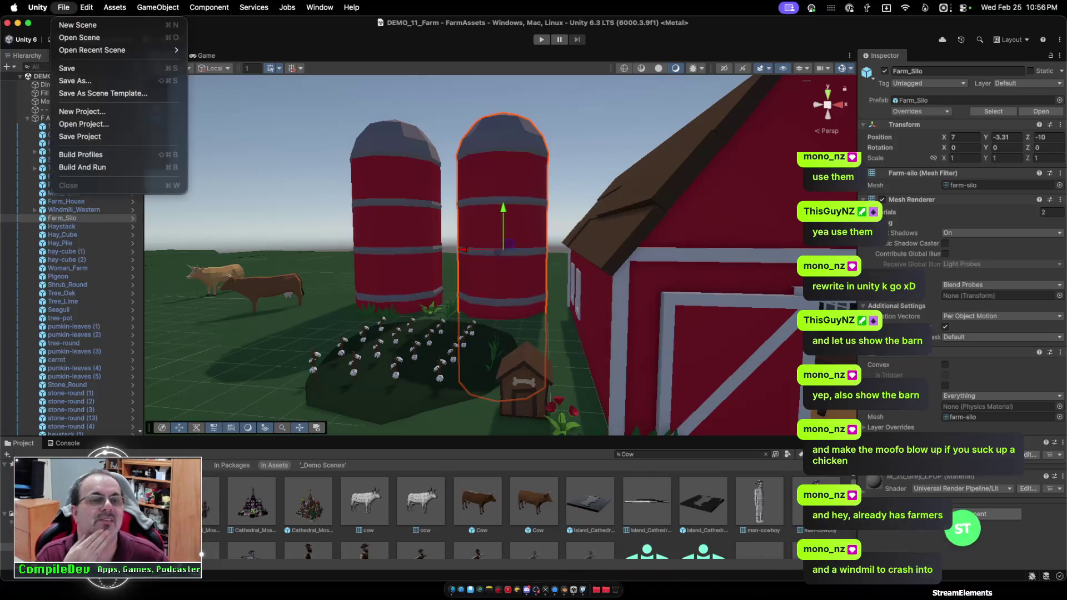
mouse_move(86, 7)
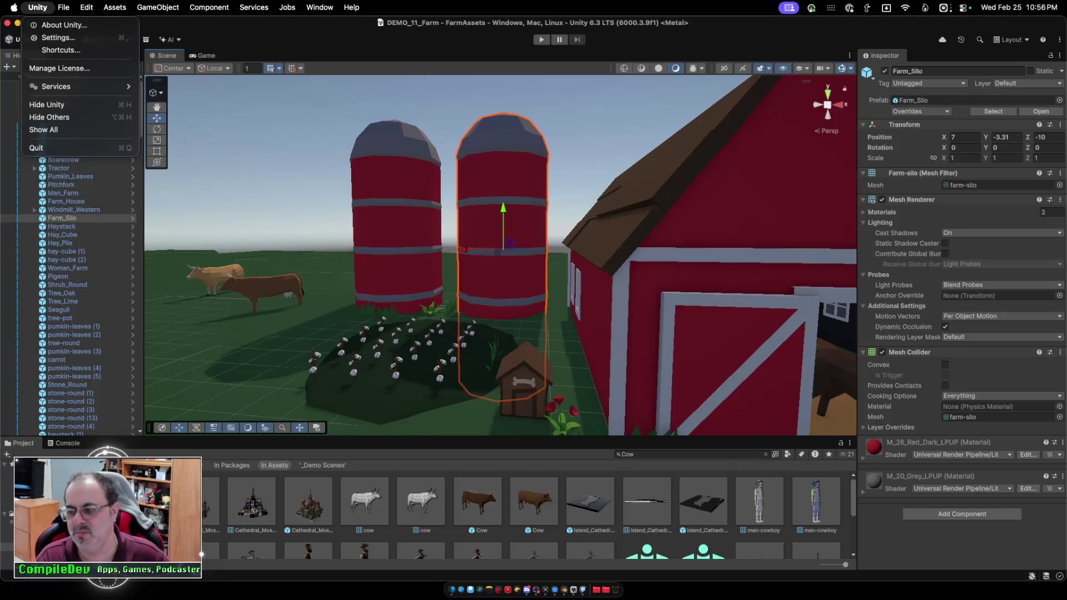
key("Escape")
right_click(500, 148)
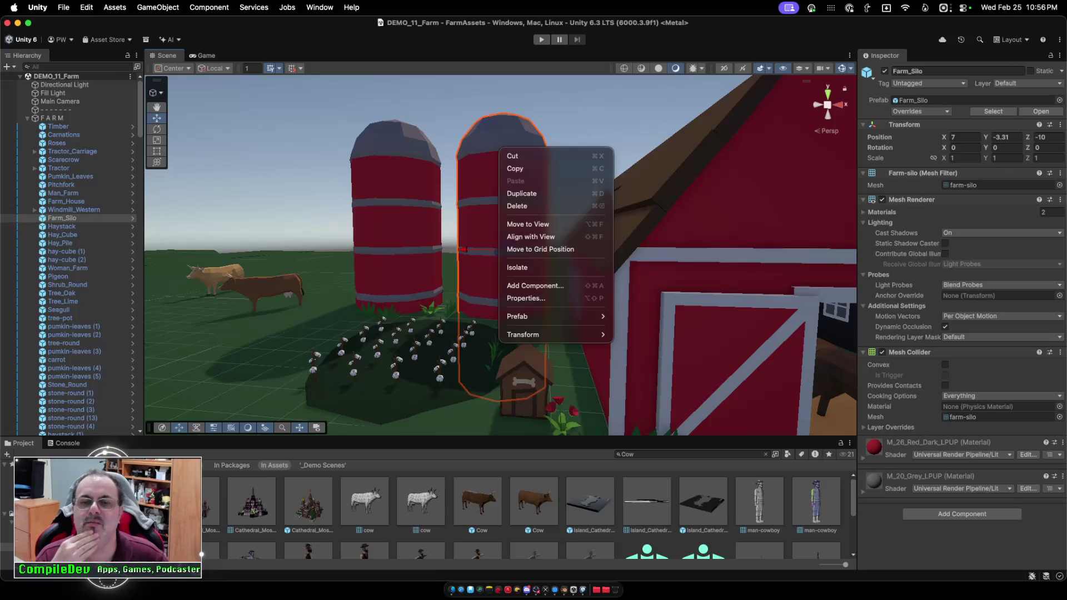
key("Escape")
mouse_move(500, 250)
left_mouse_down()
mouse_move(500, 344)
mouse_move(500, 300)
mouse_move(484, 262)
left_mouse_up()
scroll(500, 255, "up", 5)
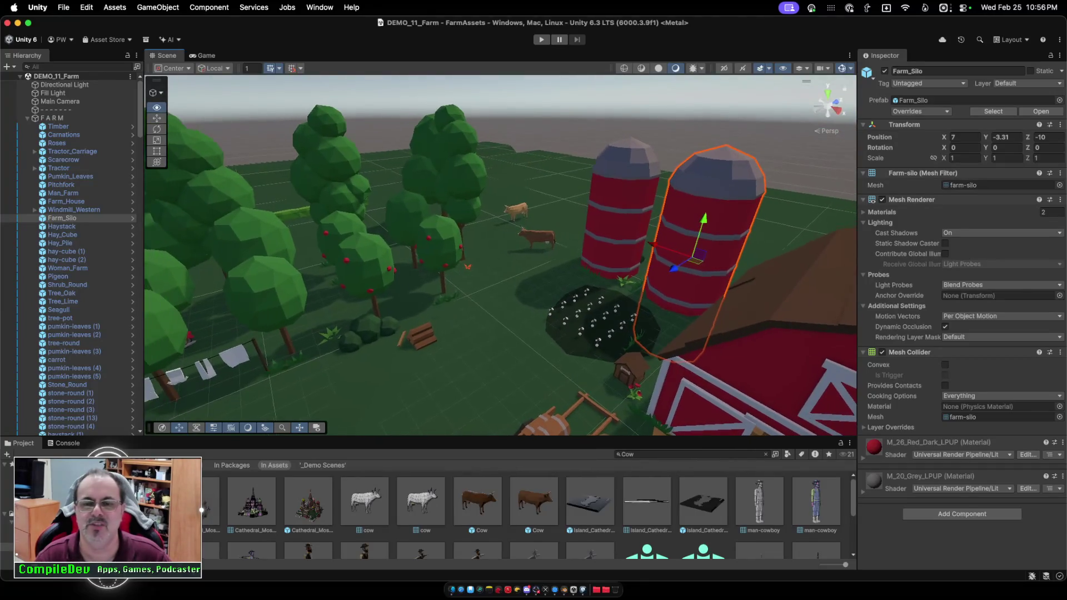
scroll(500, 250, "up", 10)
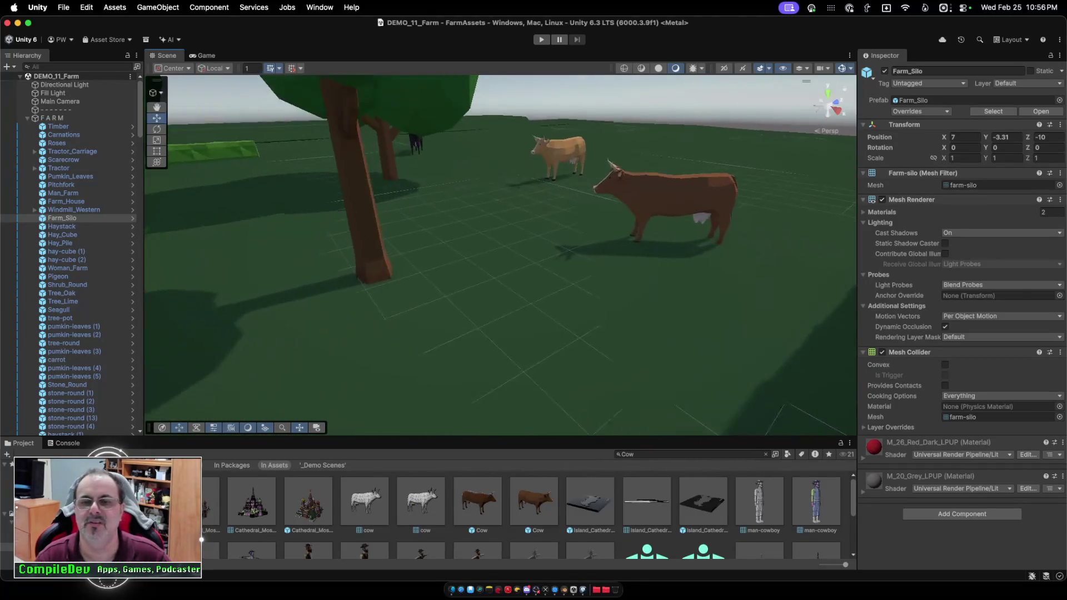
left_click_drag(500, 250, 856, 250)
mouse_move(504, 153)
left_mouse_down()
mouse_move(478, 167)
mouse_move(467, 212)
mouse_move(472, 164)
left_mouse_up()
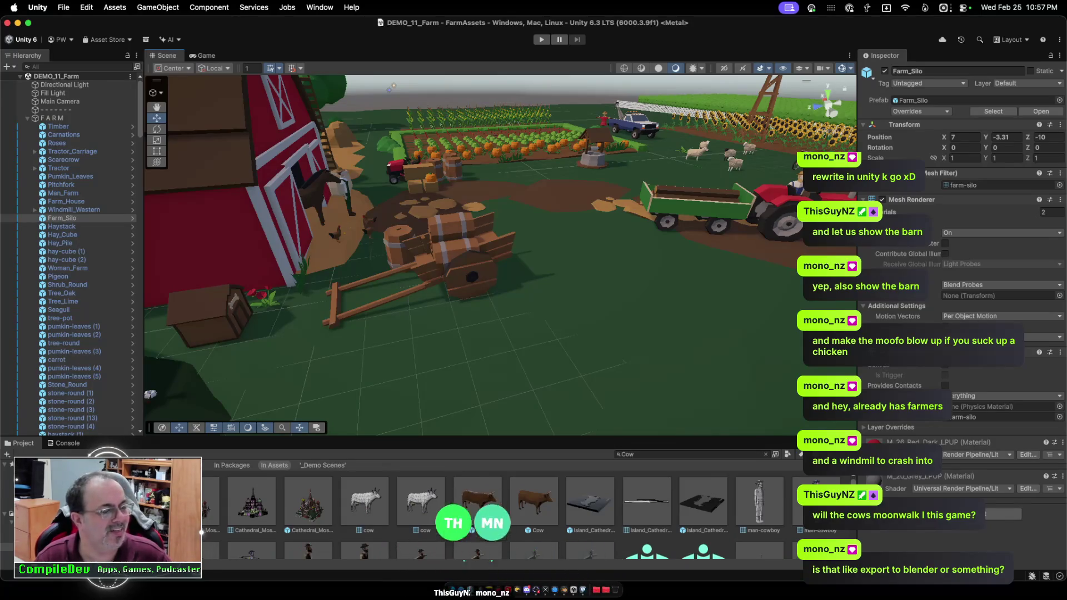
mouse_move(394, 87)
left_mouse_down()
mouse_move(515, 133)
mouse_move(434, 143)
left_mouse_up()
scroll(434, 141, "up", 1)
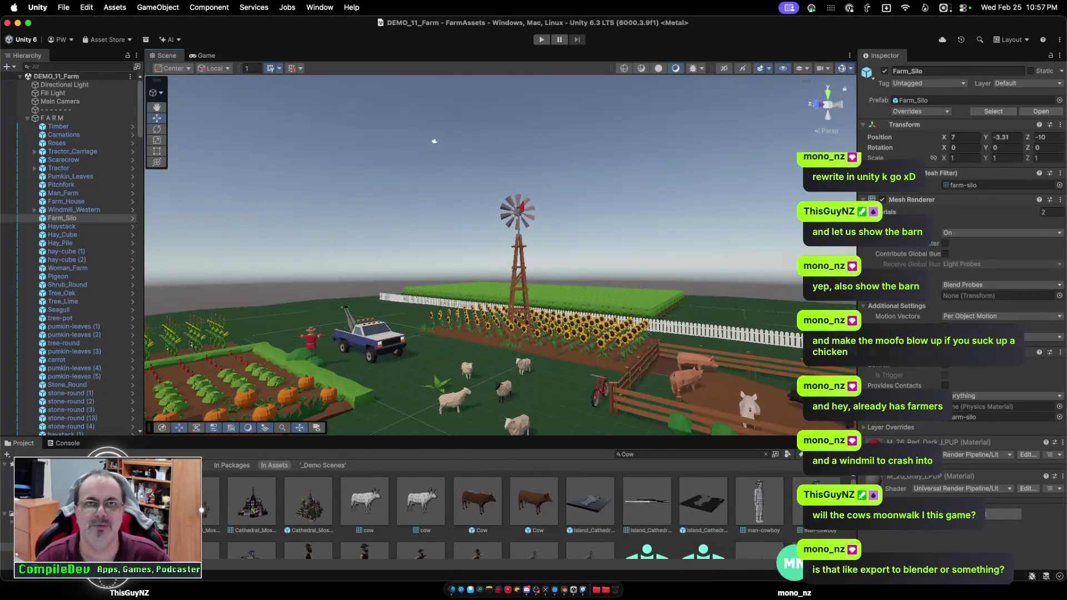
key("f")
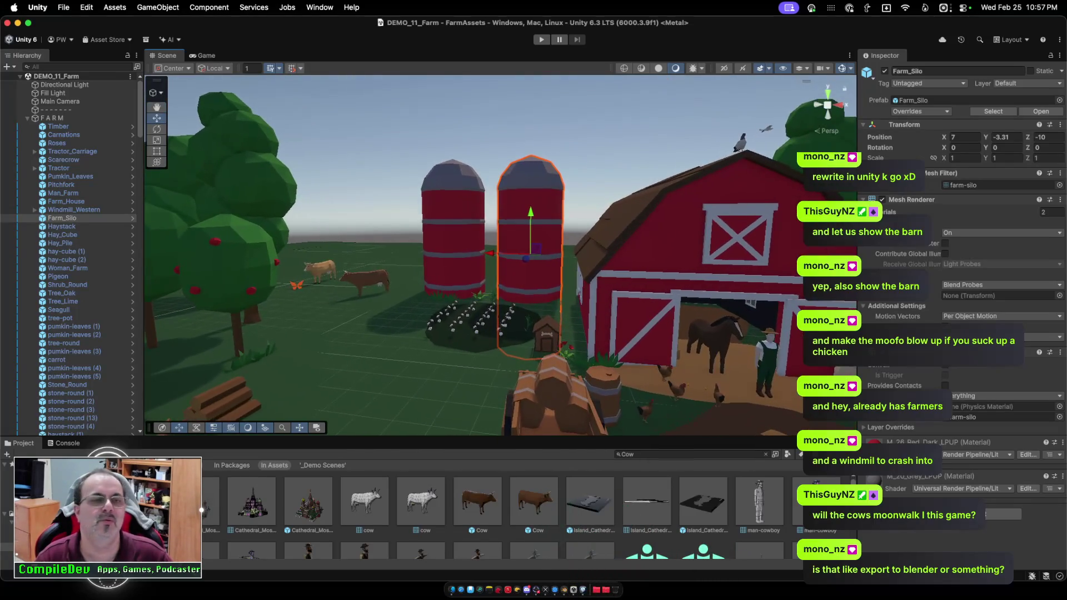
Browse the editor's menus, then go to Blender and back to the MooFO Godot editor.
left_click(64, 7)
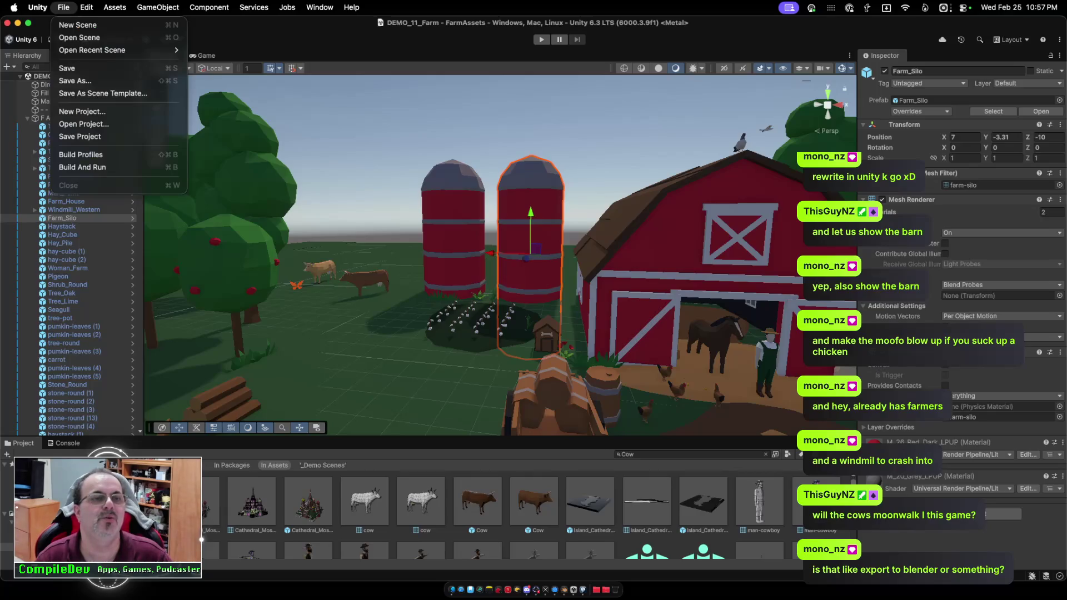
mouse_move(38, 8)
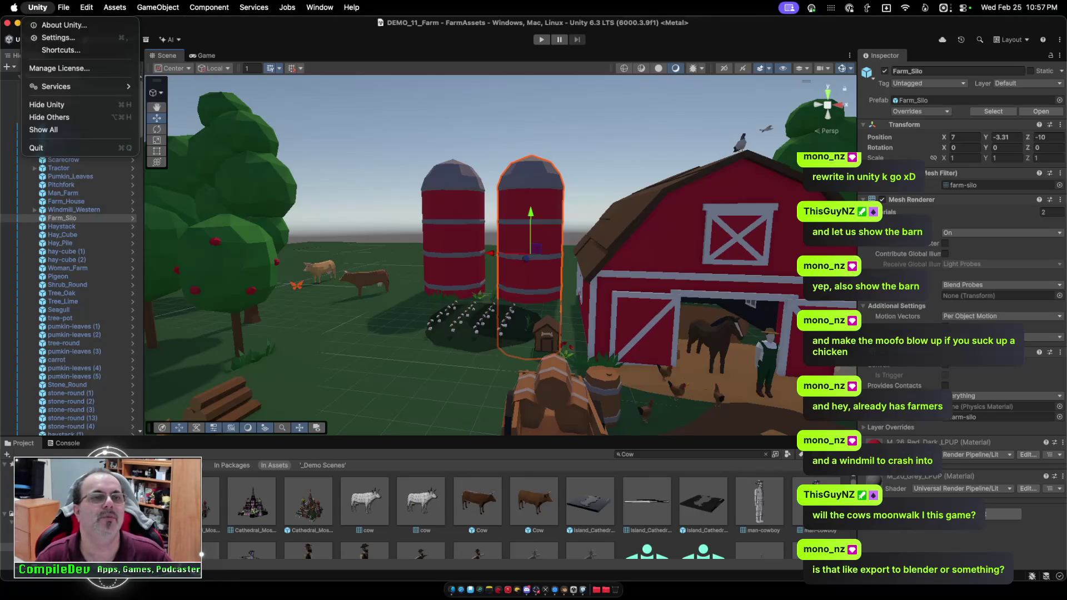
mouse_move(86, 8)
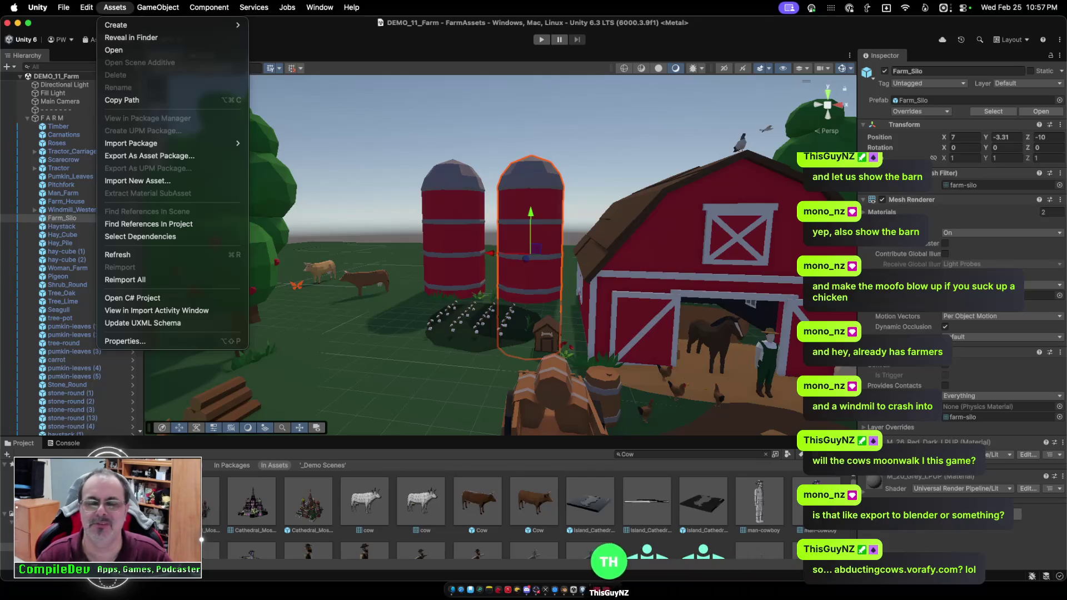
key("Escape")
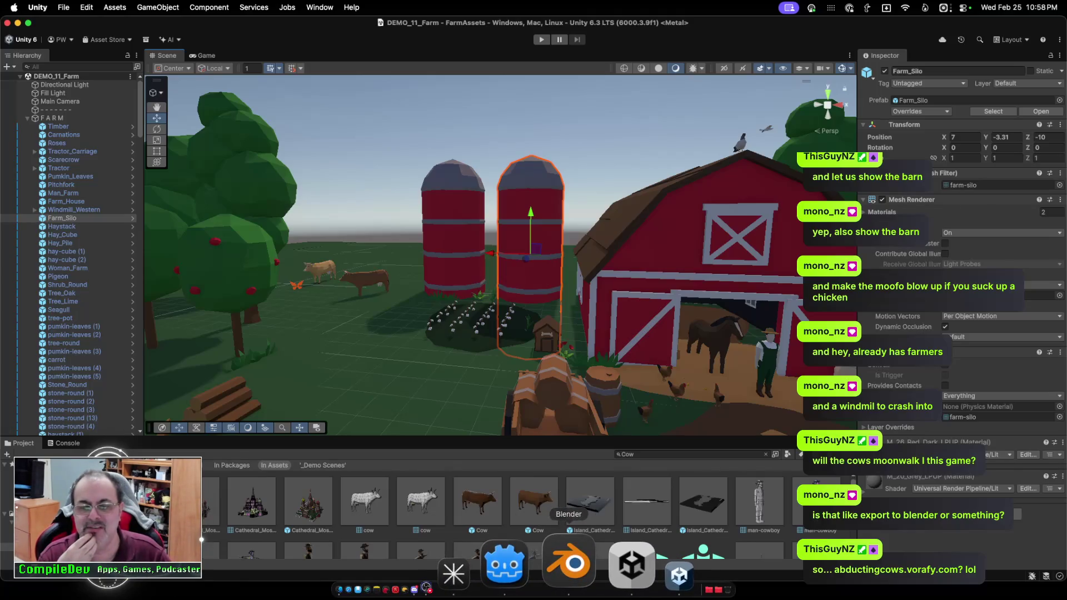
left_click(568, 562)
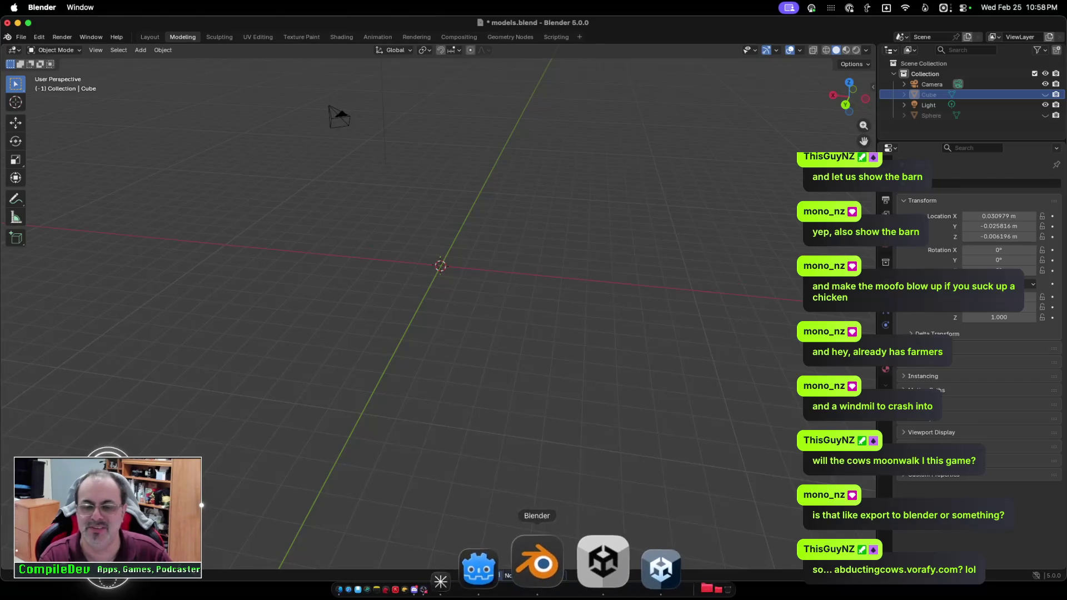
left_click(553, 564)
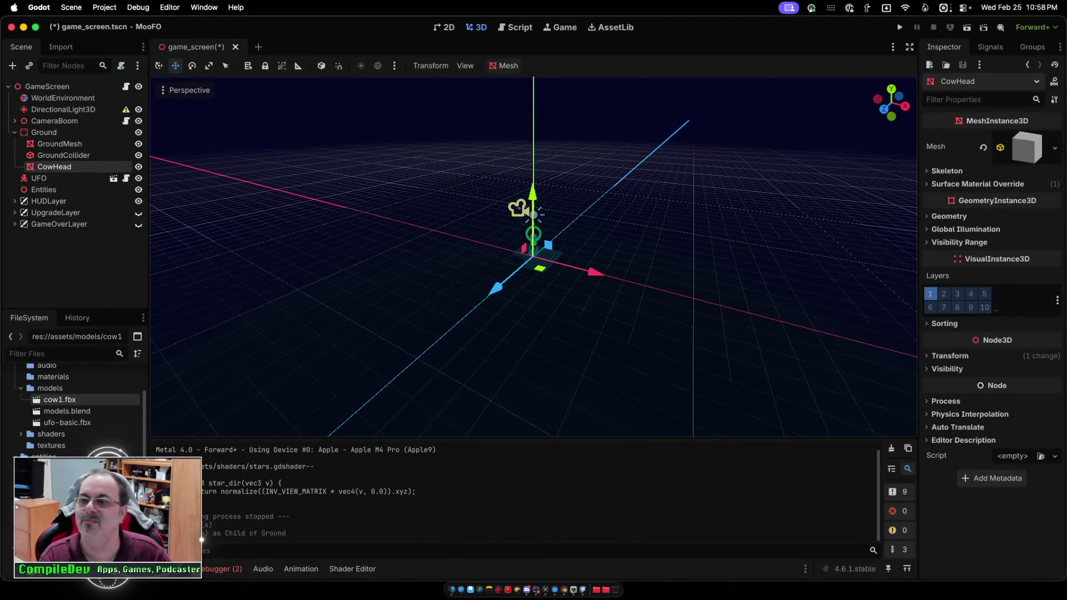
Drag CowHead along the Z axis and orbit the view to see where it landed.
left_click_drag(494, 287, 490, 292)
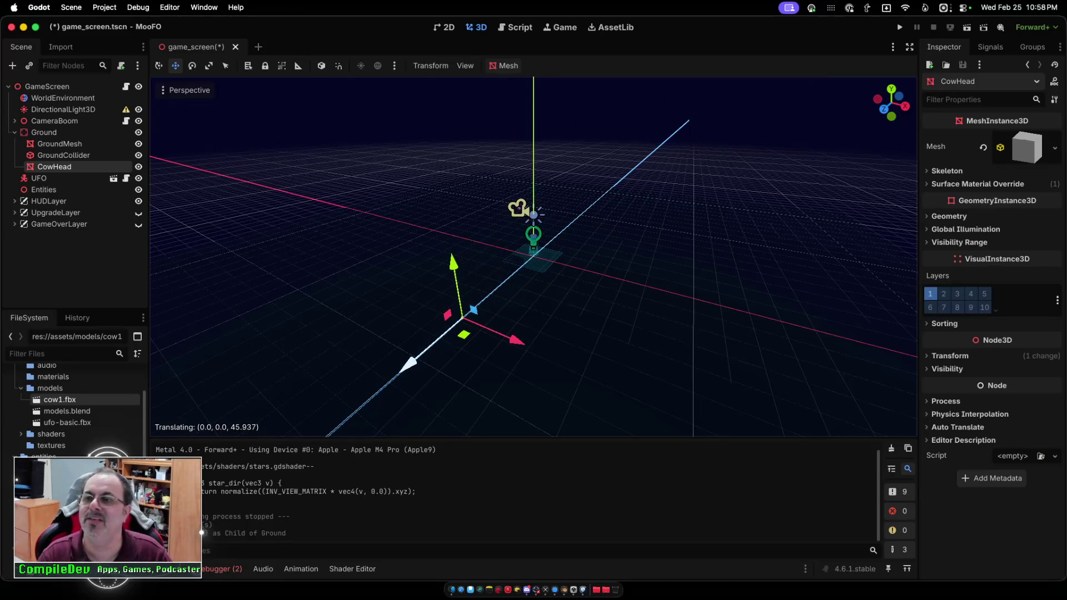
left_click_drag(409, 363, 410, 363)
scroll(533, 255, "left", 10)
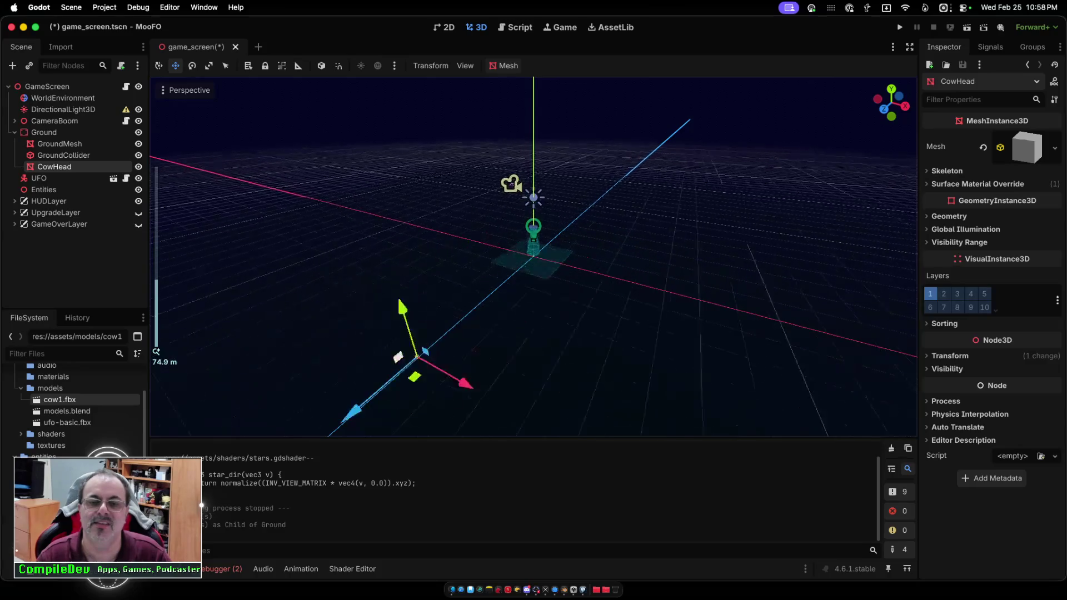
scroll(533, 255, "left", 5)
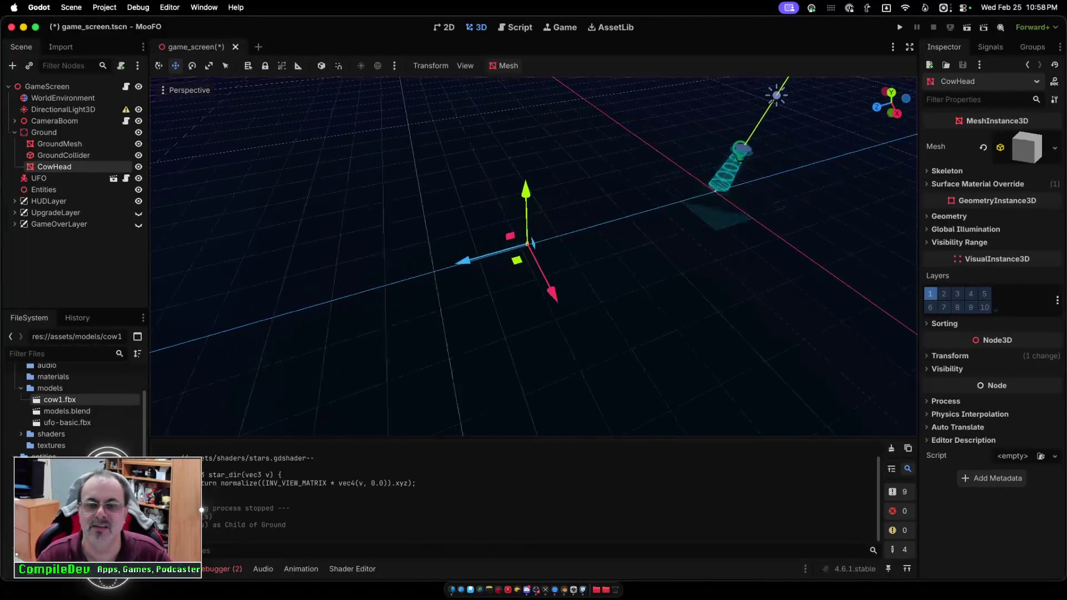
scroll(533, 256, "up", 10)
scroll(534, 256, "down", 5)
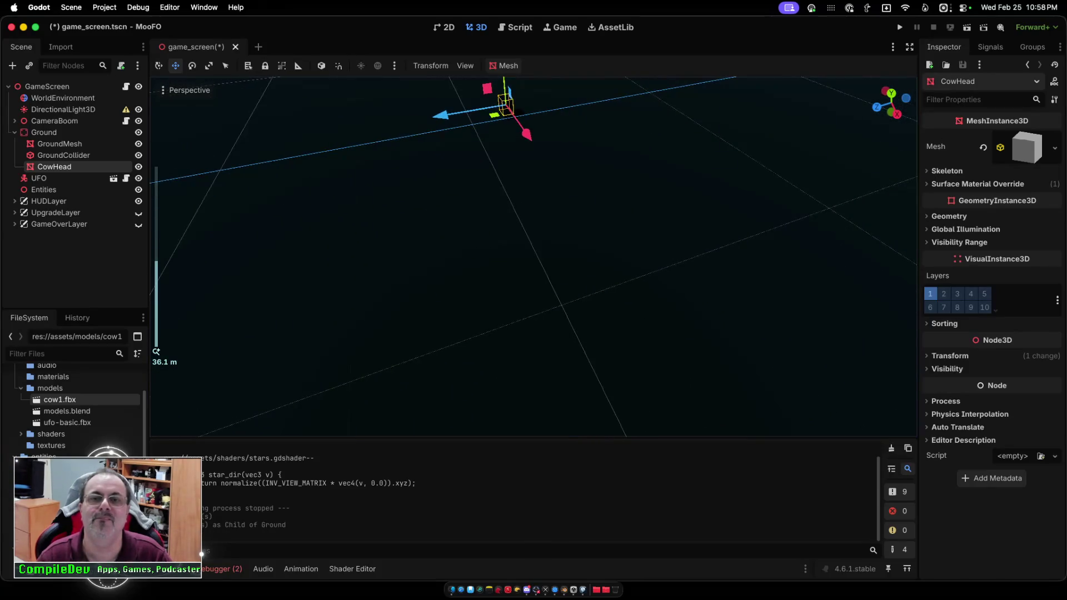
scroll(534, 255, "up", 5)
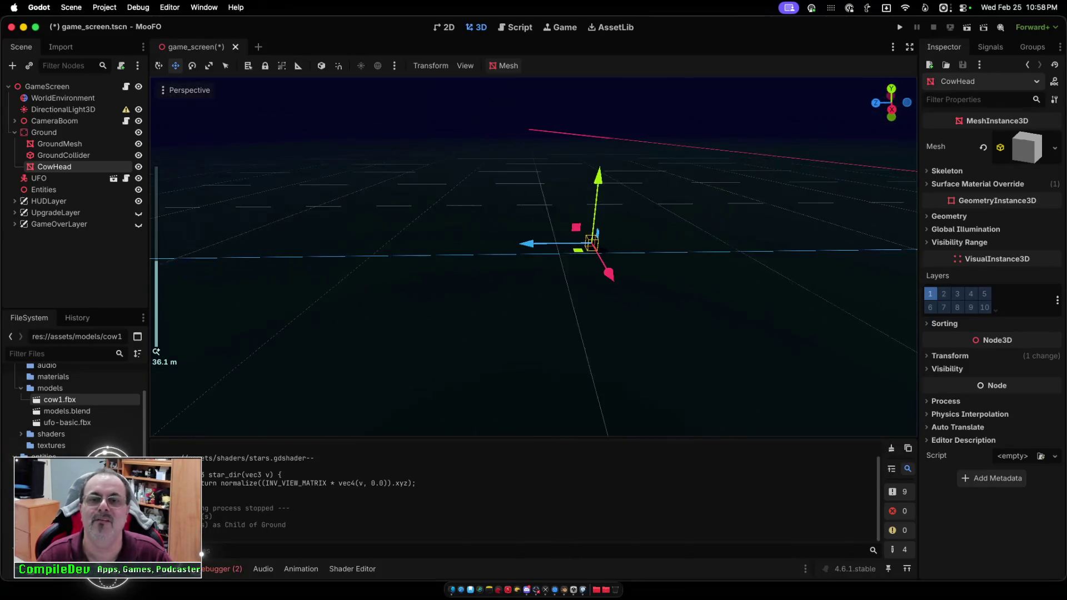
left_click(54, 167)
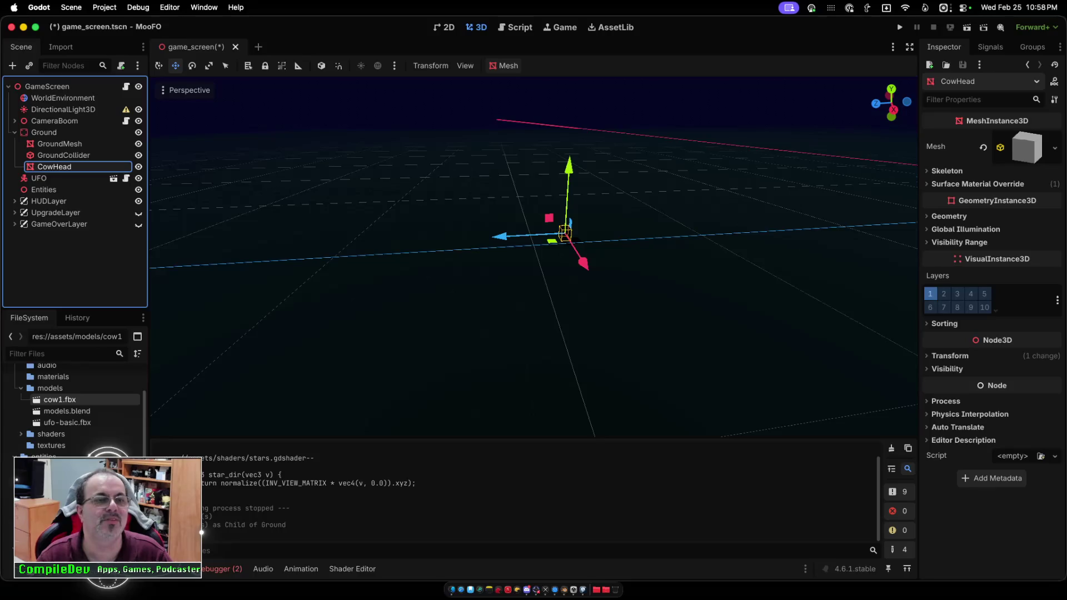
scroll(533, 255, "right", 5)
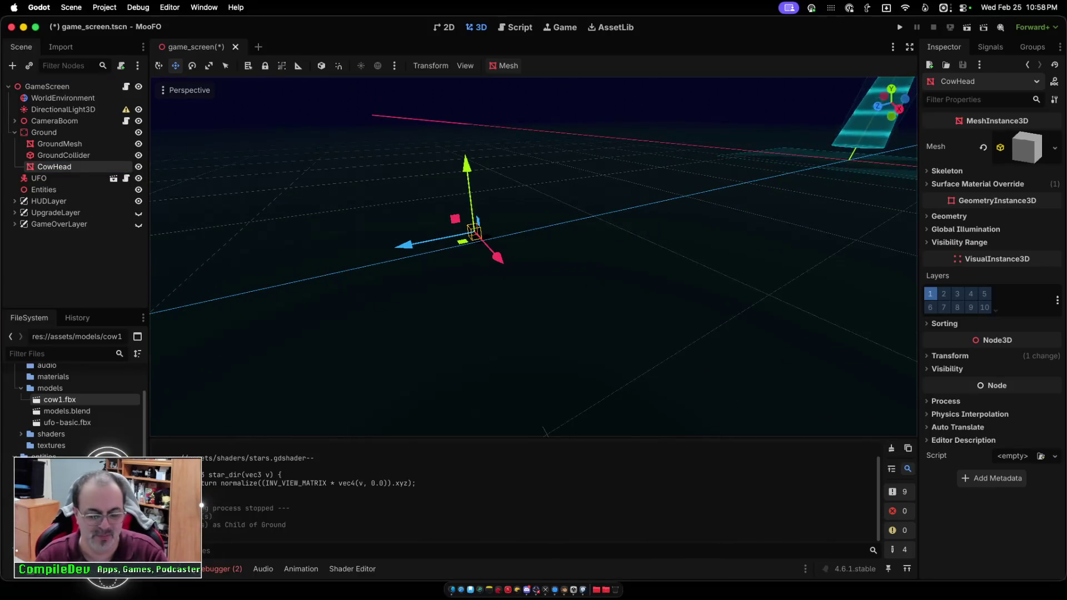
Undo the move to put CowHead beside the UFO, focus it, and check Ground's children.
key("super+z")
key("f")
scroll(534, 256, "up", 5)
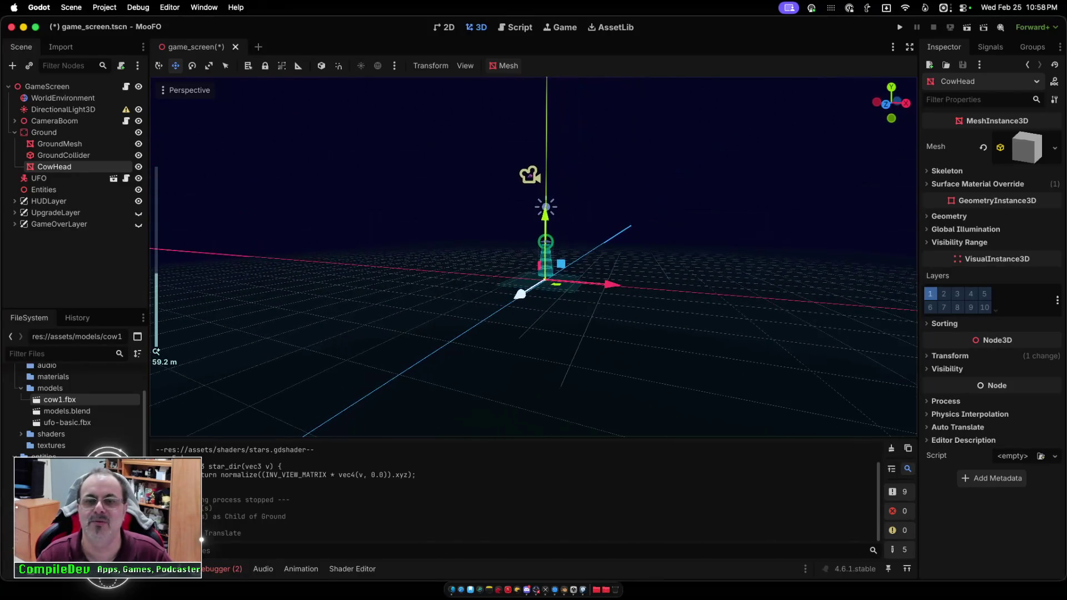
left_click(64, 155)
left_click(60, 143)
left_click(64, 155)
left_click(54, 167)
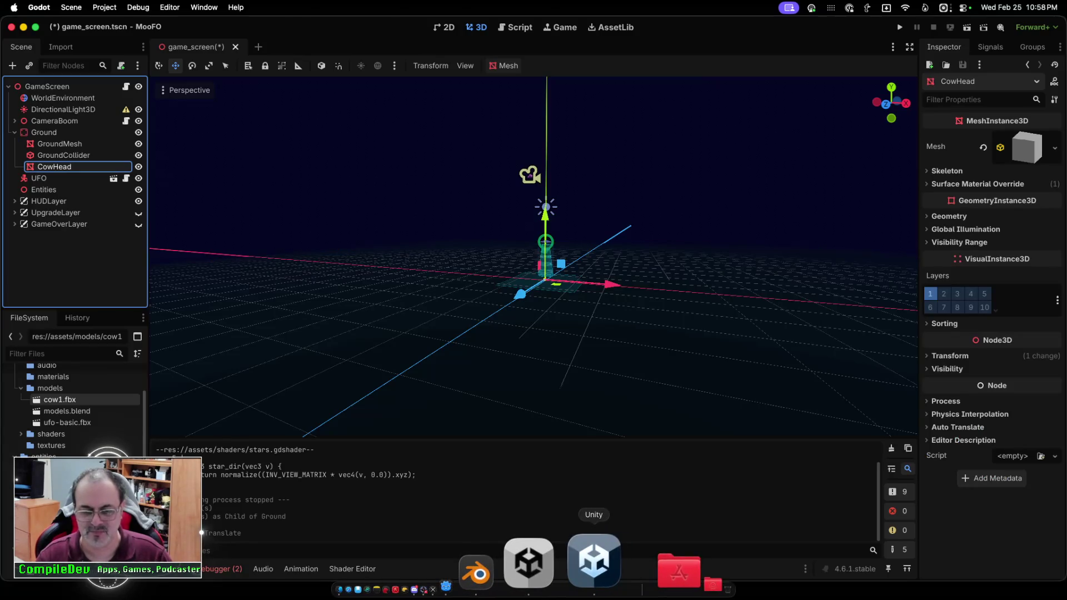
Switch from Godot to the Unity editor showing the DEMO_11_Farm scene.
left_click(593, 556)
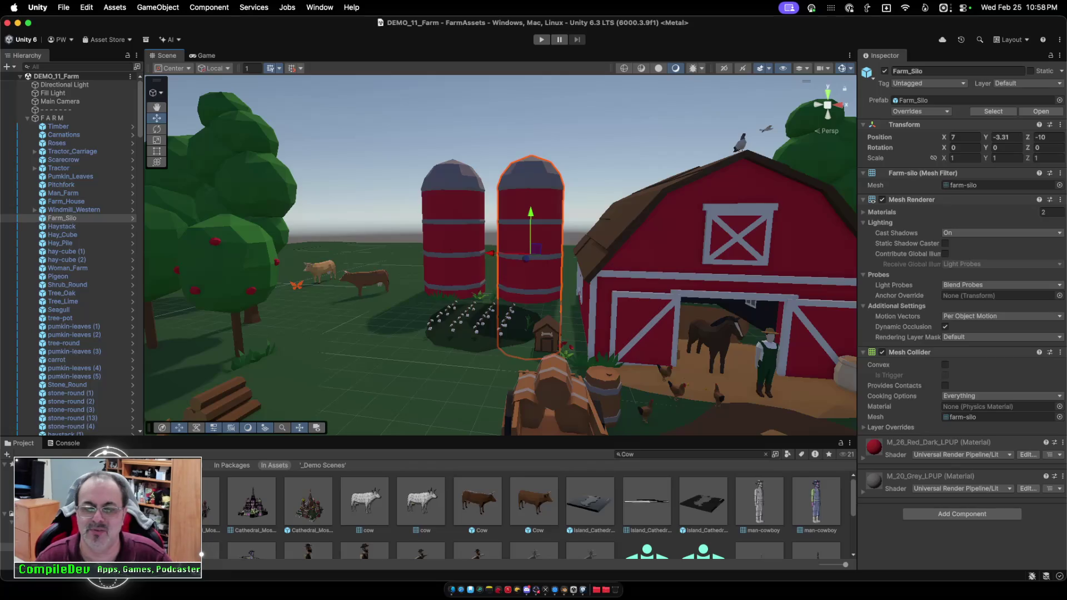
left_click(534, 500)
right_click(533, 500)
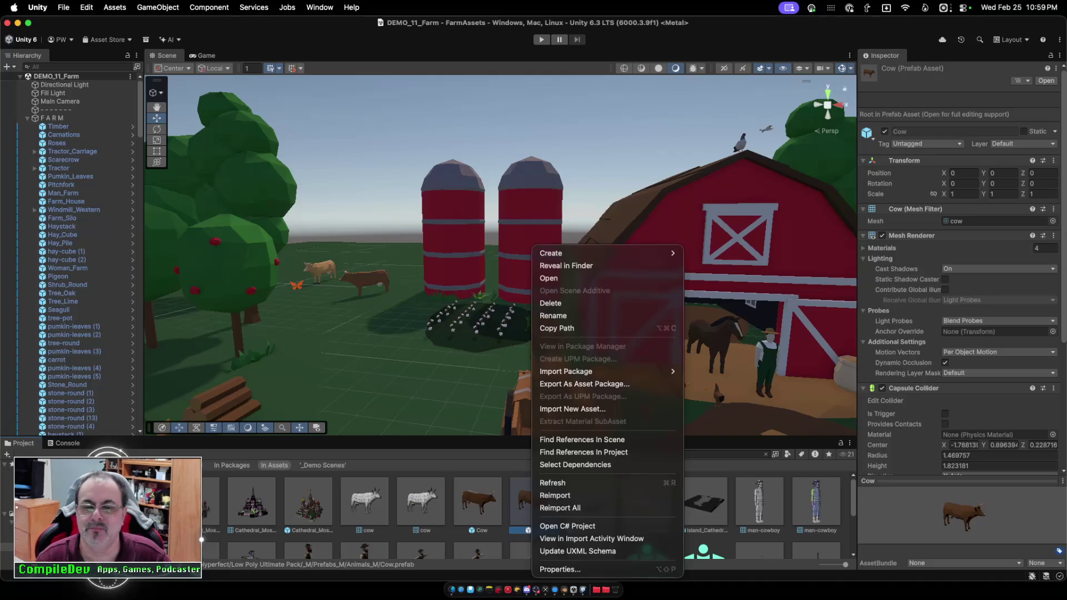
left_click(583, 383)
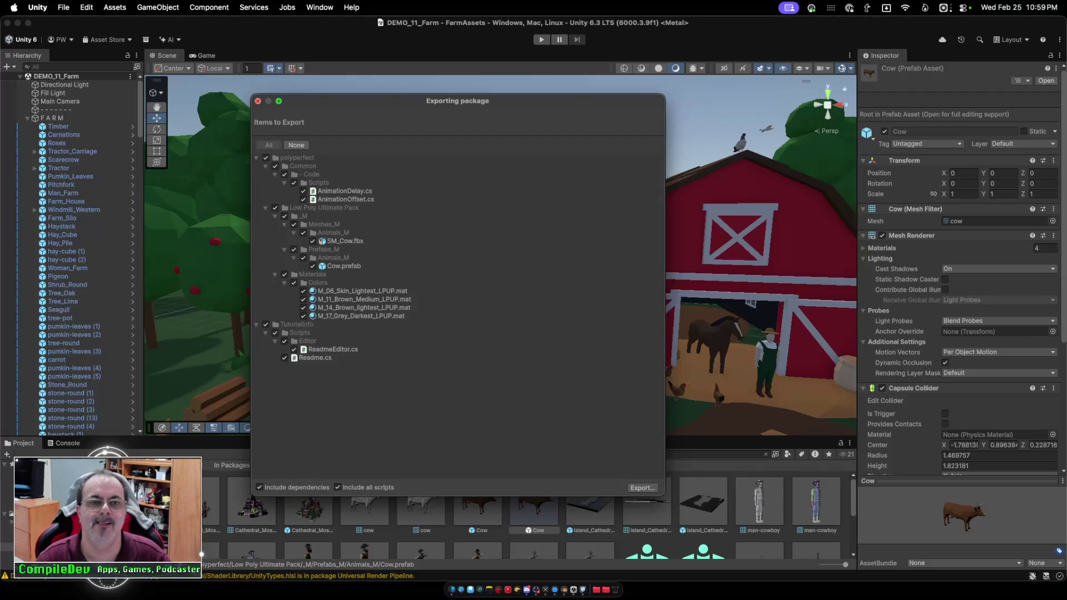
key("Escape")
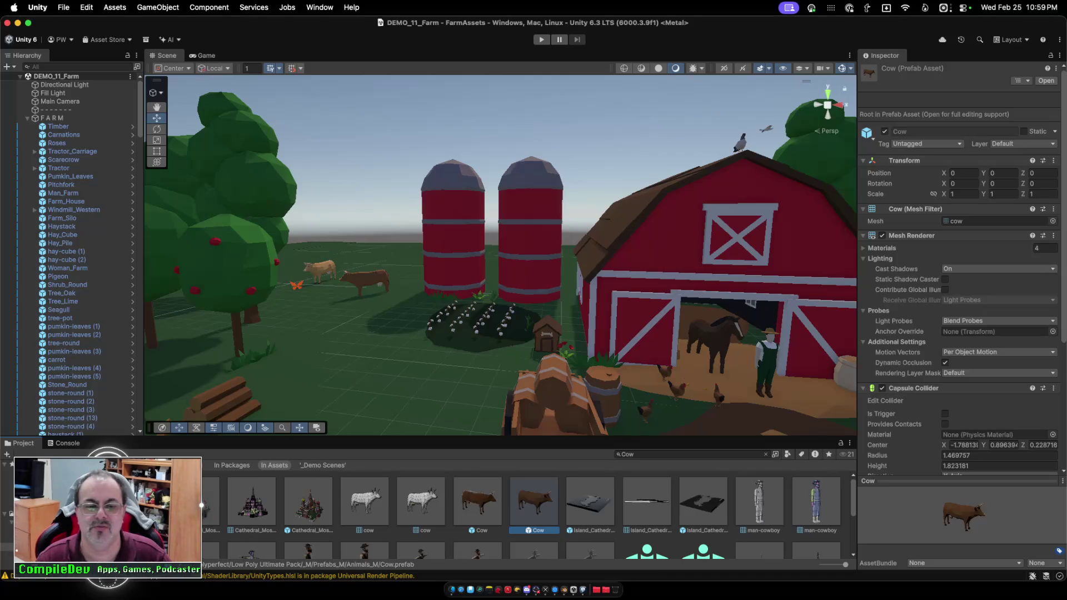
Turn the view to the cows, frame cow (1), and open the brown Cow prefab in Prefab Mode.
left_click_drag(500, 250, 411, 250)
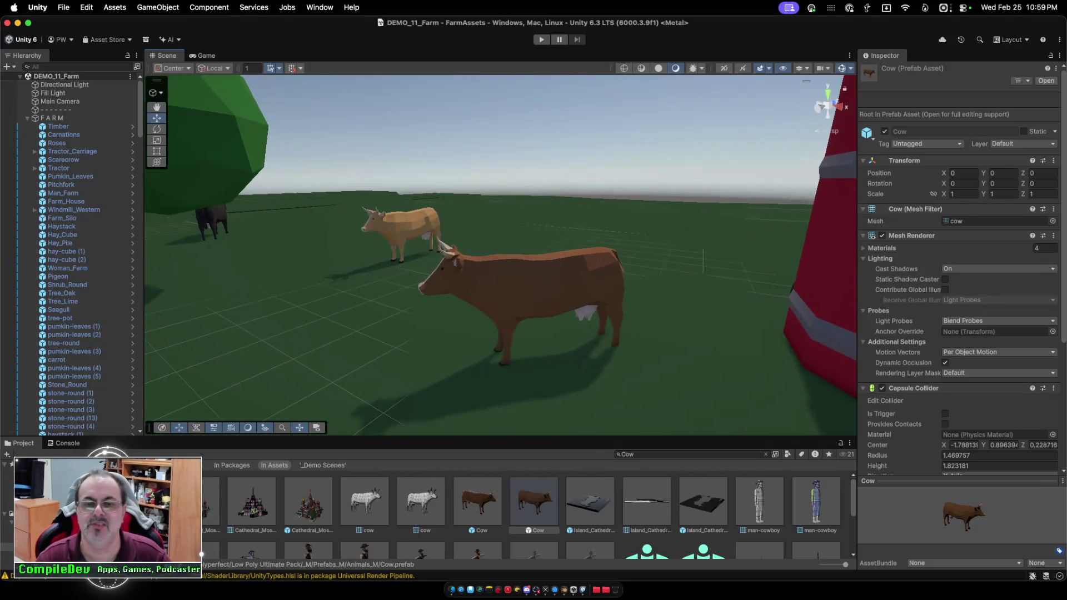
left_click(528, 284)
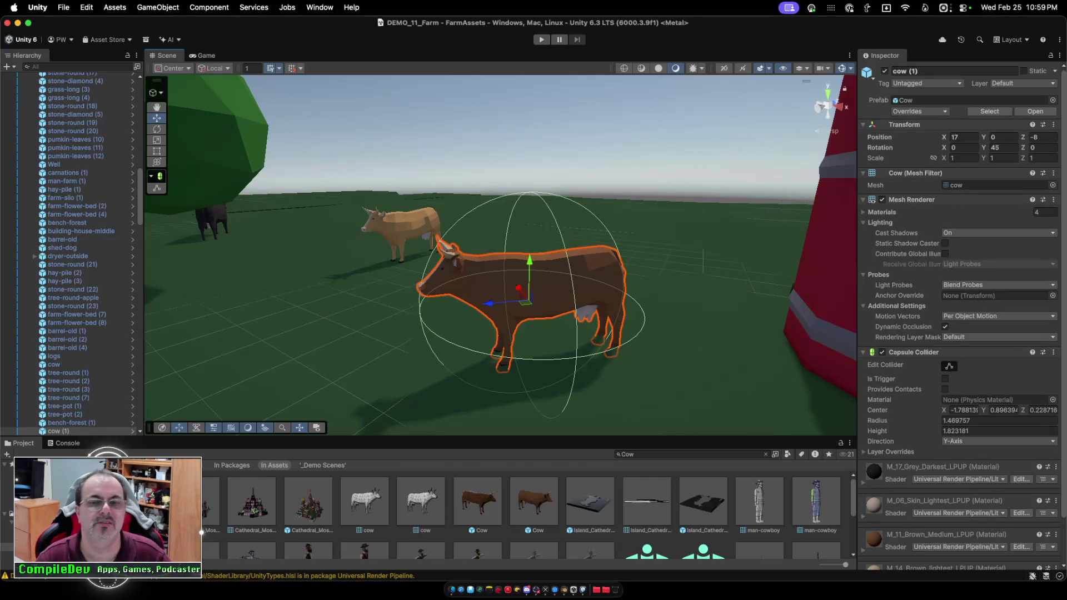
scroll(132, 306, "down", 15)
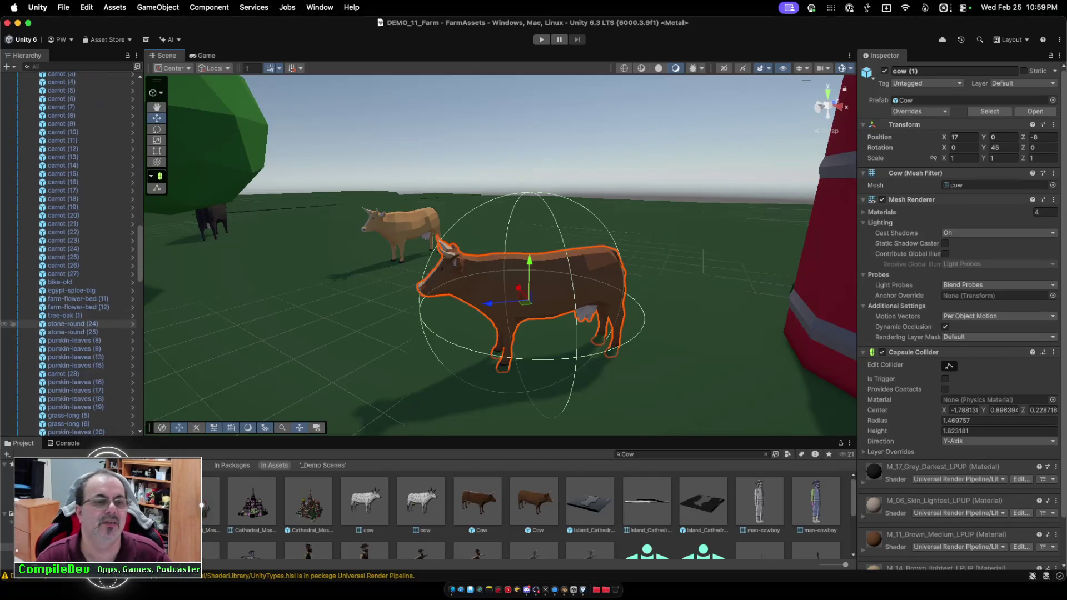
scroll(132, 314, "up", 15)
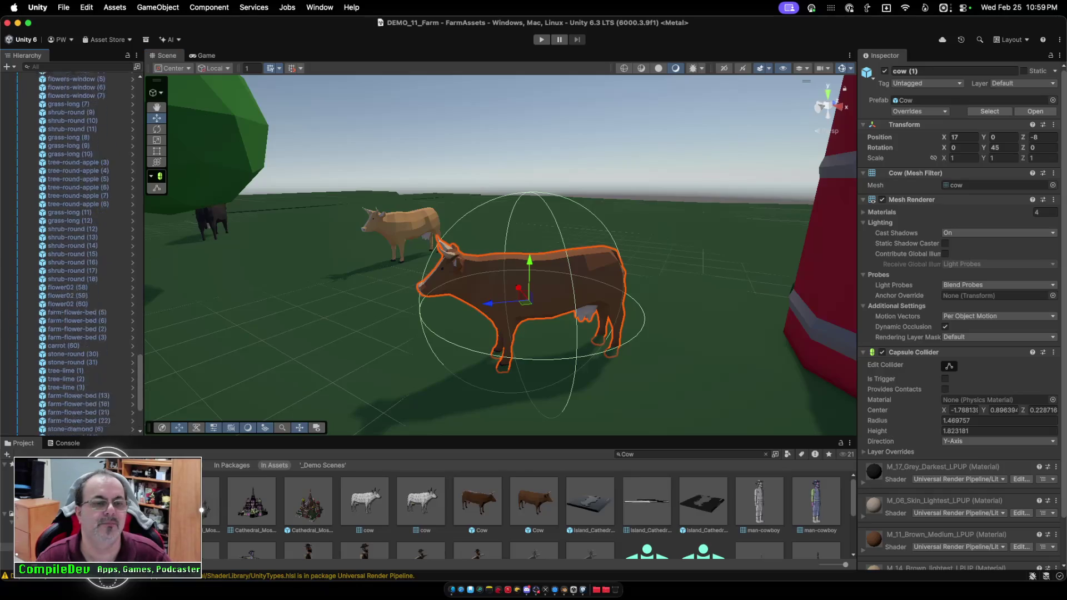
scroll(111, 298, "up", 10)
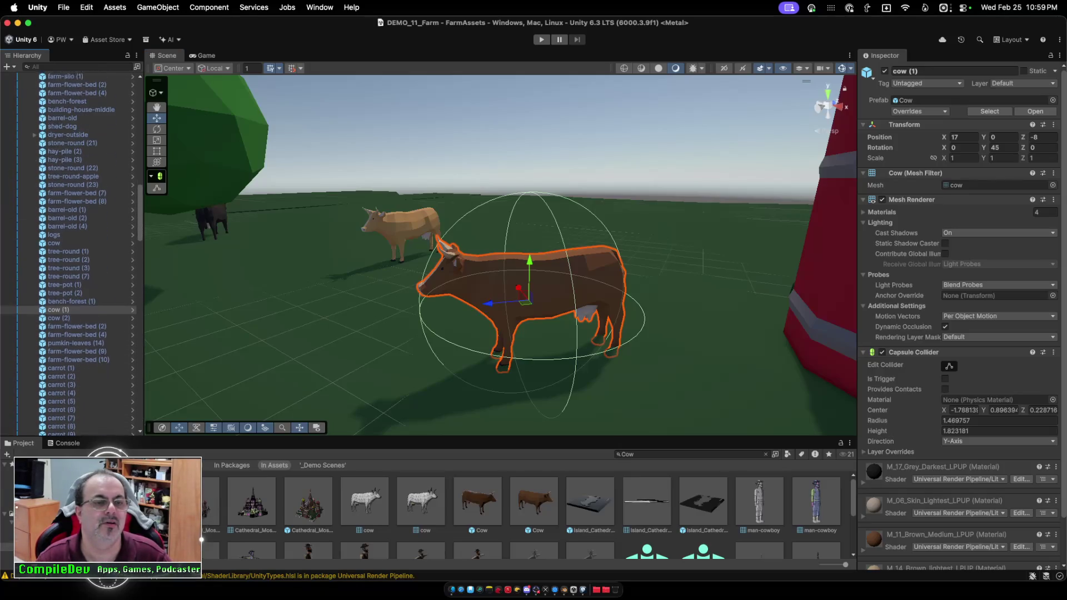
double_click(58, 305)
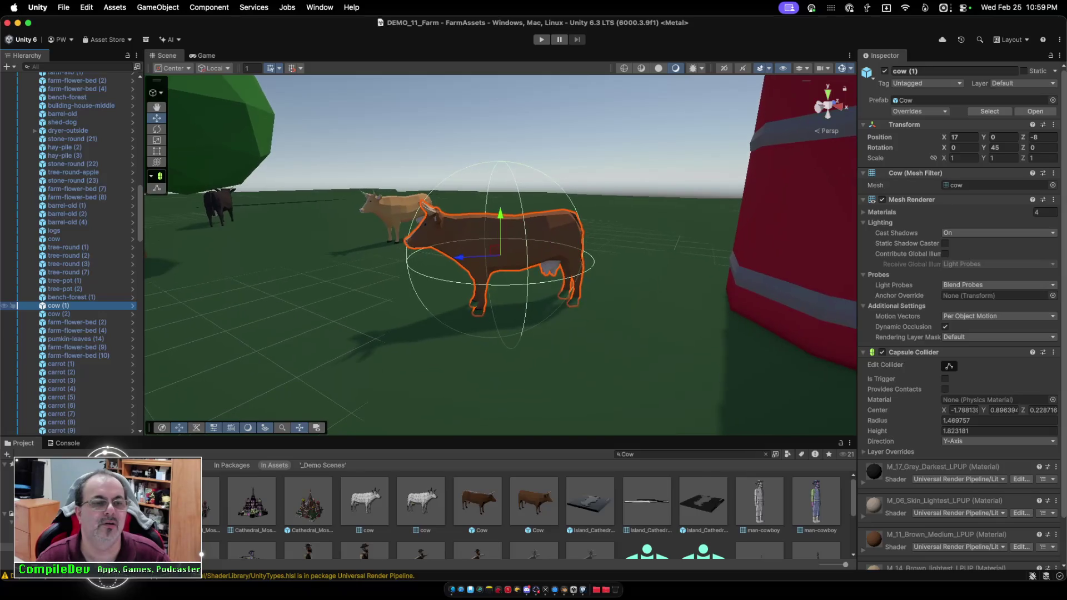
double_click(58, 306)
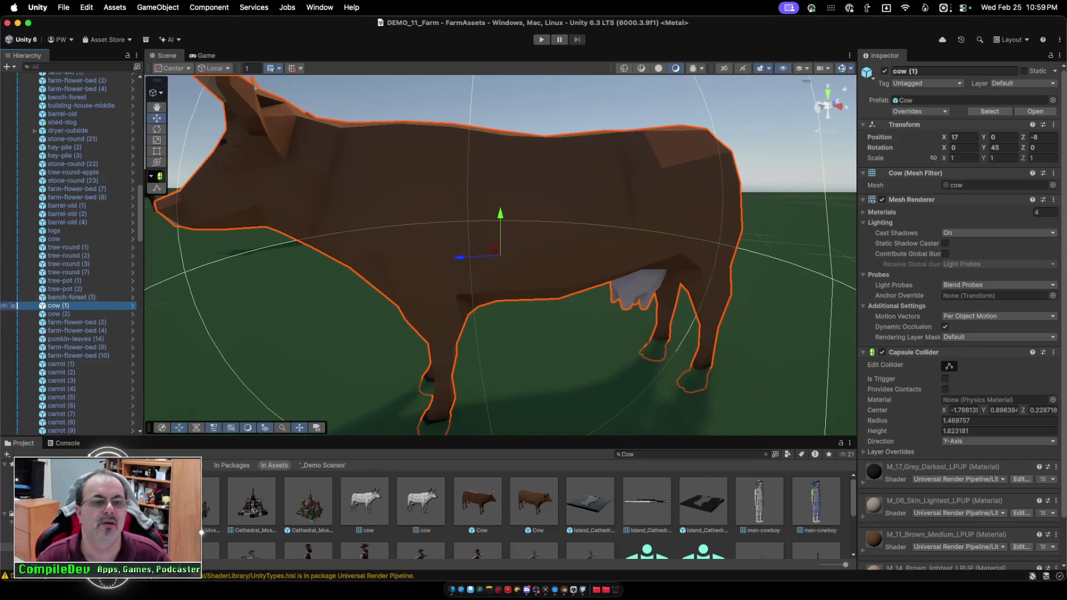
left_click(132, 306)
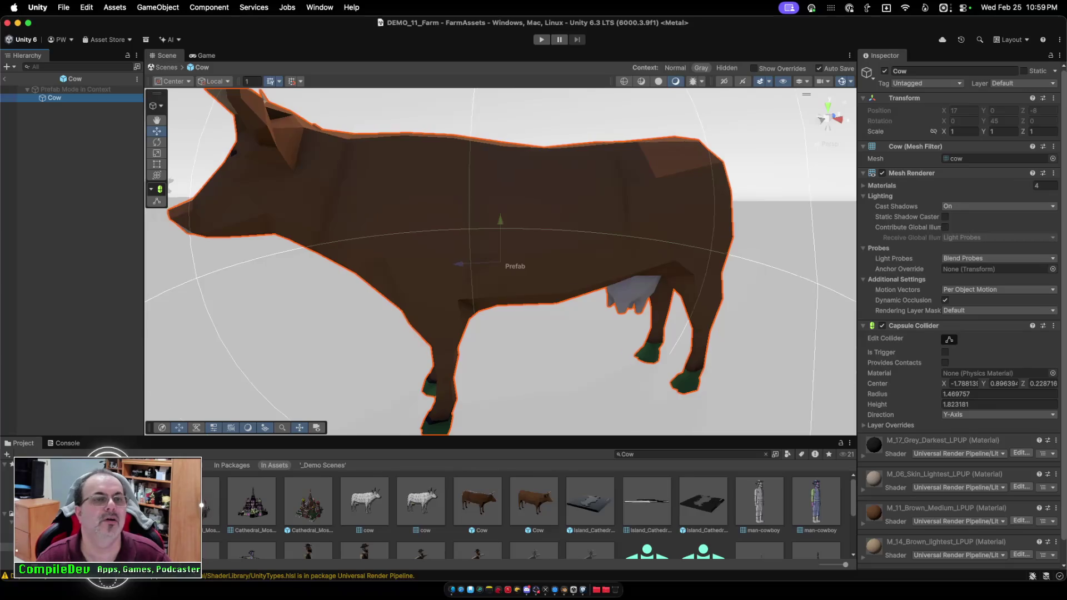
Look through the Cow object's right-click options in the Hierarchy and Scene view without choosing any.
key("Return")
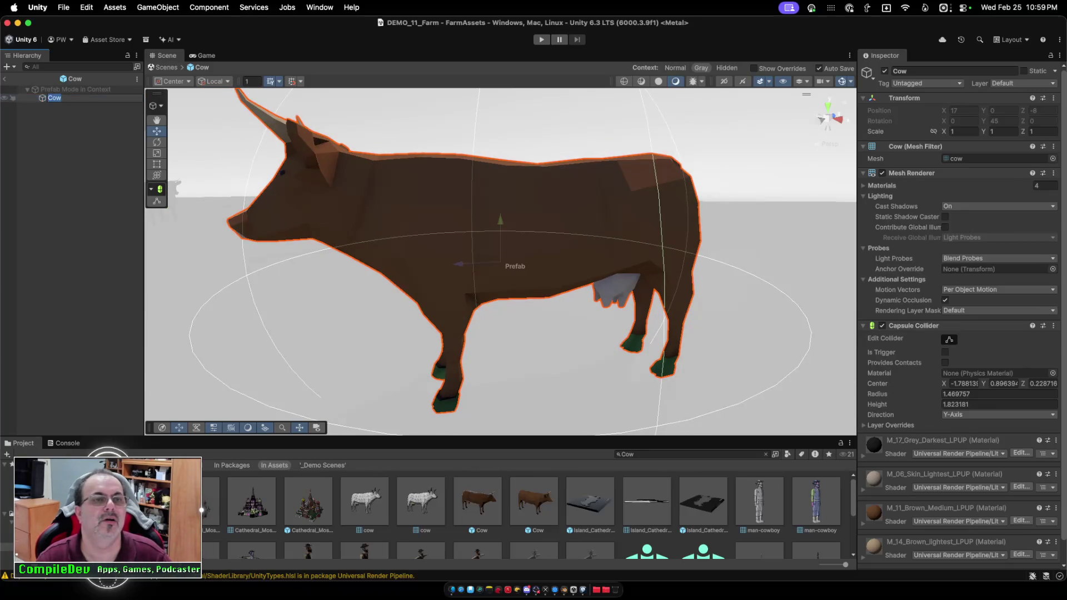
right_click(46, 98)
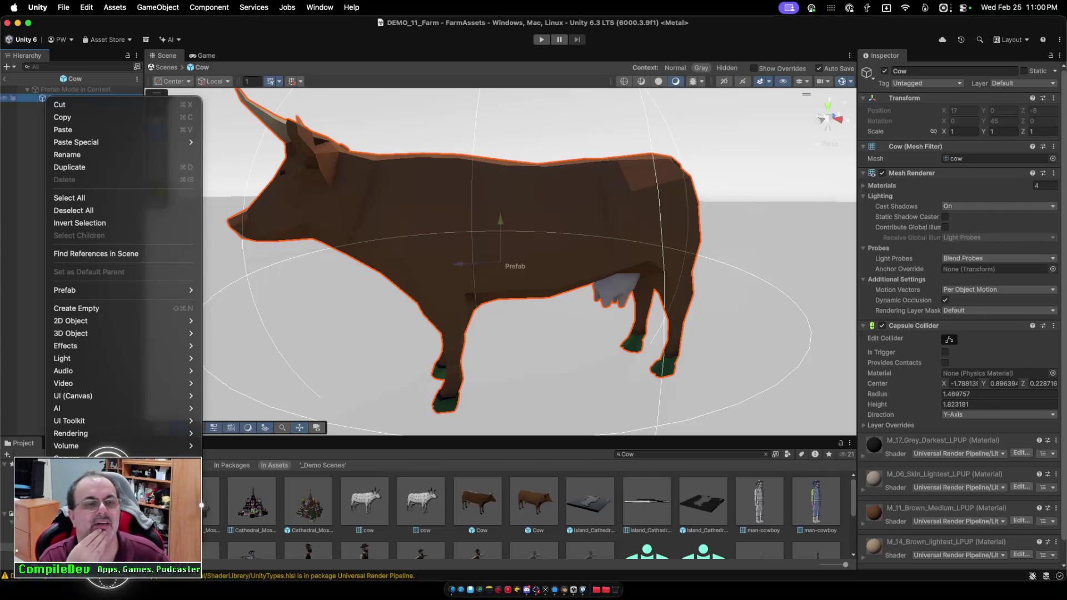
right_click(421, 202)
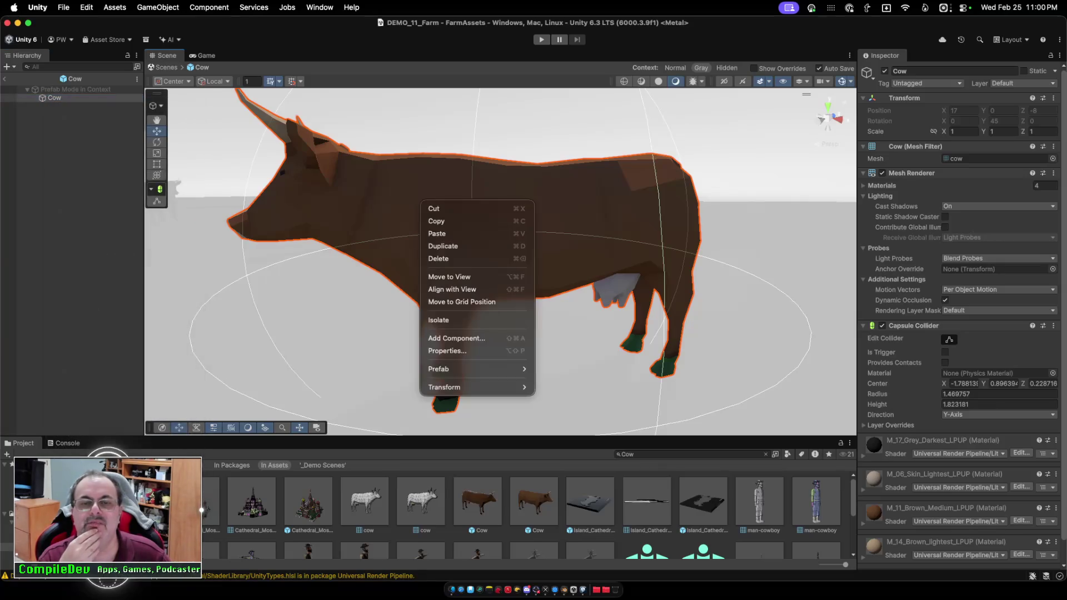
key("Escape")
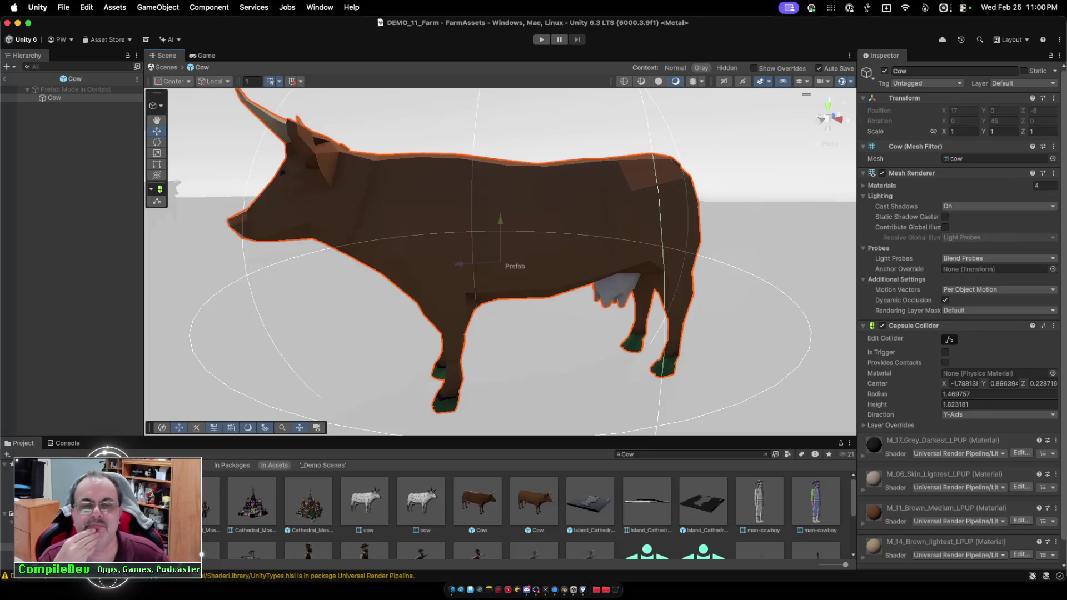
right_click(421, 216)
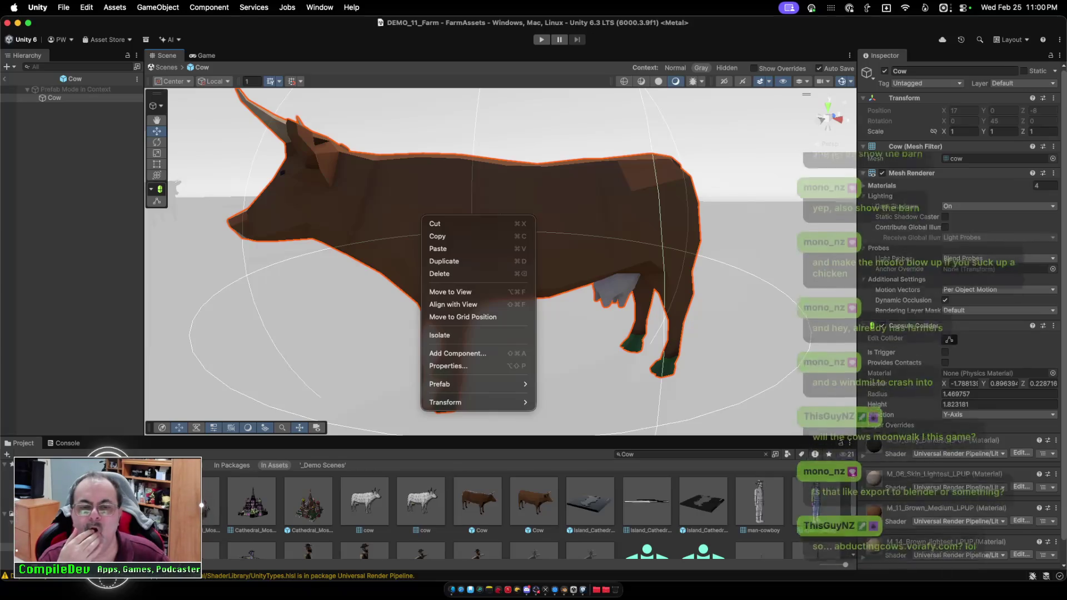
mouse_move(472, 384)
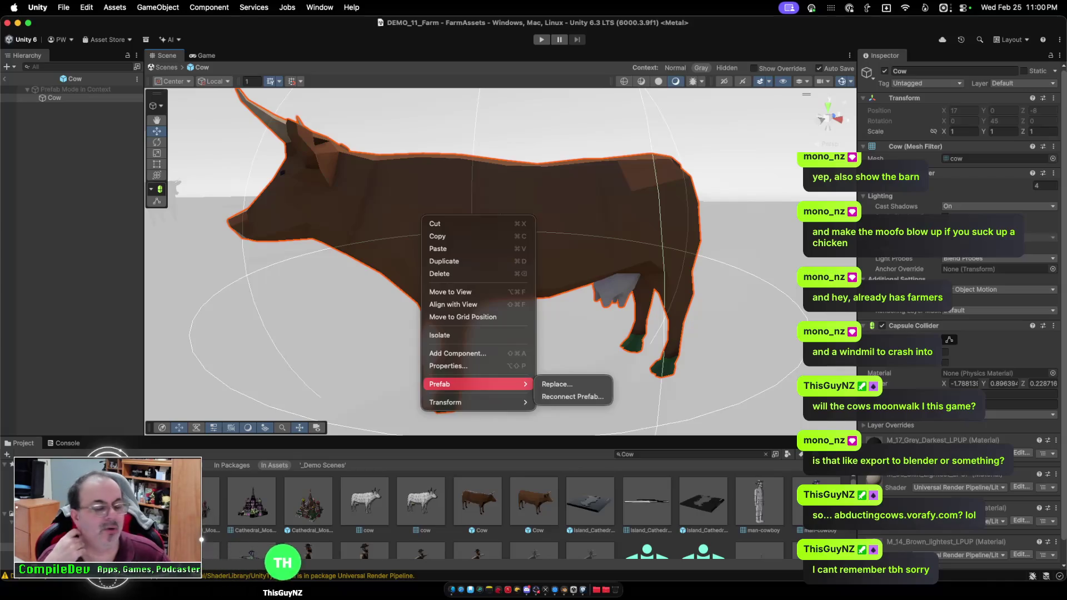
key("Escape")
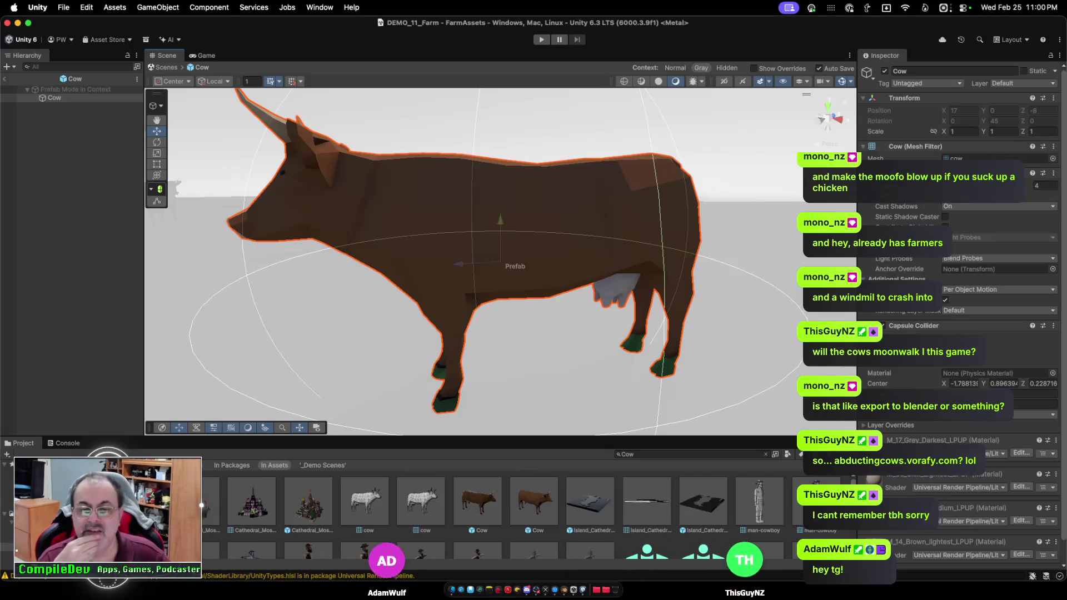
Select the second Cow prefab asset in Animals_M and reveal it in Finder.
left_click(533, 502)
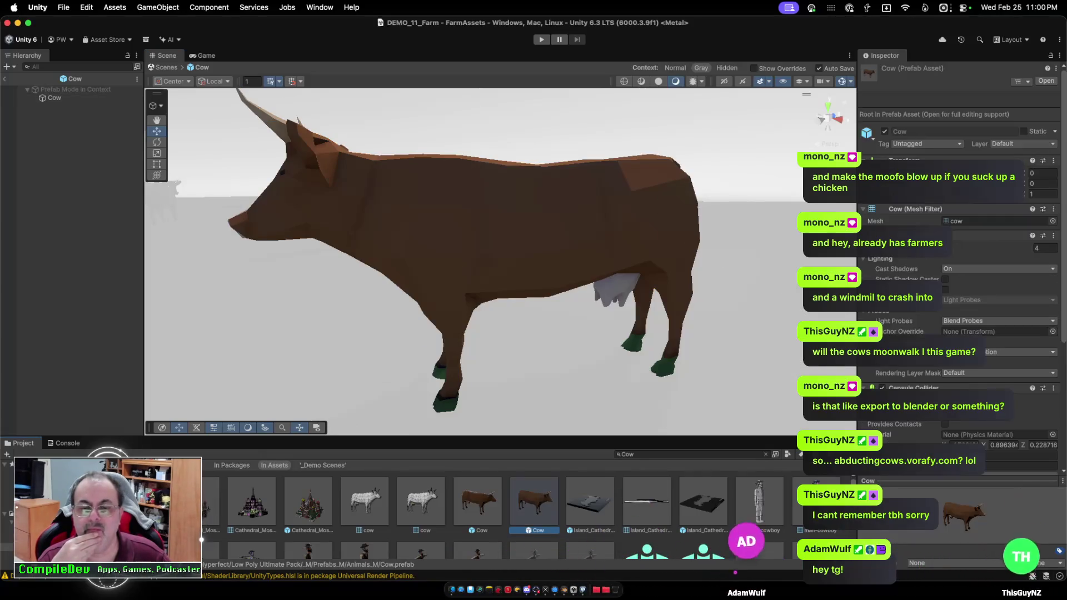
left_click(477, 502)
left_click(534, 502)
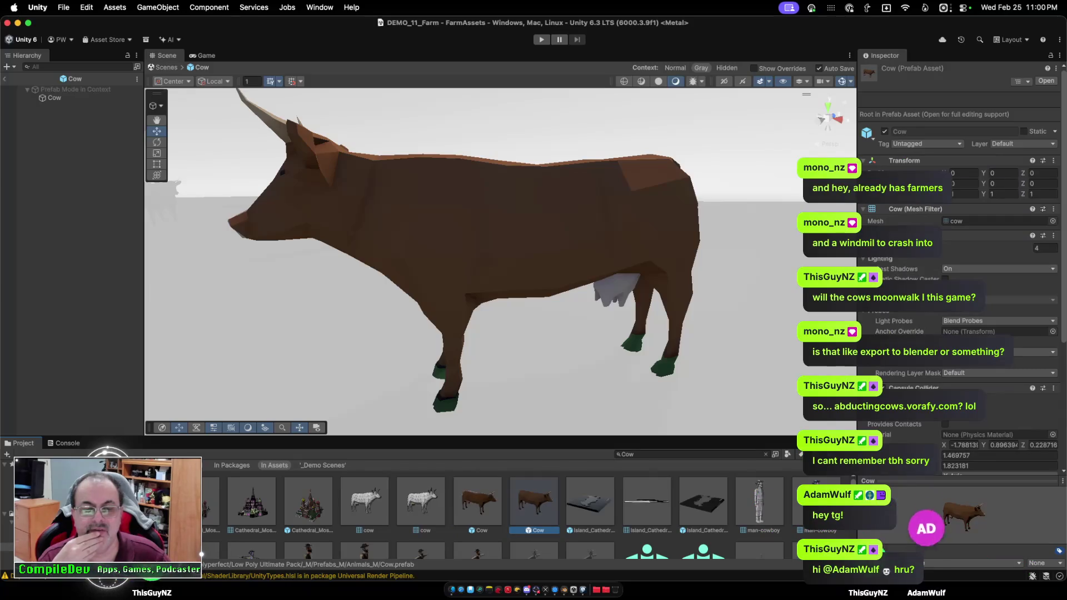
double_click(533, 503)
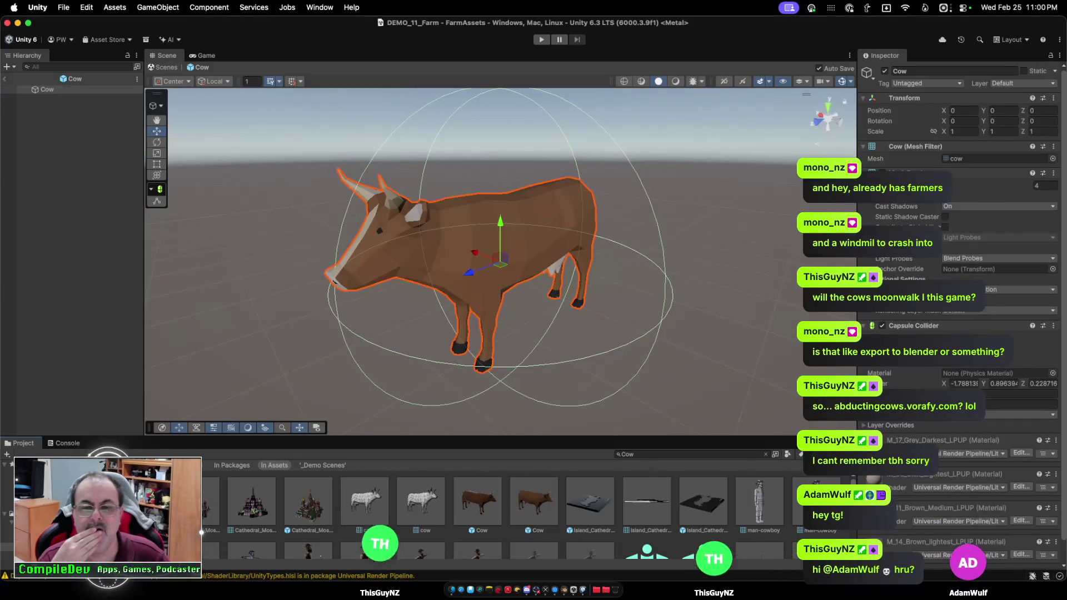
left_click(233, 361)
left_click(472, 239)
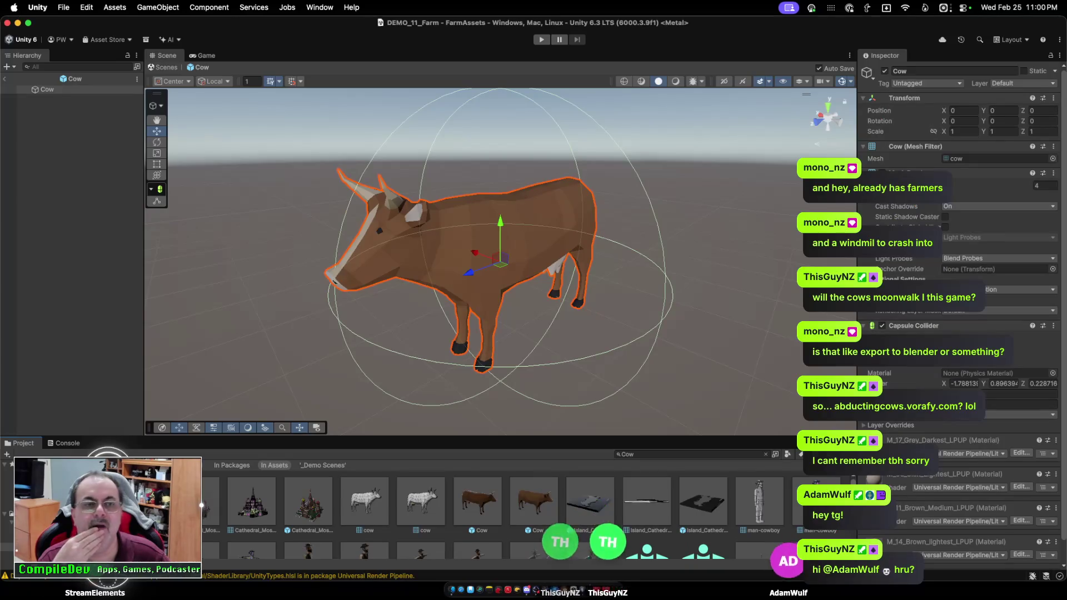
left_click(534, 502)
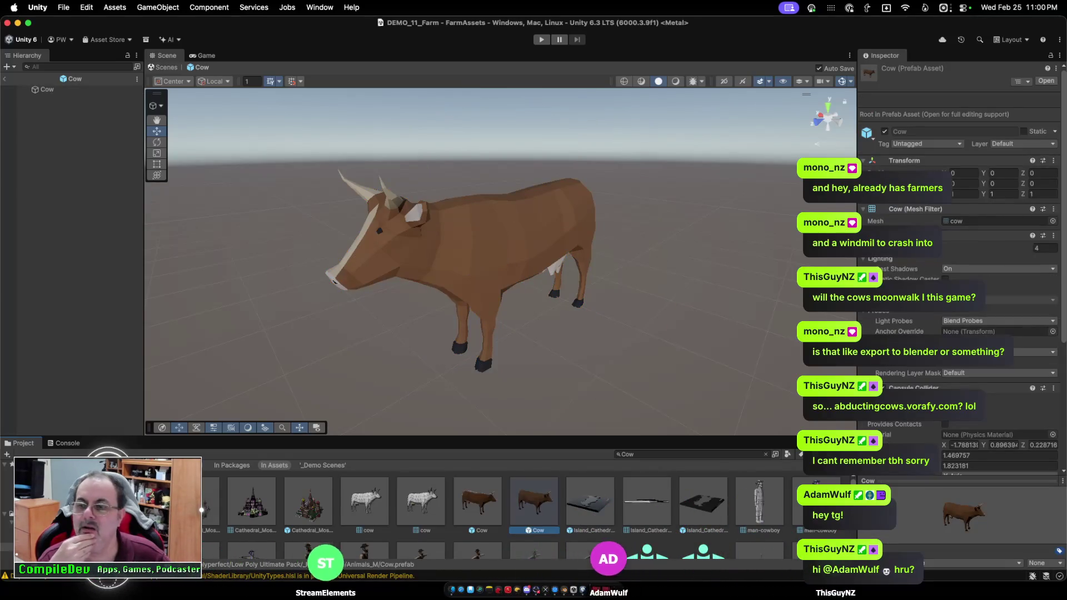
right_click(537, 503)
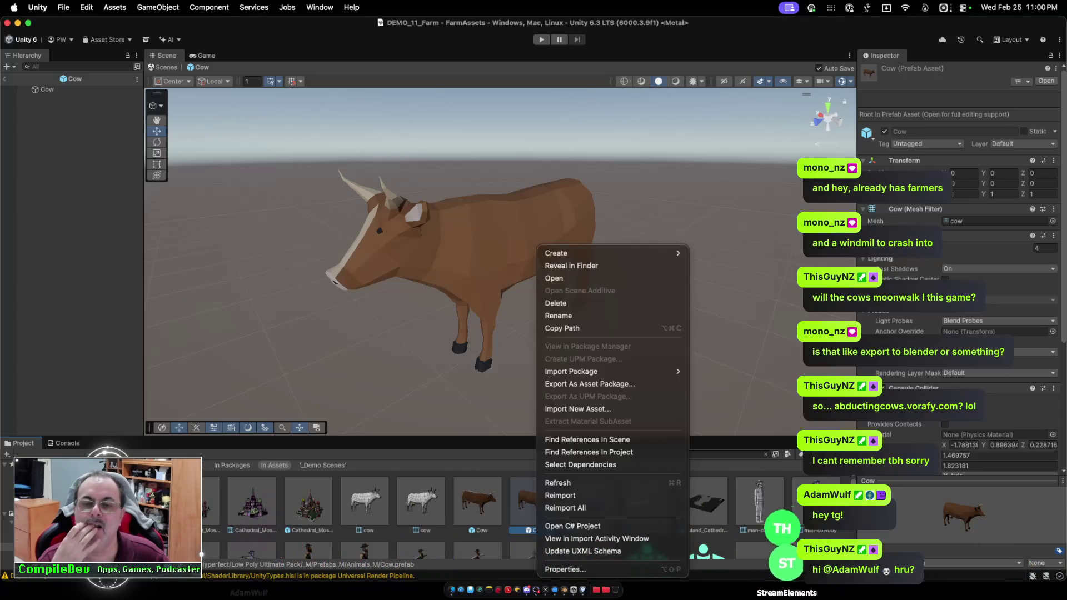
left_click(571, 266)
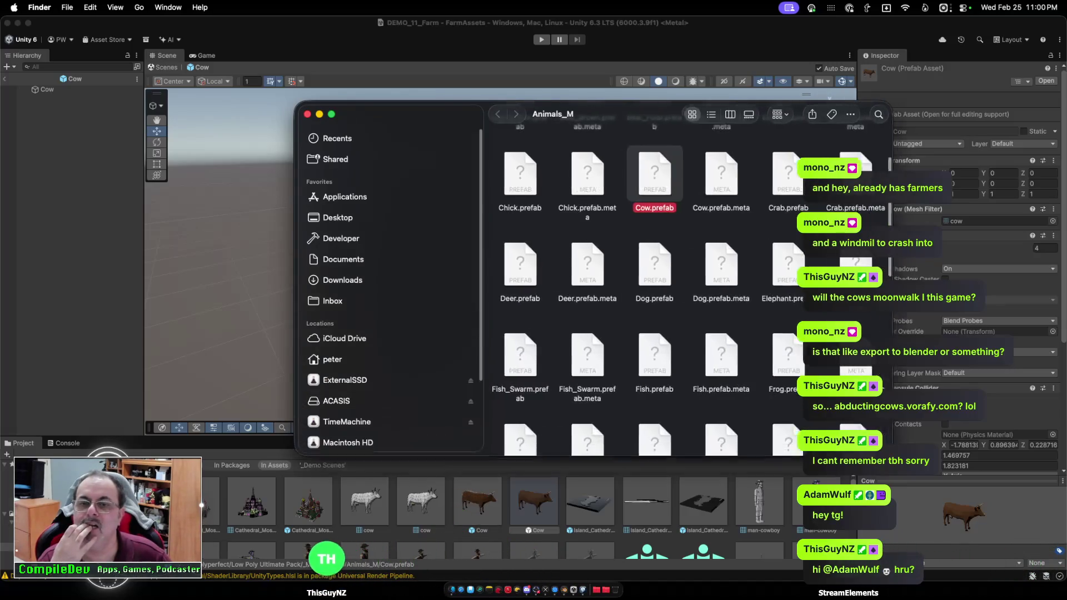
Inspect Cow.prefab and its folder path in the Animals_M Finder window, then return to Unity.
right_click(597, 166)
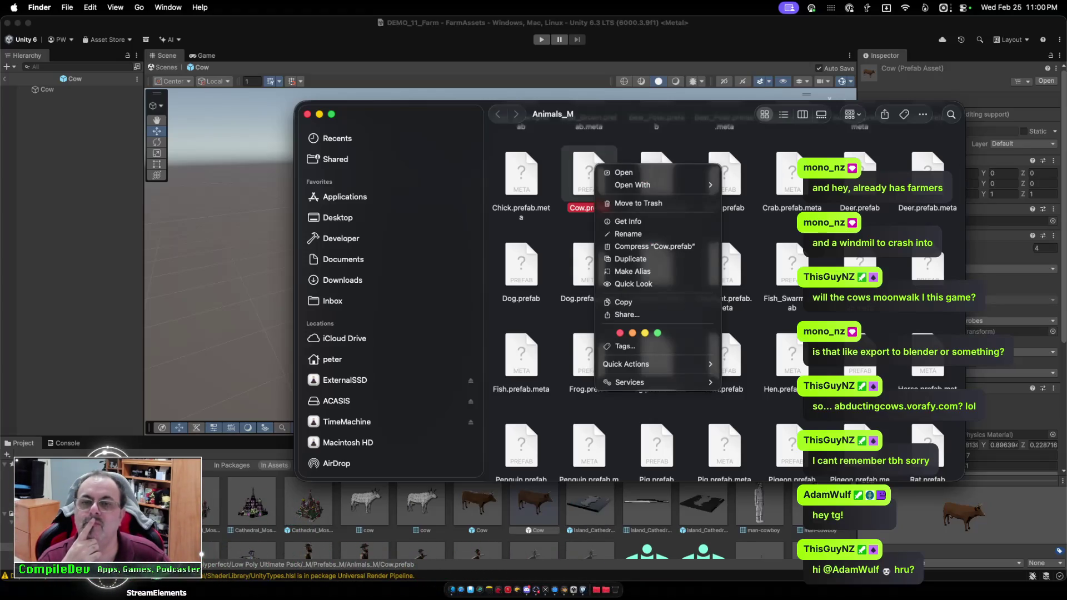
key("Escape")
left_click_drag(667, 114, 546, 152)
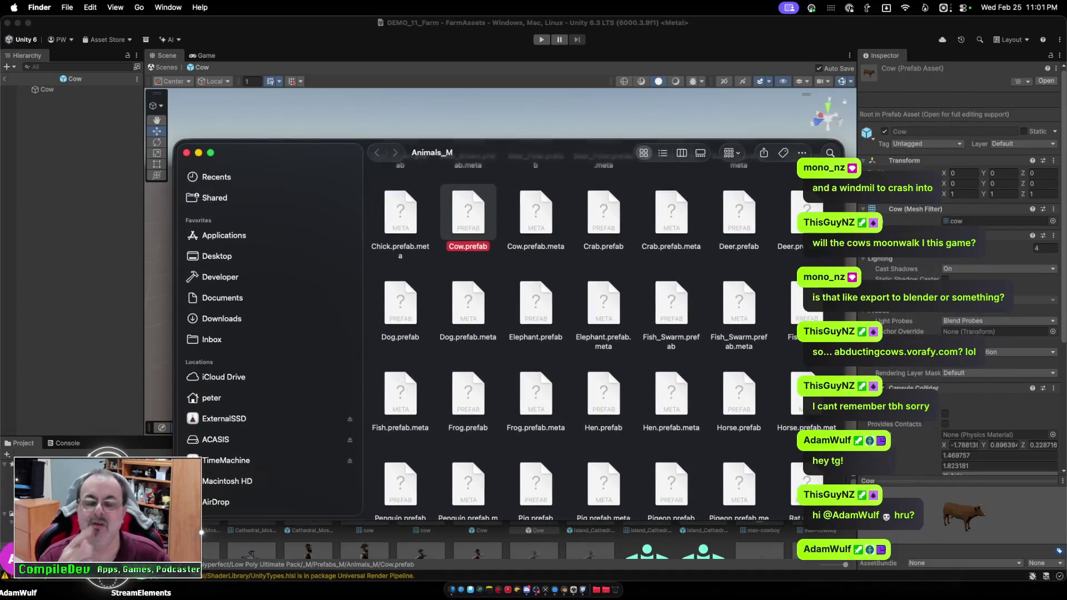
left_click(432, 152, "super")
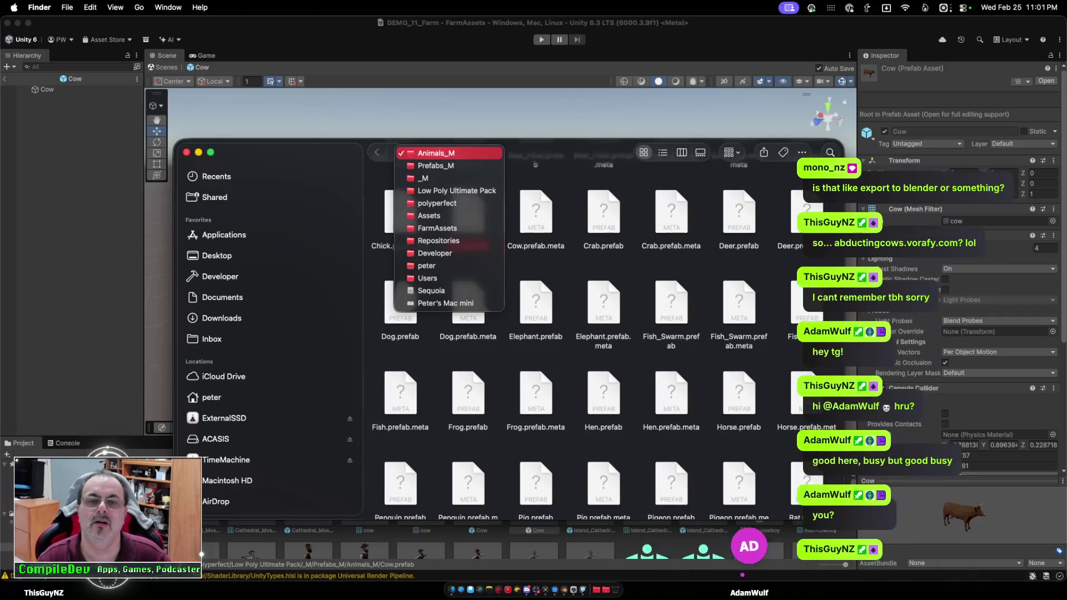
left_click(433, 152)
scroll(556, 334, "down", 5)
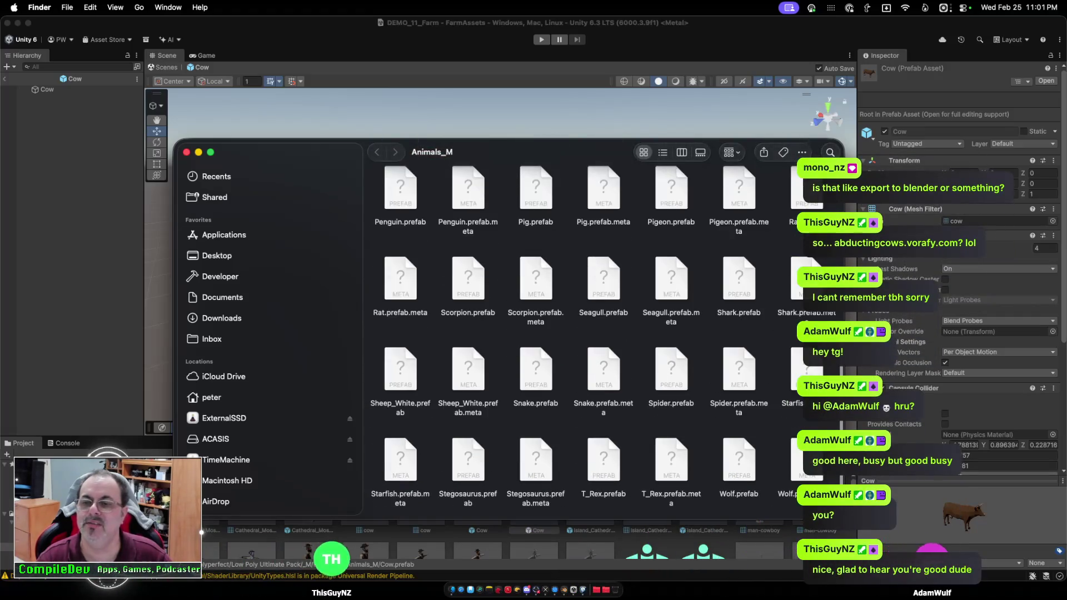
scroll(556, 334, "up", 10)
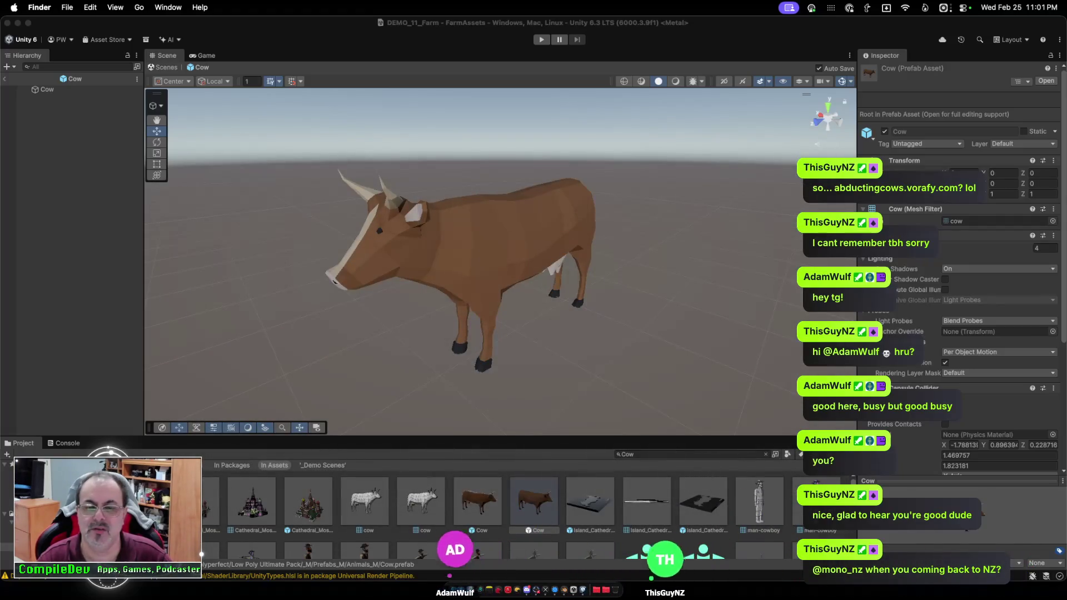
left_click(489, 261)
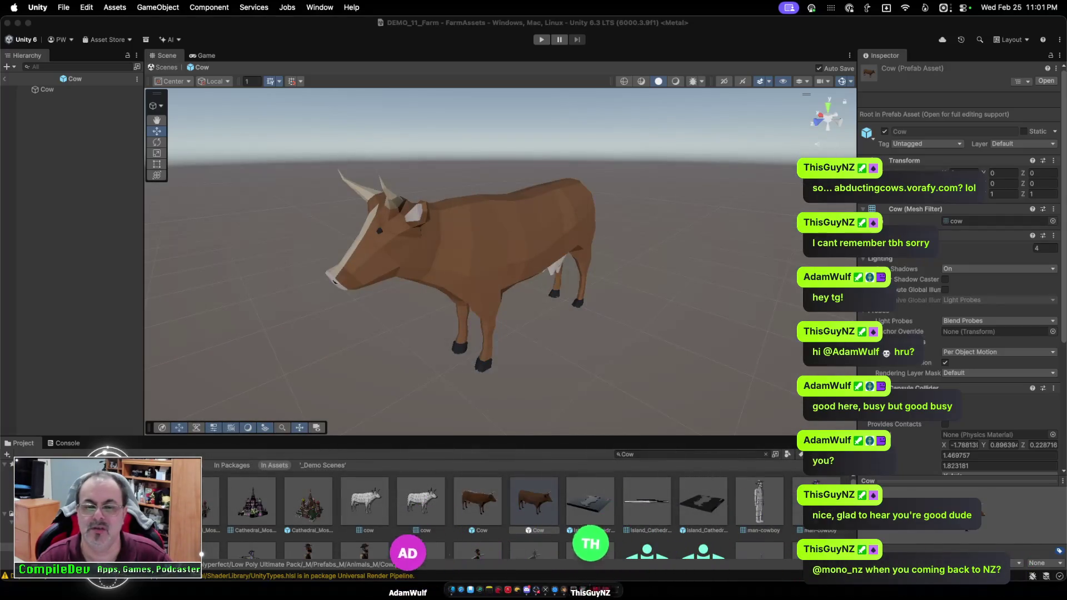
Compare the two Cow prefab assets and check the brown Cow's options without acting.
left_click(478, 503)
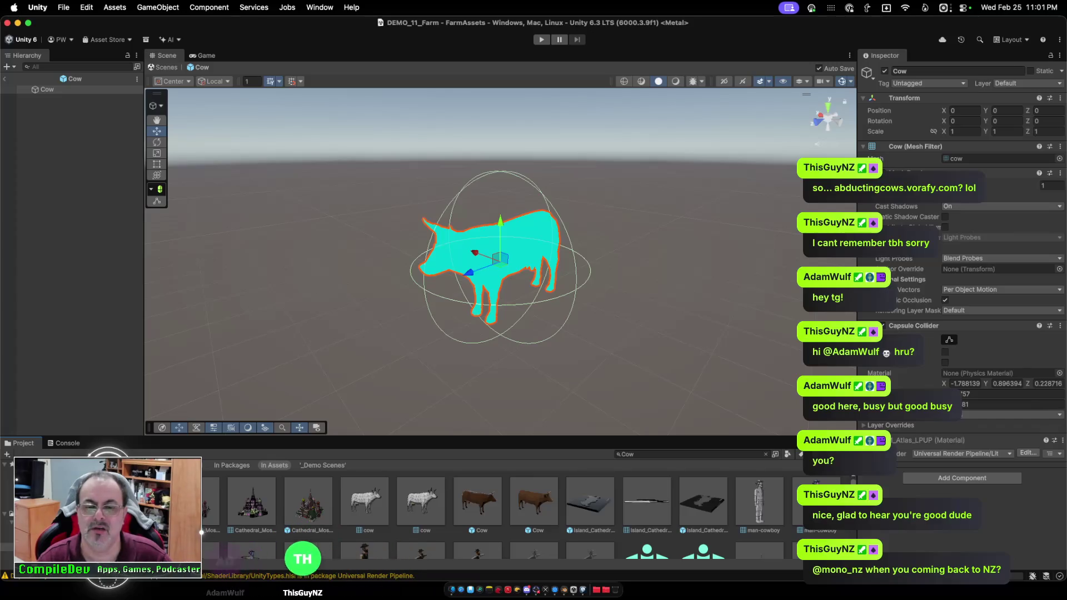
left_click(533, 503)
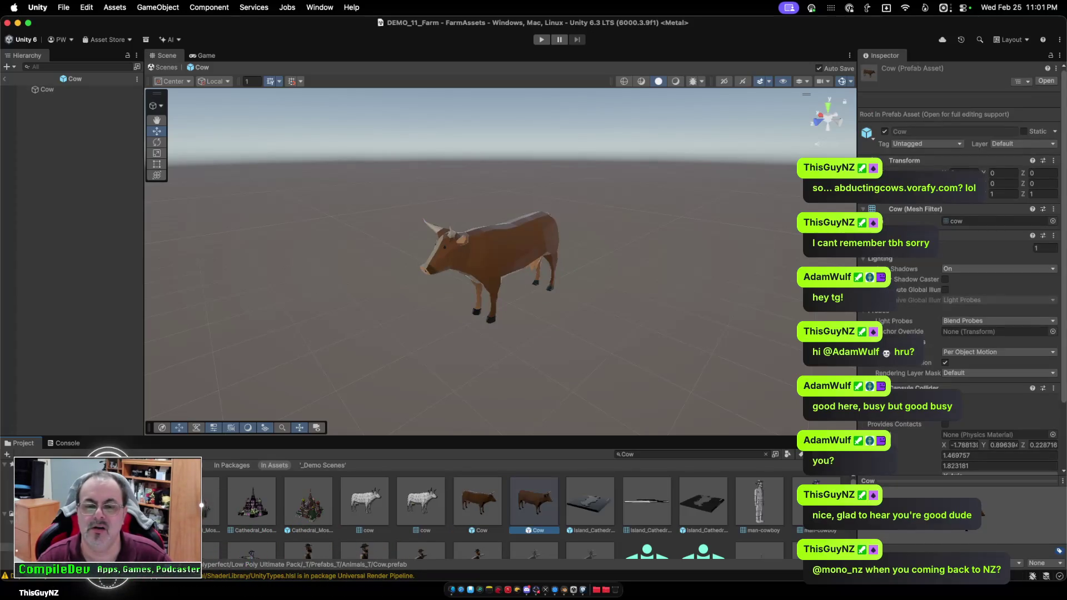
right_click(478, 503)
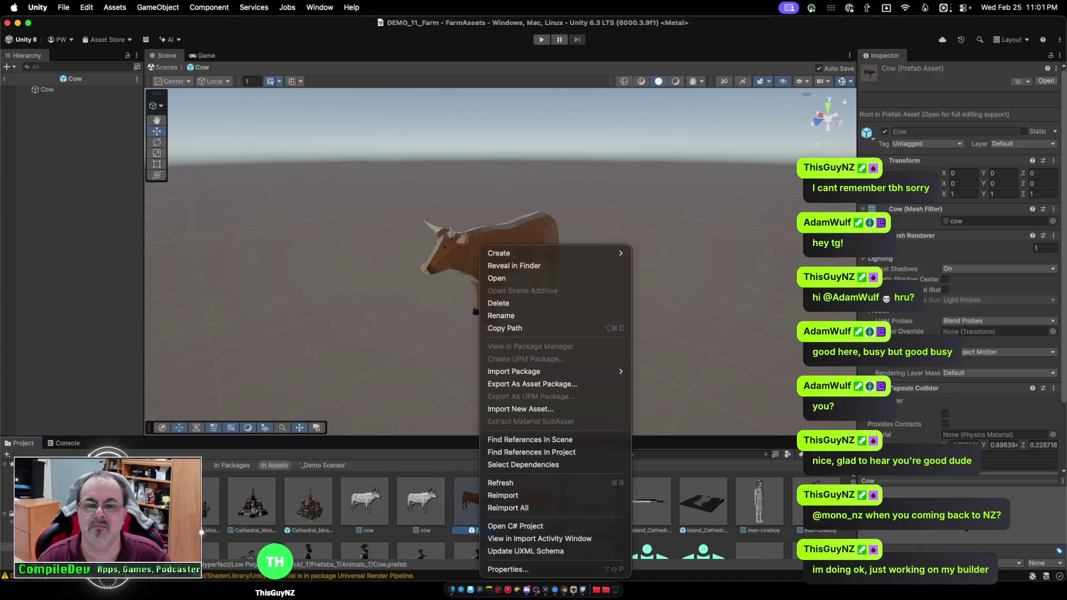
key("Escape")
Select the cow model and open the Select Mesh picker for its Mesh Filter.
left_click(489, 261)
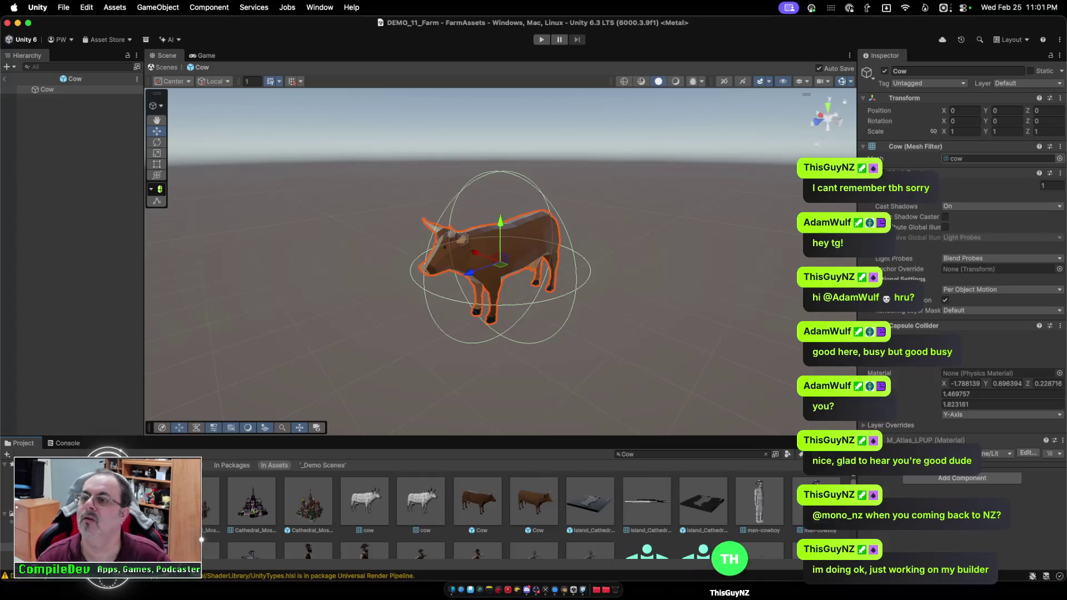
right_click(957, 161)
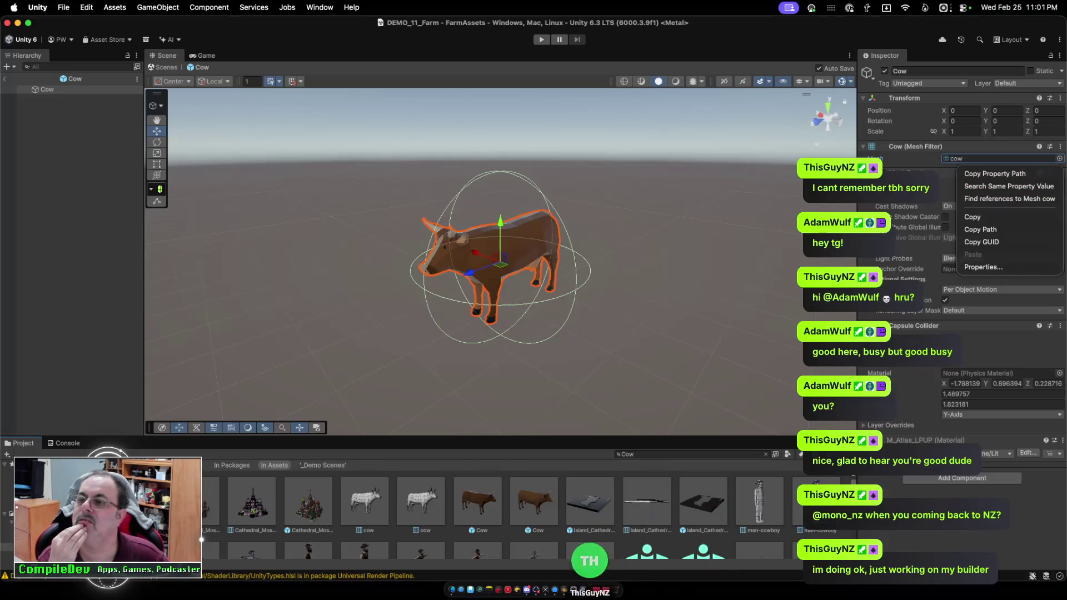
key("Escape")
key("Return")
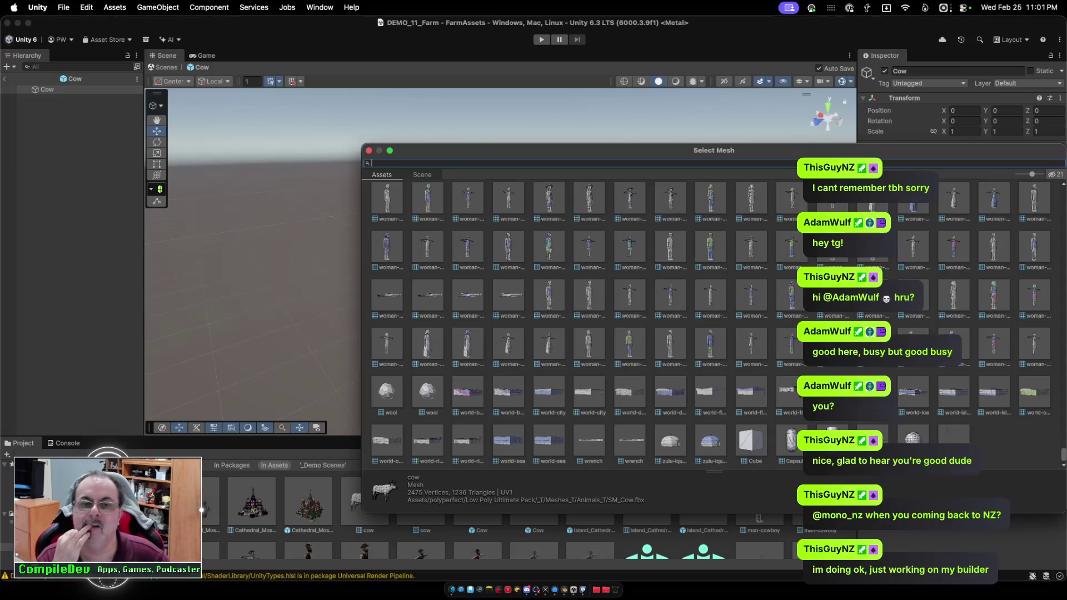
Search 'Cow' in Select Mesh and assign the 'cow' mesh in place of SM_Cow.
scroll(711, 325, "up", 15)
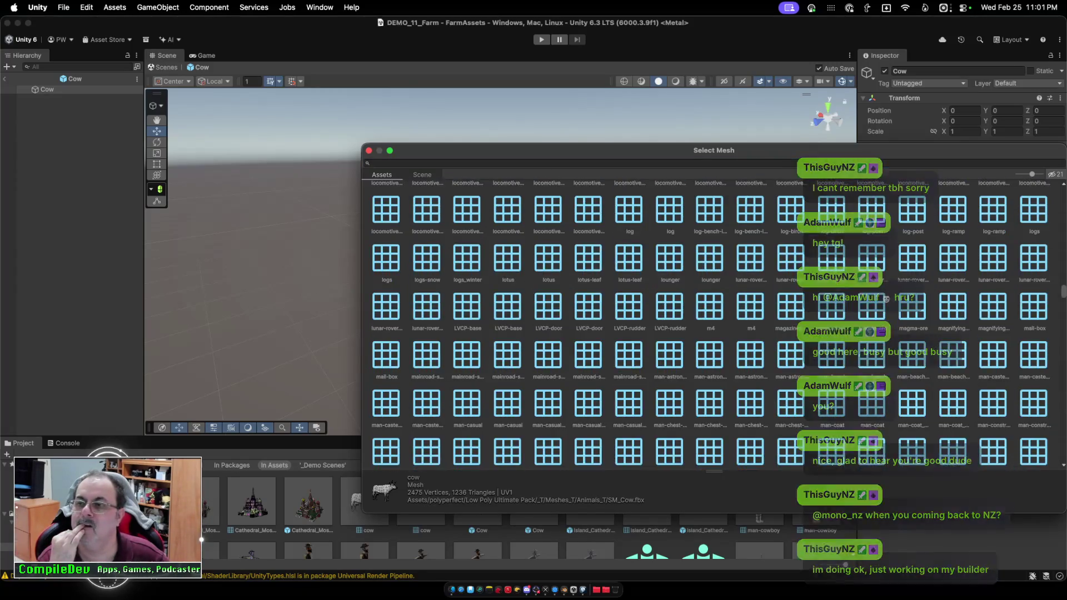
scroll(714, 325, "up", 15)
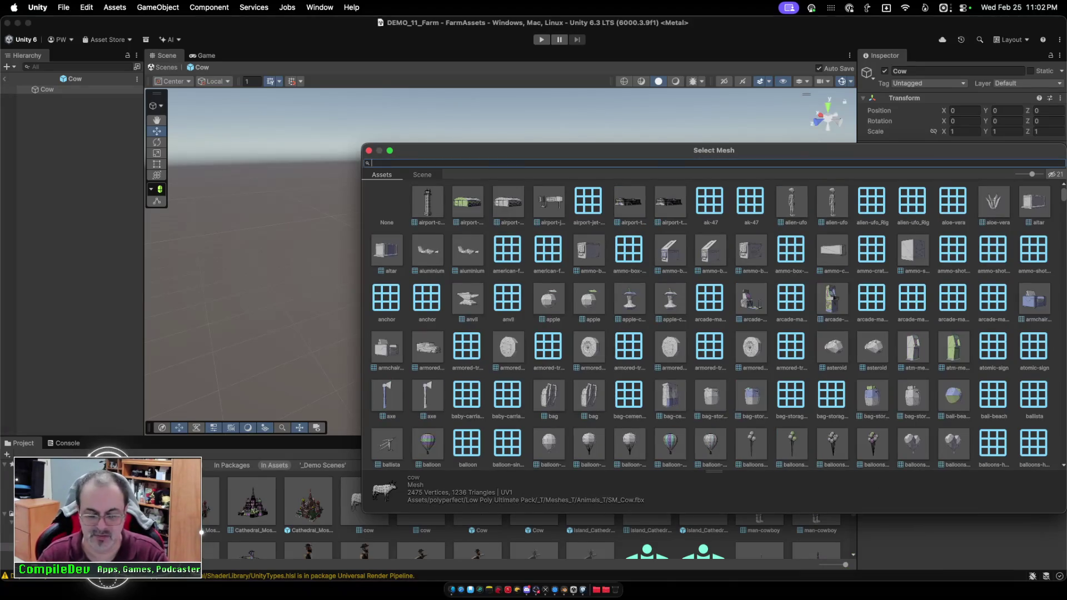
type("Cow")
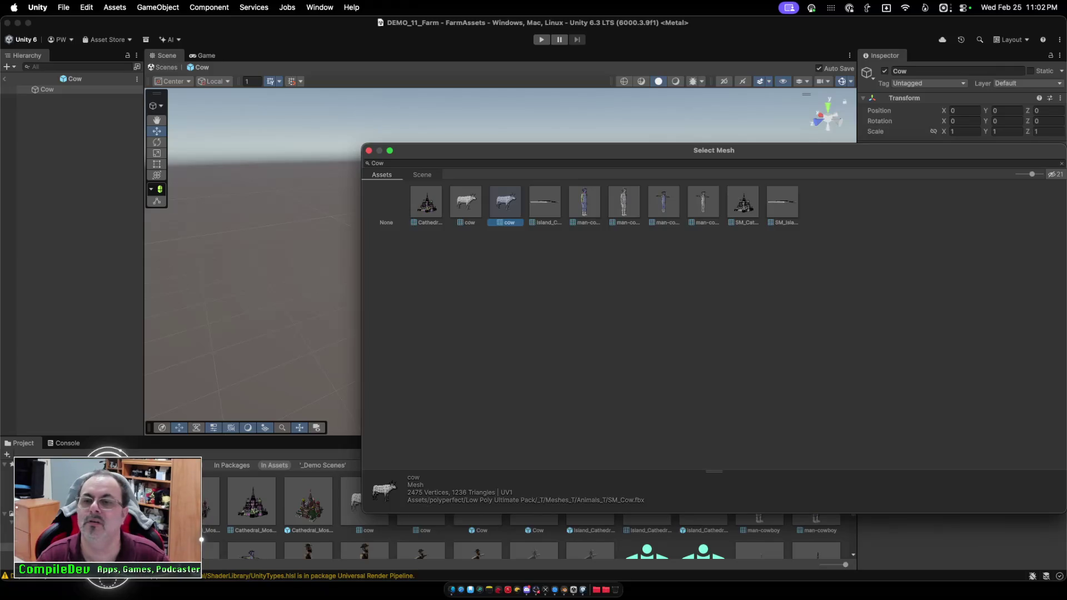
key("Return")
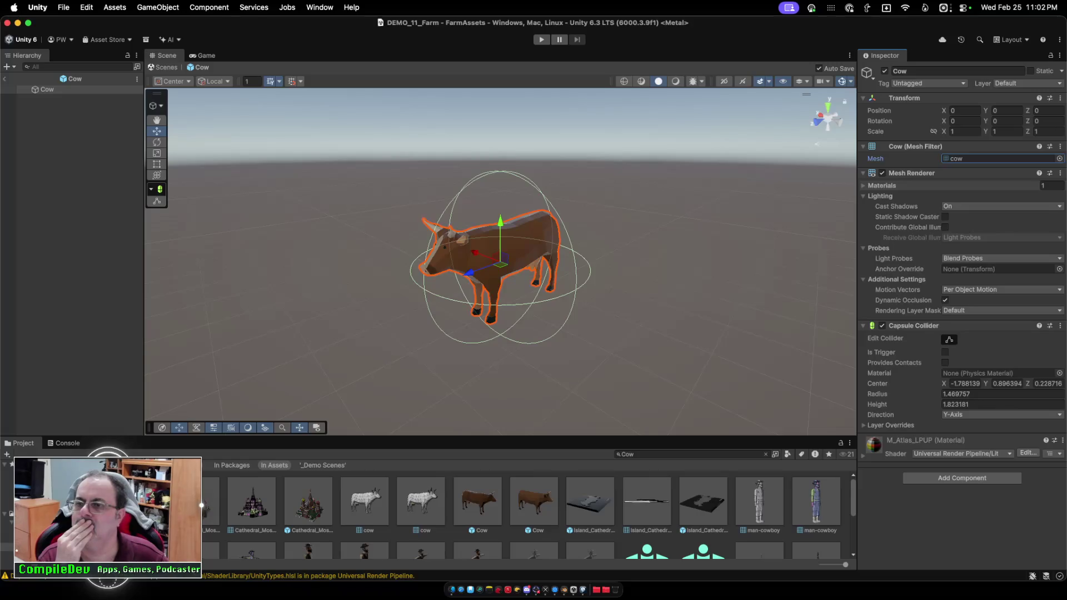
Exit Prefab Mode back to the farm scene, zoom out, and enter Play mode with Cmd+P.
scroll(500, 261, "down", 1)
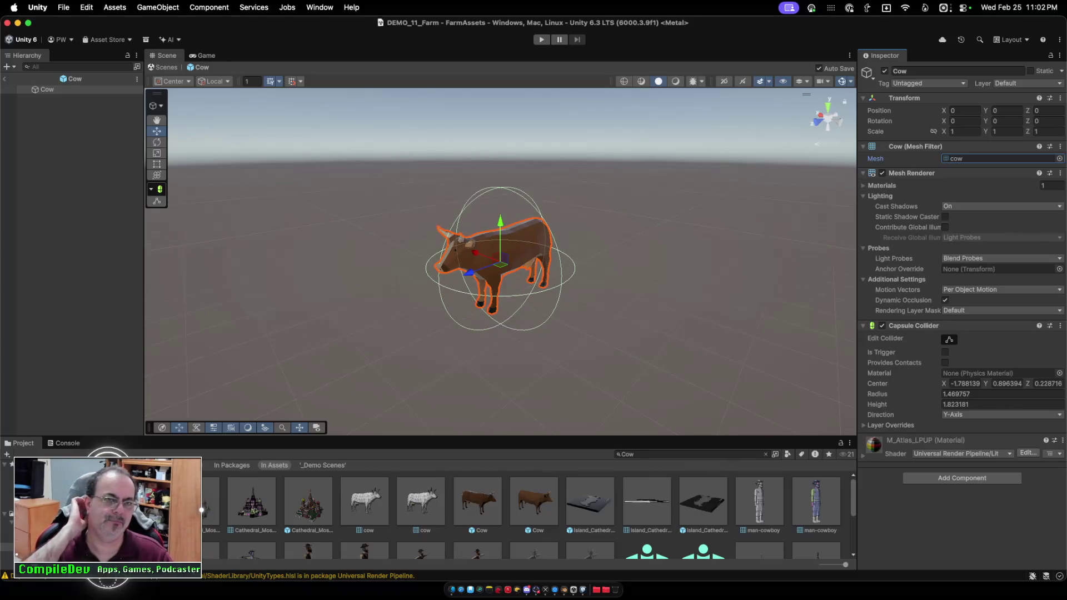
left_click(5, 79)
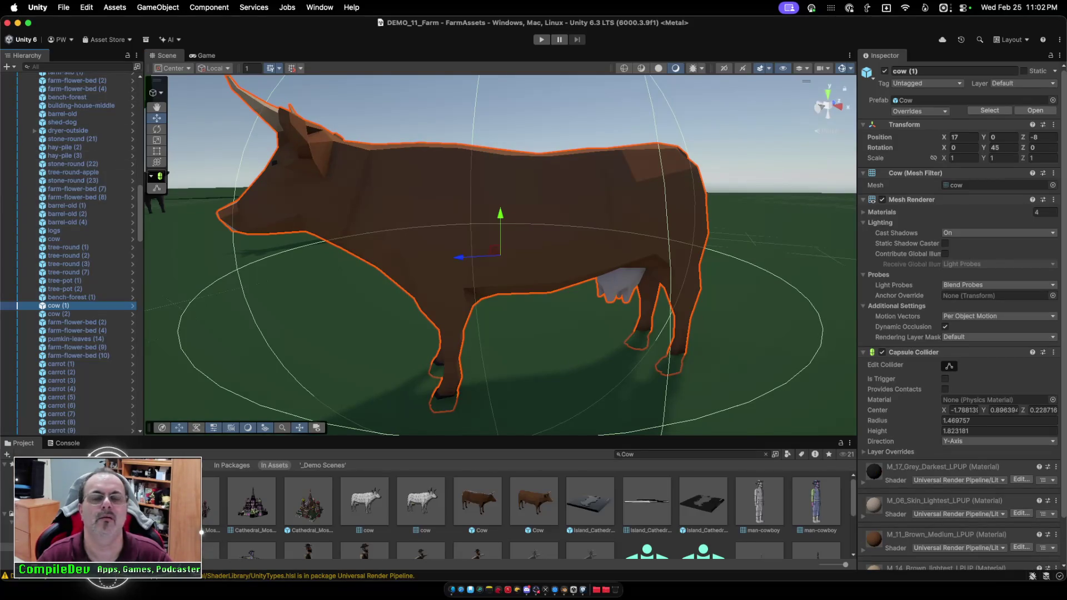
scroll(500, 255, "down", 10)
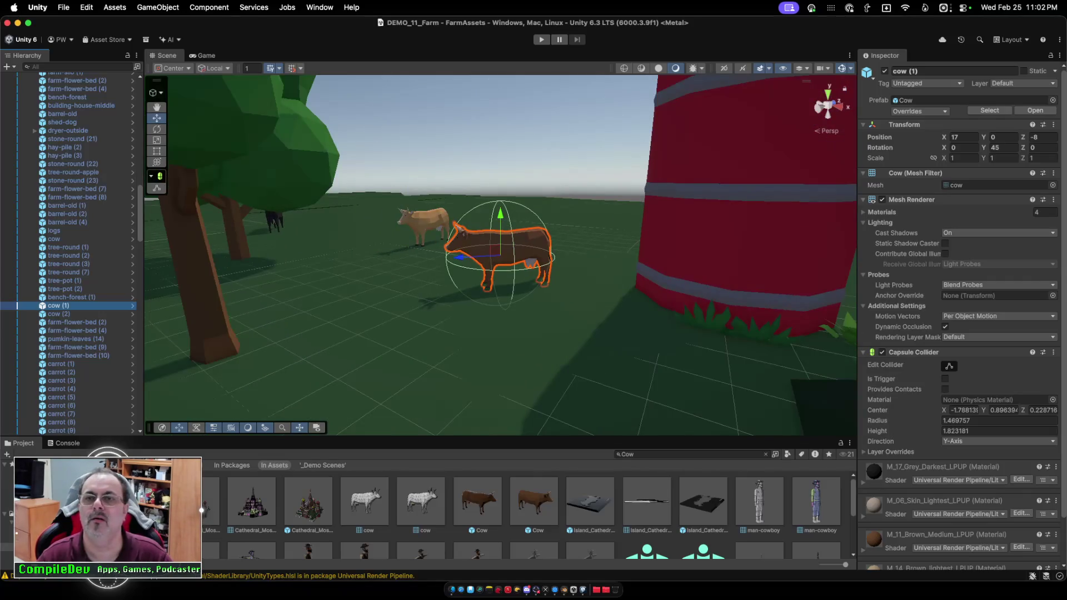
key("super+p")
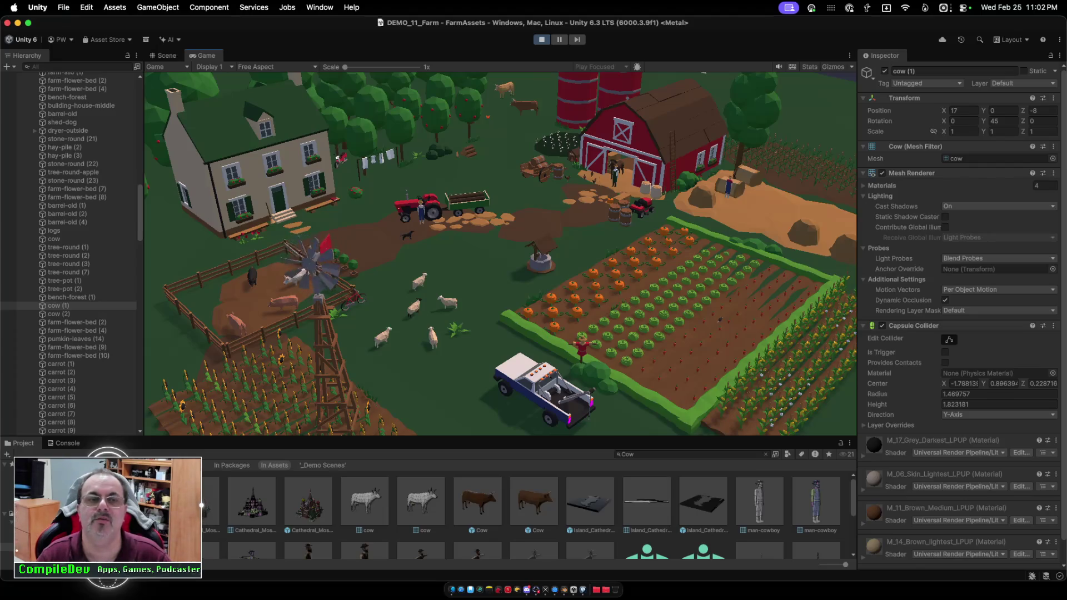
Select cow (1), collapse its Capsule Collider in the Inspector, and stop Play mode.
left_click(11, 305)
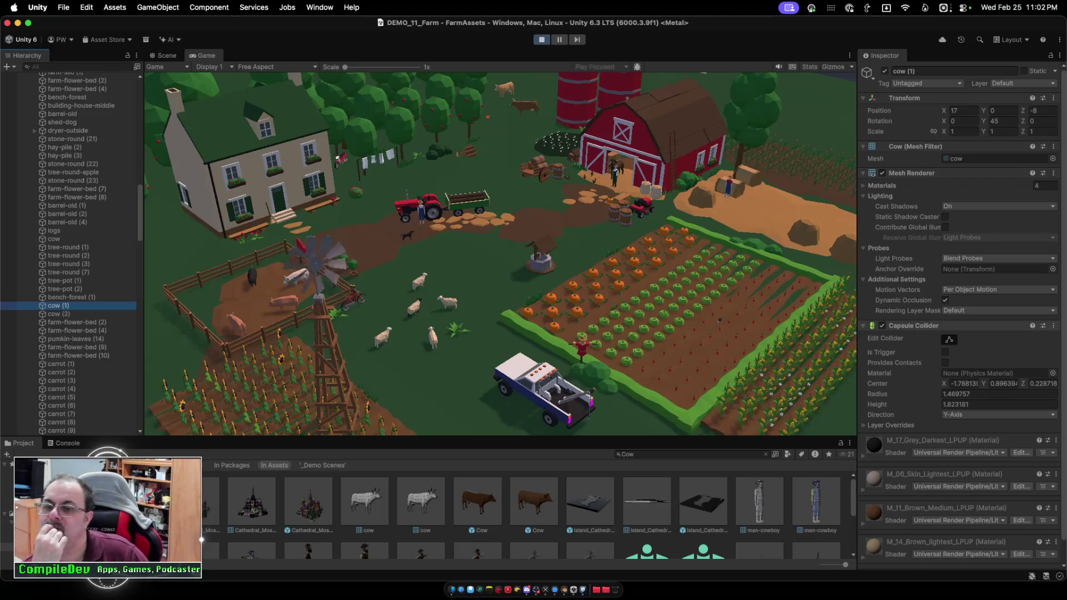
left_click(913, 325)
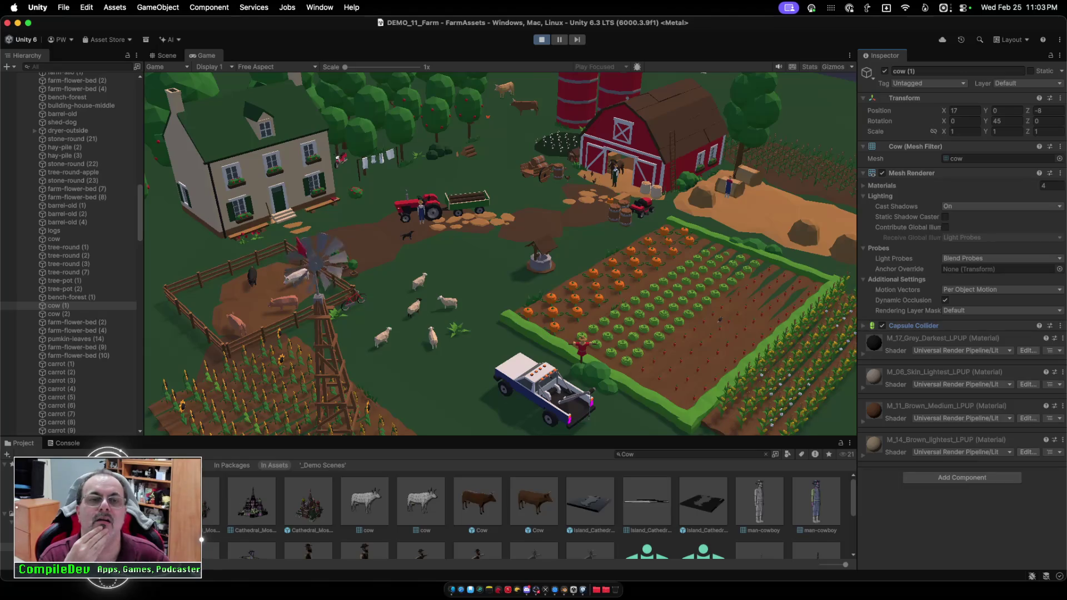
key("super+p")
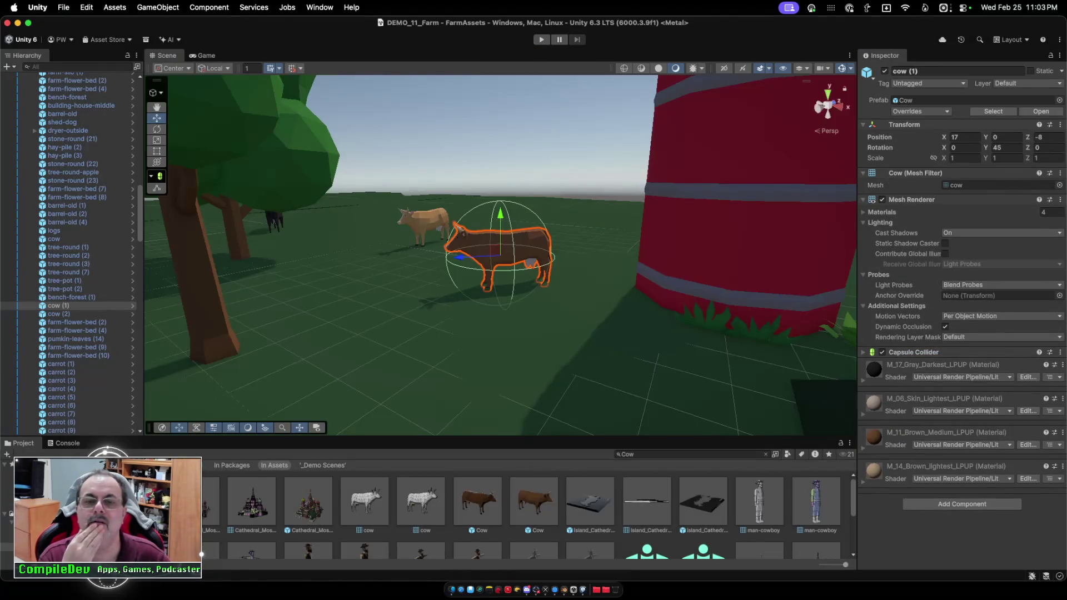
Frame and zoom in on cow (1), then search 'saf' in the app launcher to start a browser.
key("f")
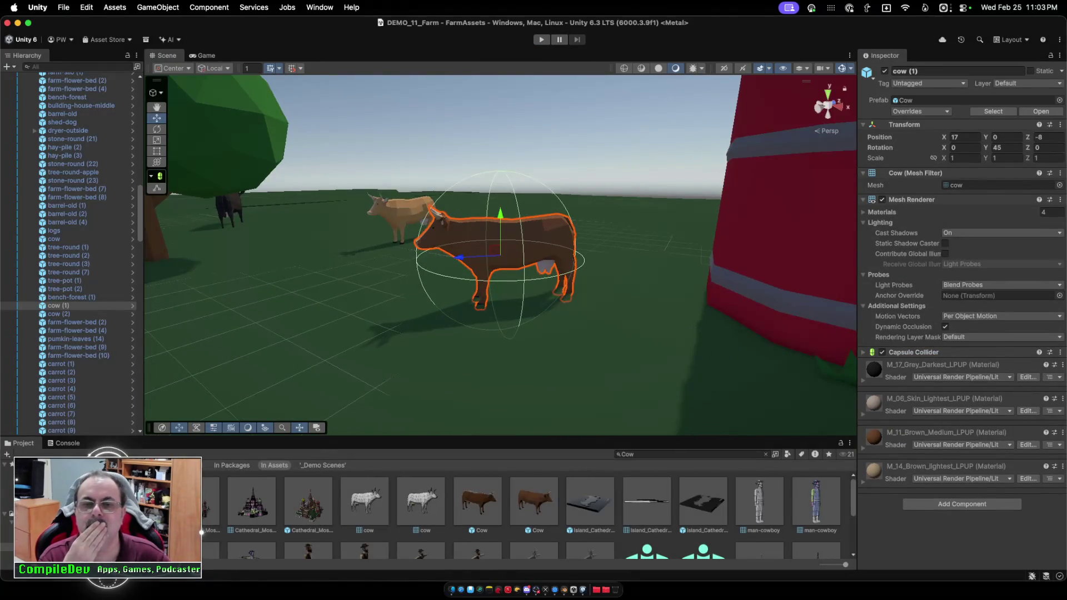
scroll(500, 250, "up", 5)
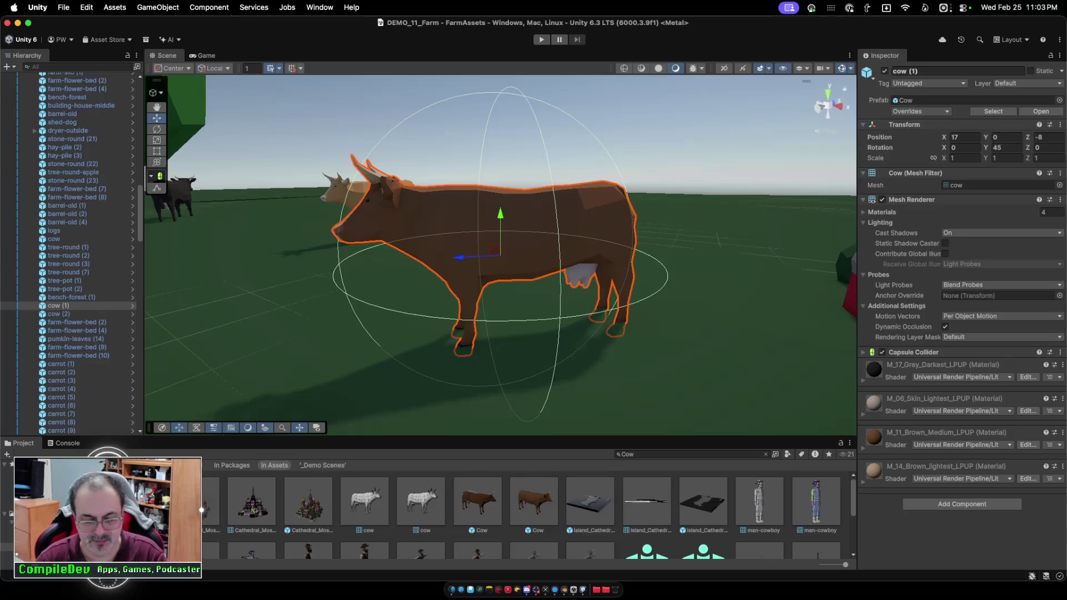
key("alt+space")
type("saf")
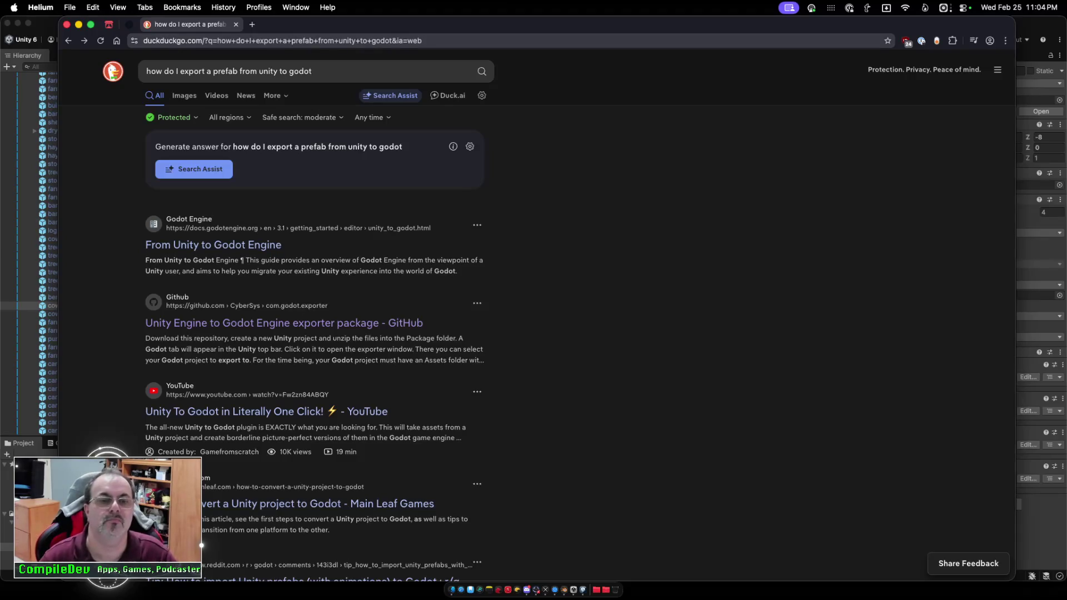
Check the Unity-to-Godot exporter repository, go back to the results, and open the GameFromScratch article.
left_click(234, 323)
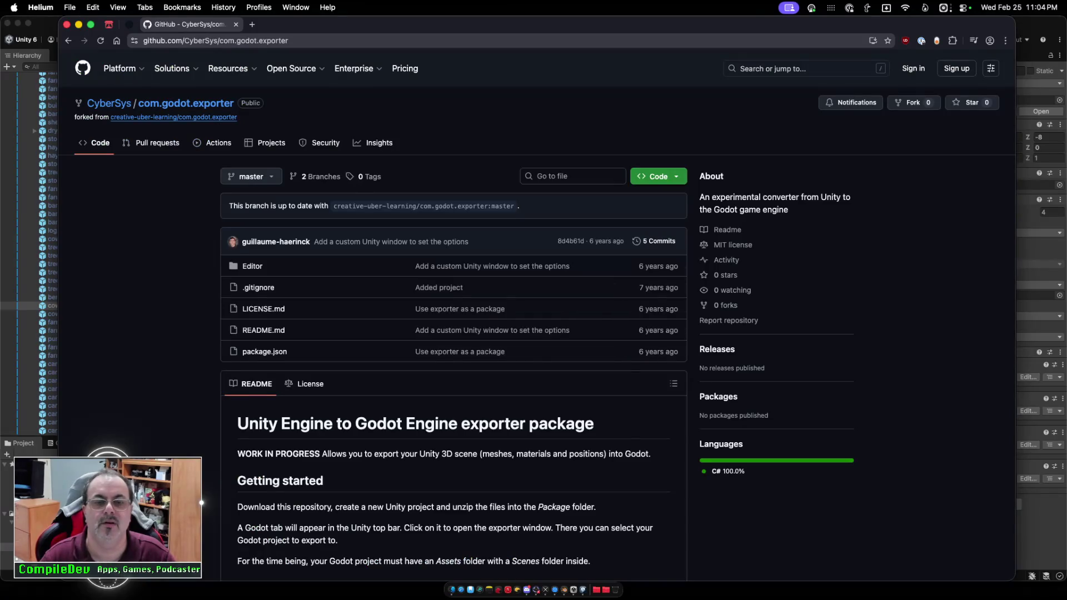
scroll(453, 312, "down", 20)
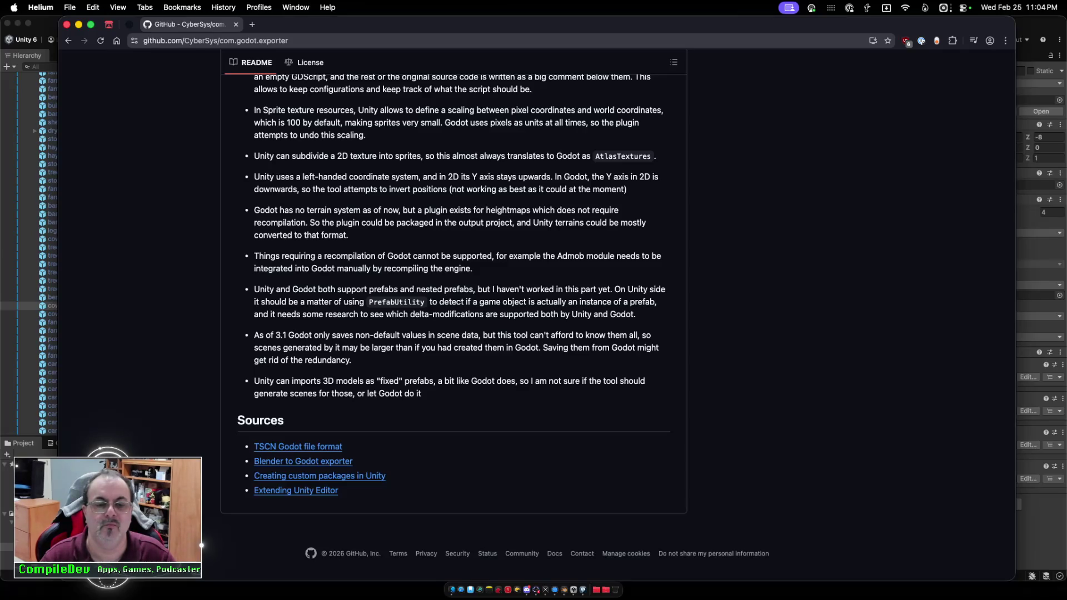
scroll(453, 311, "up", 20)
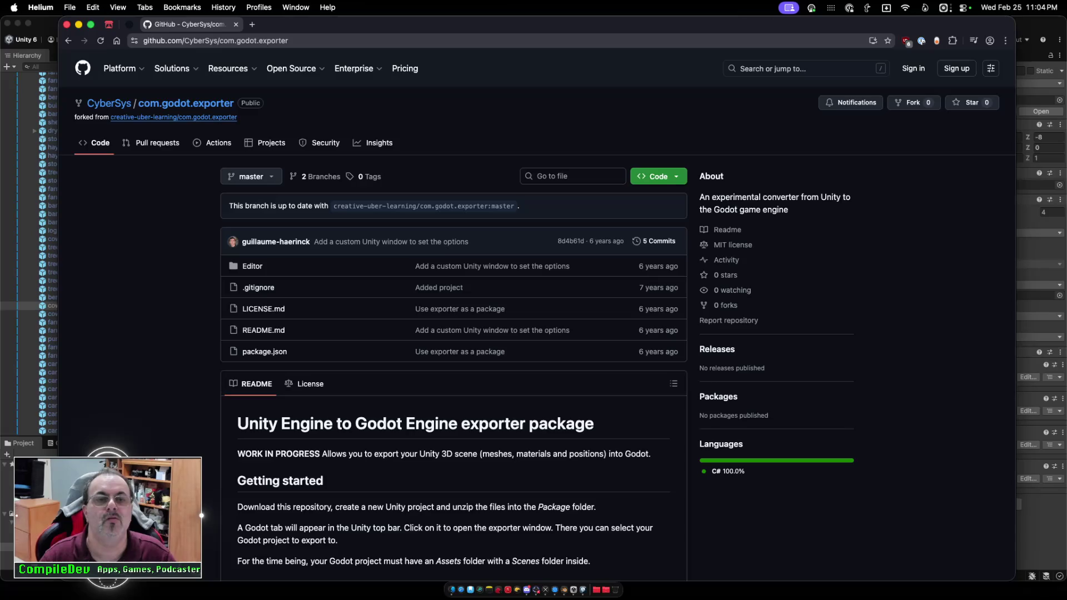
left_click(68, 41)
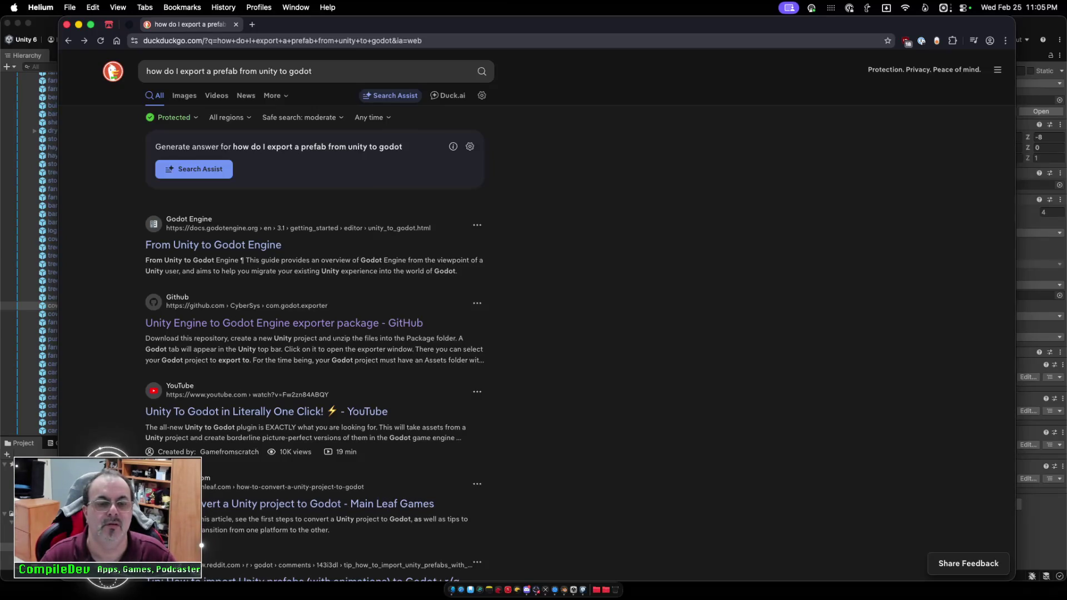
scroll(314, 311, "down", 3)
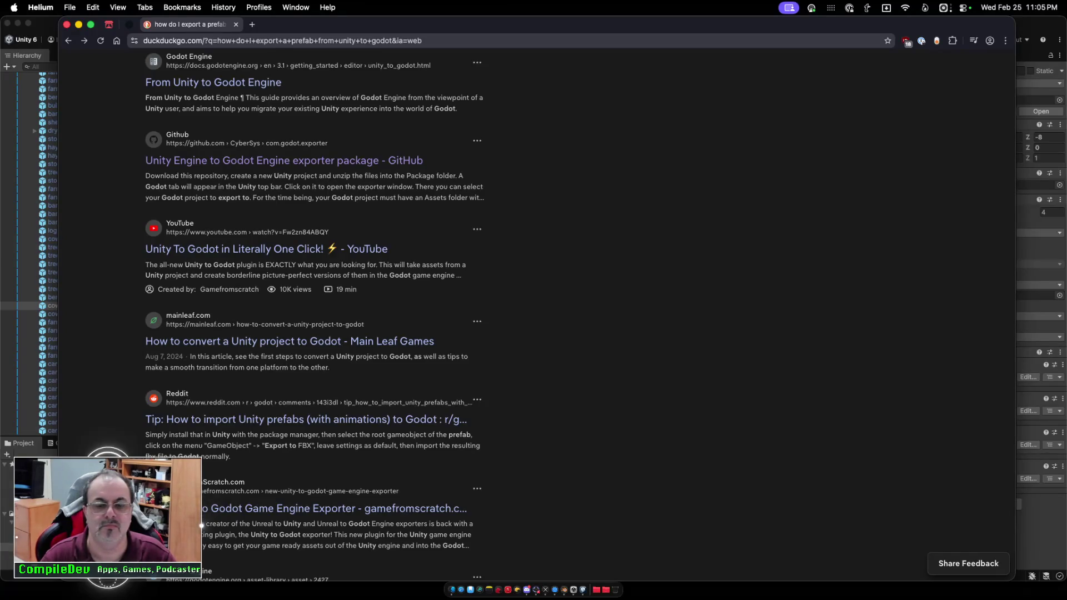
left_click(328, 509)
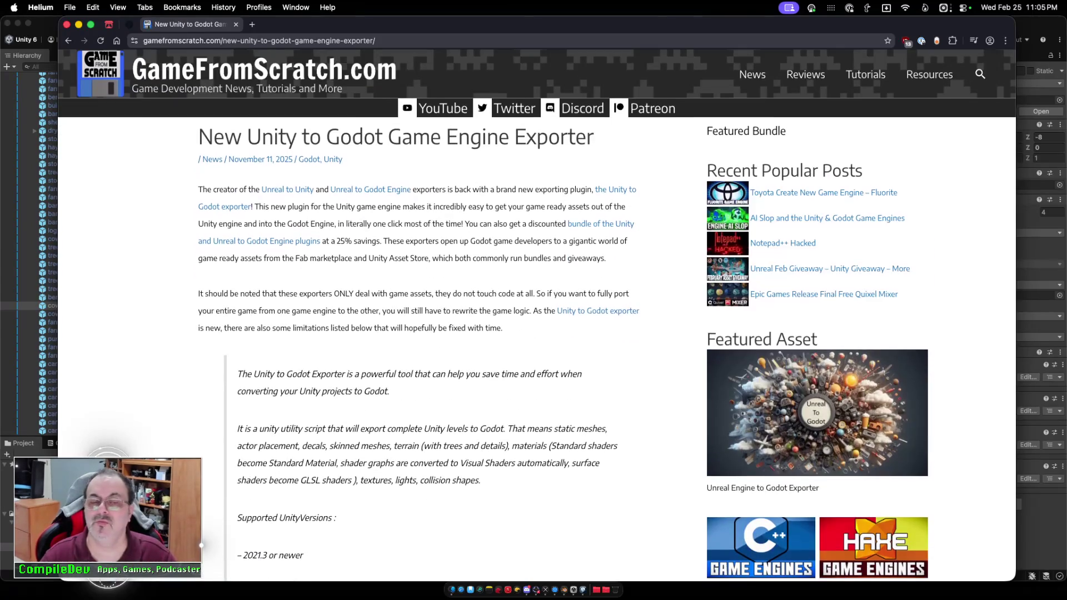
Read through the GameFromScratch article and follow its link to the exporter's Gumroad store page.
scroll(537, 315, "down", 5)
scroll(537, 315, "down", 6)
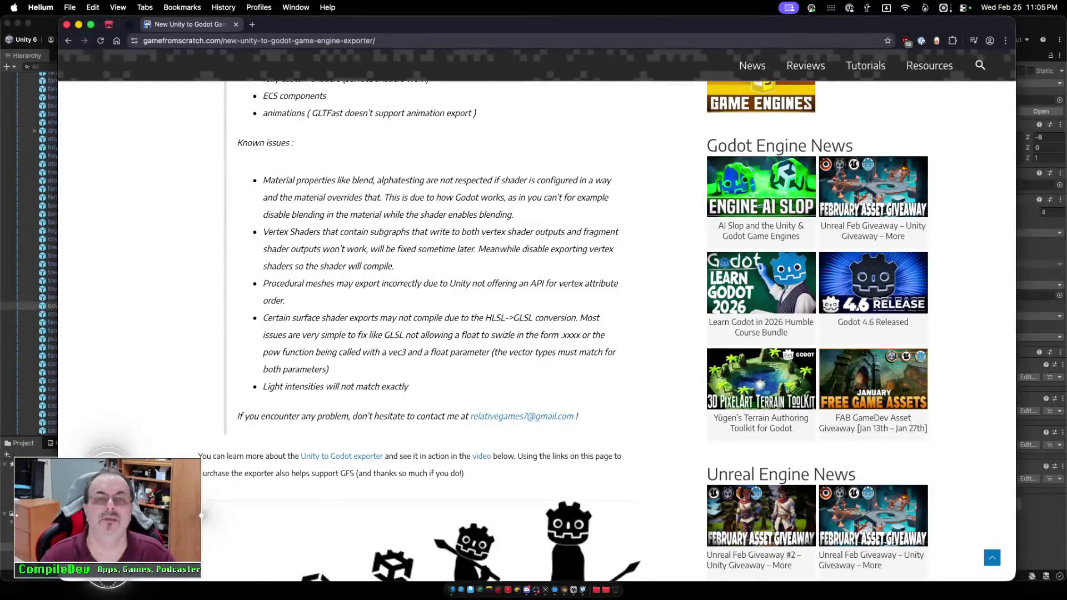
scroll(537, 315, "down", 6)
scroll(537, 315, "down", 10)
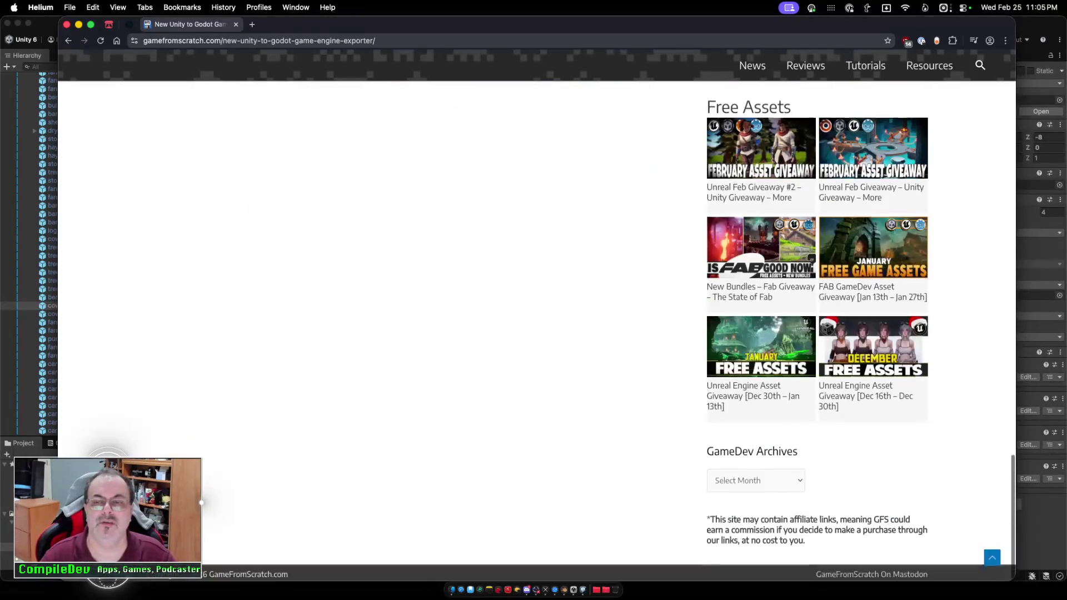
scroll(537, 315, "up", 15)
scroll(537, 315, "down", 4)
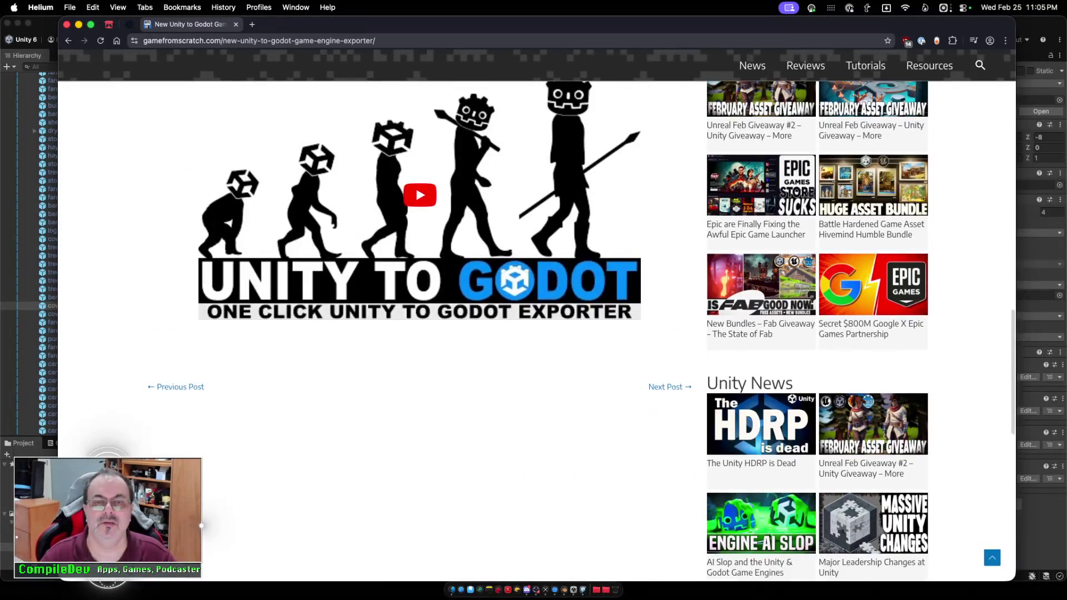
scroll(536, 315, "up", 12)
scroll(537, 315, "up", 4)
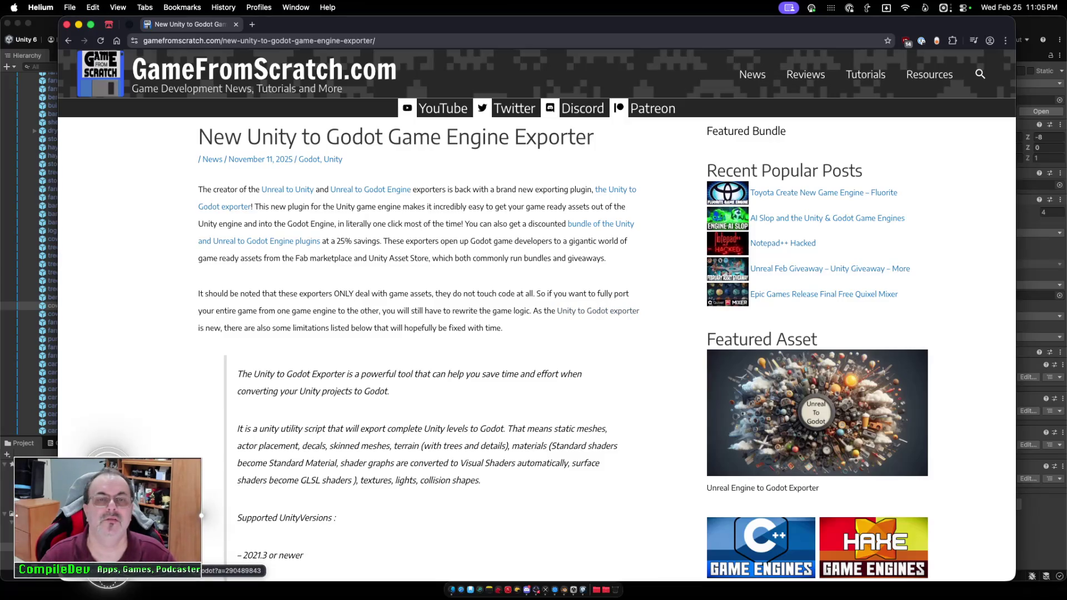
left_click(598, 310)
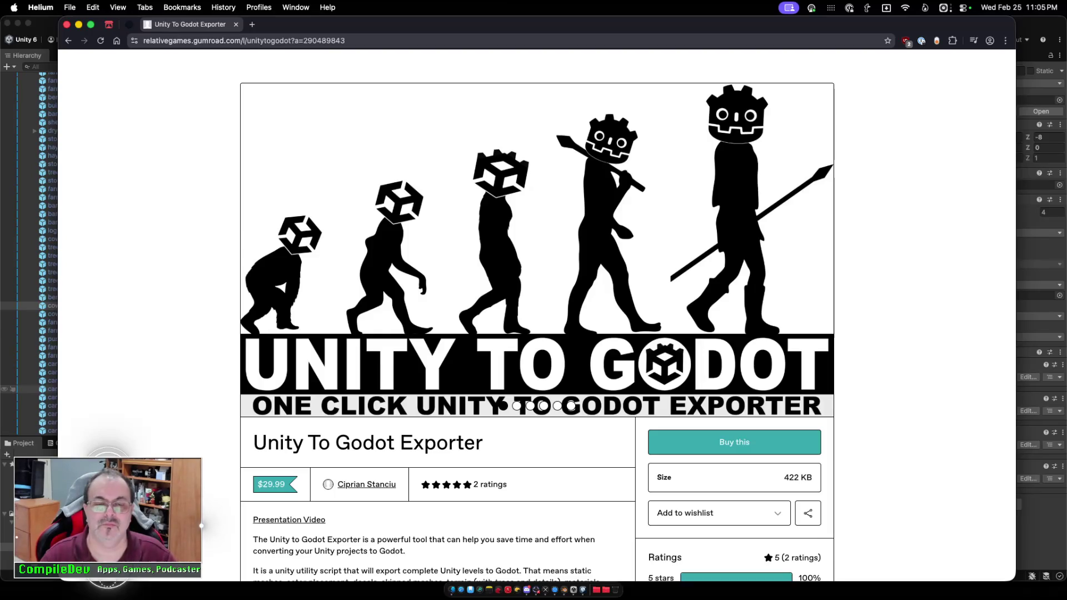
Review the $29.99 Unity To Godot Exporter page, select its address, and dismiss the browser.
scroll(536, 311, "down", 4)
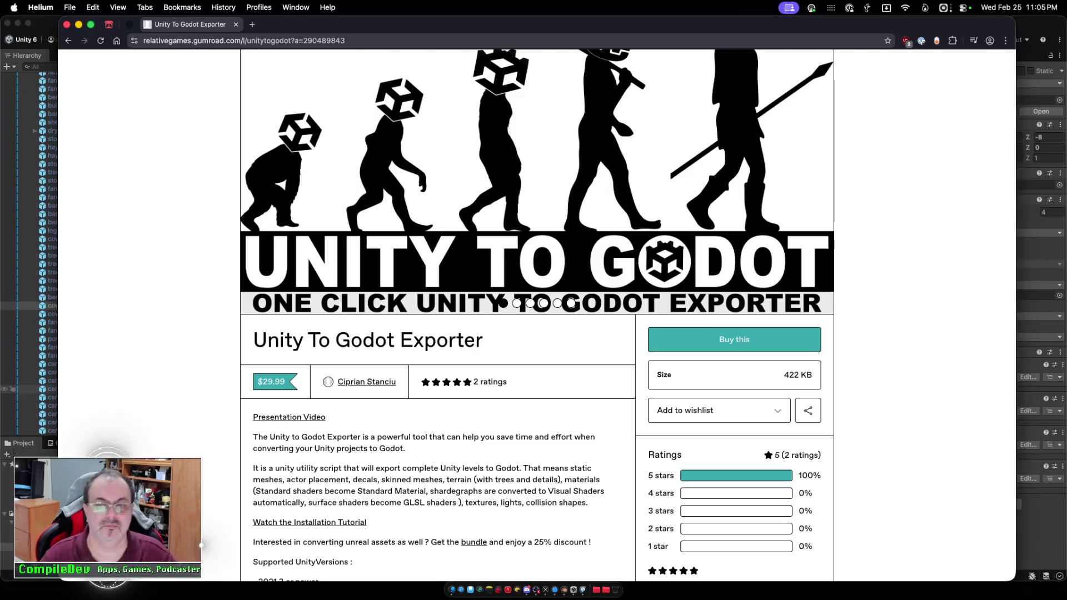
scroll(536, 312, "down", 10)
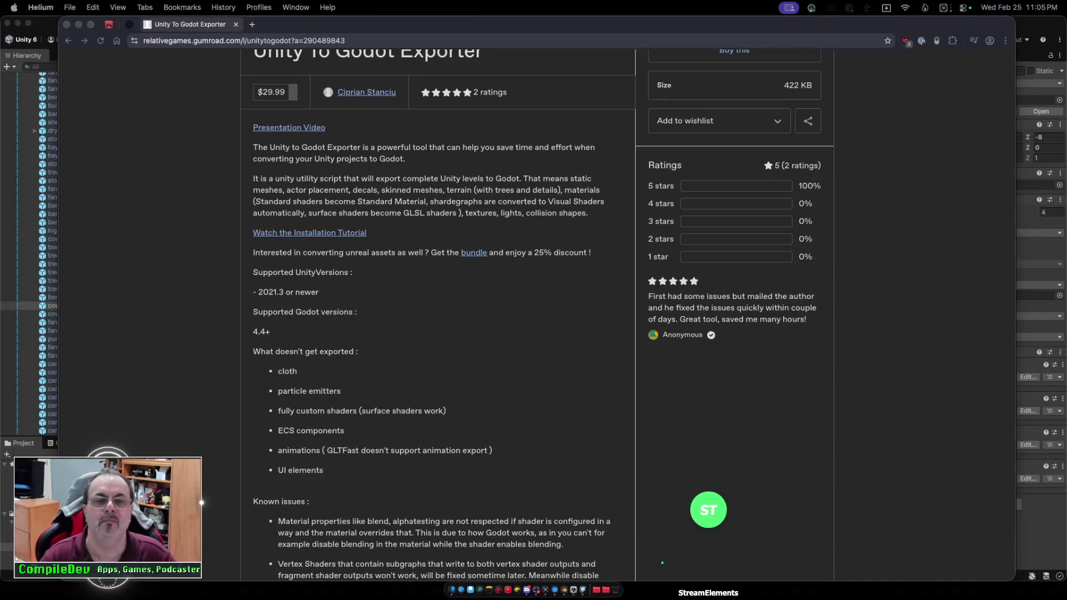
scroll(536, 311, "up", 7)
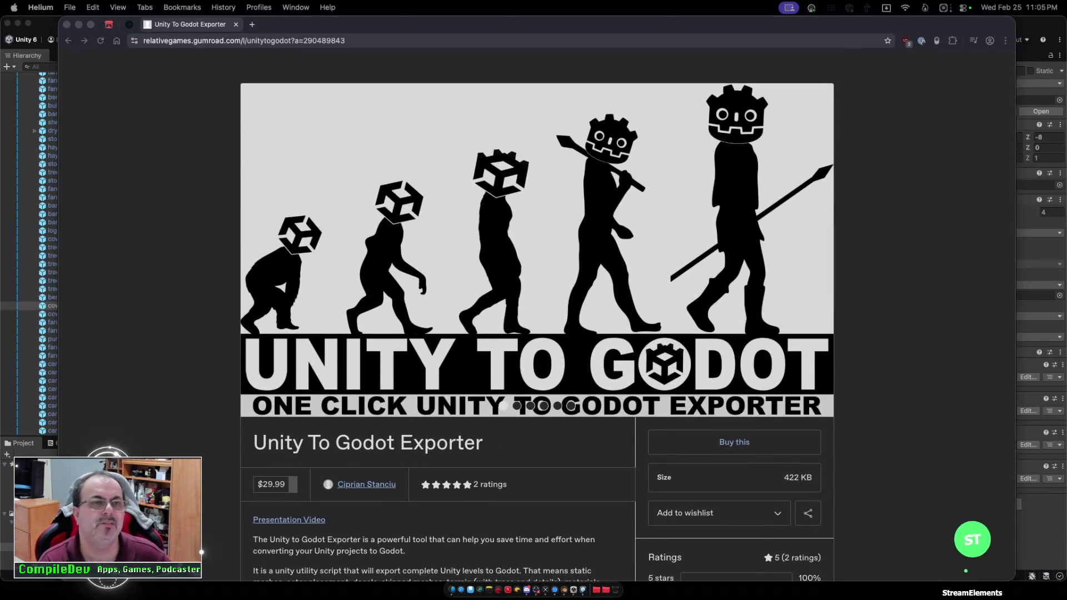
left_click(244, 40)
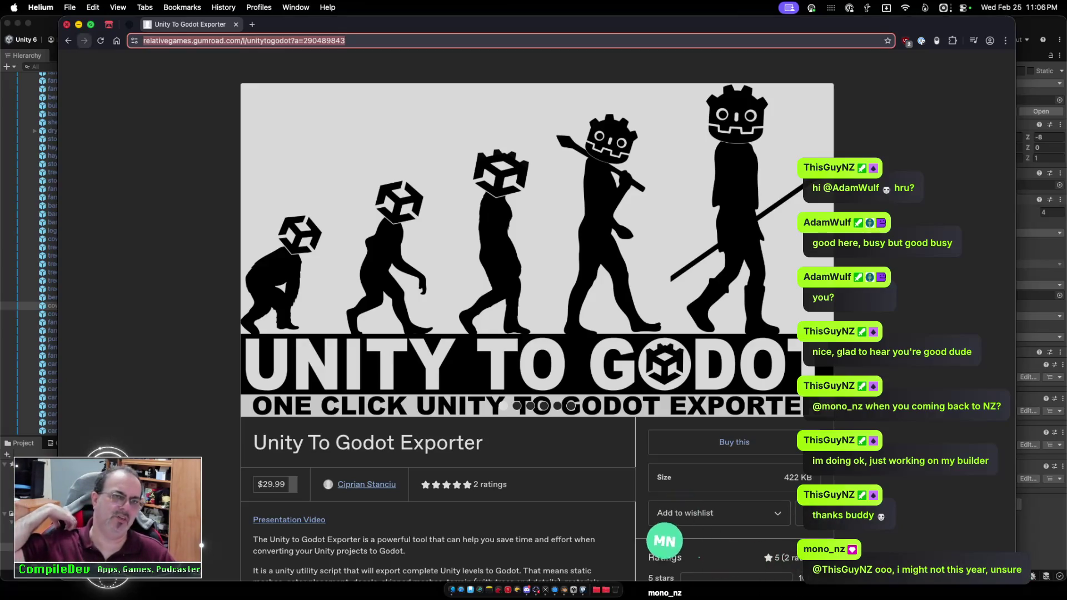
key("super+w")
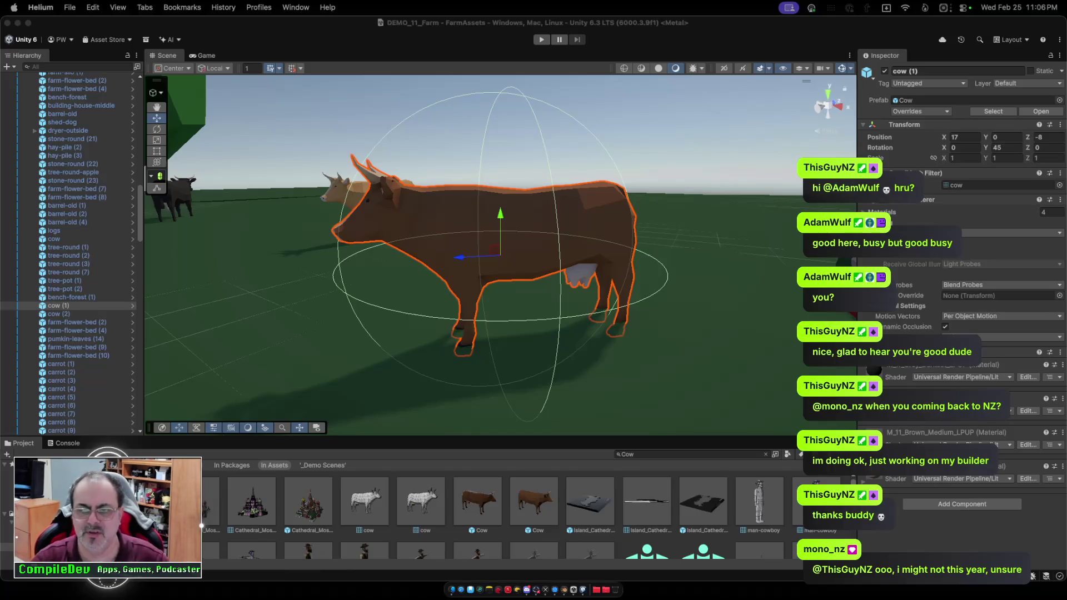
scroll(500, 255, "down", 10)
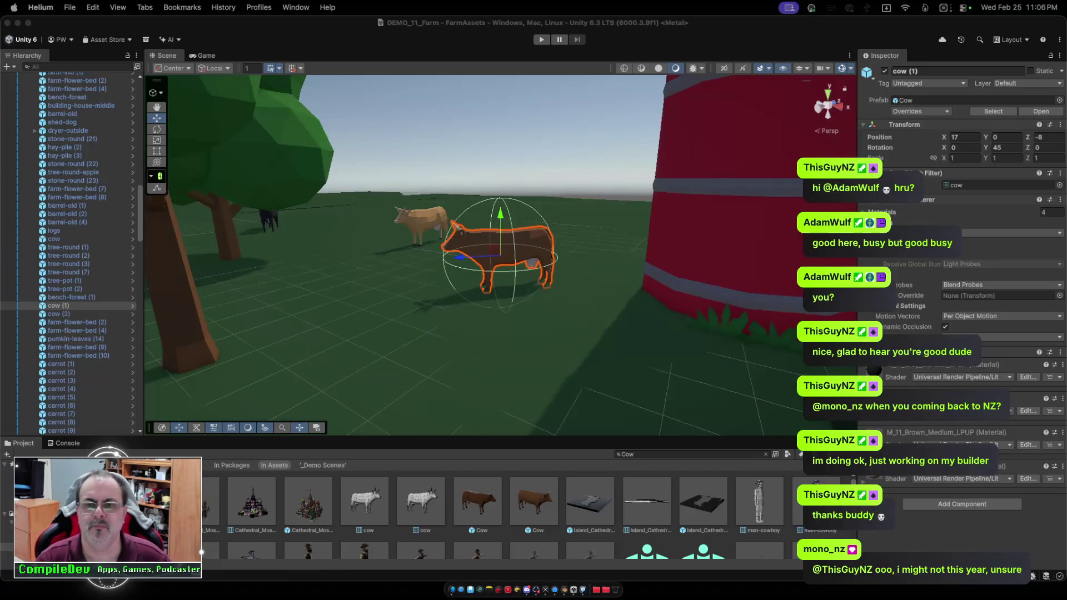
scroll(500, 255, "down", 5)
scroll(500, 255, "up", 5)
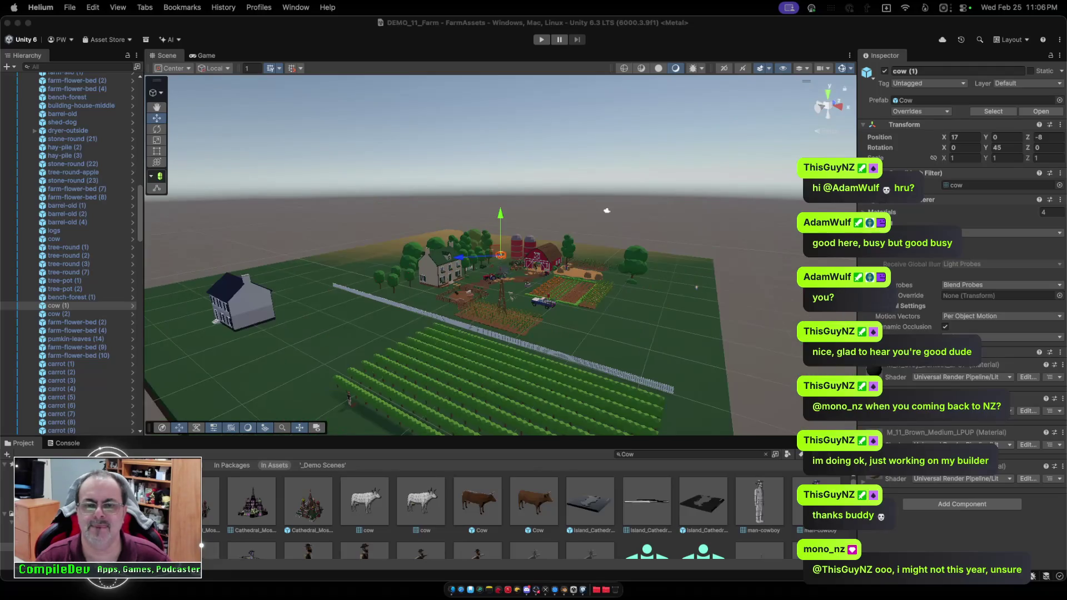
scroll(567, 227, "down", 5)
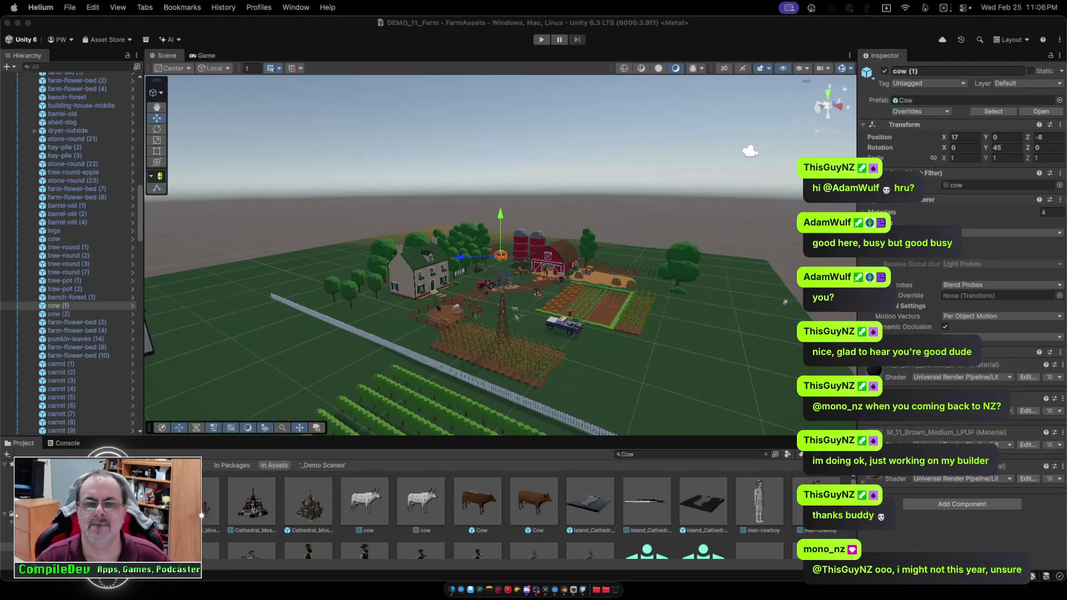
scroll(566, 227, "up", 5)
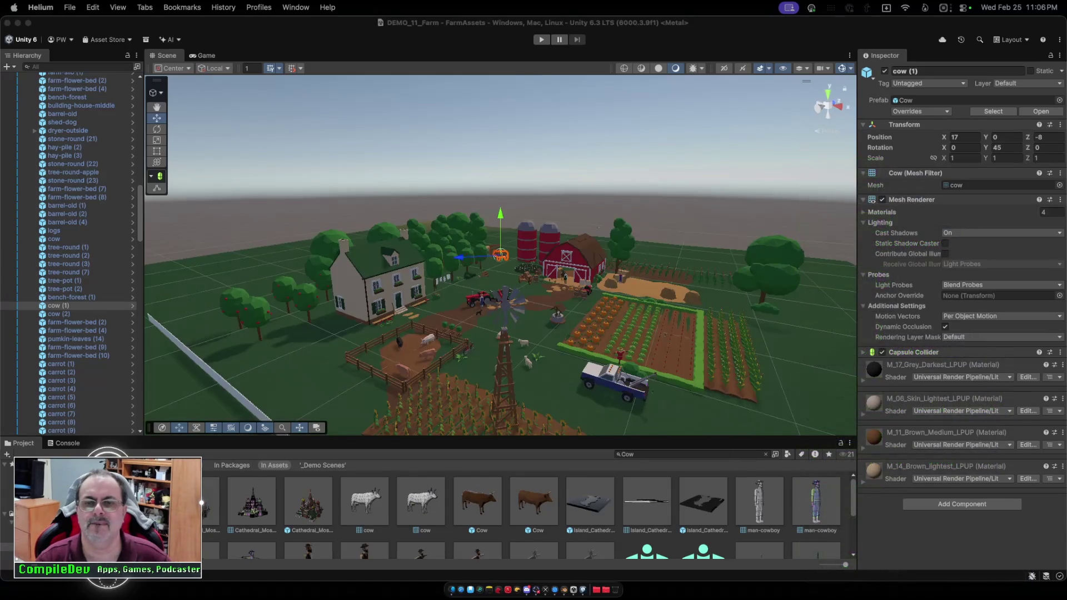
scroll(567, 227, "up", 3)
scroll(500, 255, "up", 3)
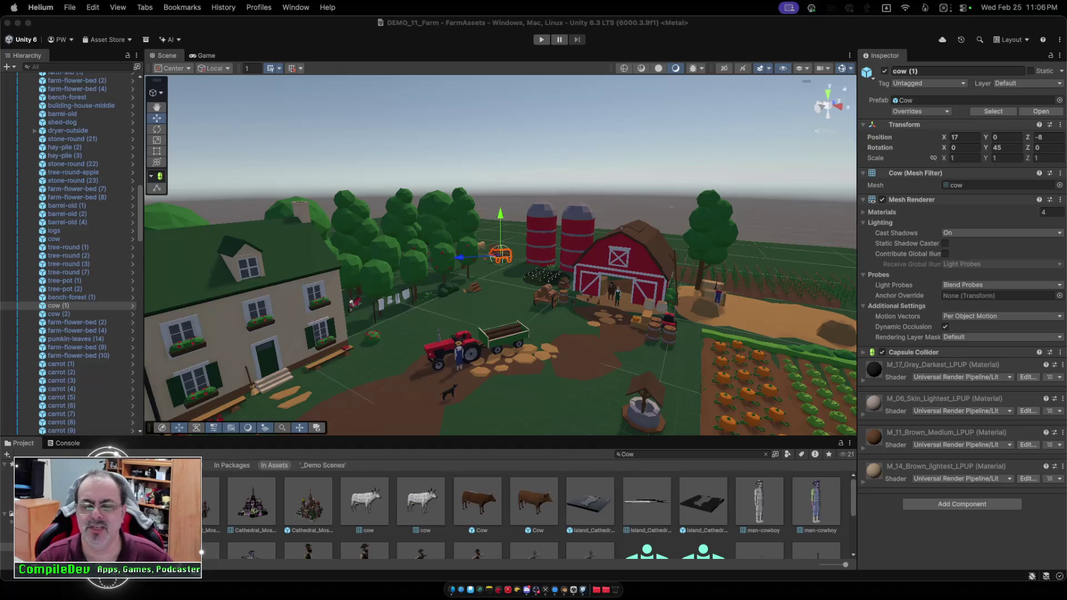
left_click(611, 317)
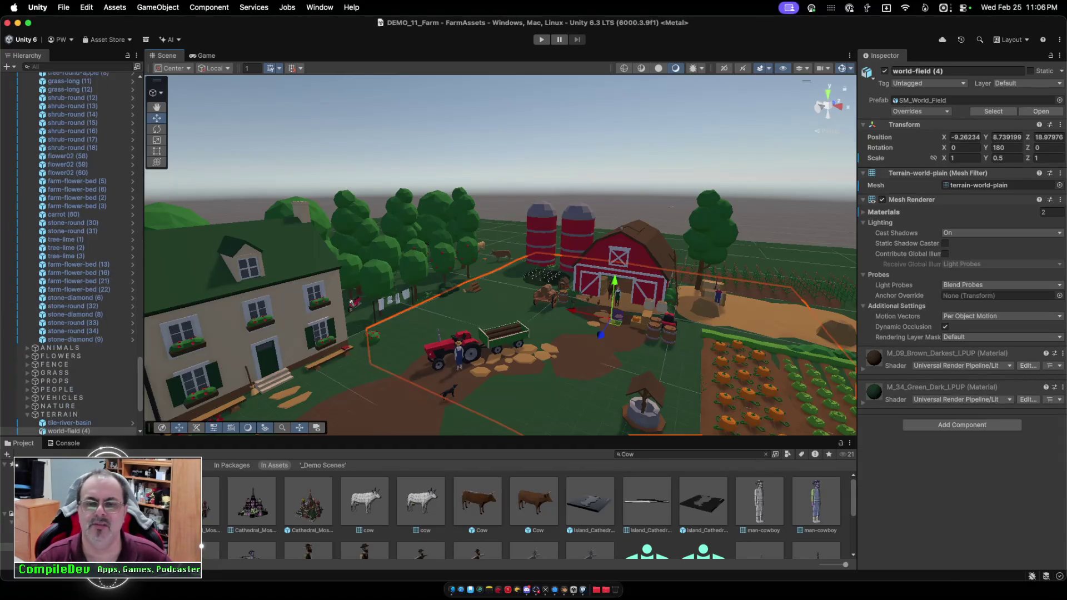
left_click(722, 379)
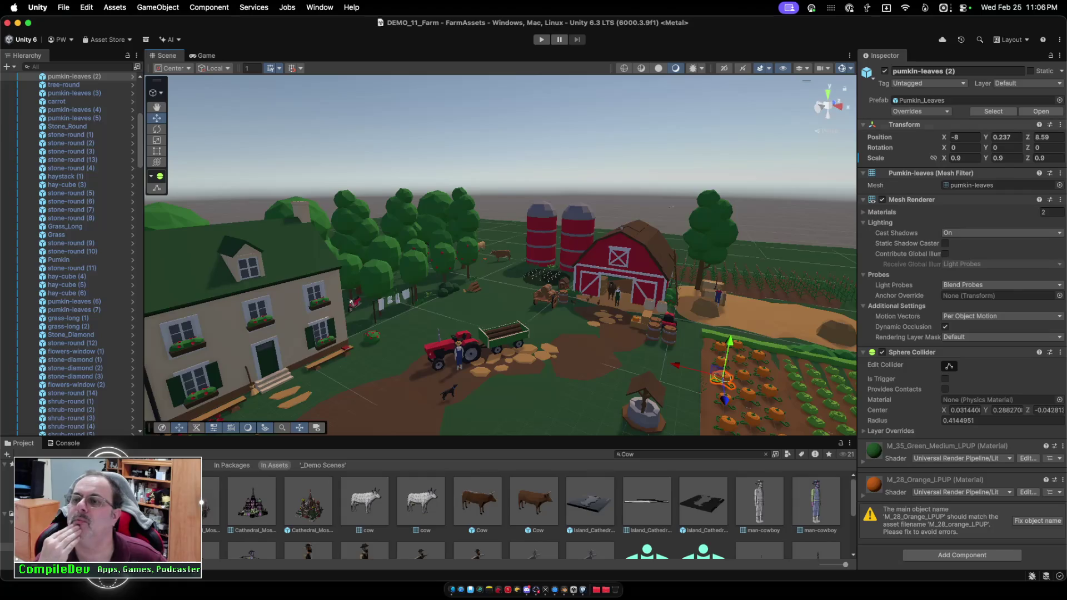
left_click(1041, 111)
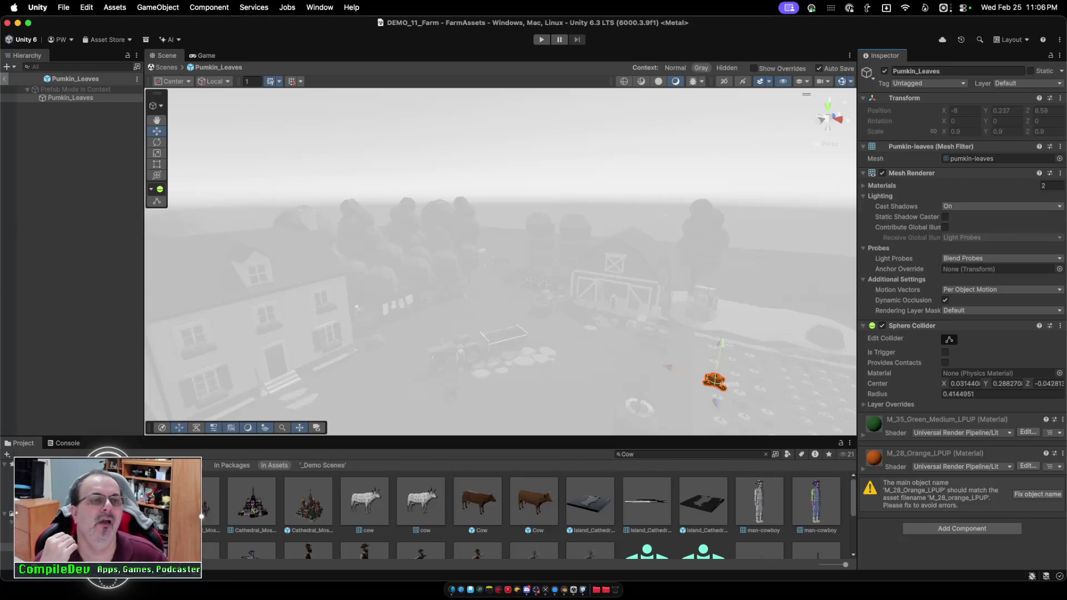
left_click(5, 79)
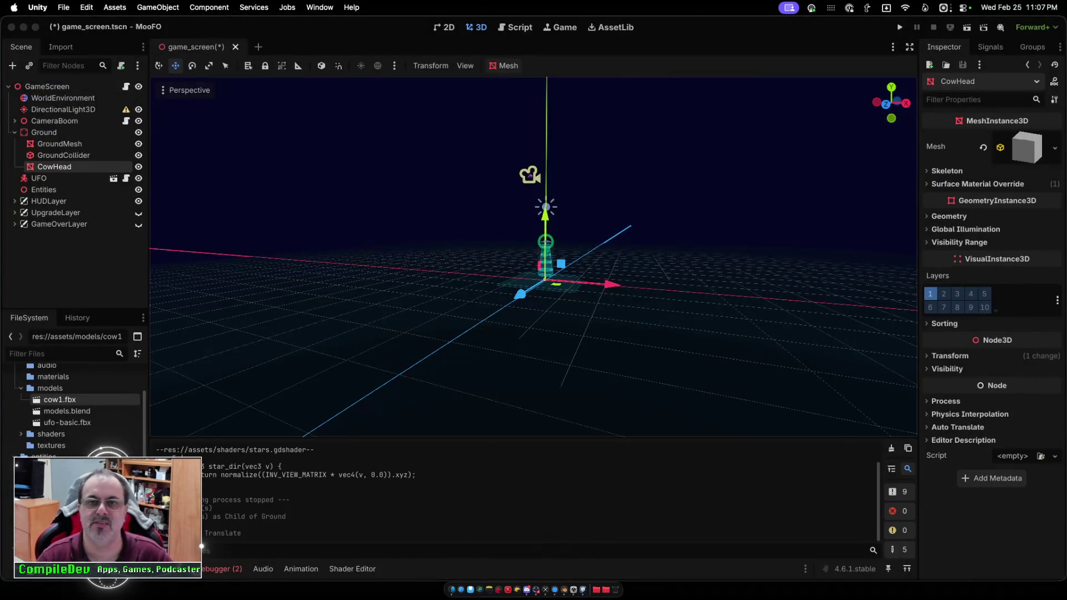
Zoom the 3D view around CowHead, then select the GroundMesh node to show its properties.
scroll(533, 255, "down", 5)
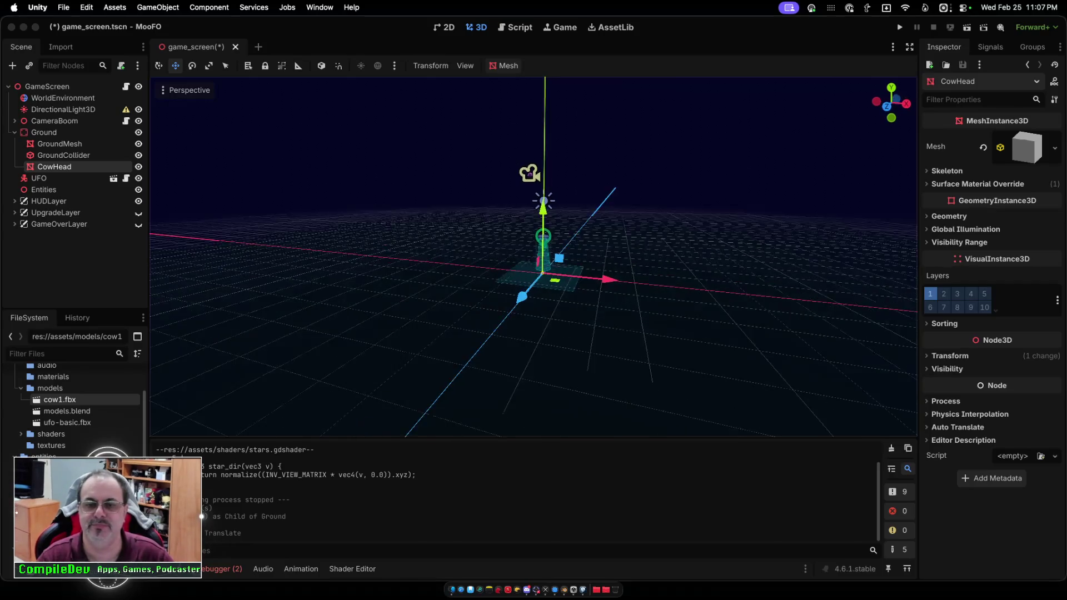
scroll(534, 256, "down", 5)
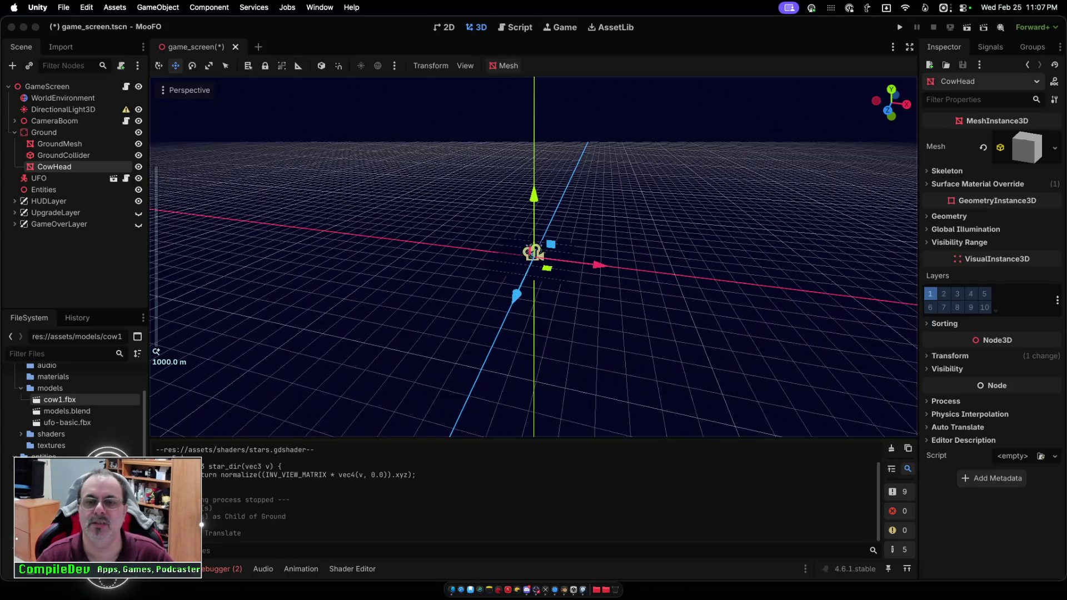
scroll(533, 256, "up", 4)
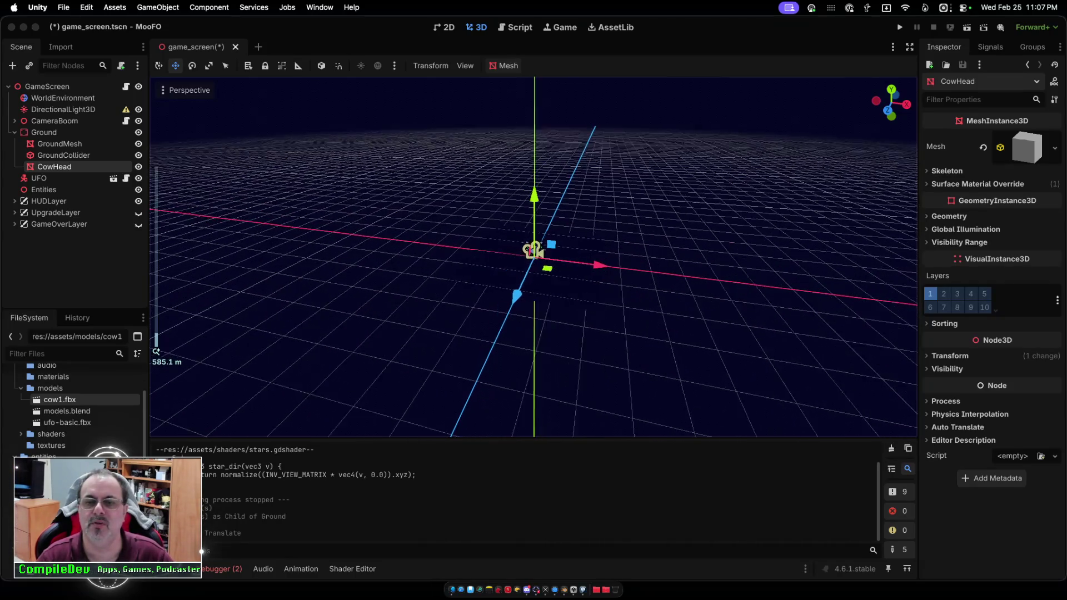
scroll(534, 255, "up", 3)
scroll(533, 255, "up", 1)
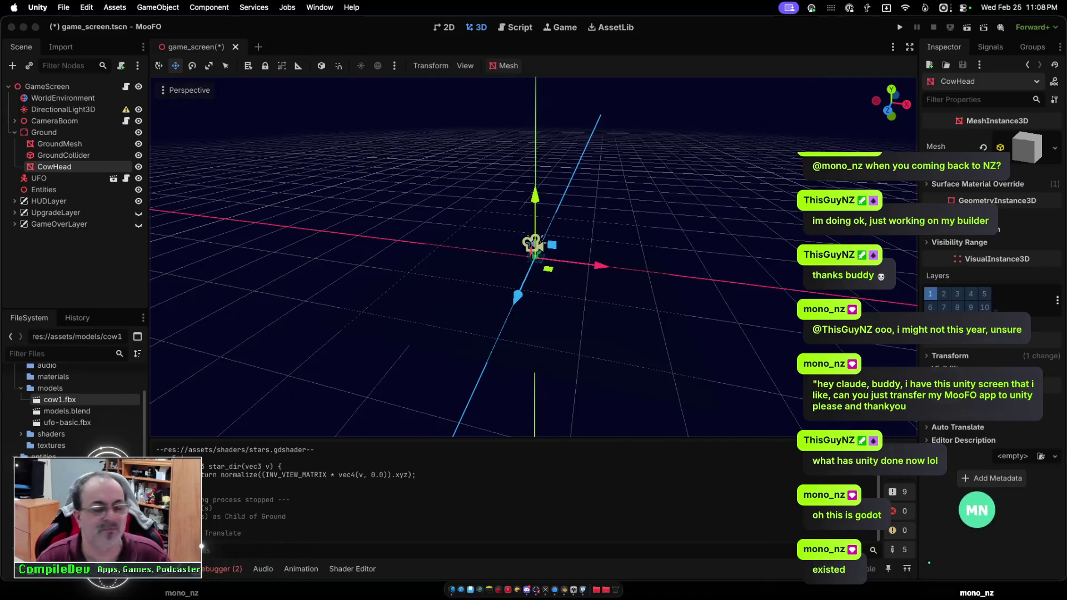
left_click(60, 144)
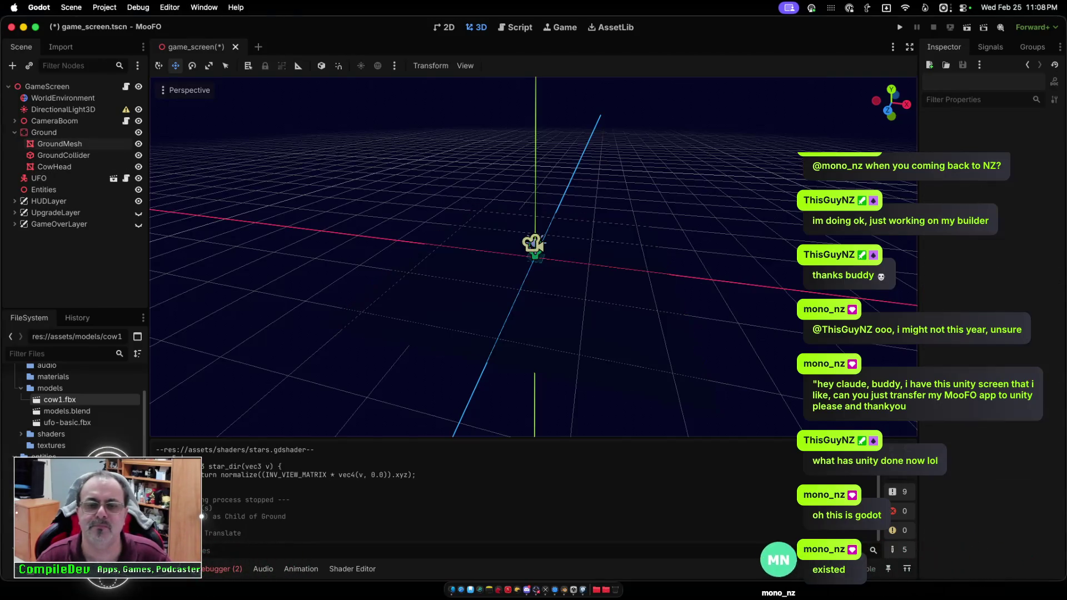
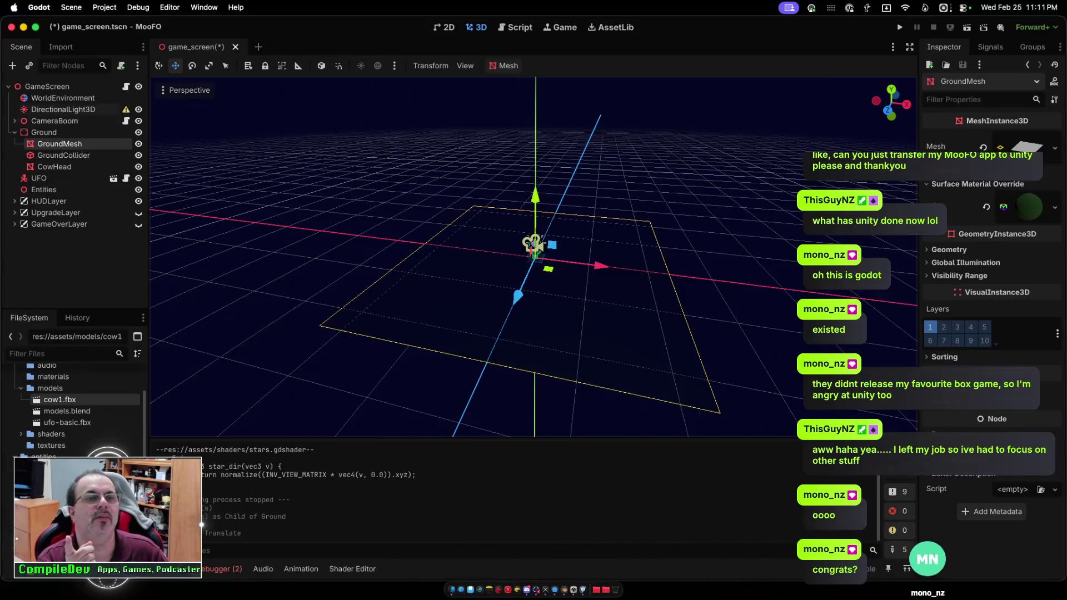
Inspect the WorldEnvironment and Entities nodes' properties in the Inspector.
left_click(63, 97)
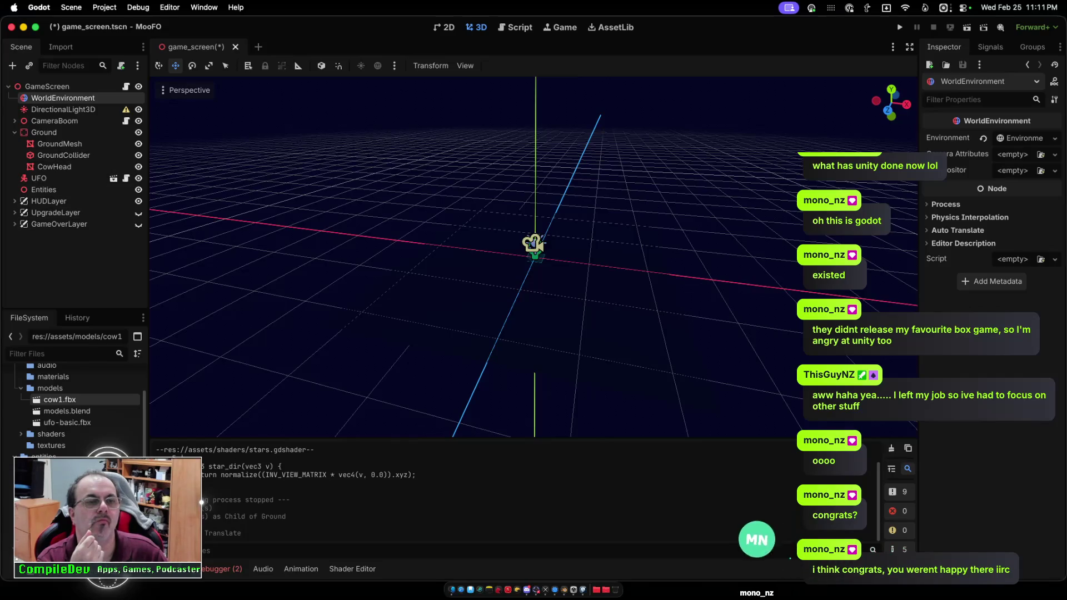
left_click(43, 190)
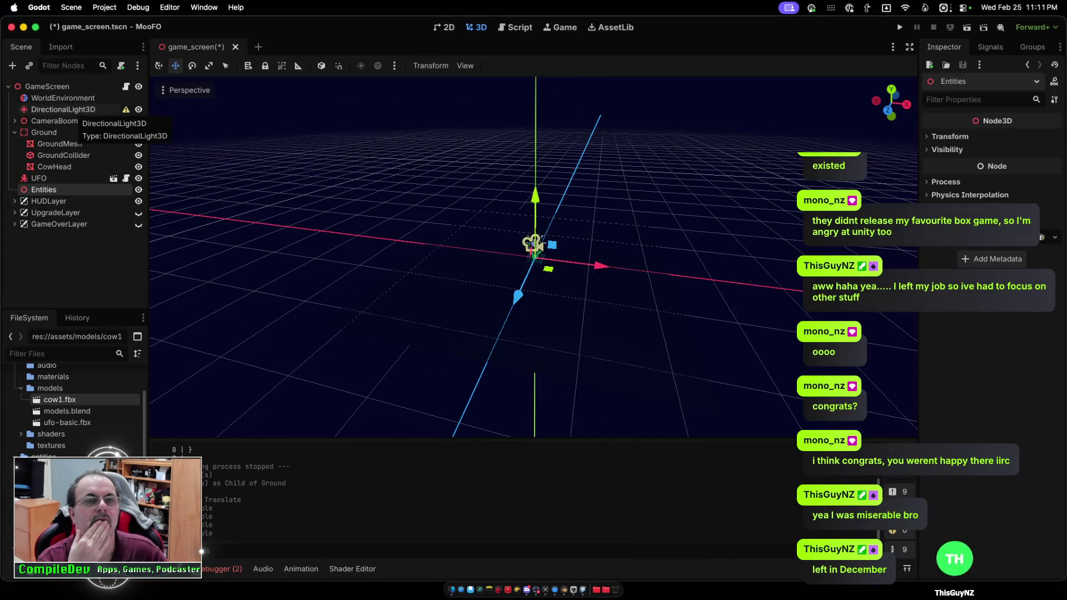
mouse_move(127, 109)
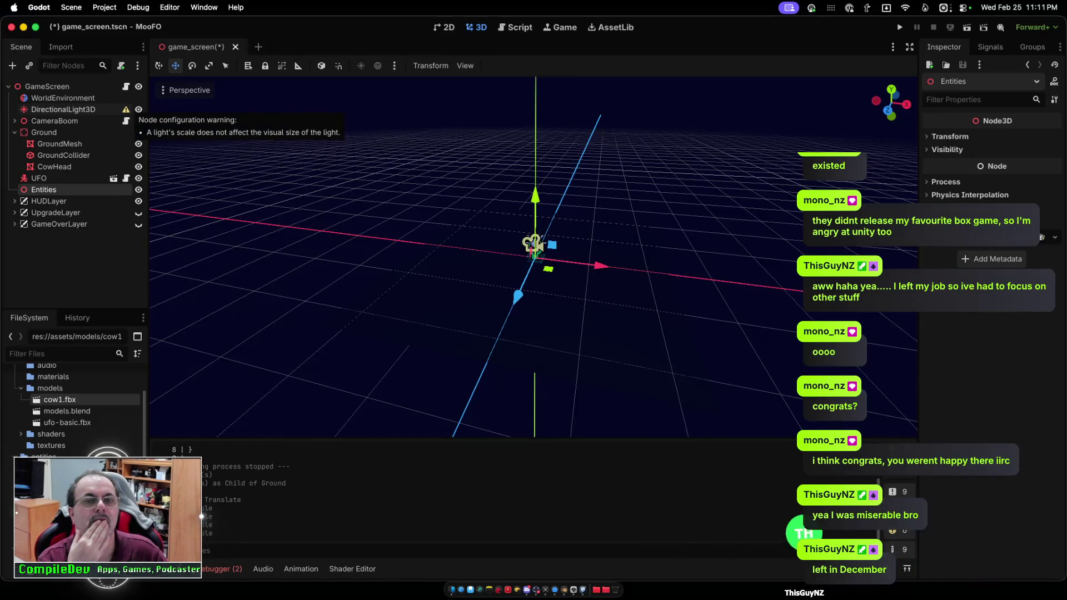
left_click(63, 97)
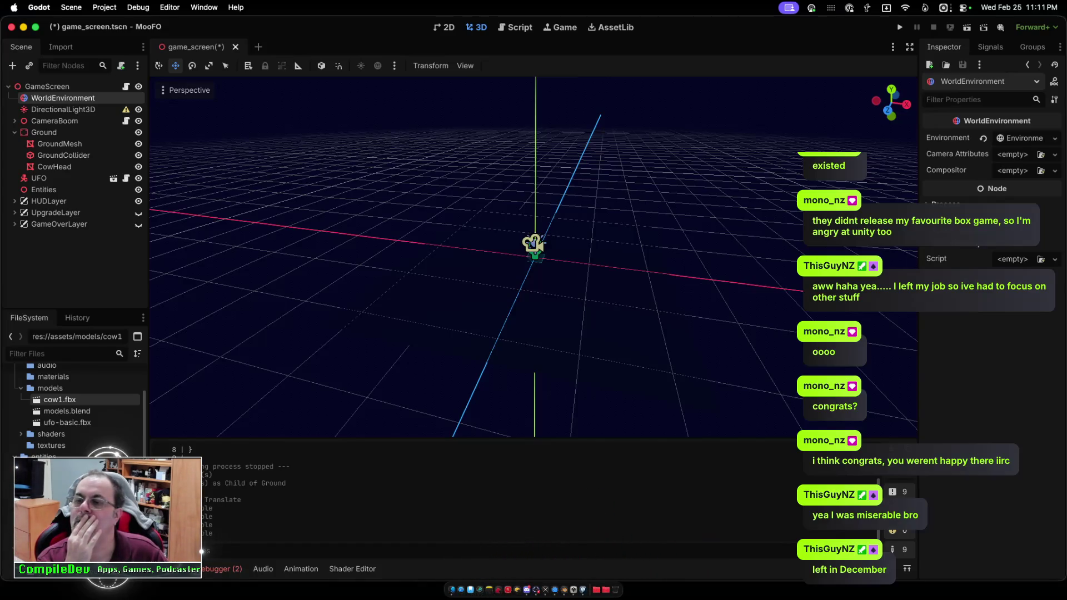
scroll(72, 400, "down", 5)
Collapse the autoloads folder and return to the top of the FileSystem dock.
left_click(21, 431)
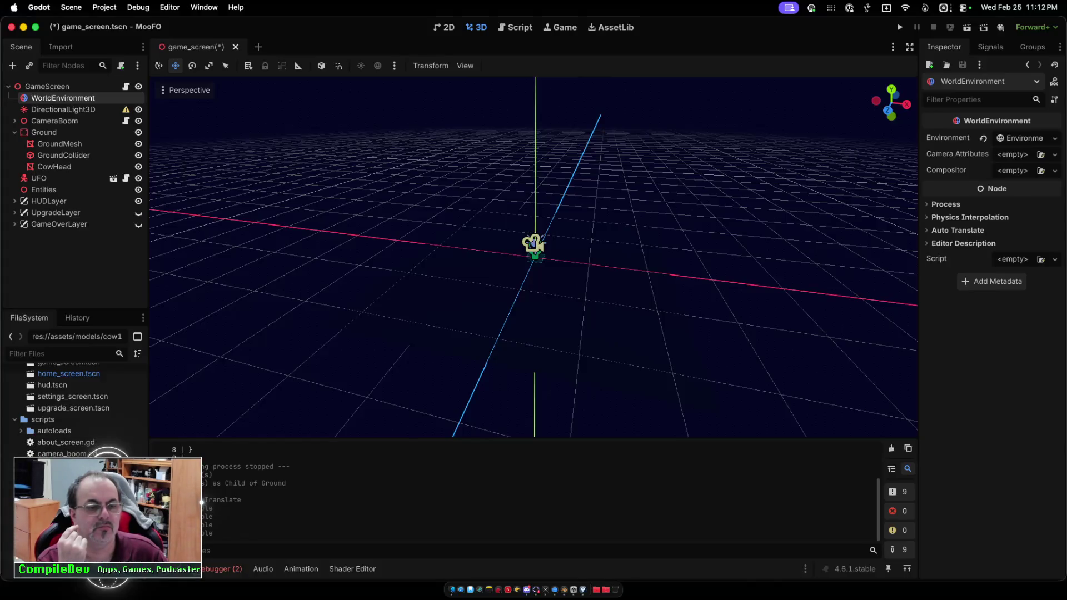
scroll(72, 400, "up", 2)
scroll(72, 400, "up", 5)
scroll(72, 400, "up", 5)
scroll(72, 400, "up", 3)
scroll(72, 400, "up", 3)
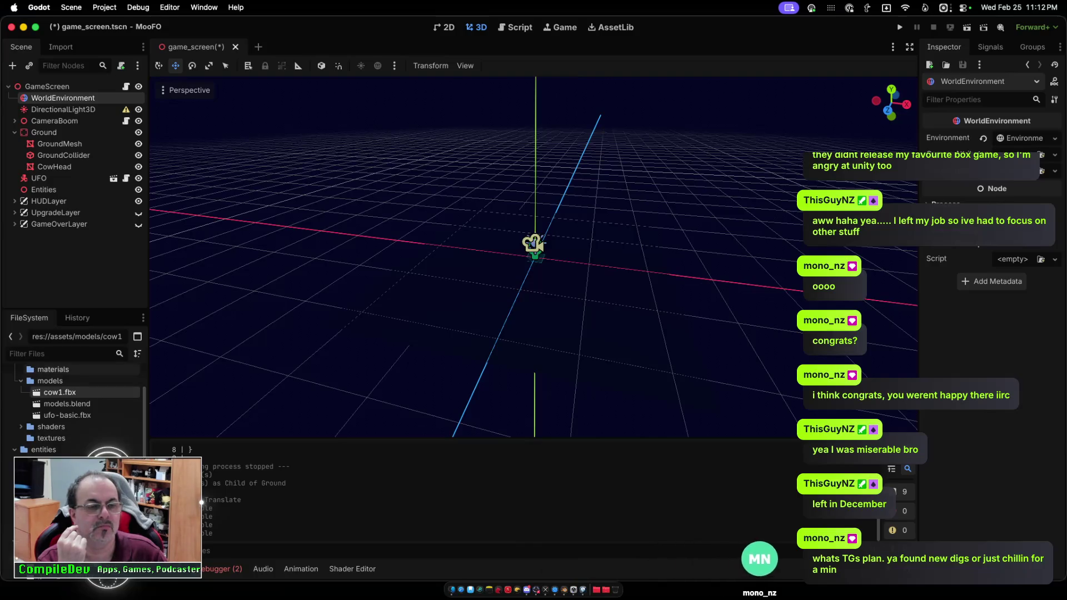
Delete cow1.fbx from the models folder, confirming the removal.
left_click_drag(50, 381, 32, 392)
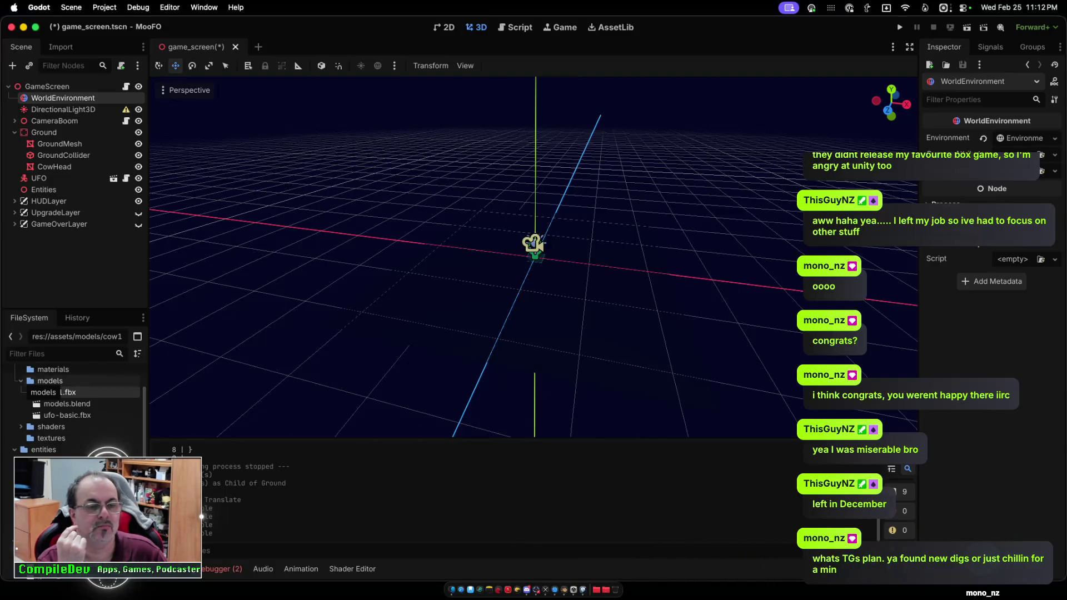
right_click(62, 393)
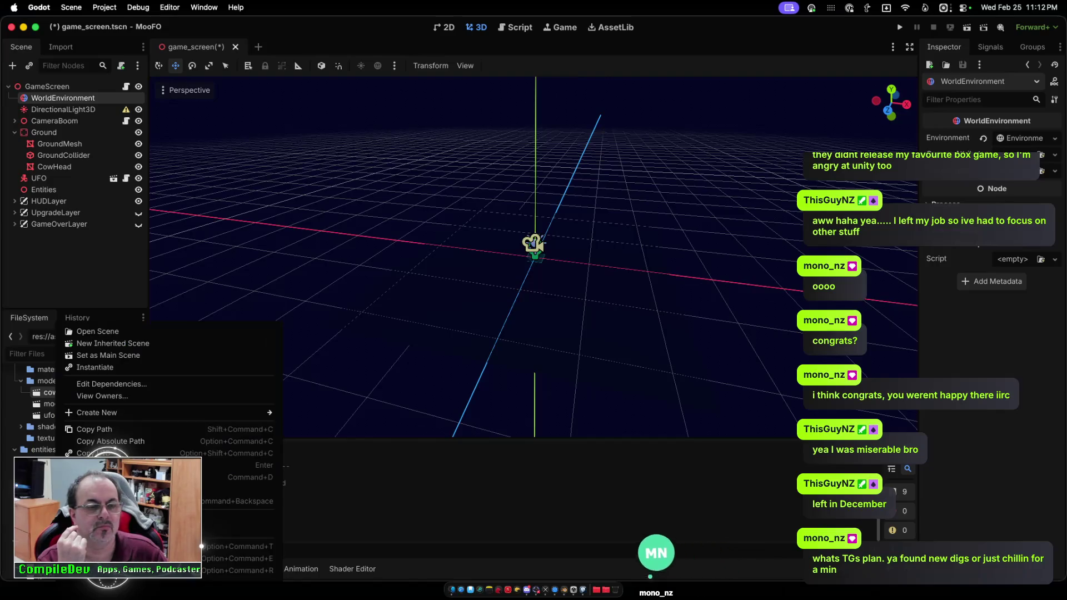
key("super+BackSpace")
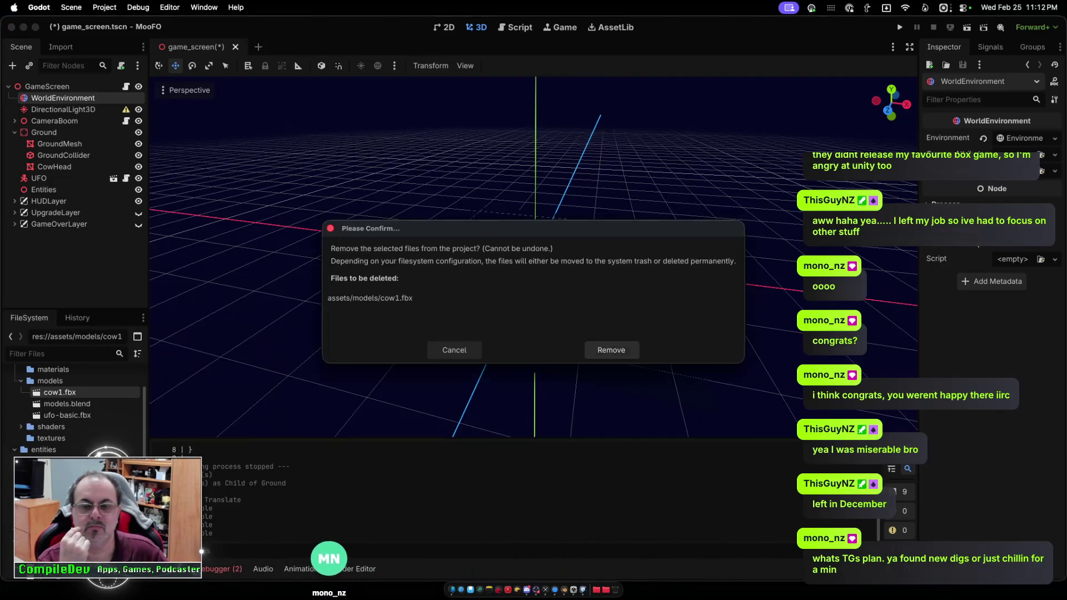
key("Return")
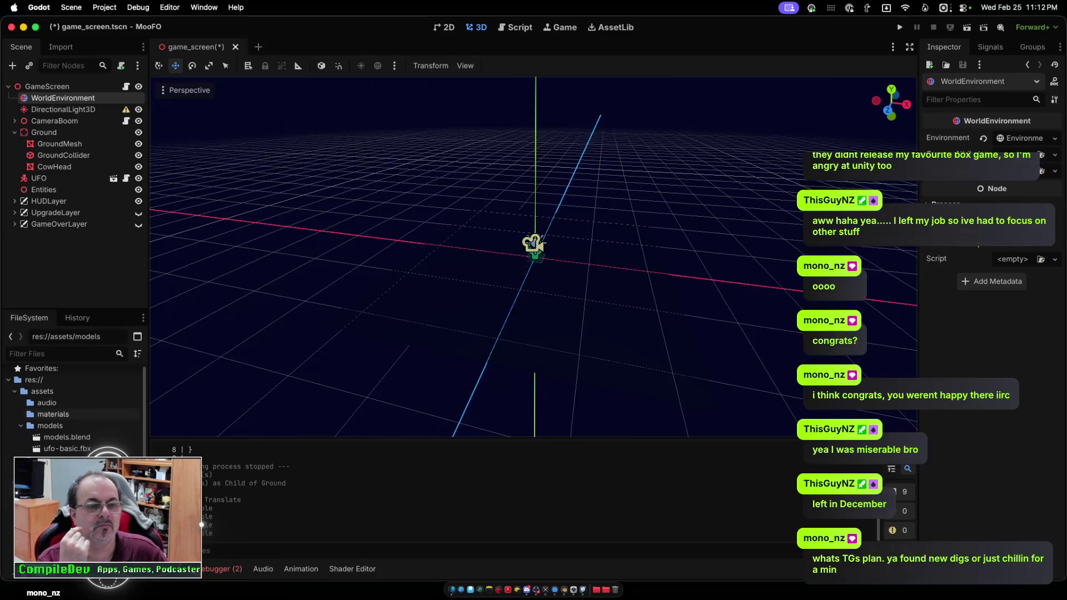
Select the materials folder and browse its contents.
left_click(54, 414)
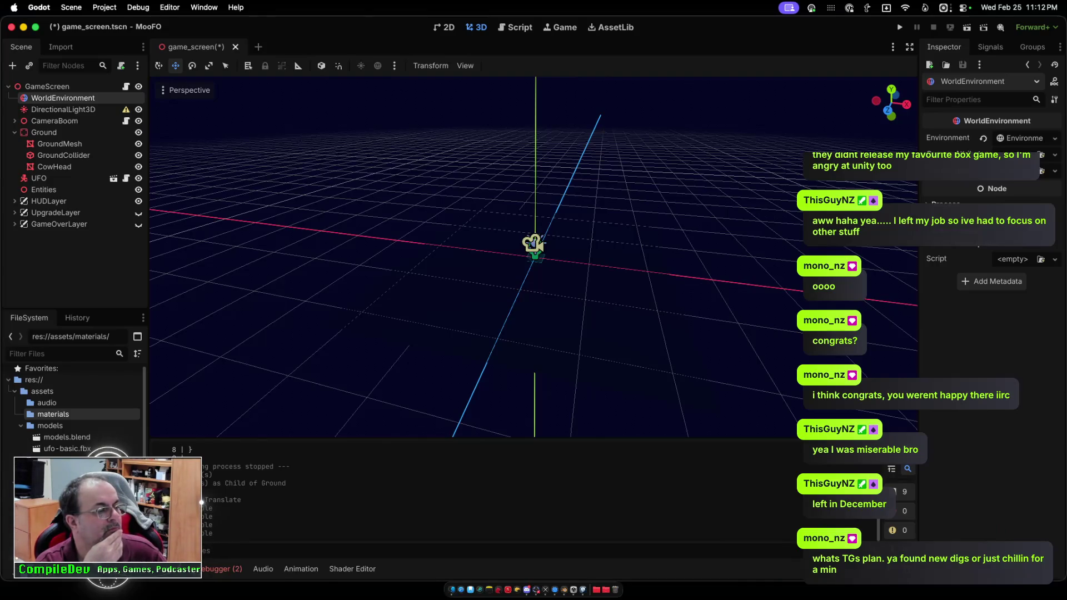
scroll(75, 408, "down", 5)
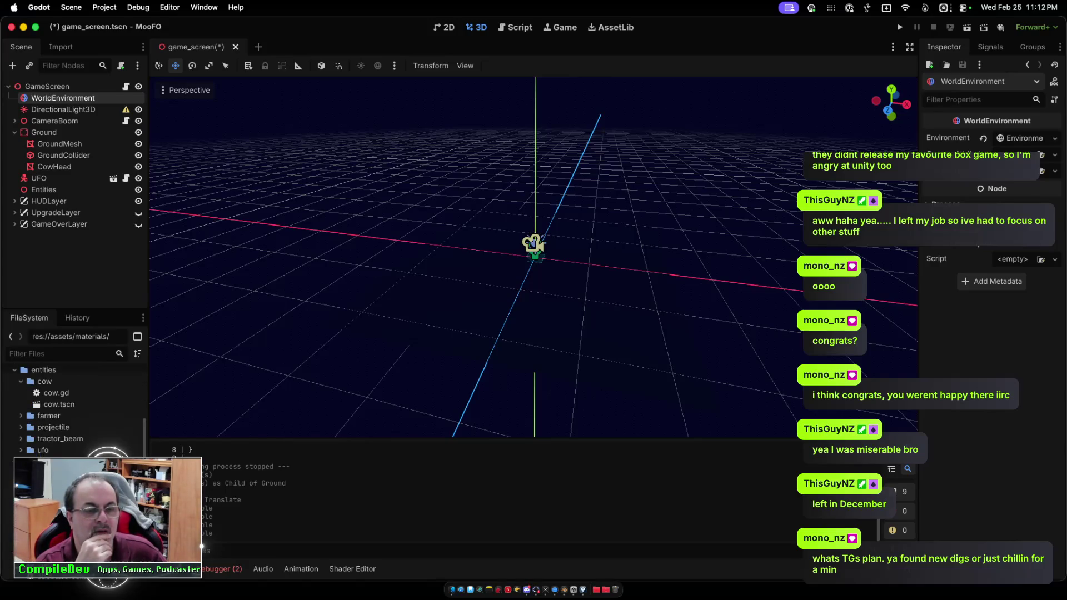
scroll(75, 408, "down", 5)
scroll(75, 409, "up", 2)
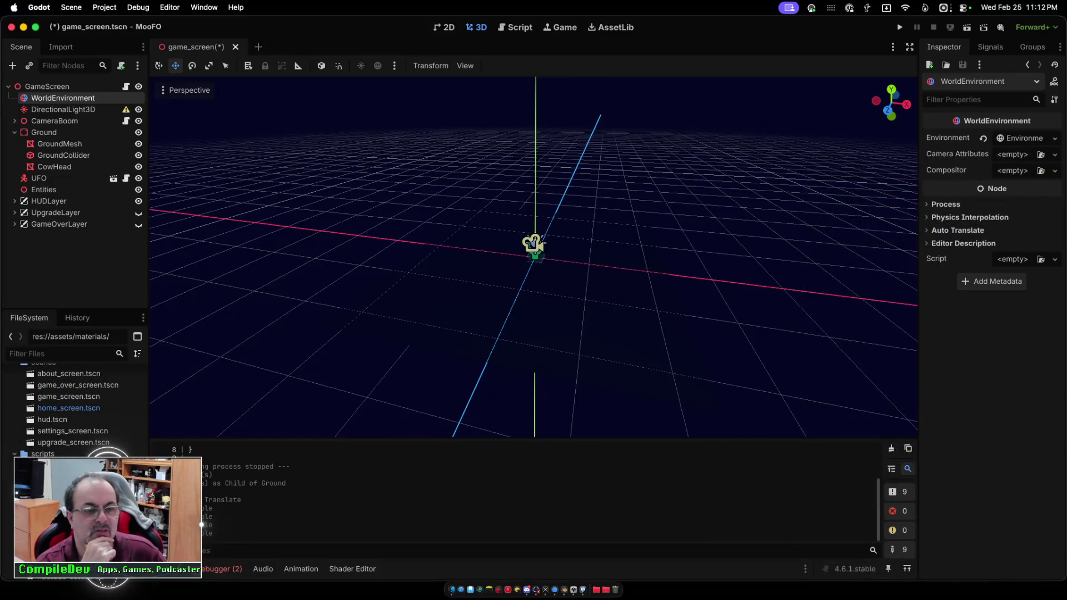
scroll(75, 408, "down", 2)
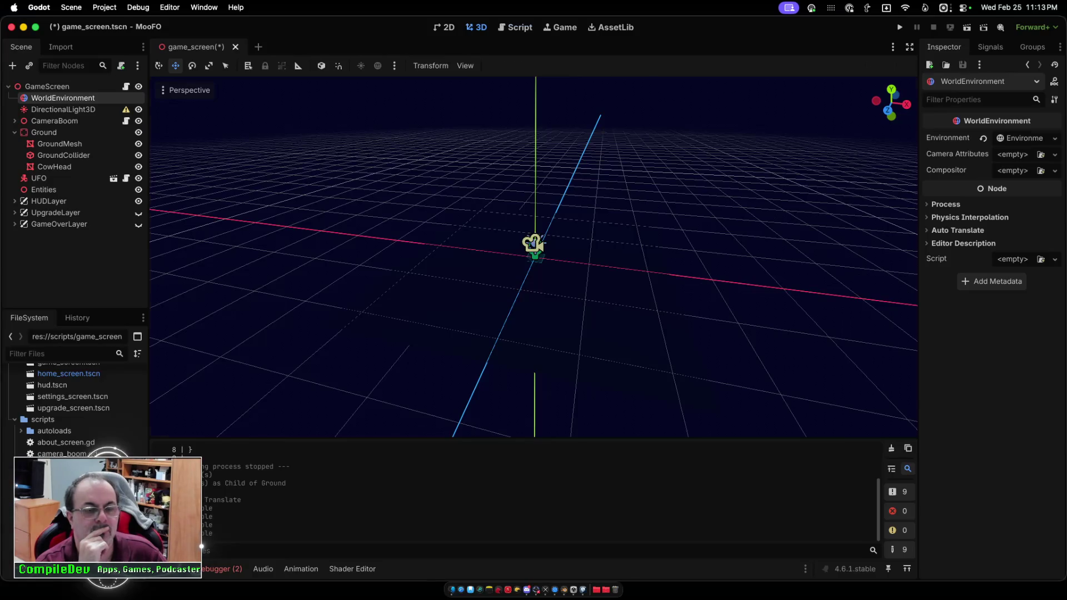
Show game_screen.gd at the stars shader preload line in _setup_stars, and expand the shaders folder.
key("alt+3")
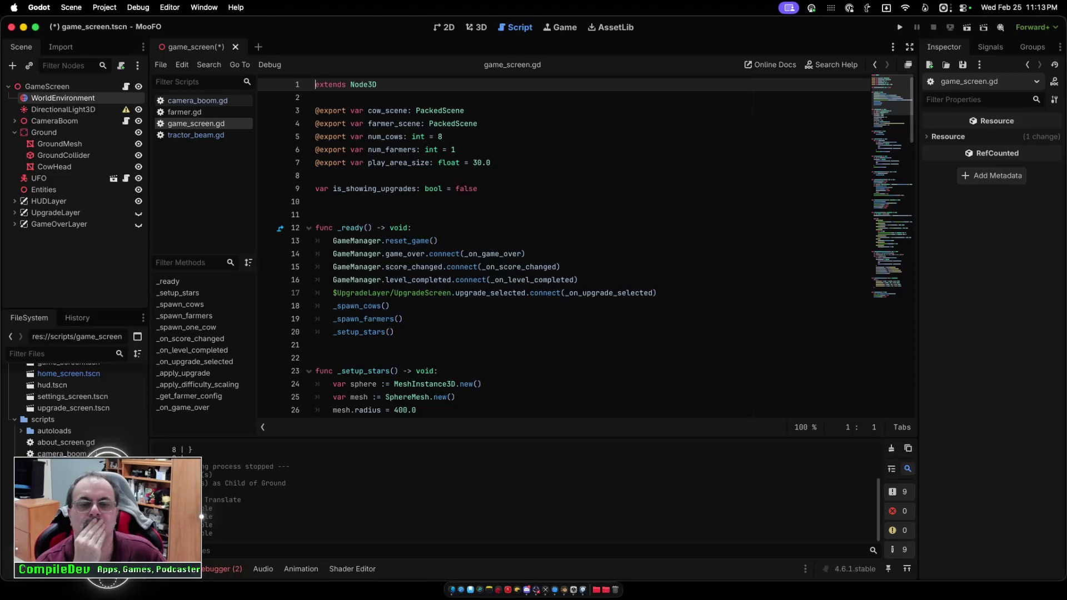
left_click(177, 293)
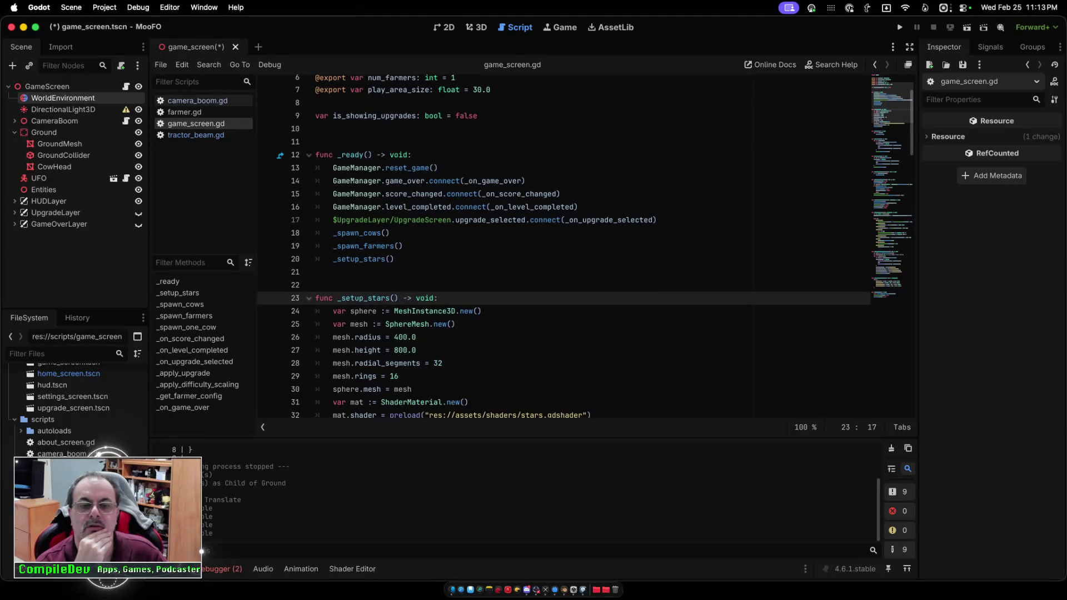
scroll(561, 244, "down", 3)
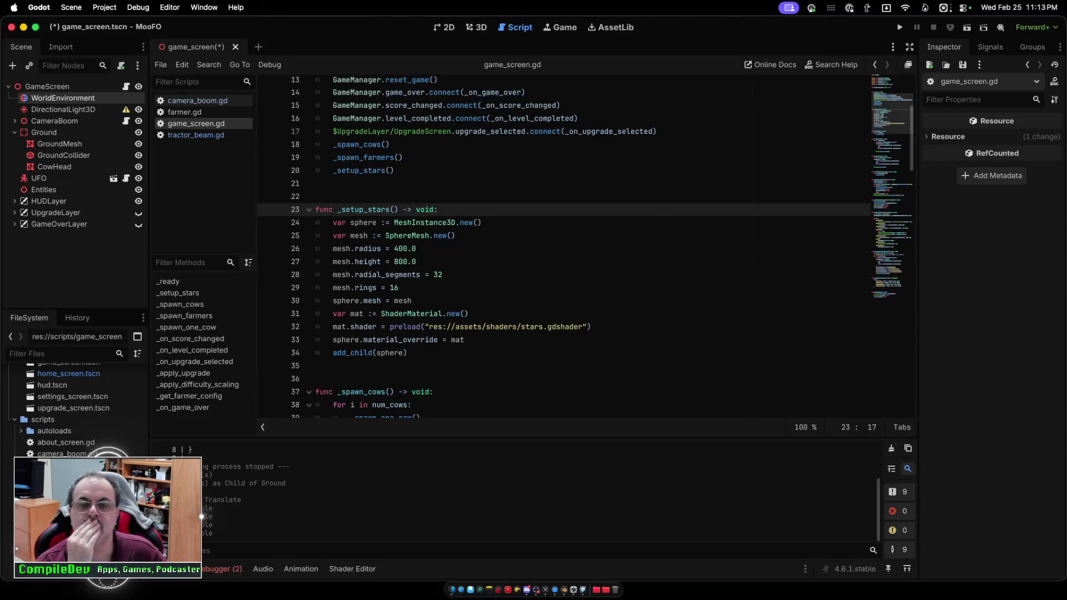
left_click(530, 327)
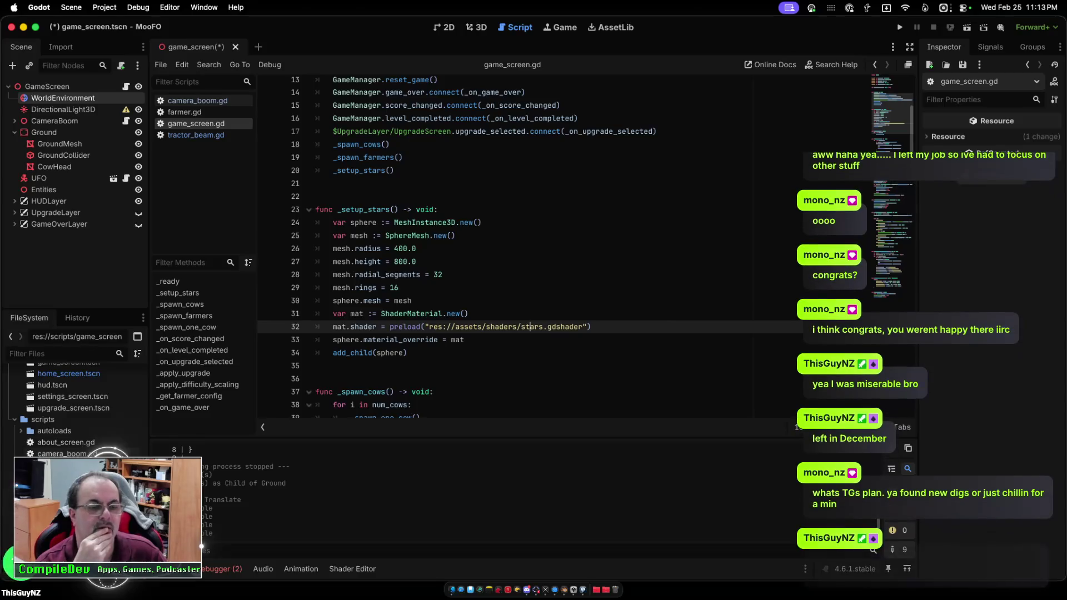
scroll(72, 406, "up", 5)
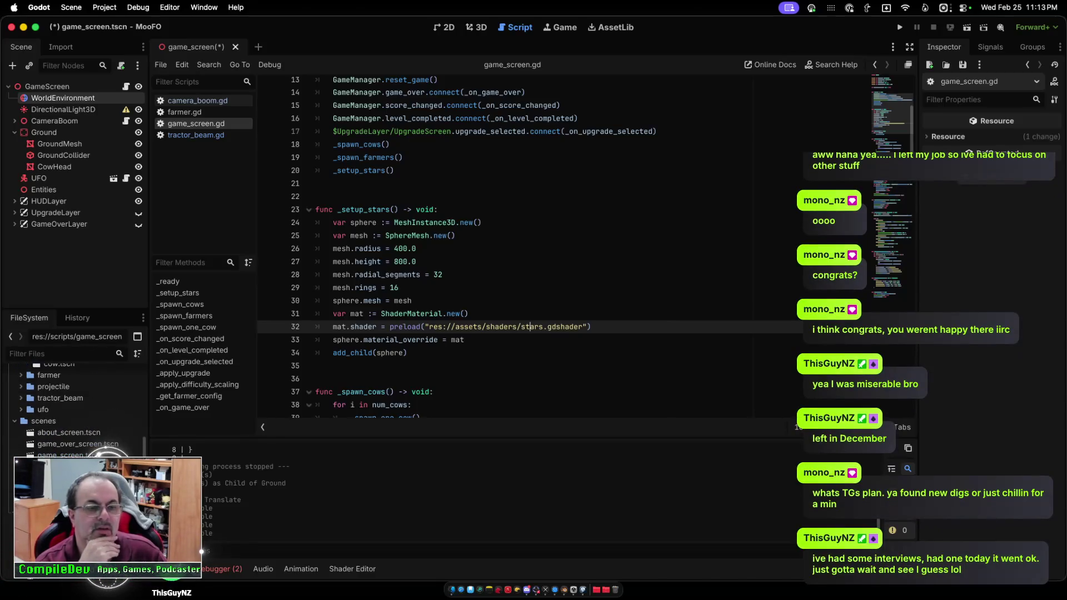
scroll(73, 412, "up", 2)
scroll(72, 411, "up", 2)
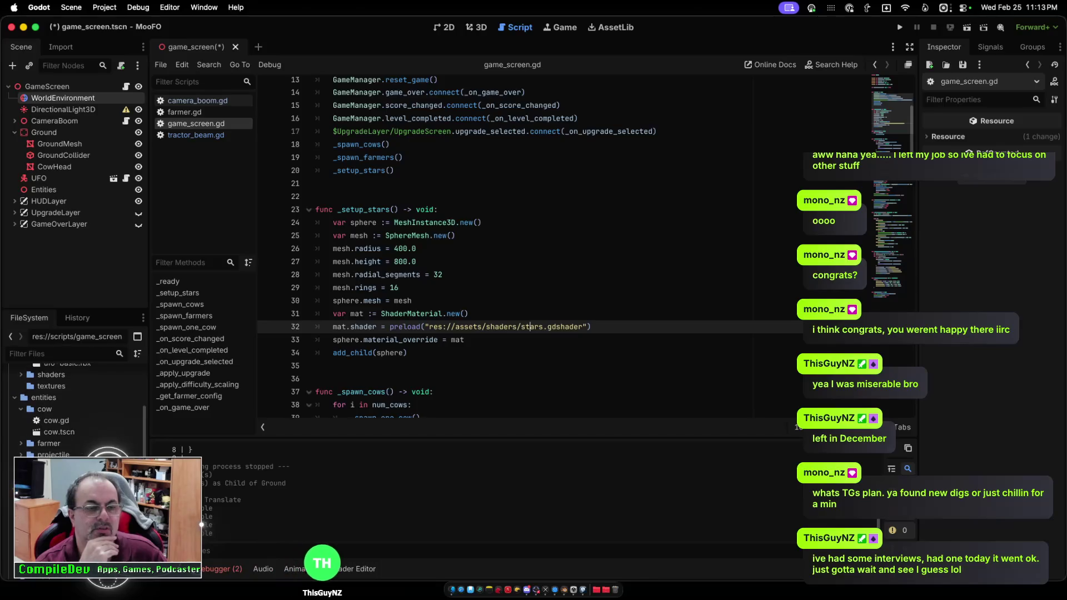
left_click(21, 383)
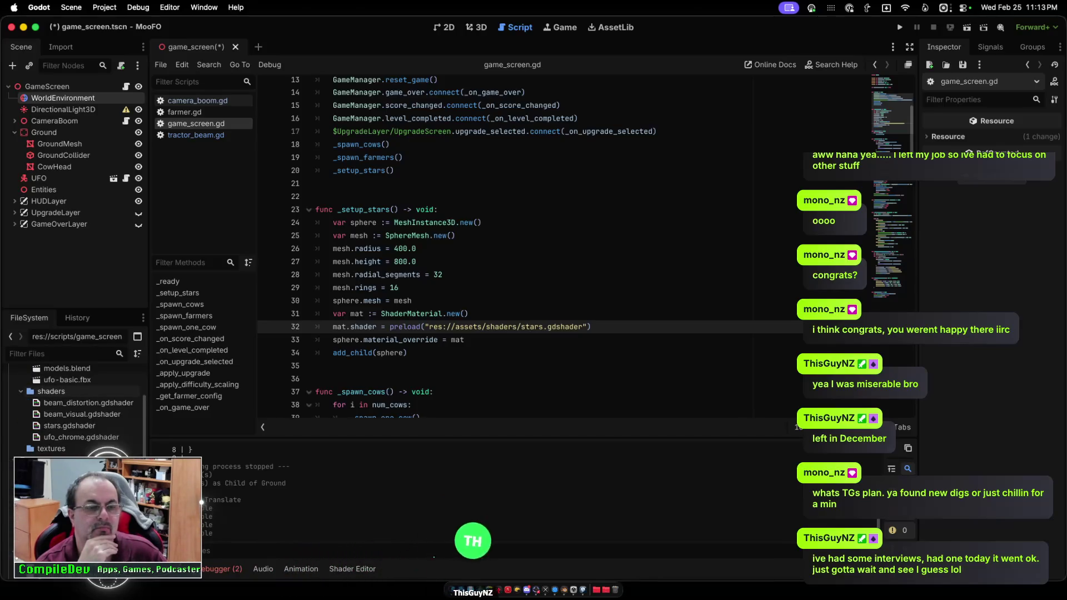
Open stars.gdshader in the shader editor and scroll through its code.
double_click(70, 426)
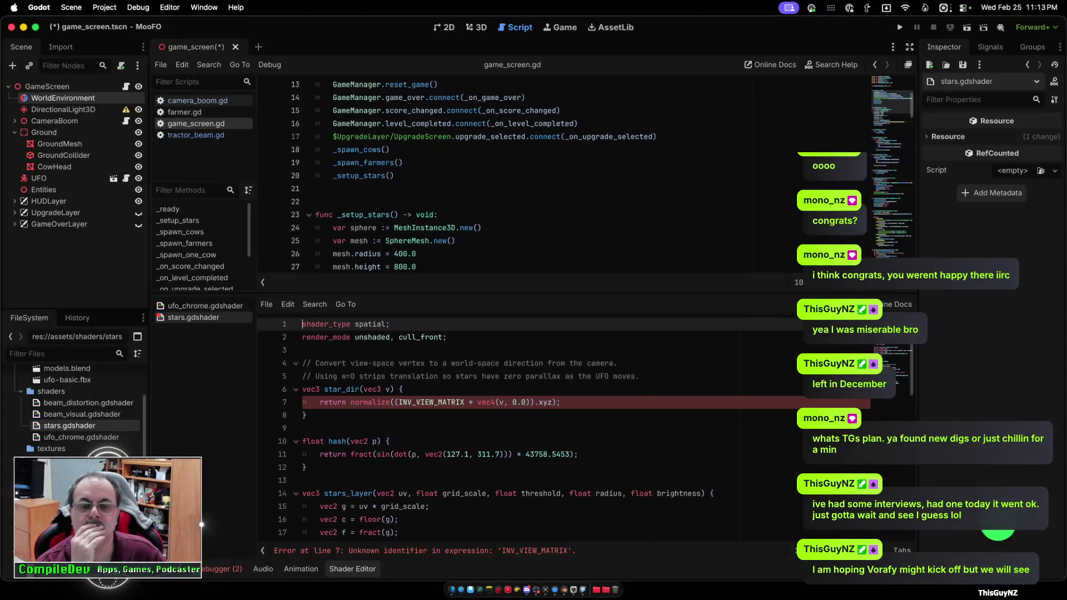
scroll(556, 428, "down", 1)
scroll(556, 428, "down", 4)
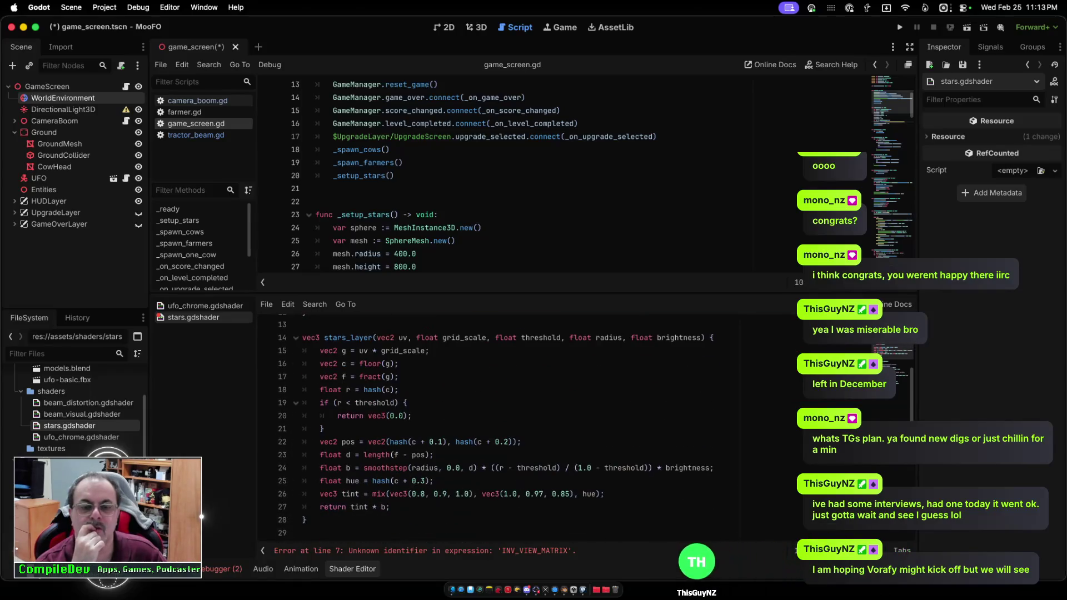
scroll(556, 428, "down", 3)
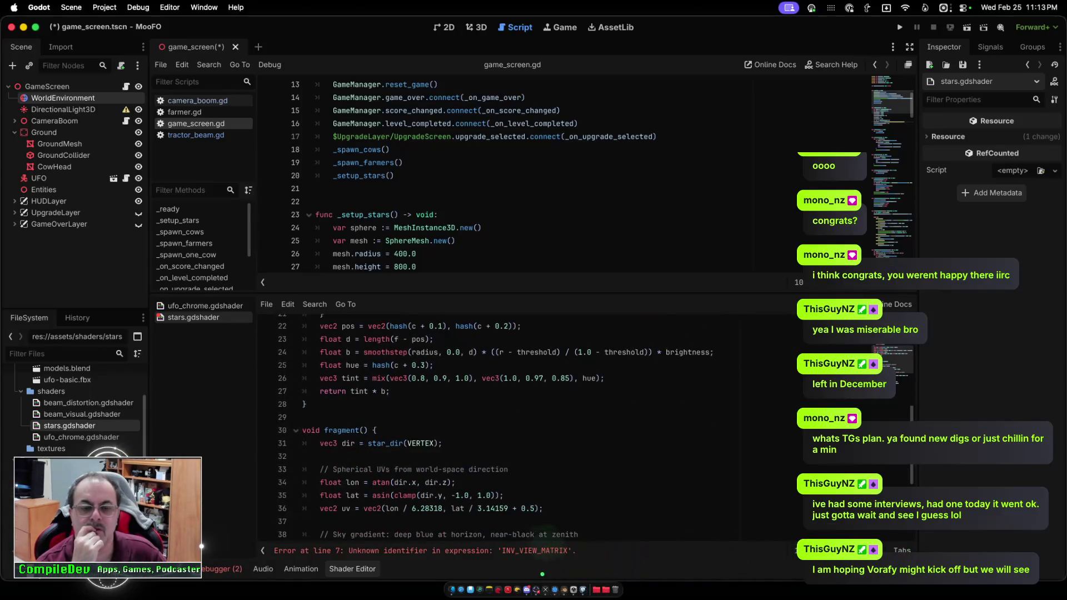
scroll(556, 428, "up", 7)
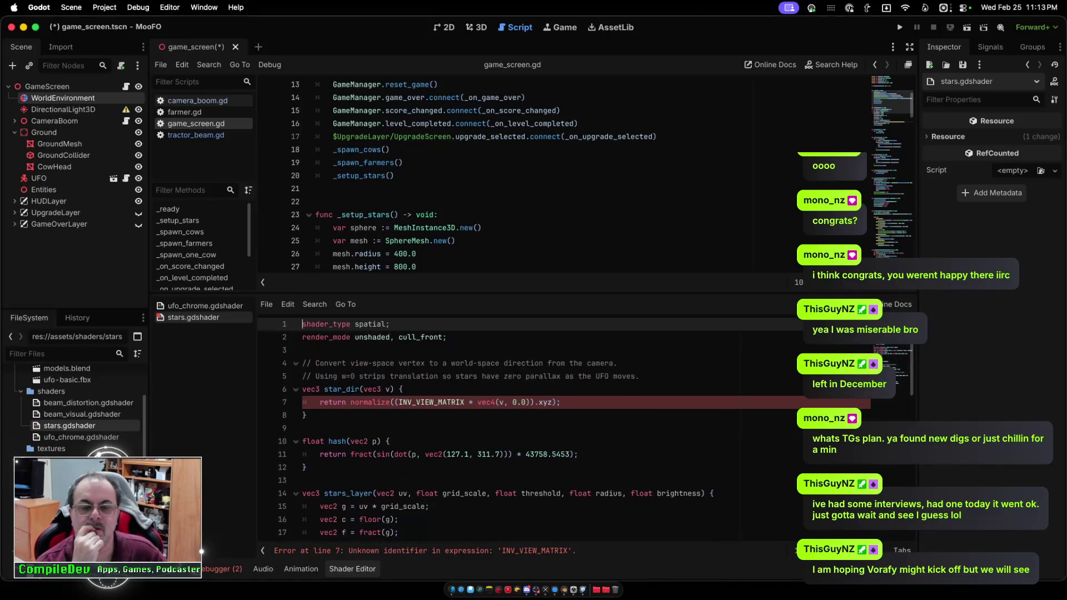
scroll(556, 428, "down", 10)
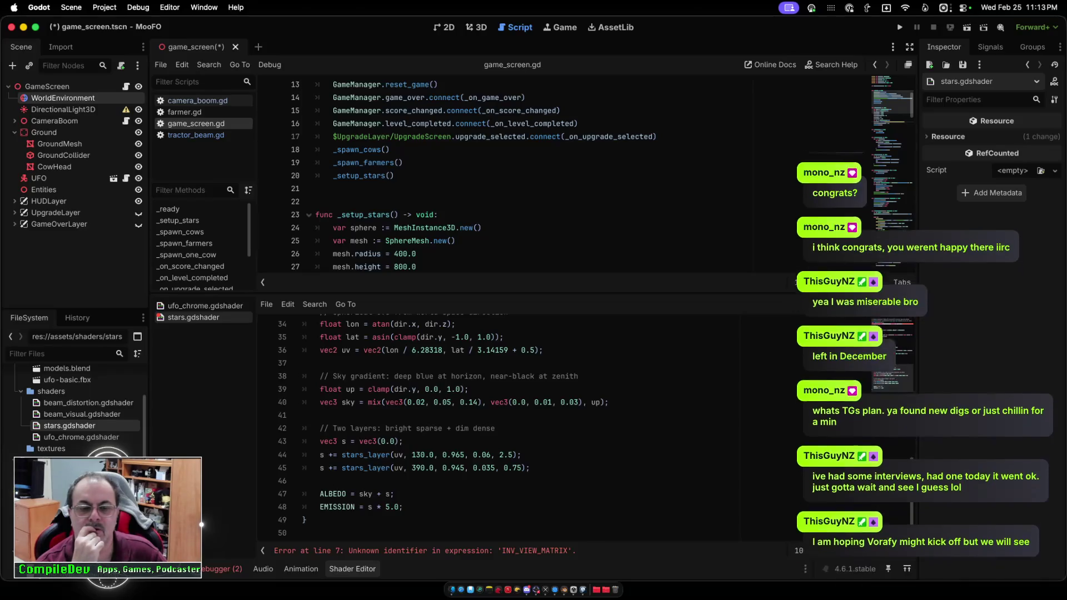
Change the EMISSION multiplier from 5.0 to 15.0, save the shader, and run MooFO.
left_click(402, 507)
type("1")
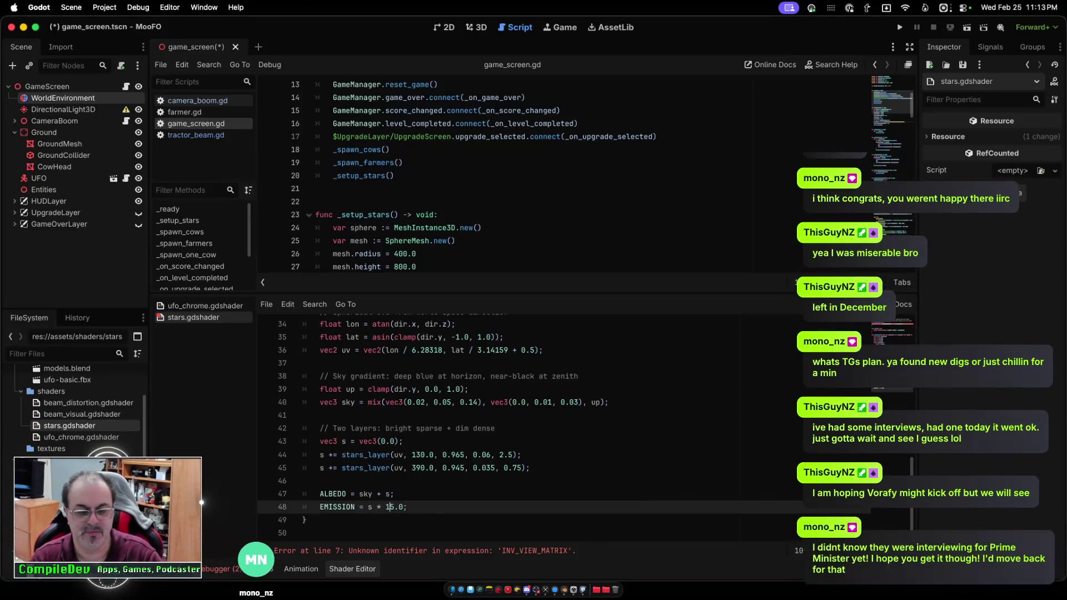
left_click(386, 507)
type("1")
key("ctrl+s")
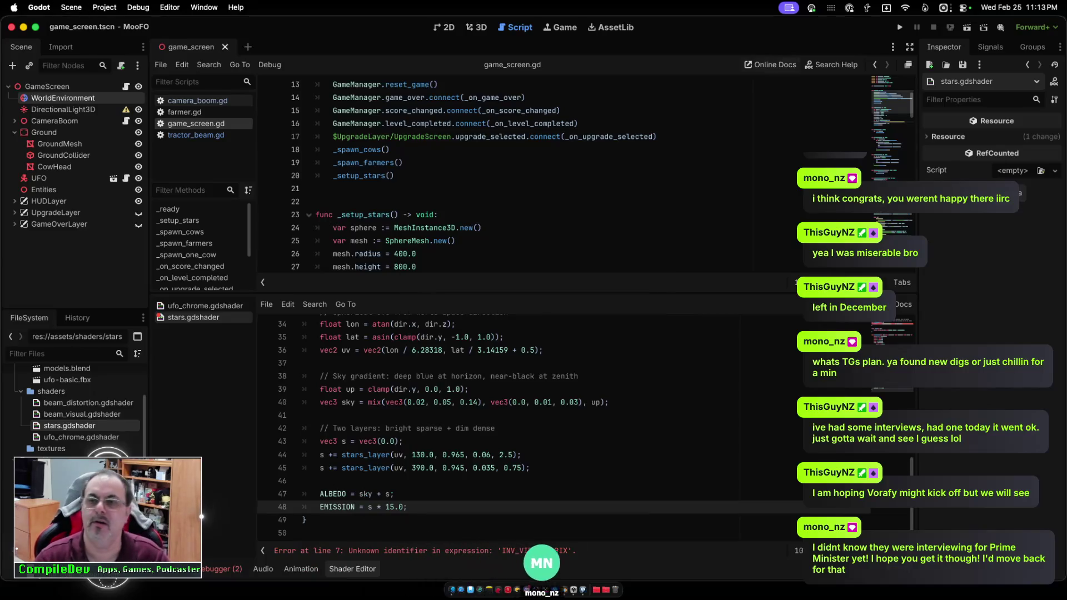
key("super+b")
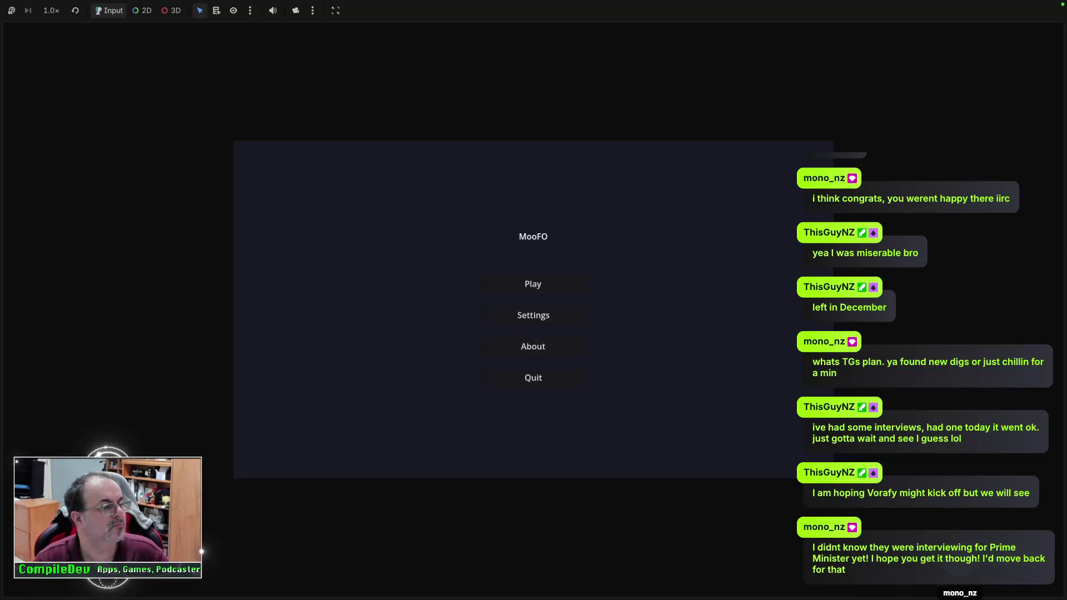
Start a round from MooFO's main menu to view the starry sky, then stop the game.
left_click(532, 284)
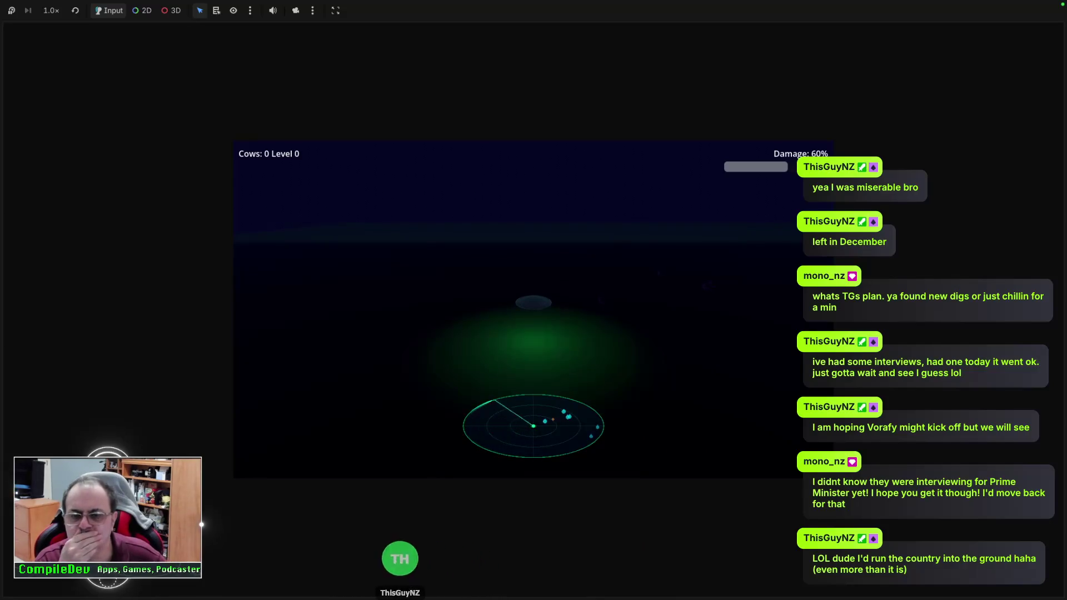
mouse_move(533, 6)
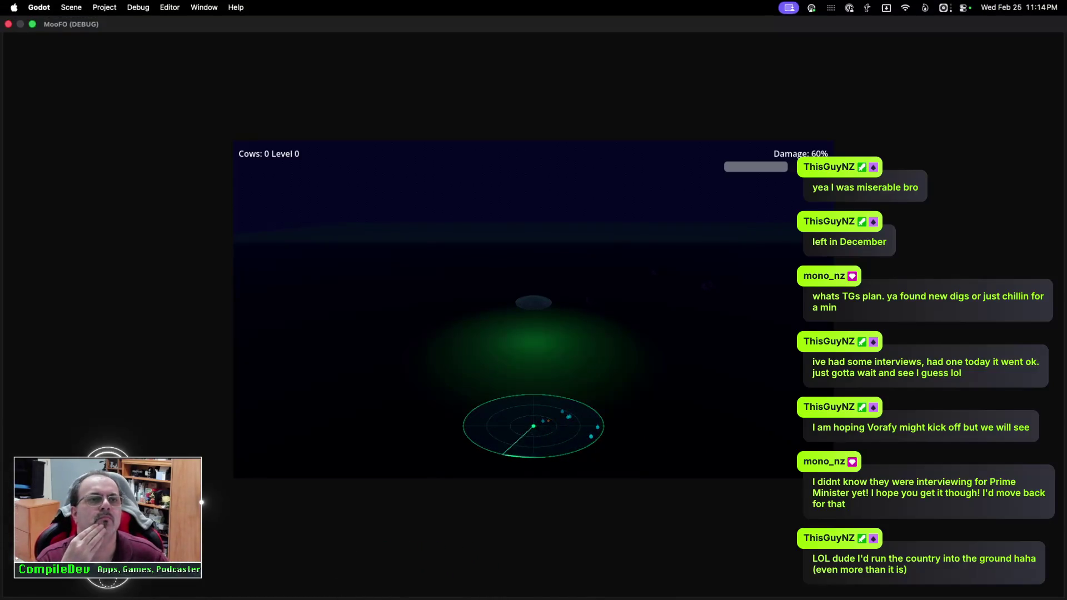
key("super+q")
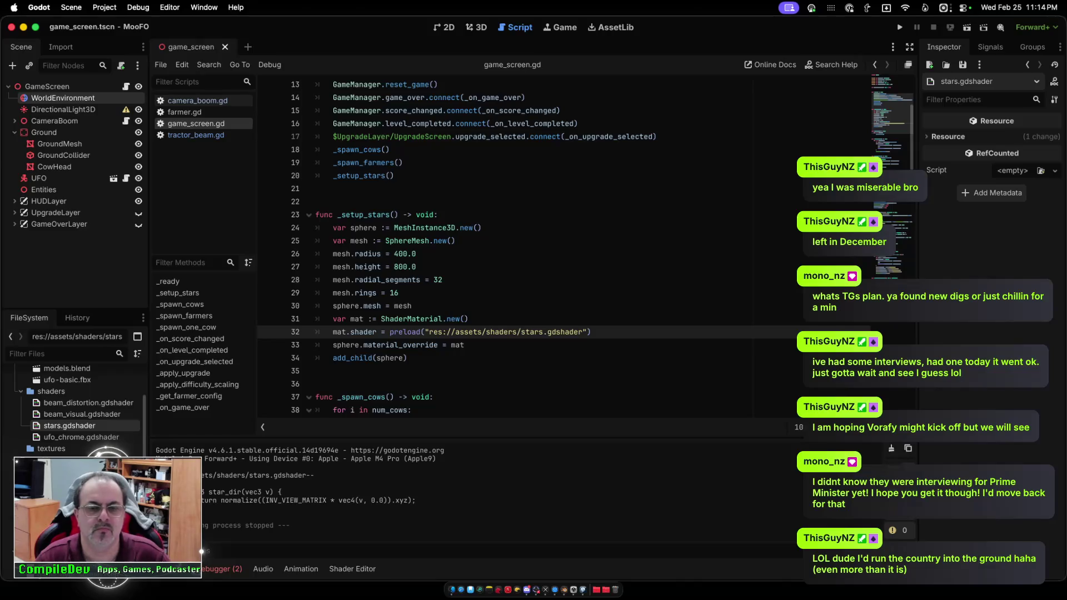
Show the stars shader code in the Shader Editor and go to the _setup_stars line.
key("alt+s")
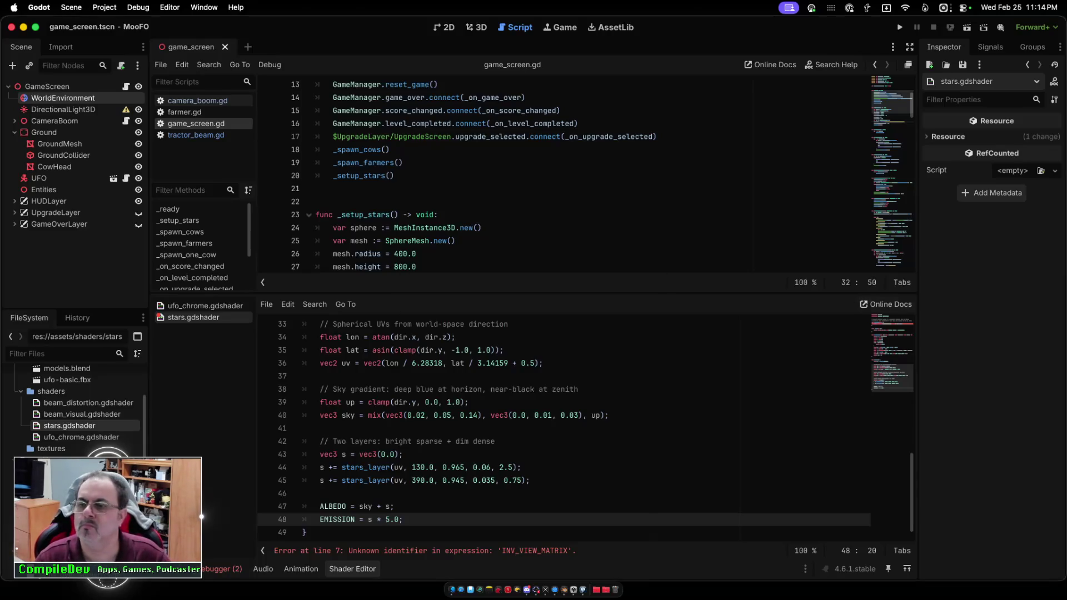
left_click(397, 215)
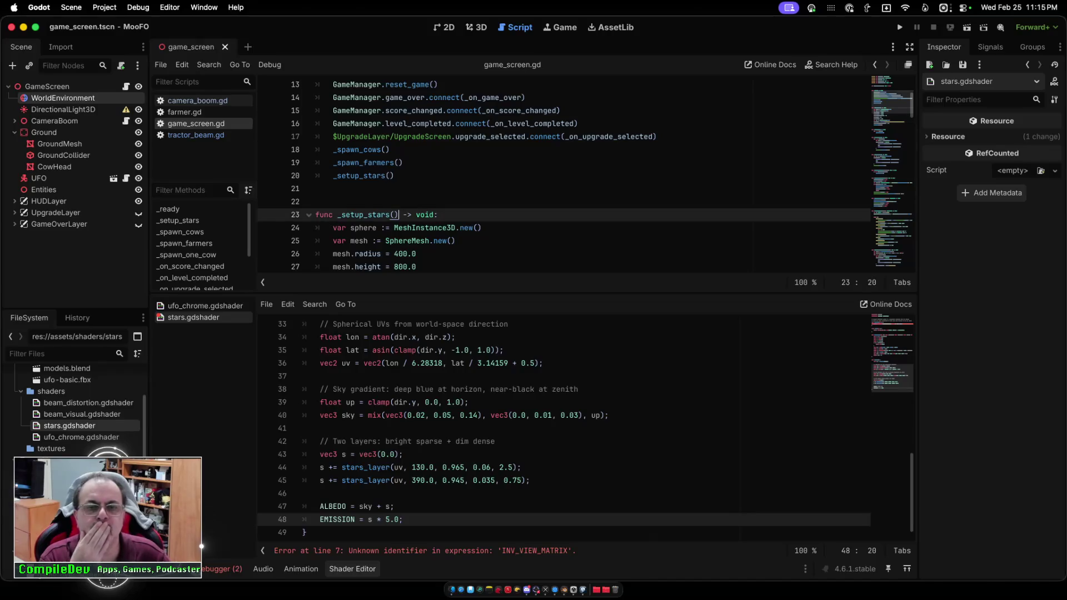
mouse_move(436, 229)
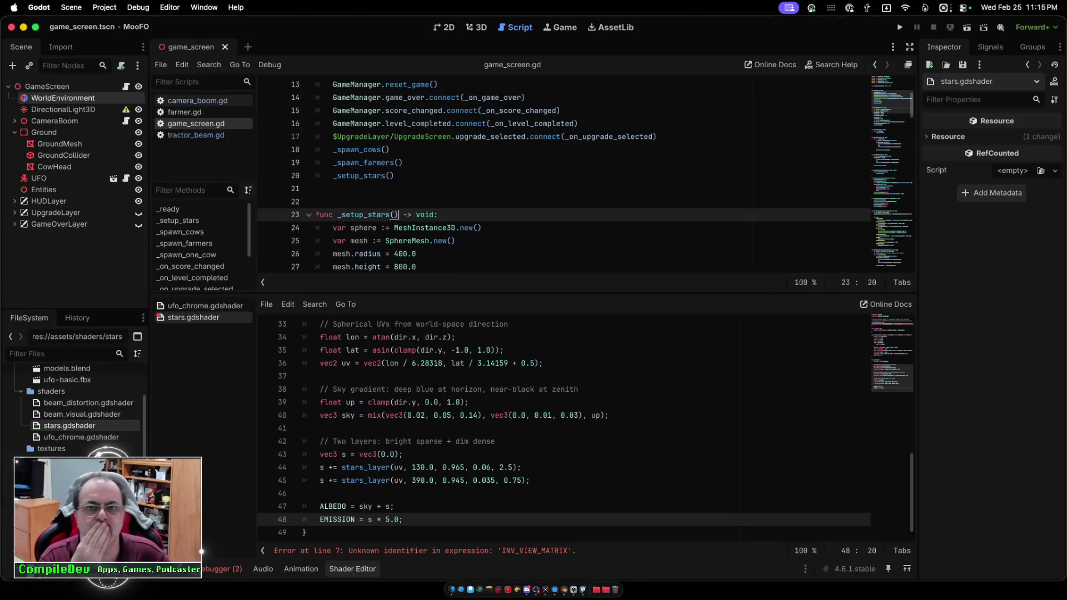
key("ctrl+super+2")
key("ctrl+super+1")
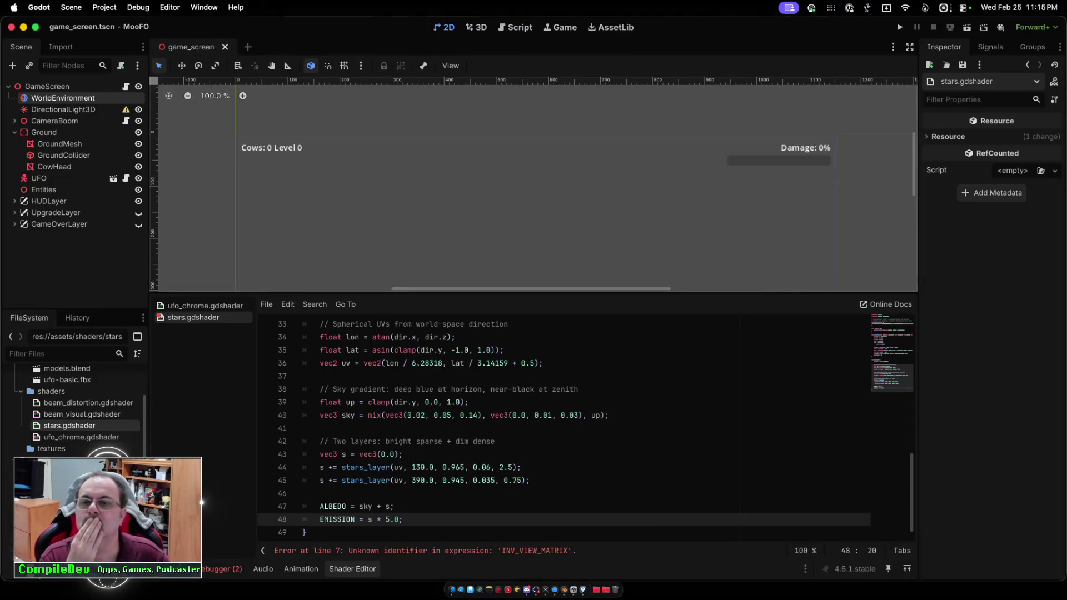
Select the HUD node, keeping its name, and switch the main view to 3D.
left_click_drag(215, 121, 326, 177)
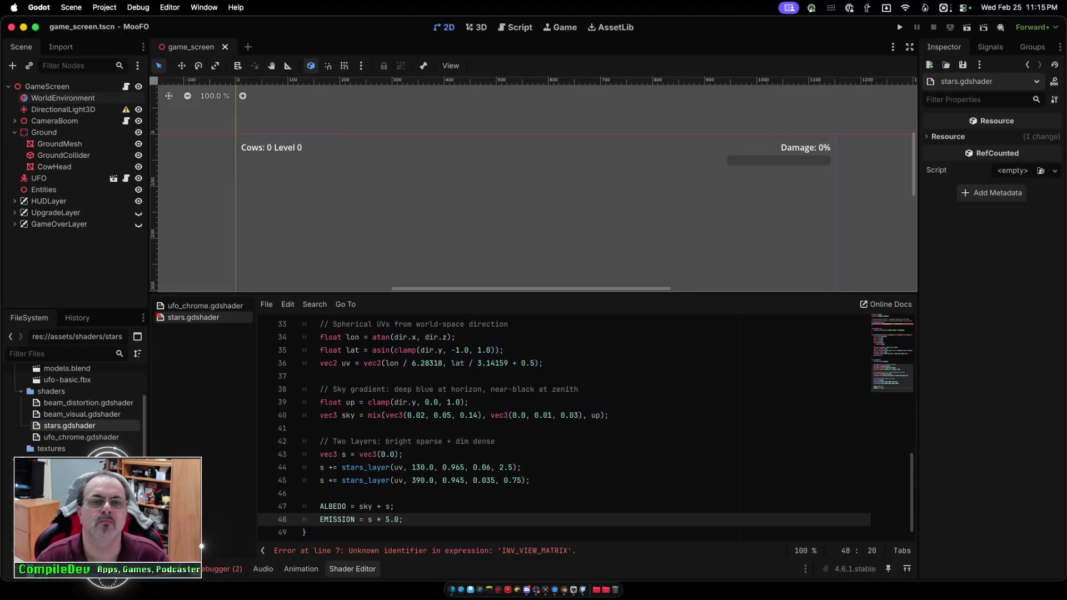
left_click(236, 133)
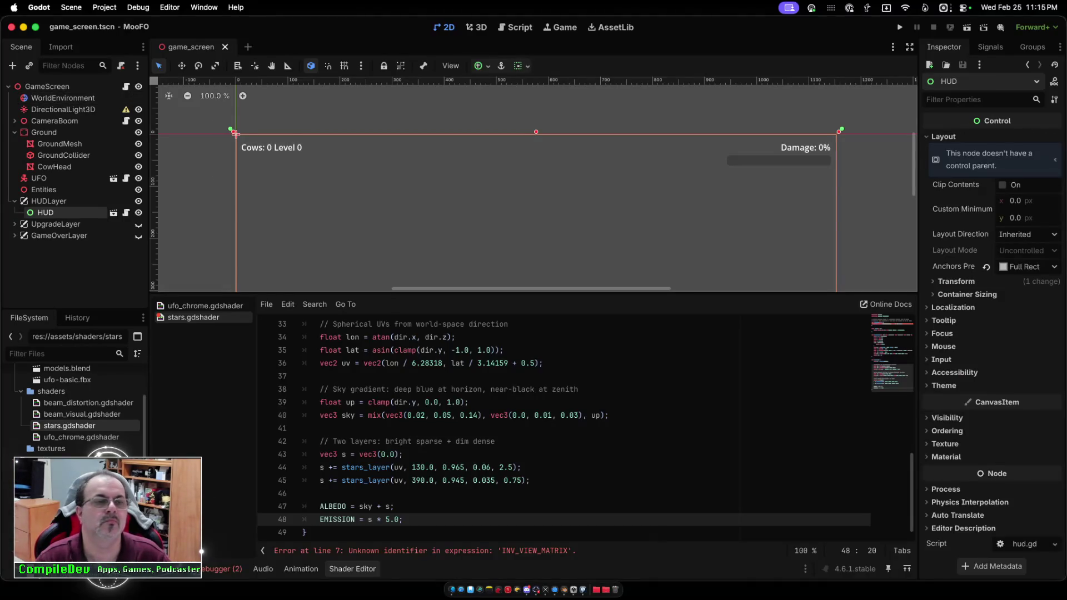
key("Return")
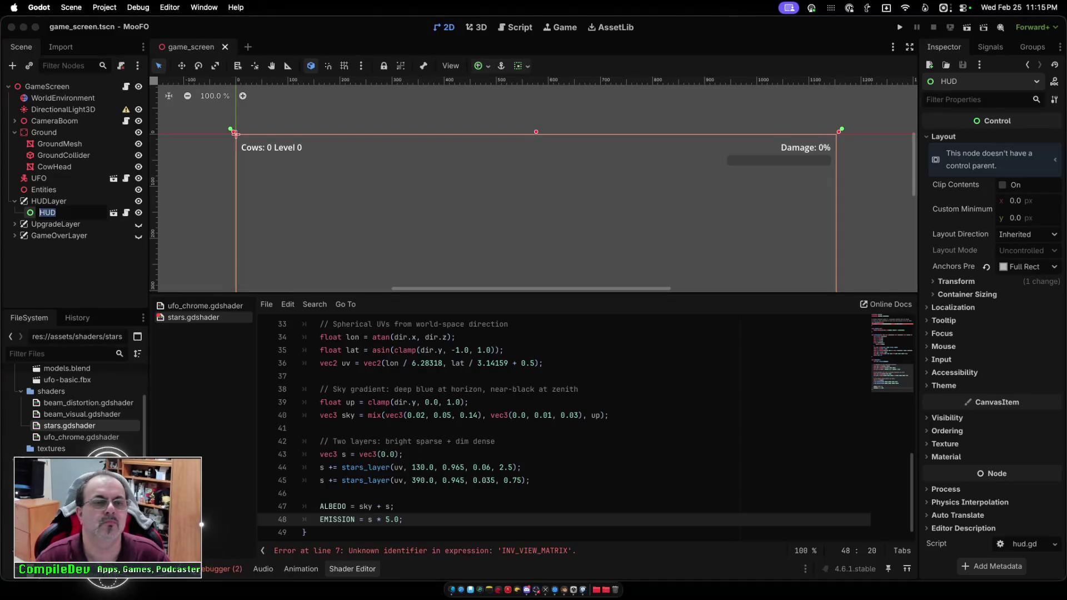
key("Escape")
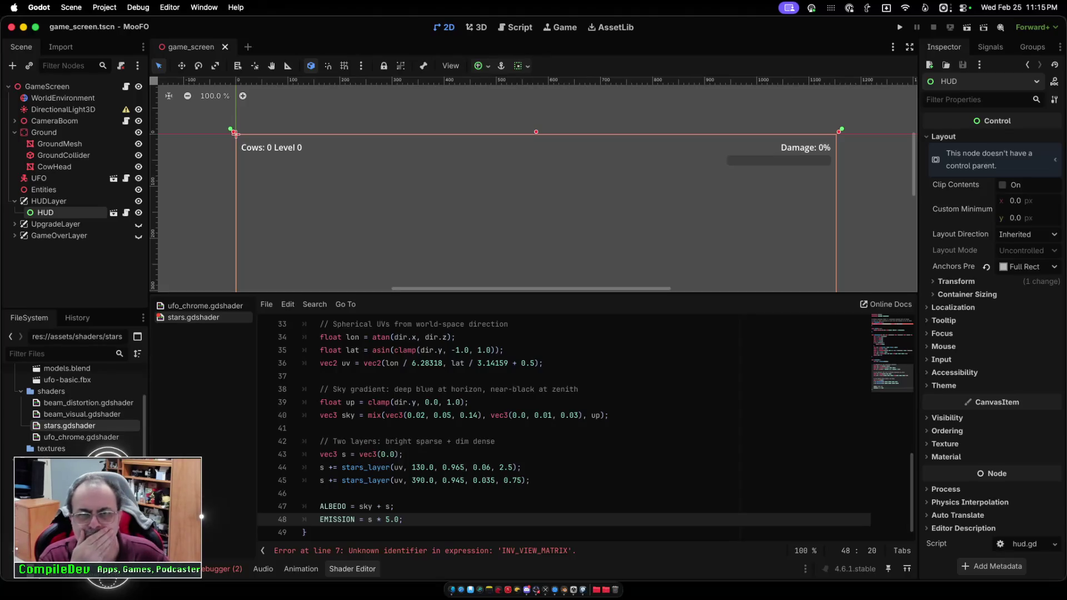
key("ctrl+F2")
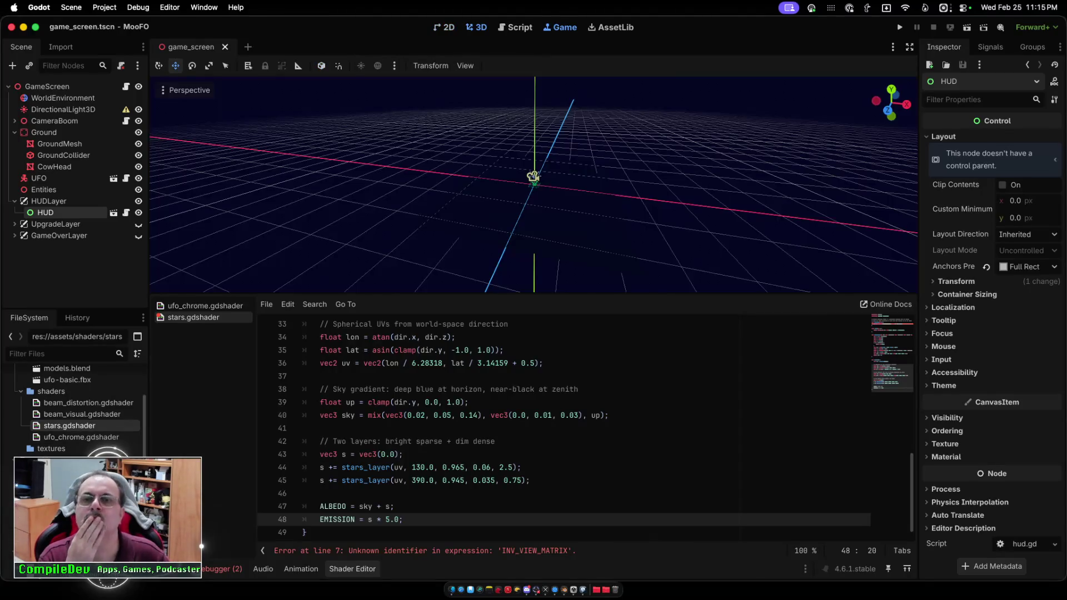
key("ctrl+F4")
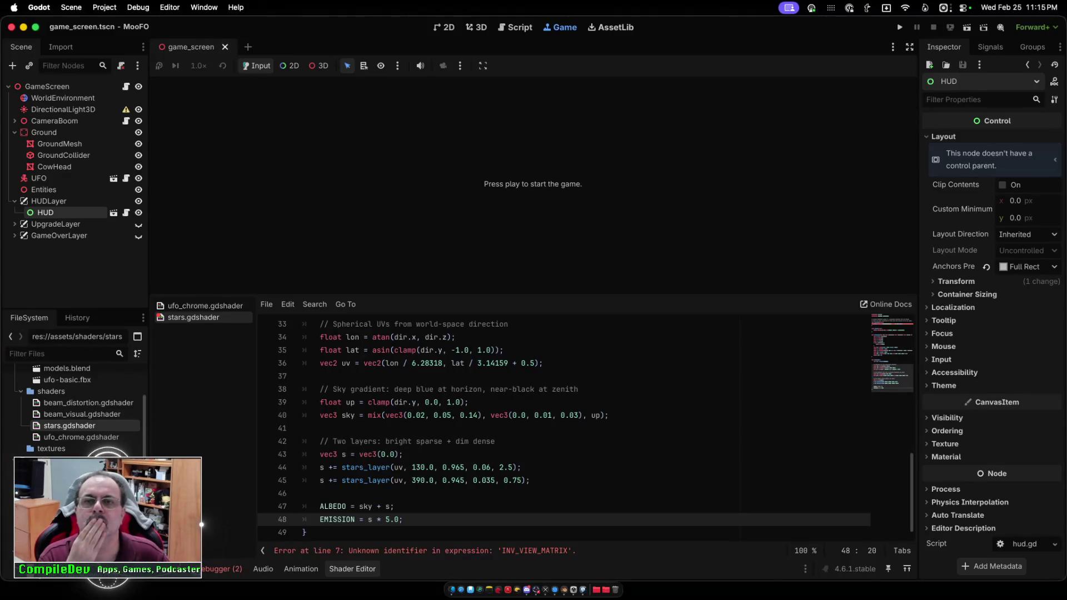
In the Asset Library, try searches for farm, cow and barn, then search unity and open Unidot Importer.
left_click(611, 27)
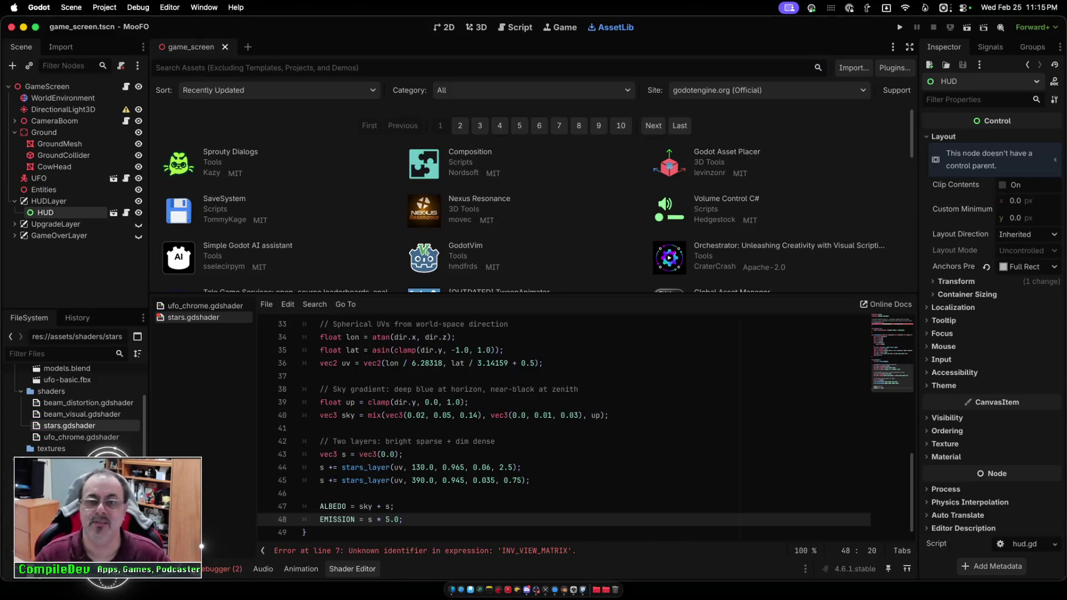
type("farm")
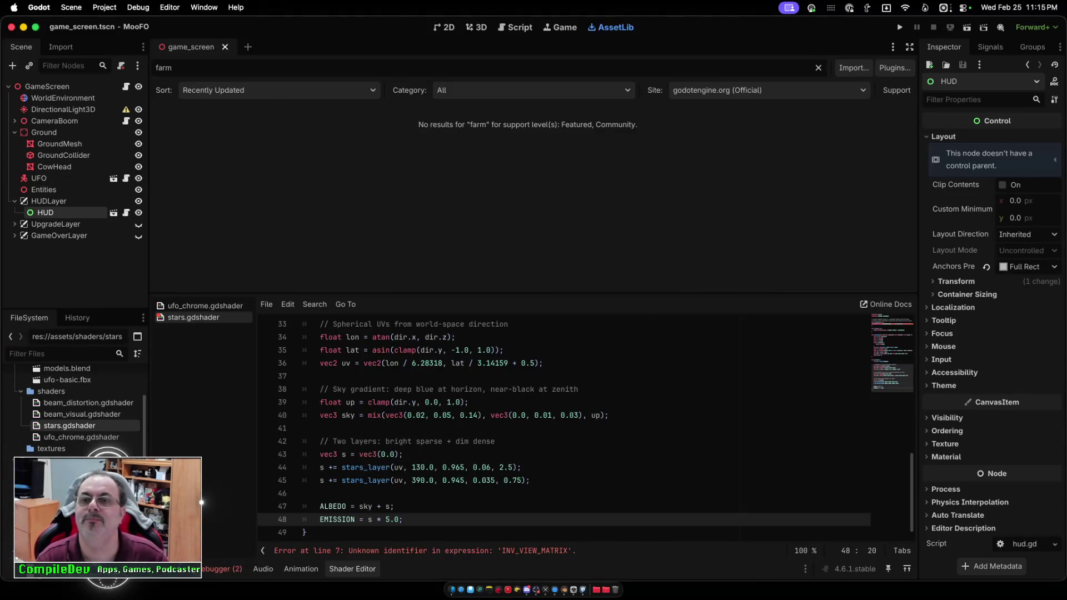
key("BackSpace")
key("BackSpace")
key("BackSpace")
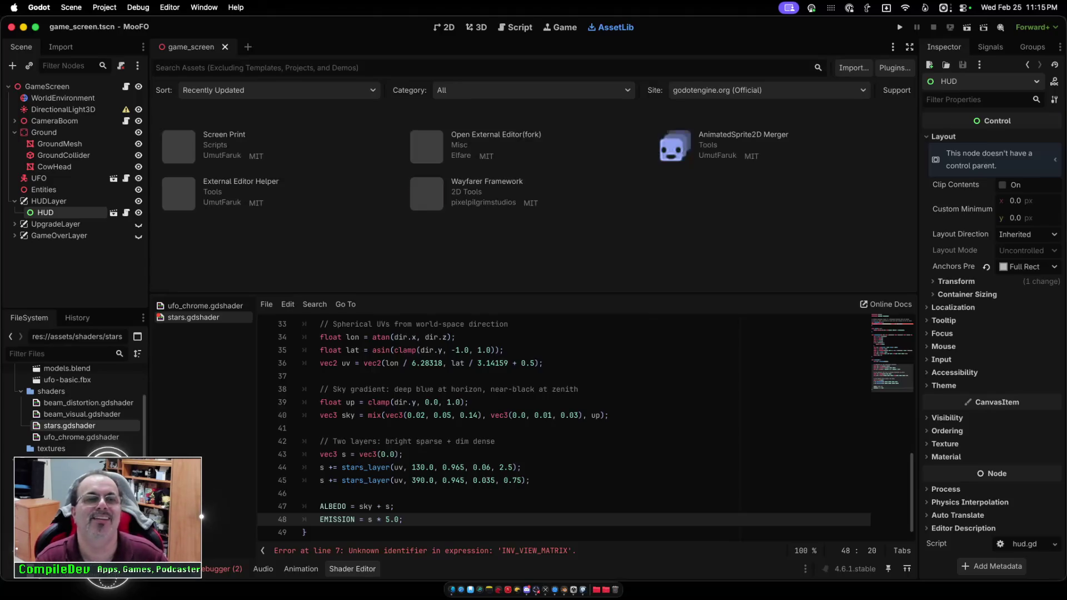
type("cow")
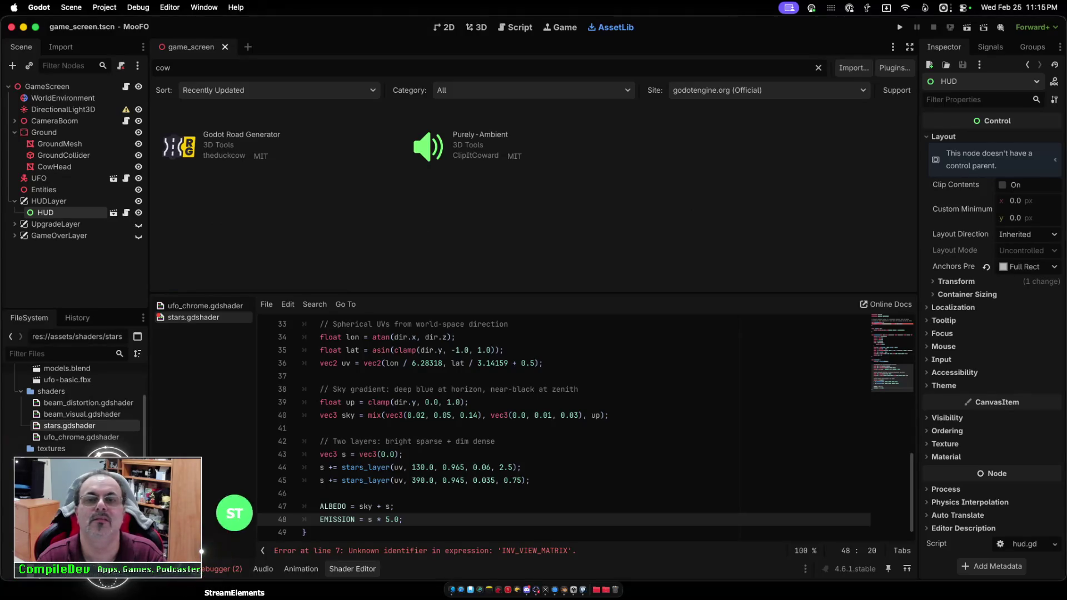
key("BackSpace")
key("BackSpace")
key("BackSpace")
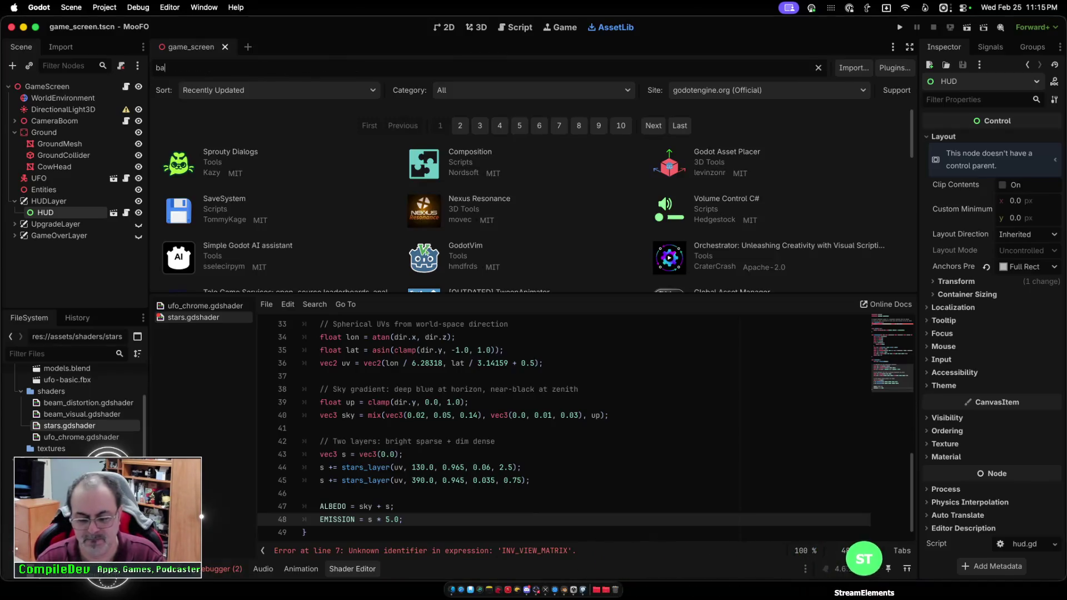
type("barn")
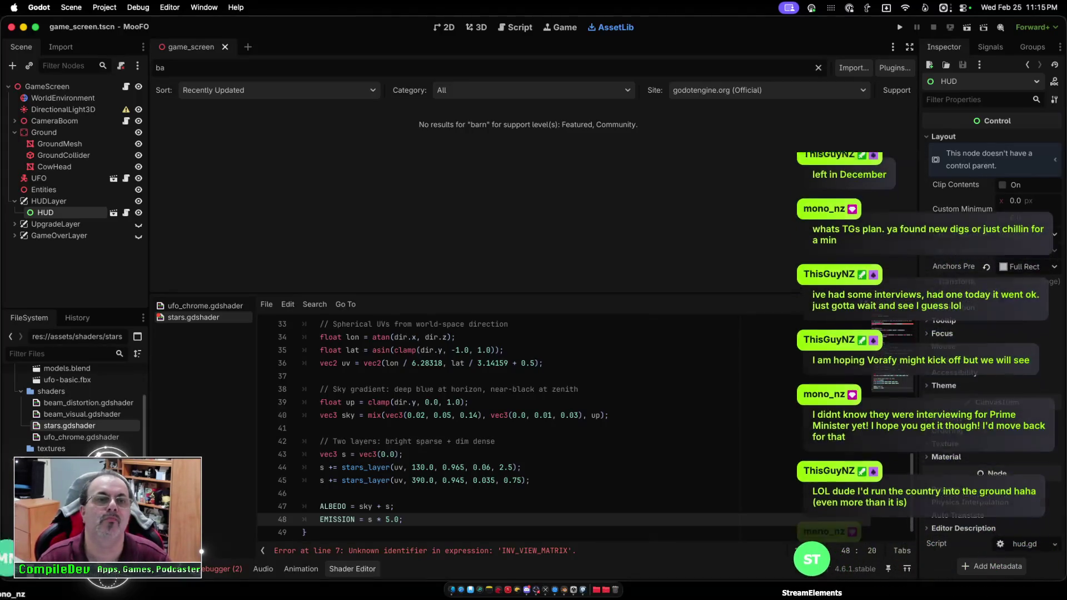
key("BackSpace")
key("BackSpace")
key("BackSpace")
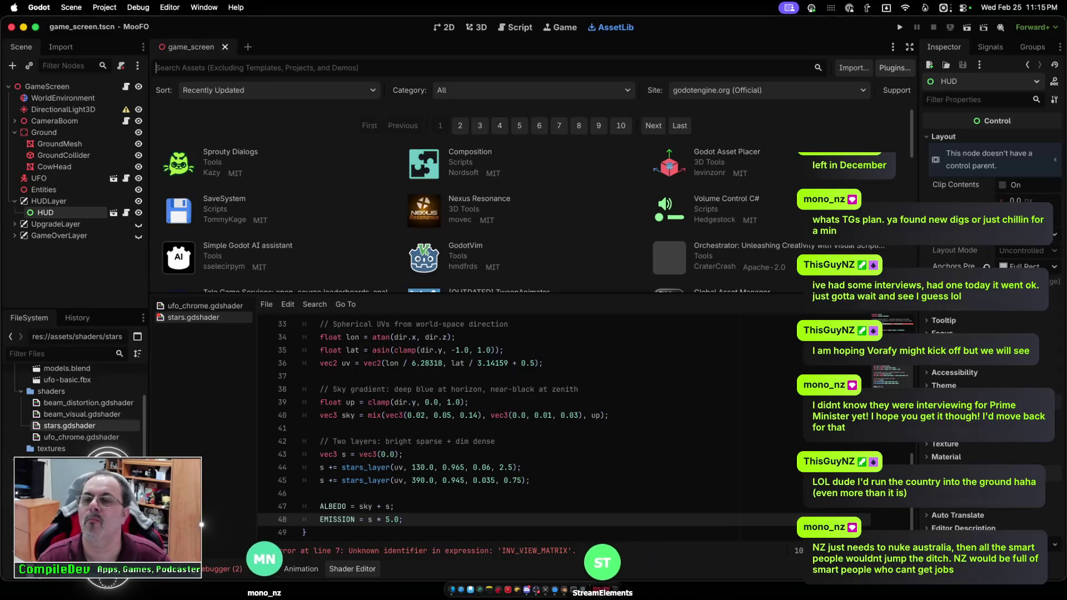
type("unity")
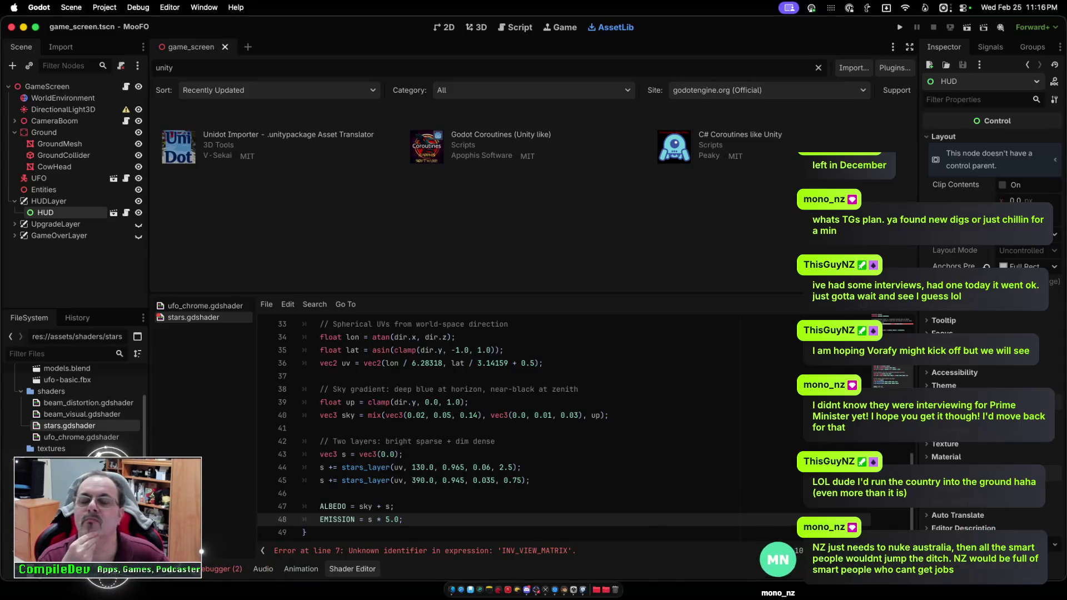
left_click(288, 135)
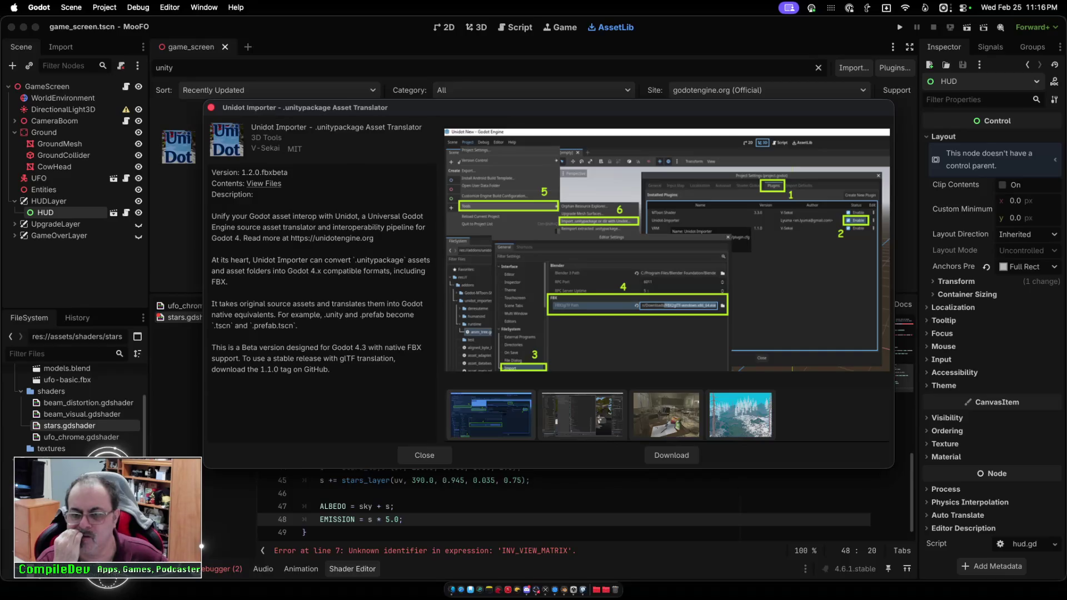
Download and install the Unidot Importer 1.2.0 add-on, then dismiss the success message.
key("Return")
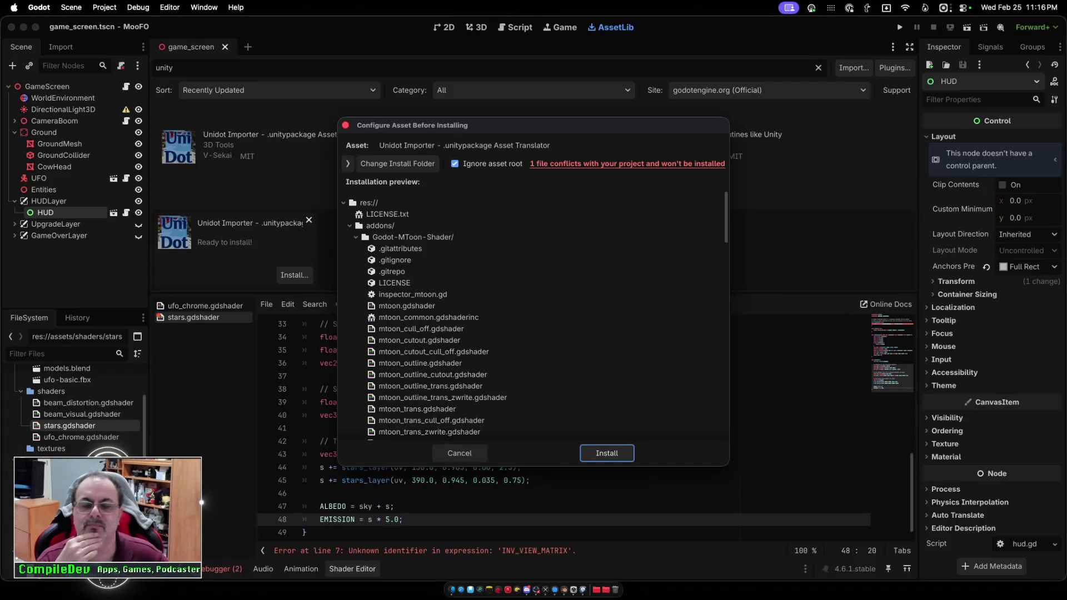
key("Return")
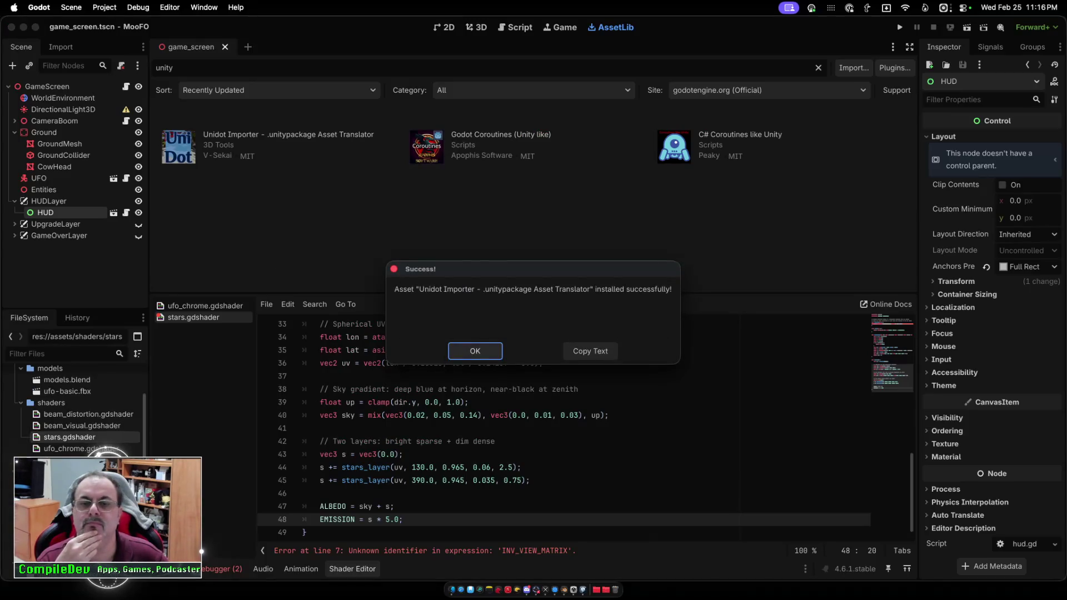
key("Return")
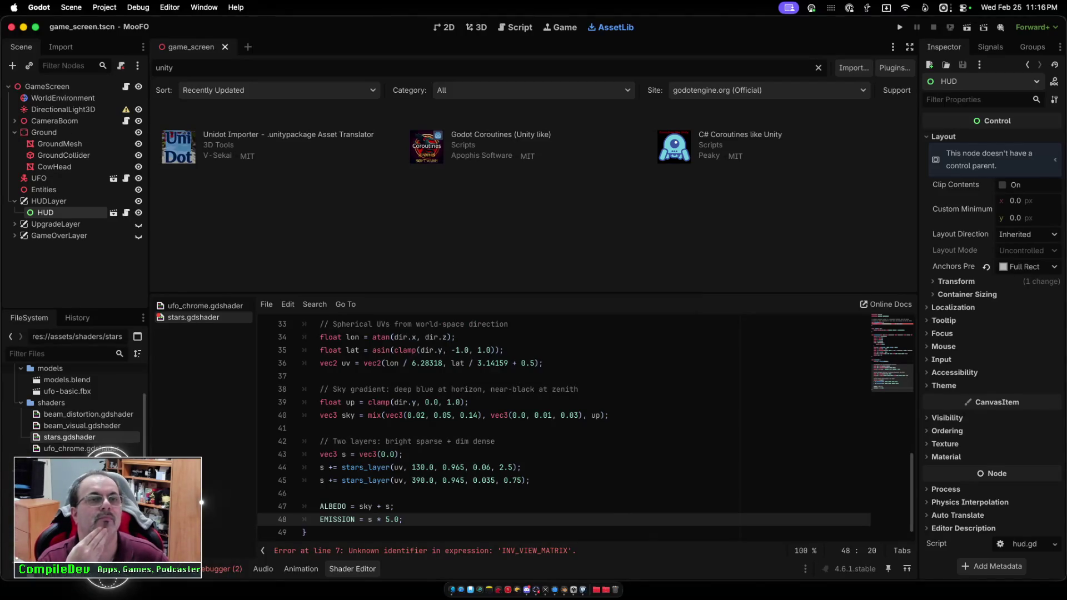
Look through the Scene, Project and Godot menus, then close them.
left_click(71, 7)
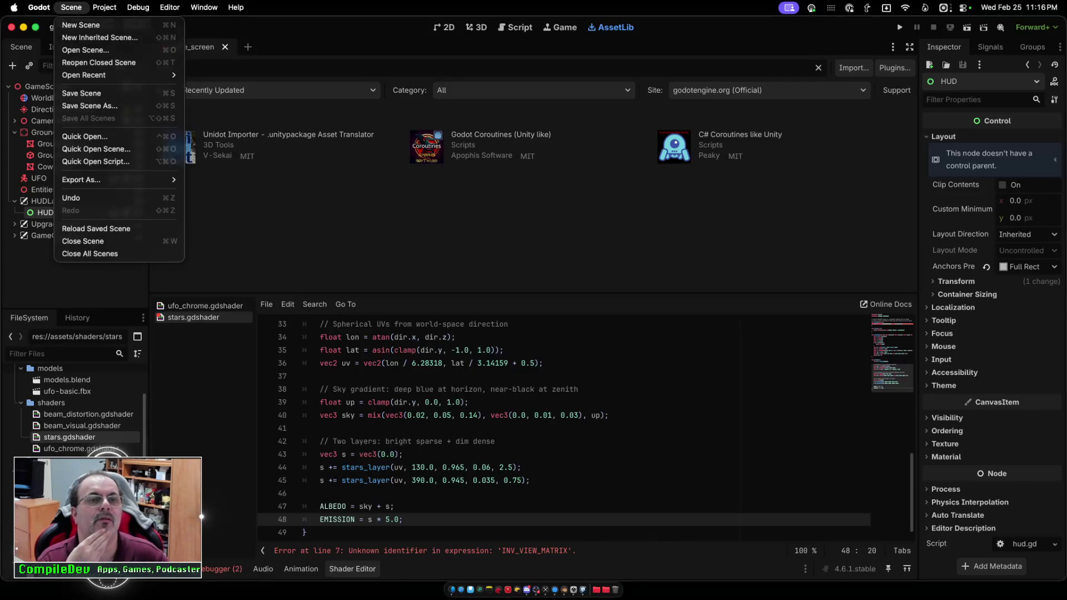
mouse_move(104, 8)
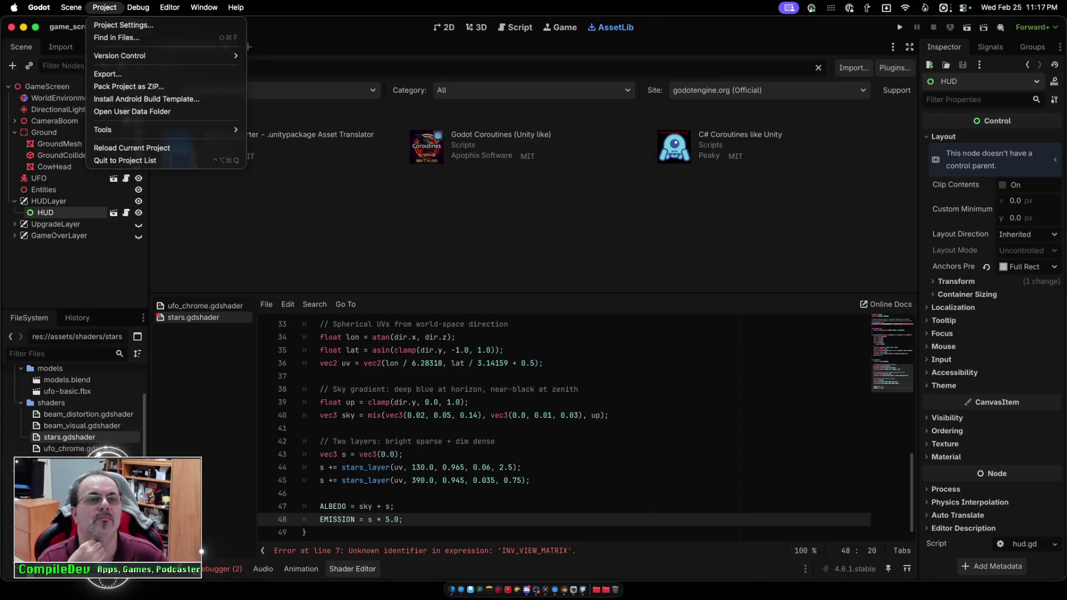
mouse_move(72, 8)
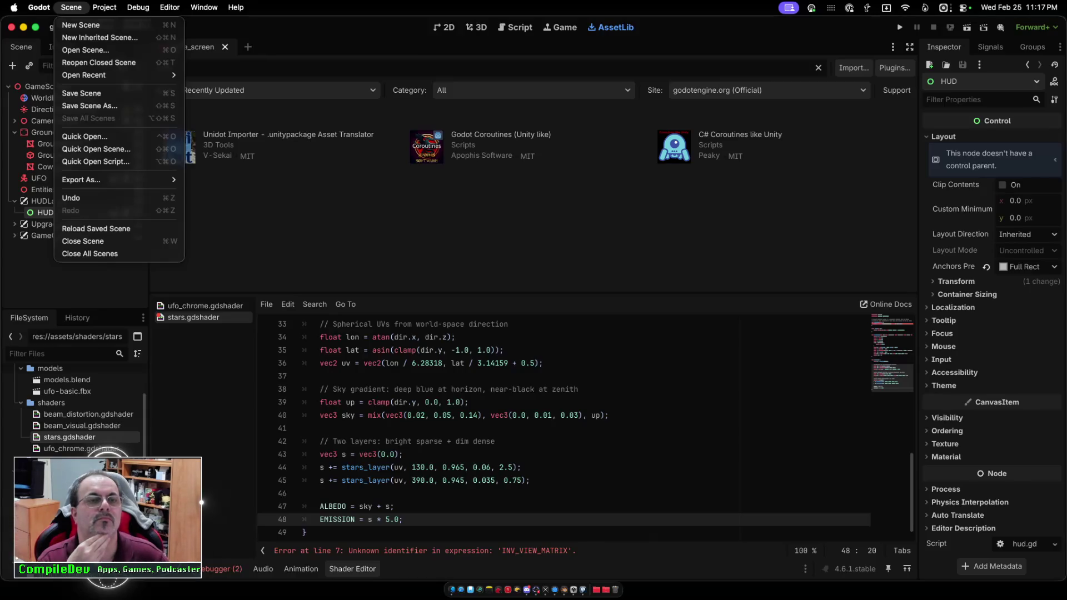
mouse_move(39, 7)
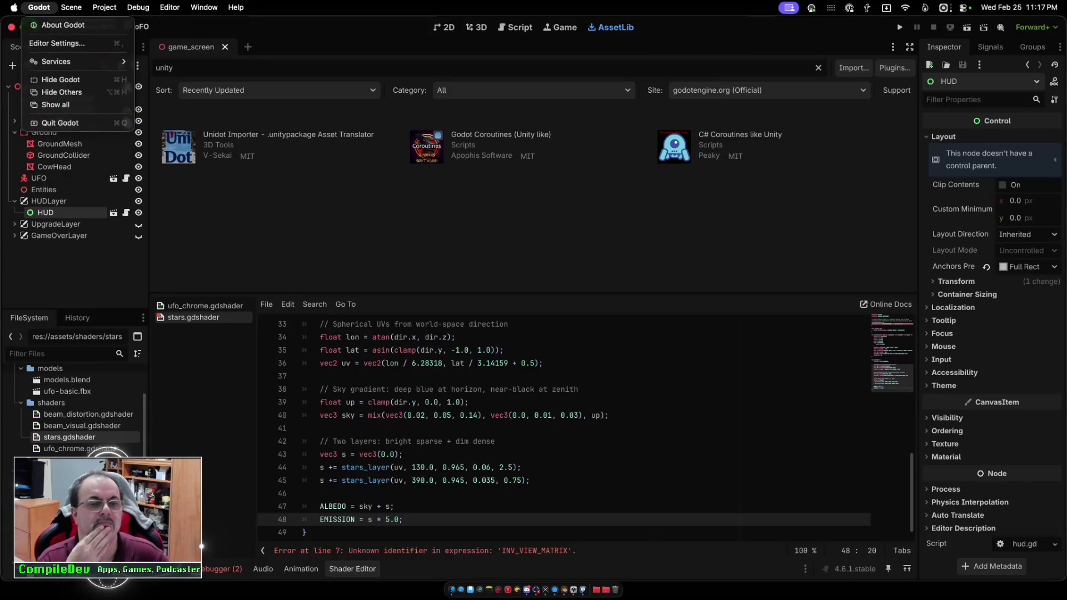
key("Escape")
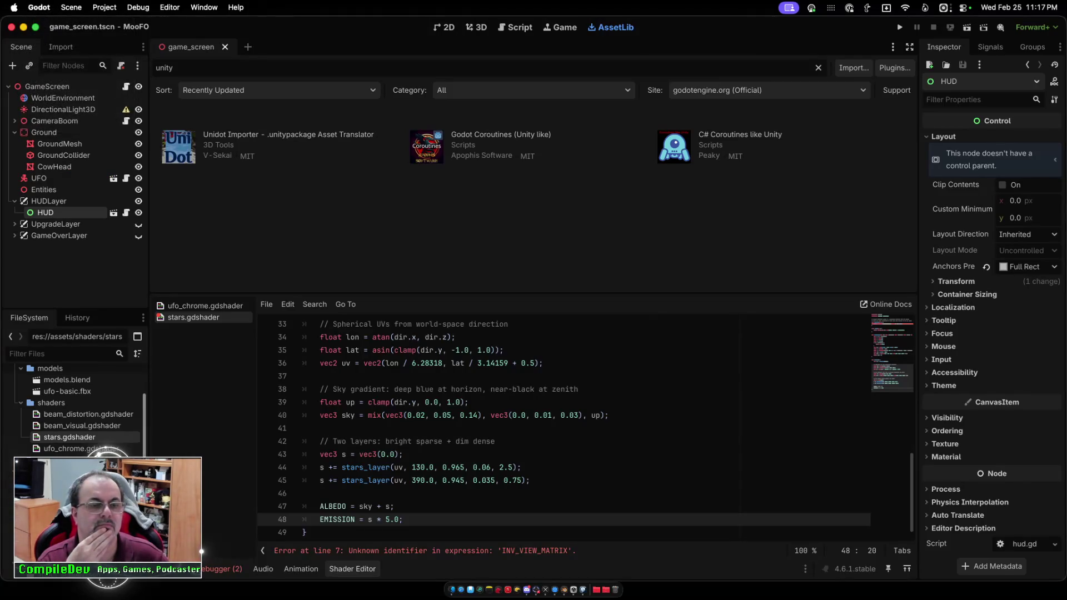
Scroll the FileSystem dock to the top and bring back the 3D view of game_screen.
scroll(78, 411, "up", 1)
scroll(108, 451, "up", 3)
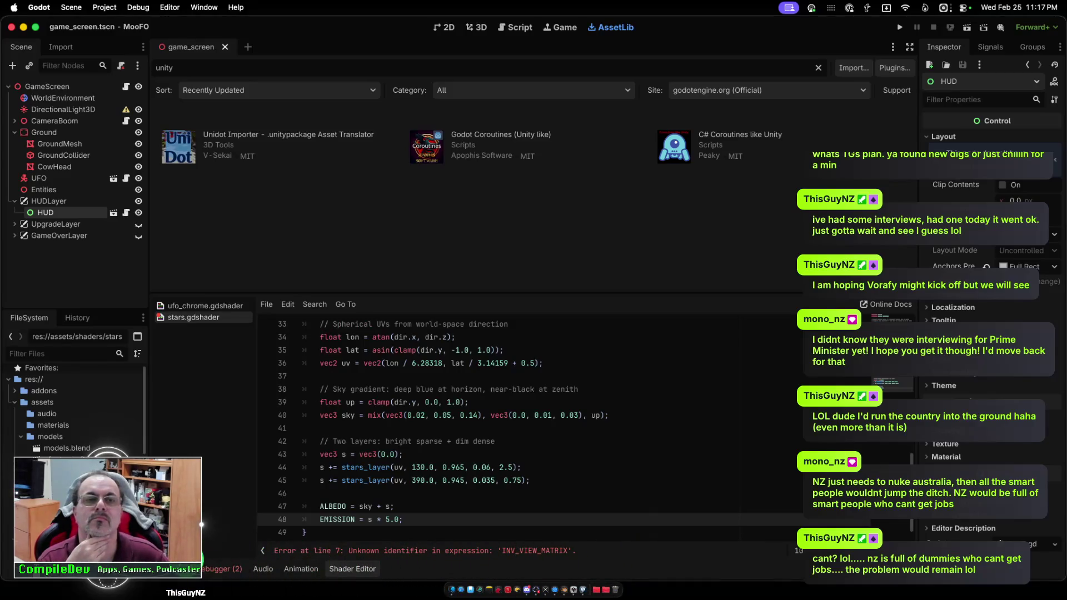
key("ctrl+super+1")
key("ctrl+super+2")
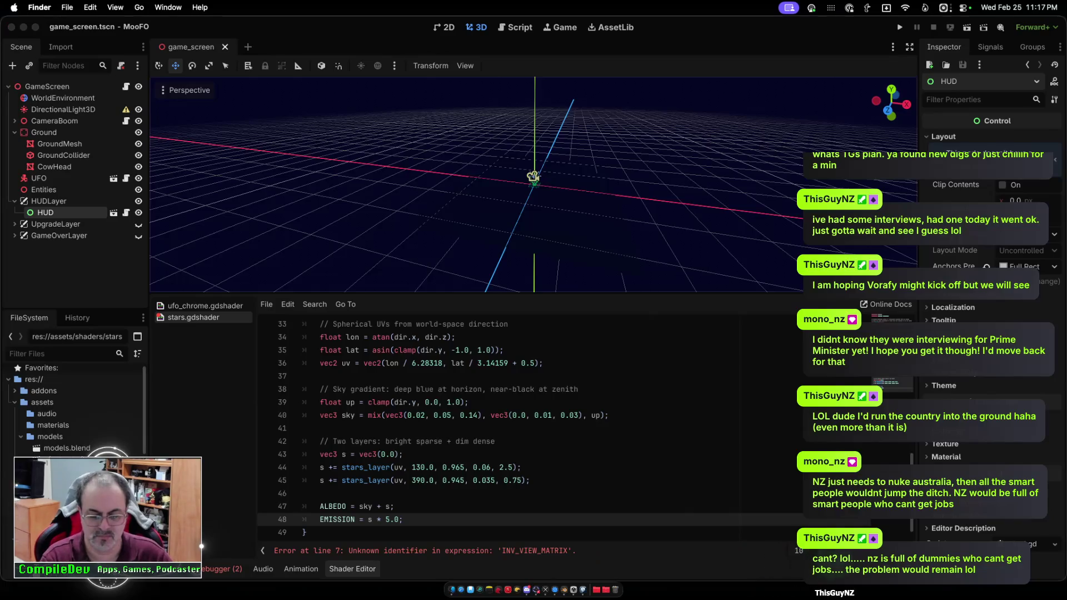
Find Cow.unitypackage on the Desktop and drag it into Godot's FileSystem dock.
key("alt+super+space")
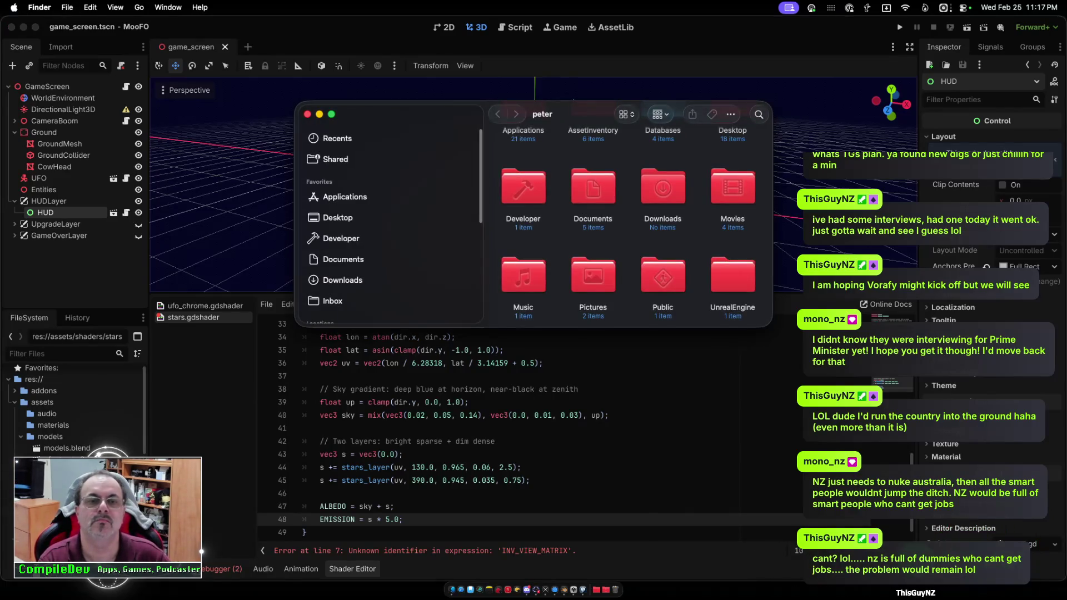
left_click(338, 217)
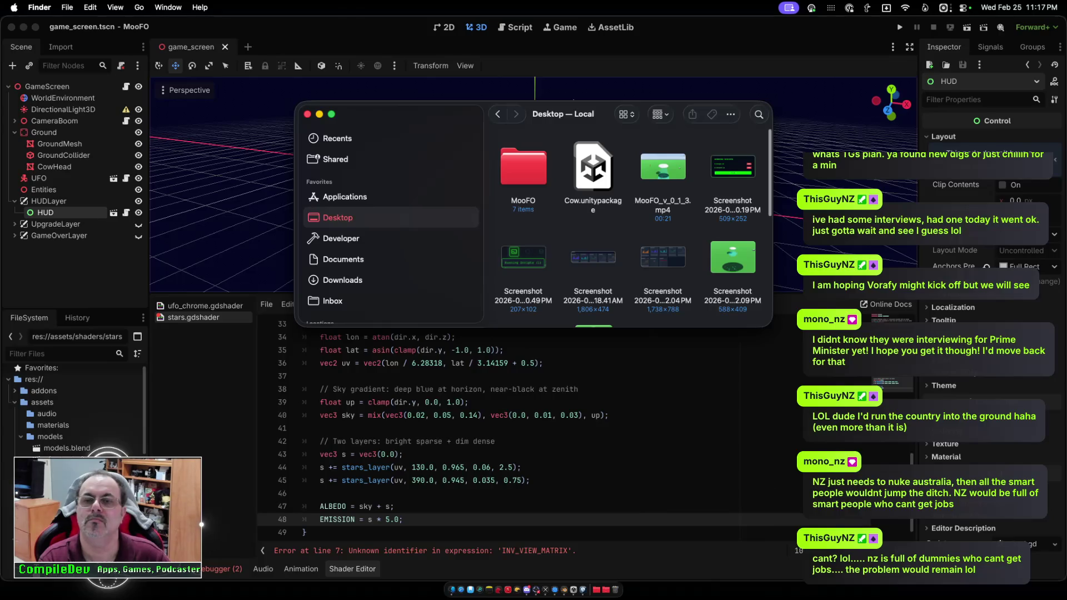
left_click(593, 167)
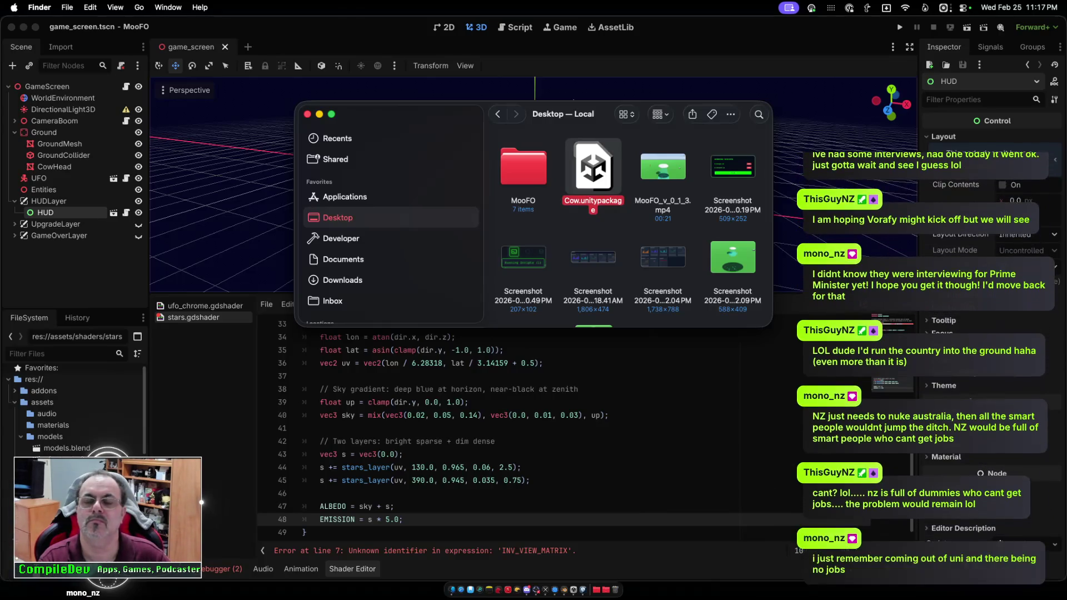
key("super+w")
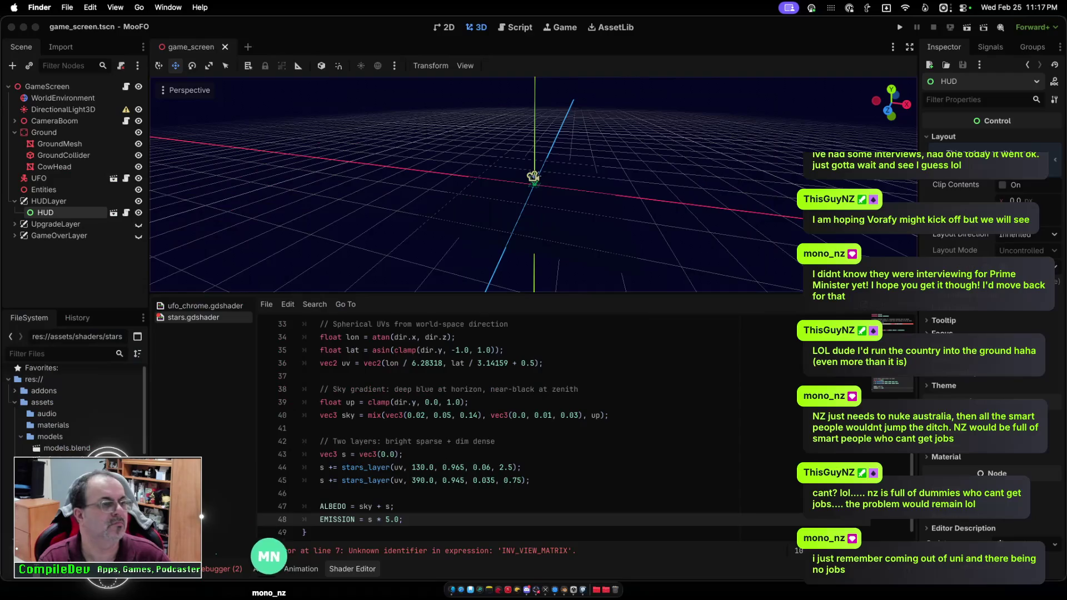
mouse_move(0, 400)
left_mouse_down()
mouse_move(60, 418)
mouse_move(145, 409)
mouse_move(47, 442)
left_mouse_up()
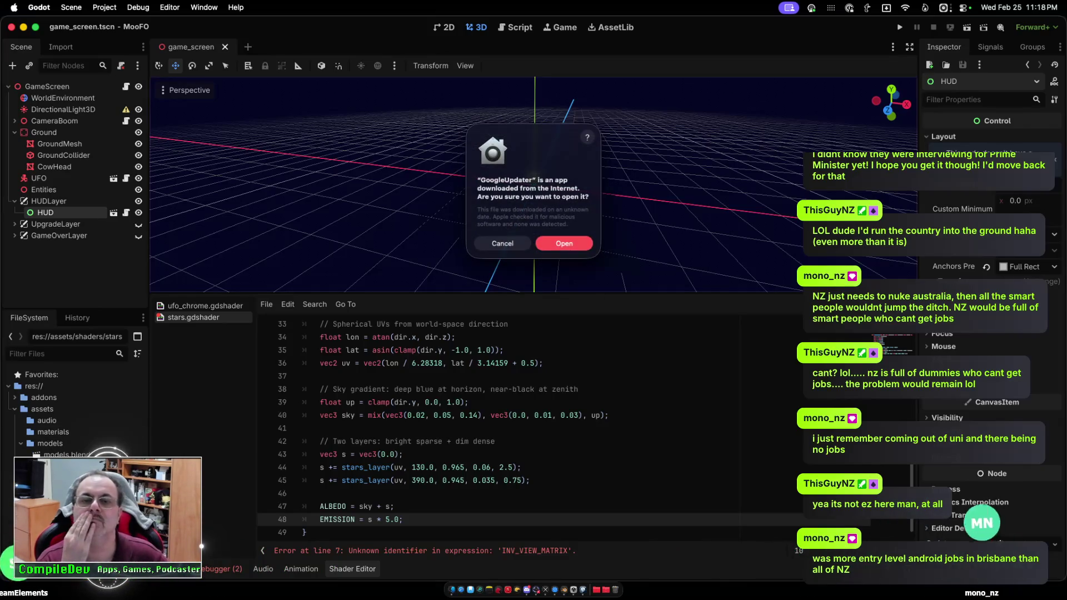
Dismiss the GoogleUpdater prompt and cancel the models folder's context menu.
key("Escape")
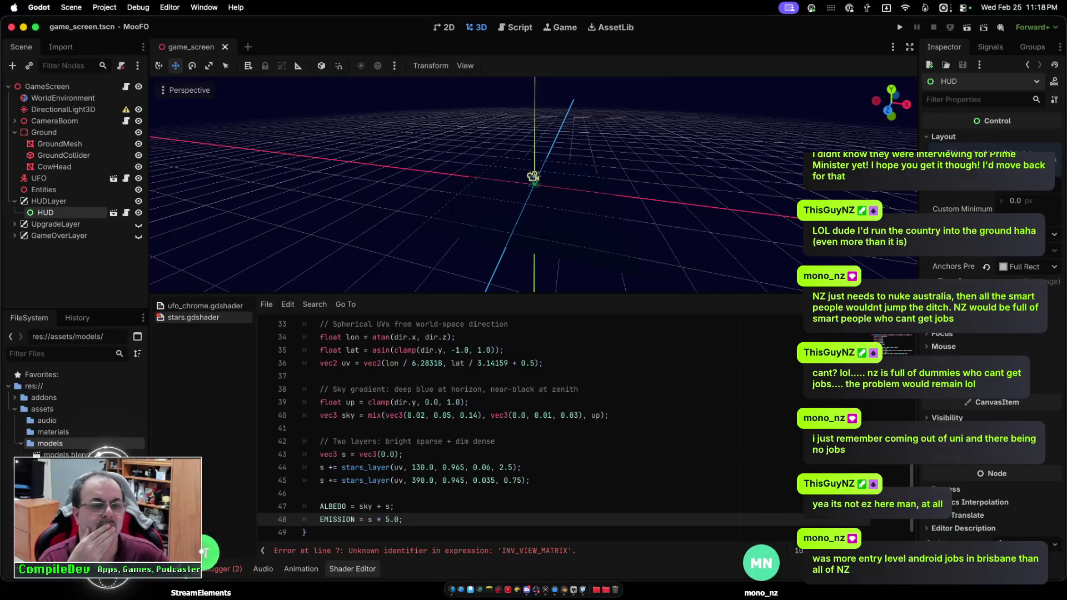
right_click(68, 443)
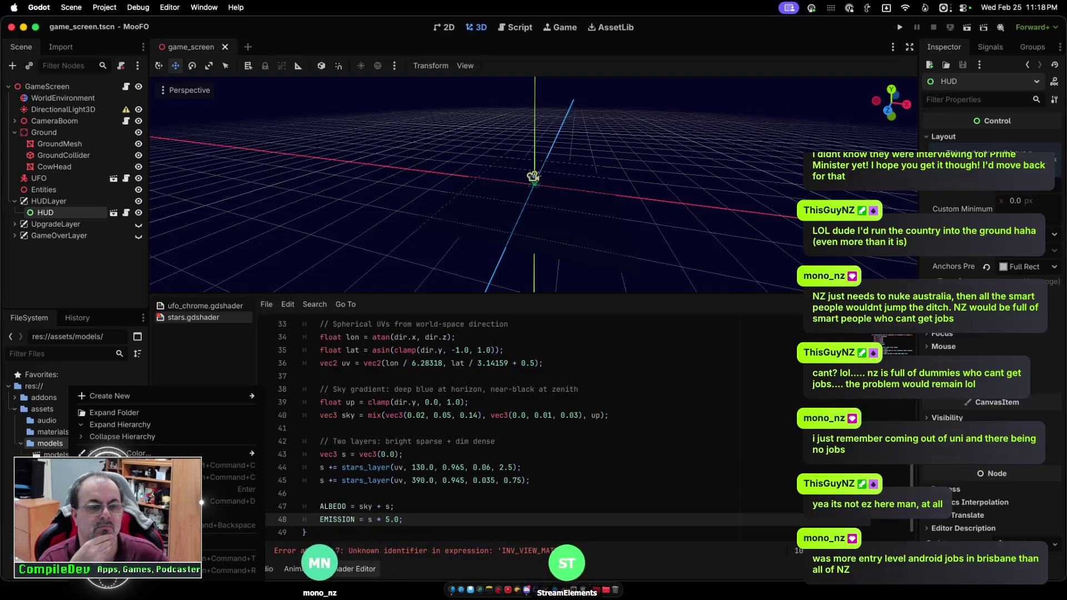
key("Escape")
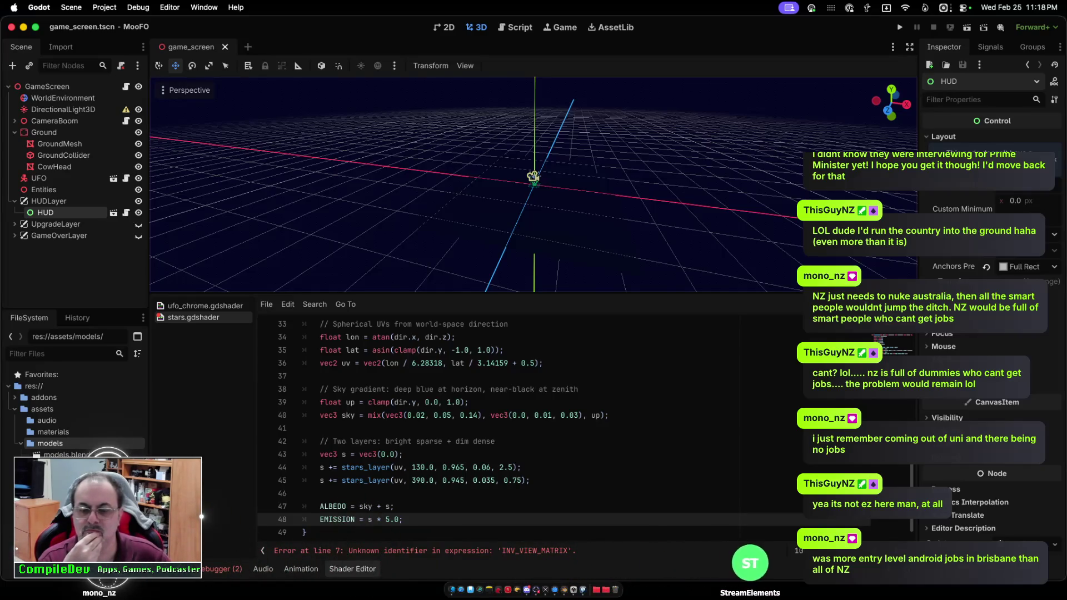
Return to the Asset Library's unity results and view then close Unidot Importer's details.
left_click(611, 27)
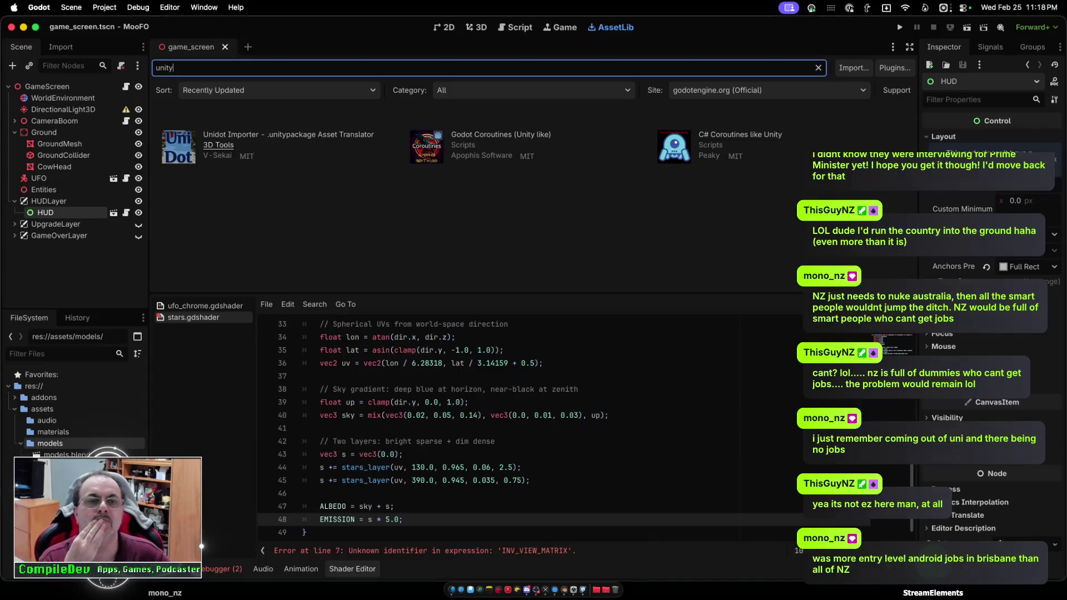
left_click(288, 134)
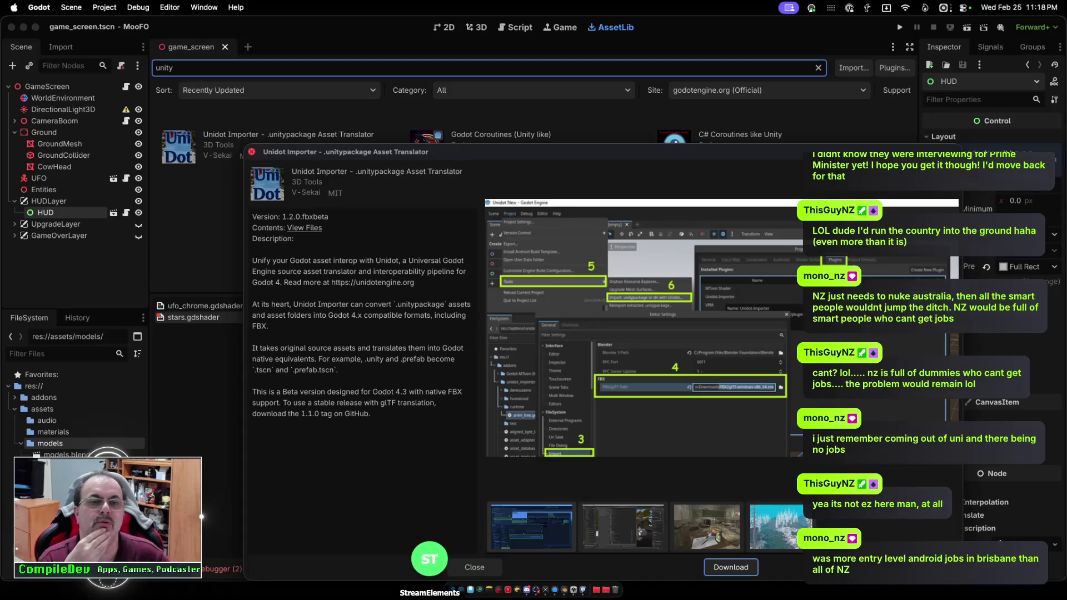
key("Escape")
Review the project's installed plugins in Project Settings, including Unidot Importer.
left_click(105, 8)
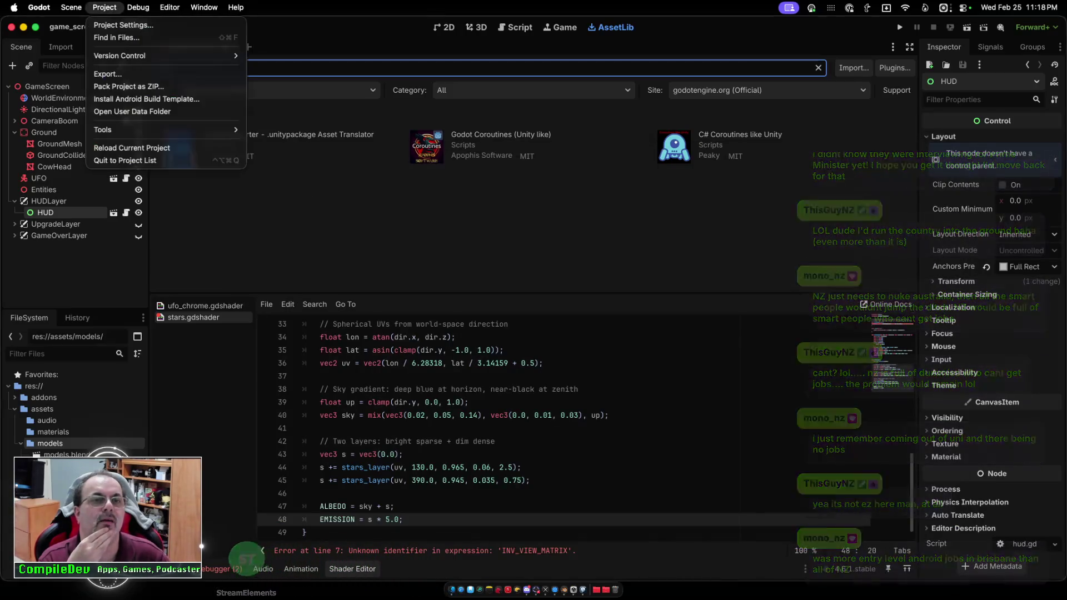
mouse_move(161, 129)
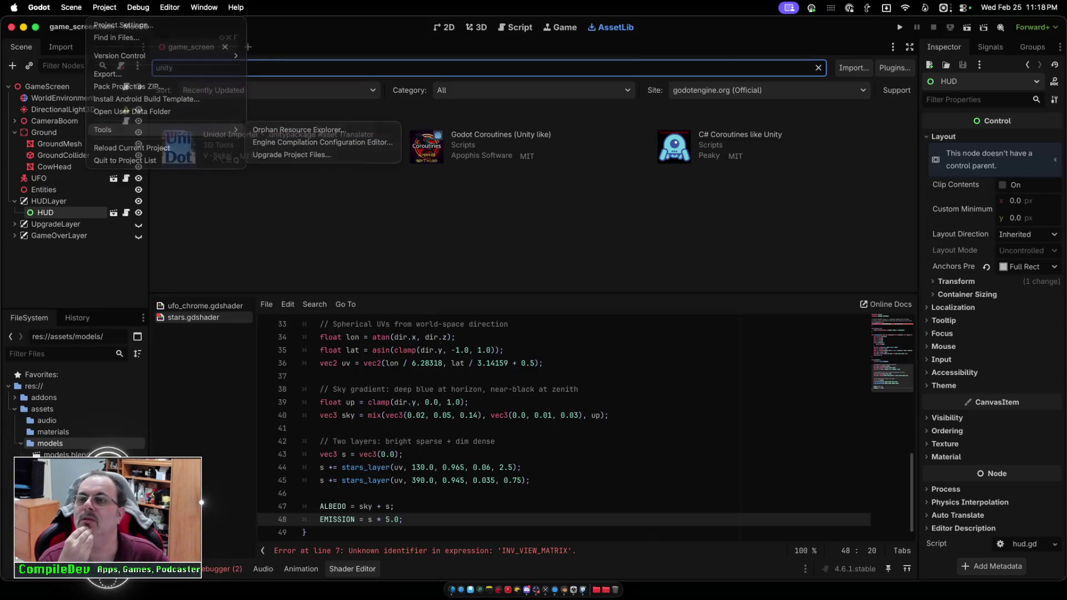
key("Escape")
left_click(895, 67)
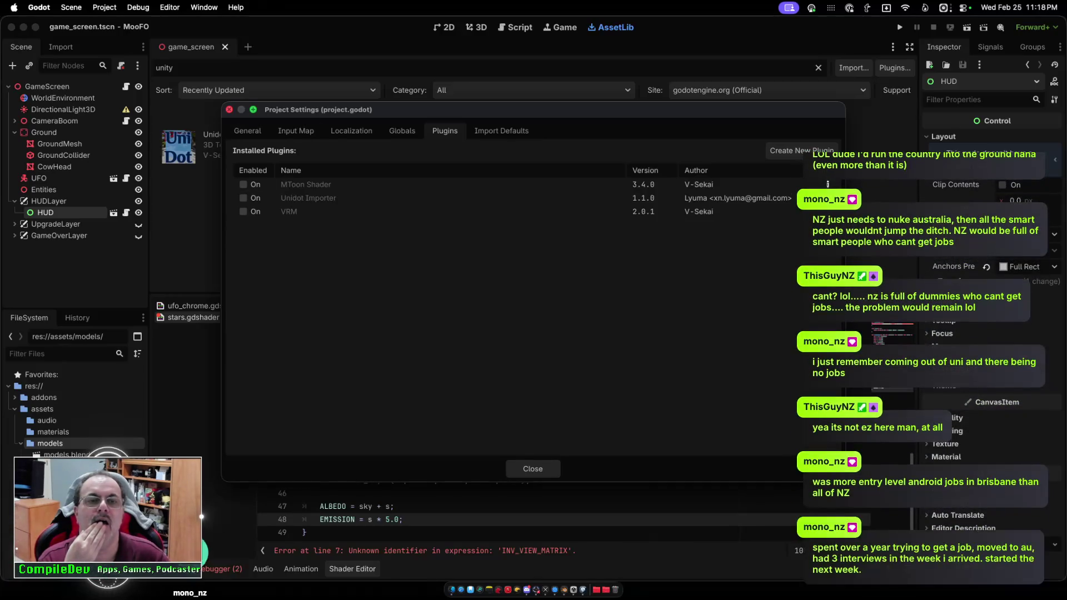
key("Escape")
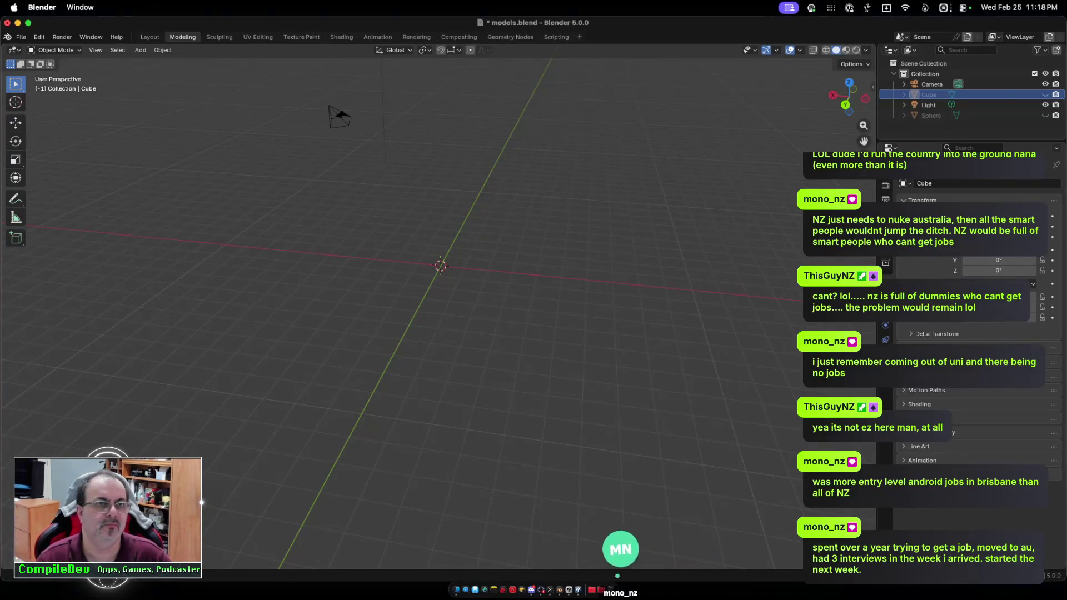
Quit Blender and answer its save prompt.
left_click(42, 7)
left_click(62, 80)
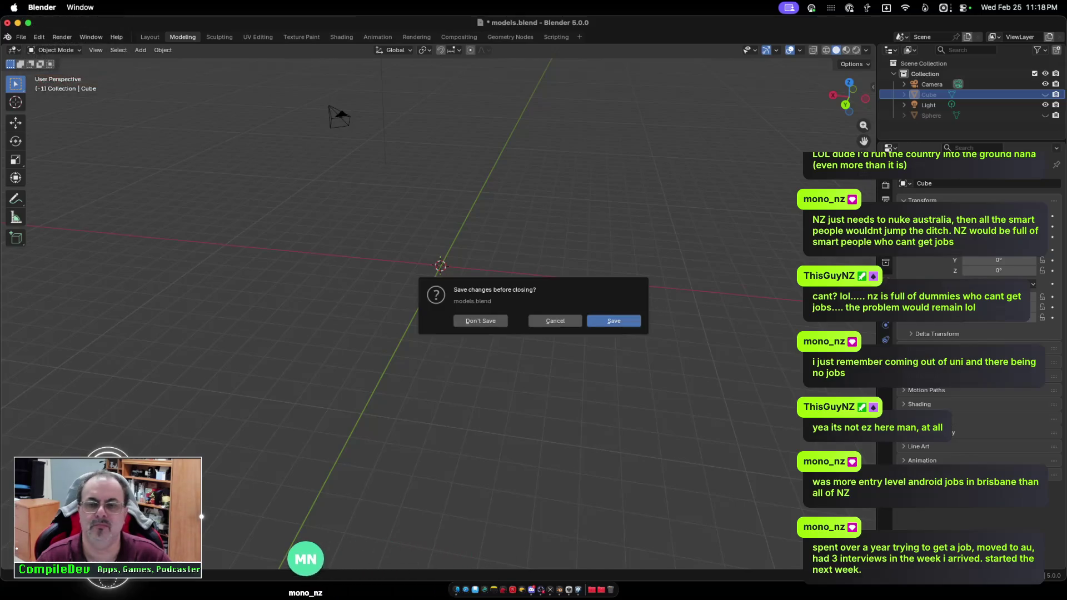
key("Return")
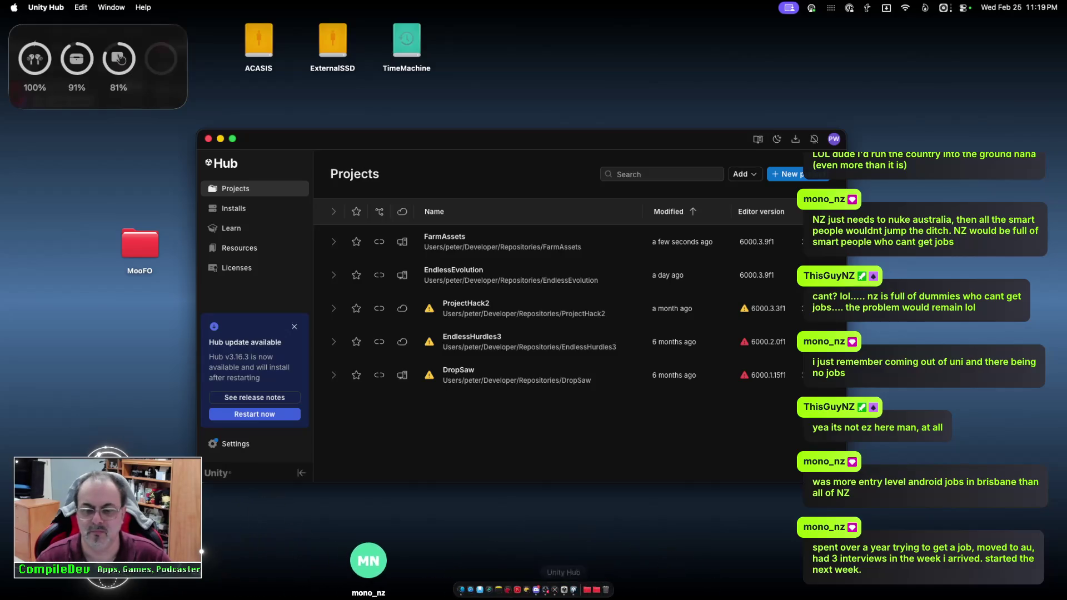
Launch Godot from a Spotlight search for 'goo' and reopen the MooFO project.
key("super+space")
type("goo")
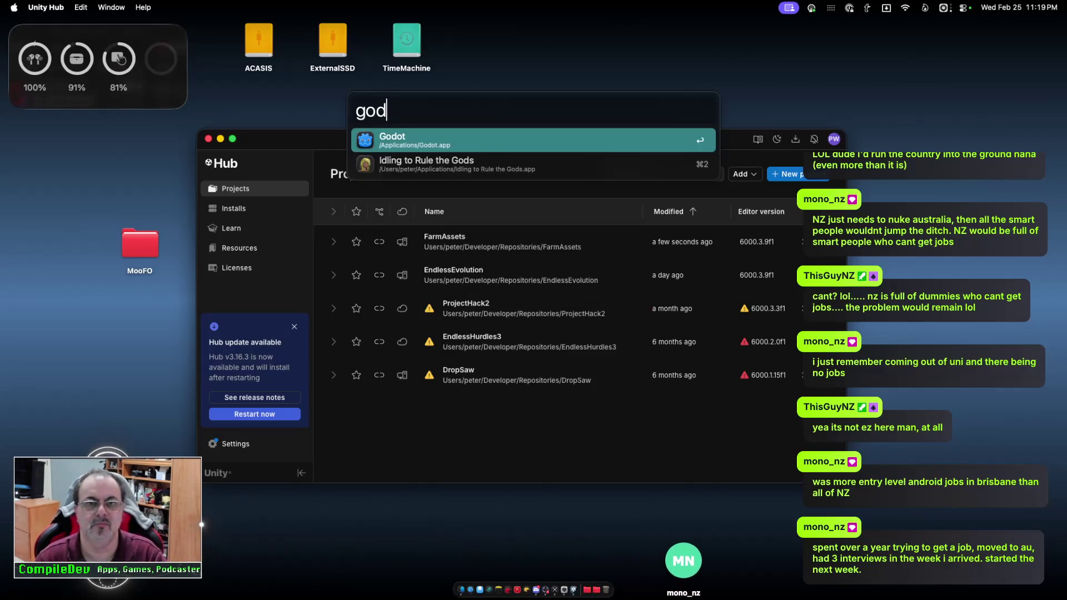
key("Return")
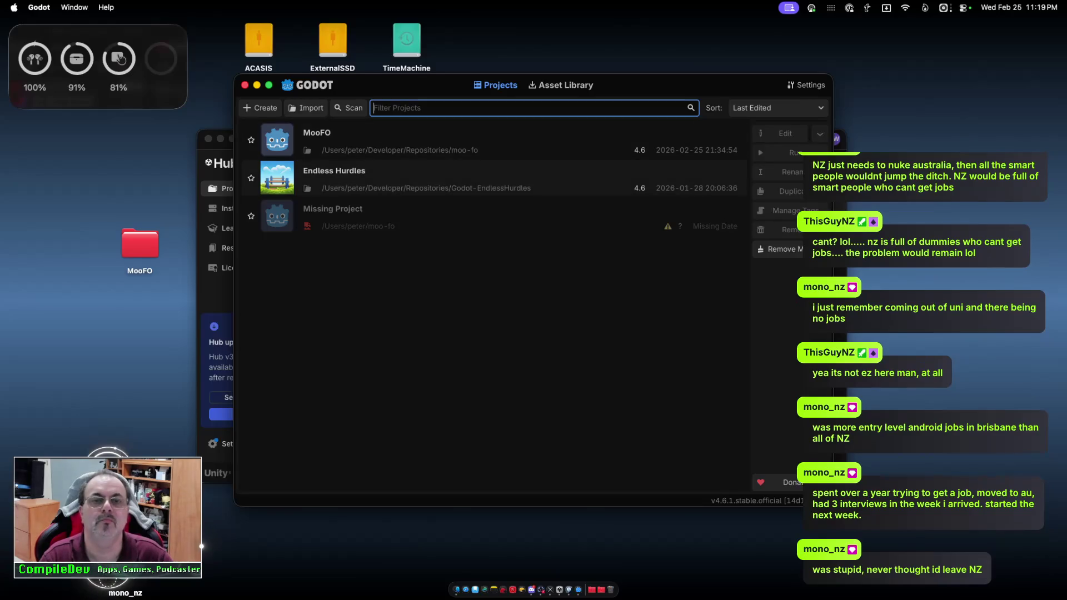
key("super+q")
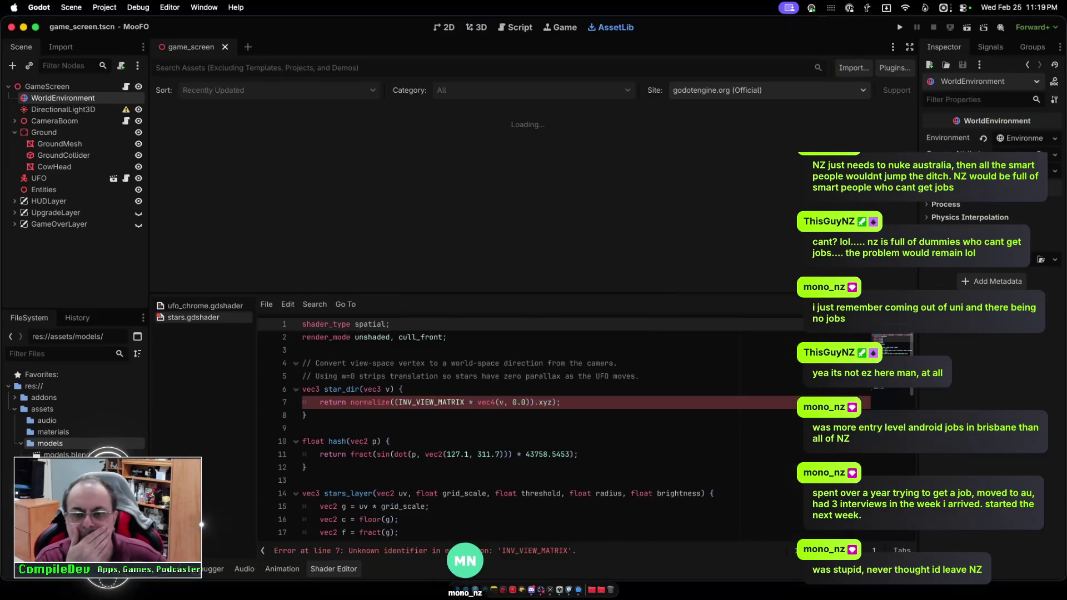
Search the Asset Library for 'unity' and view the Unidot Importer asset's details.
left_click(104, 7)
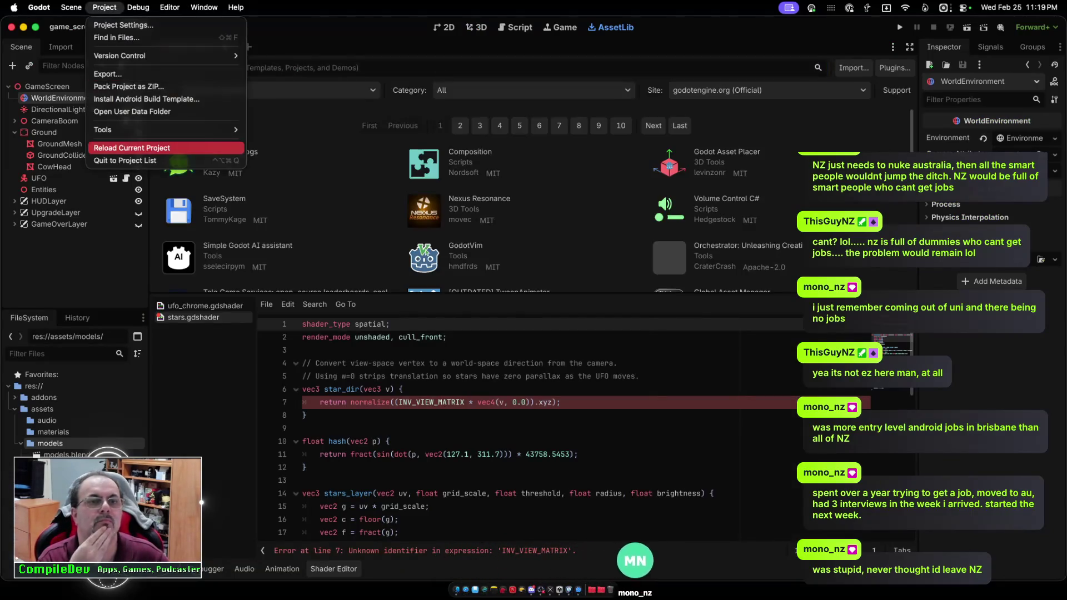
mouse_move(166, 129)
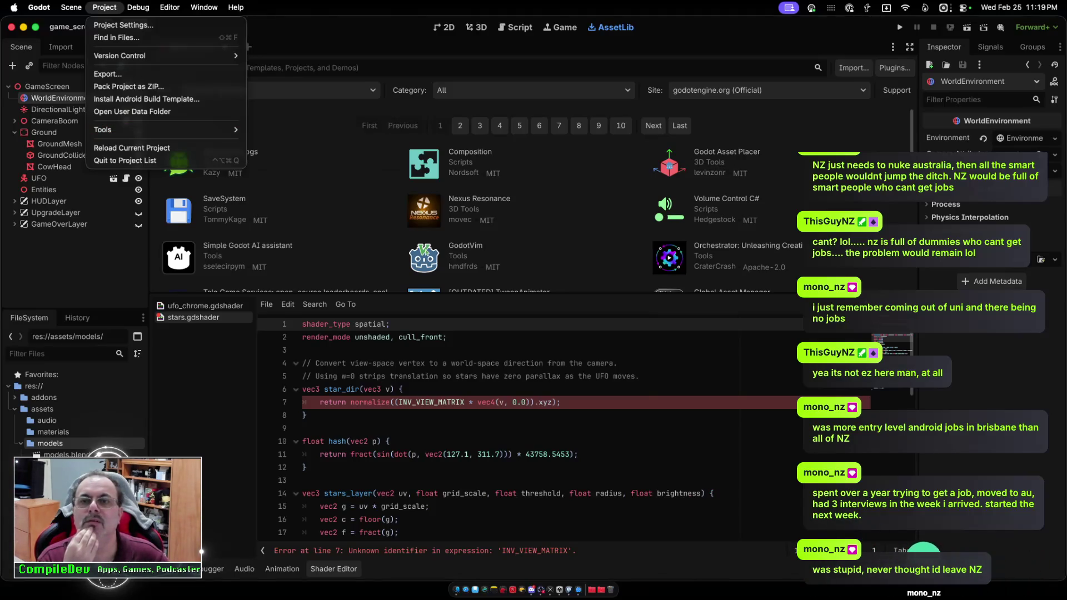
key("Escape")
type("unity")
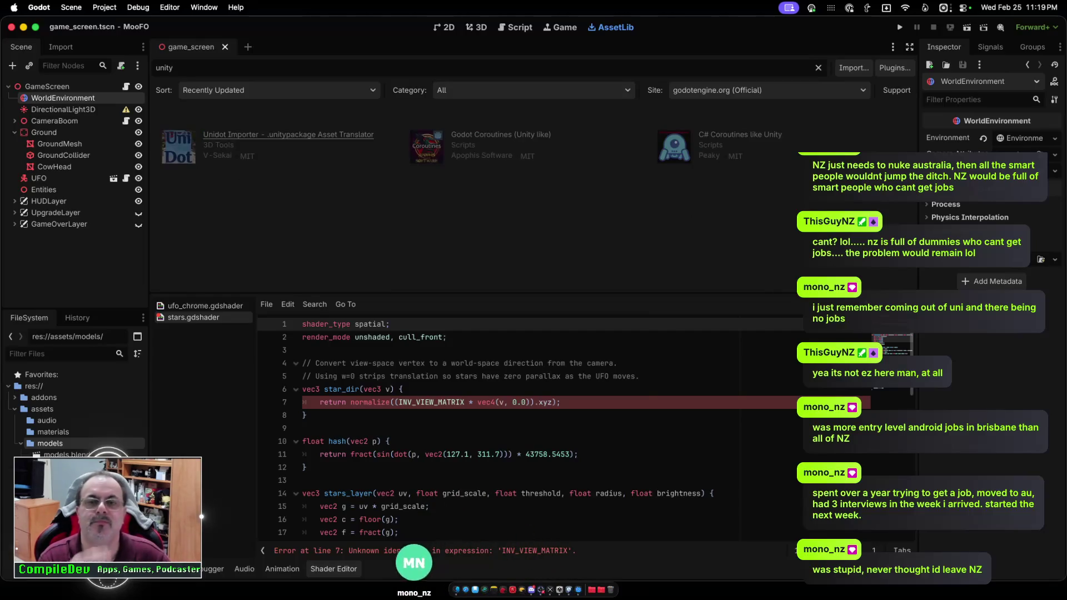
left_click(288, 134)
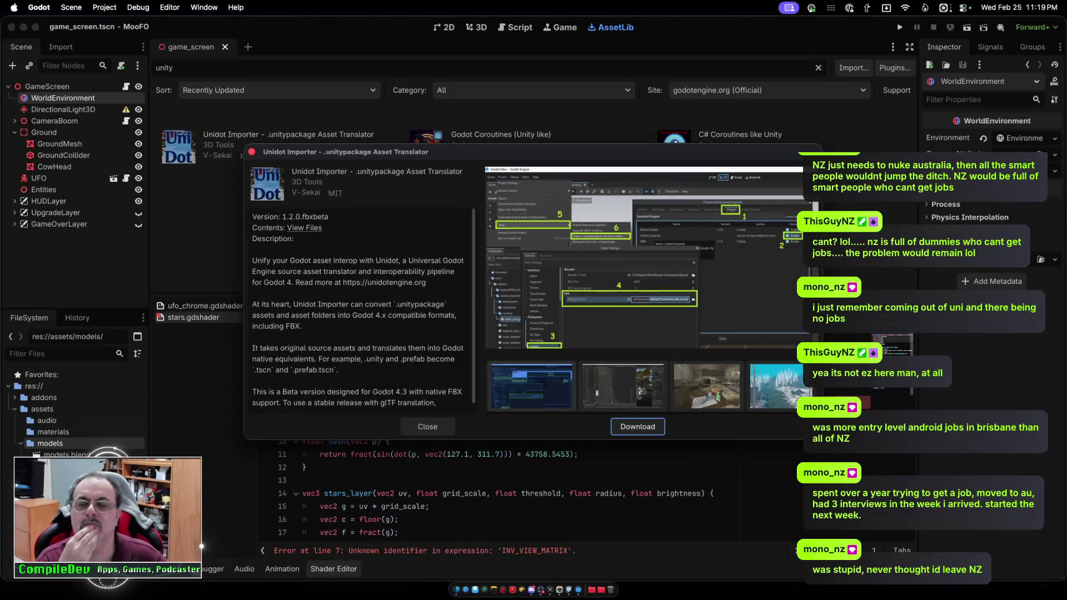
Move the Unidot Importer details window up and enlarge it to view its screenshot, then dismiss it.
left_click_drag(500, 152, 328, 37)
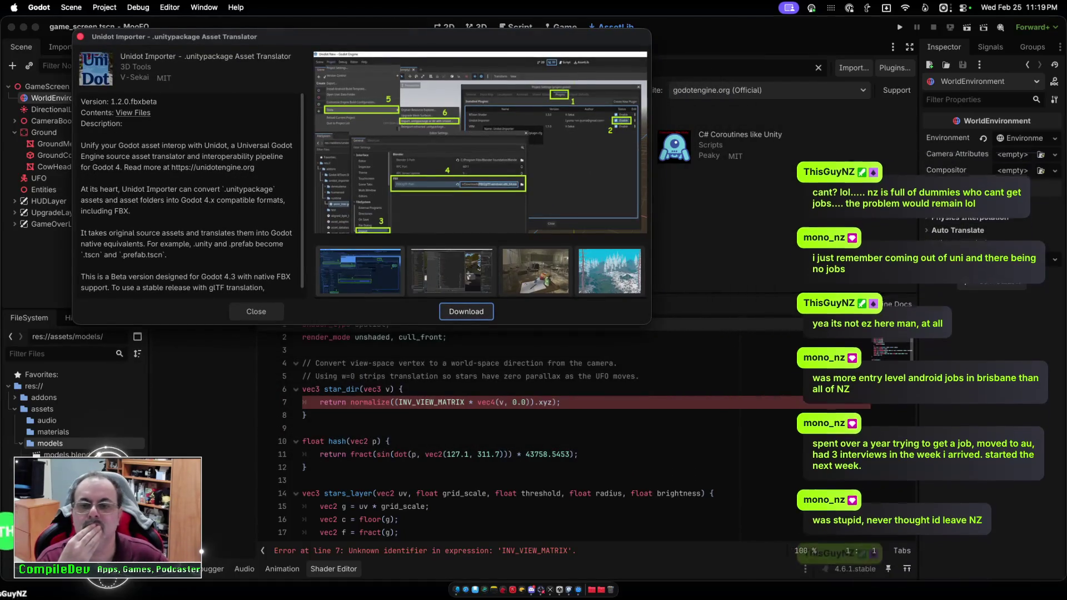
double_click(329, 37)
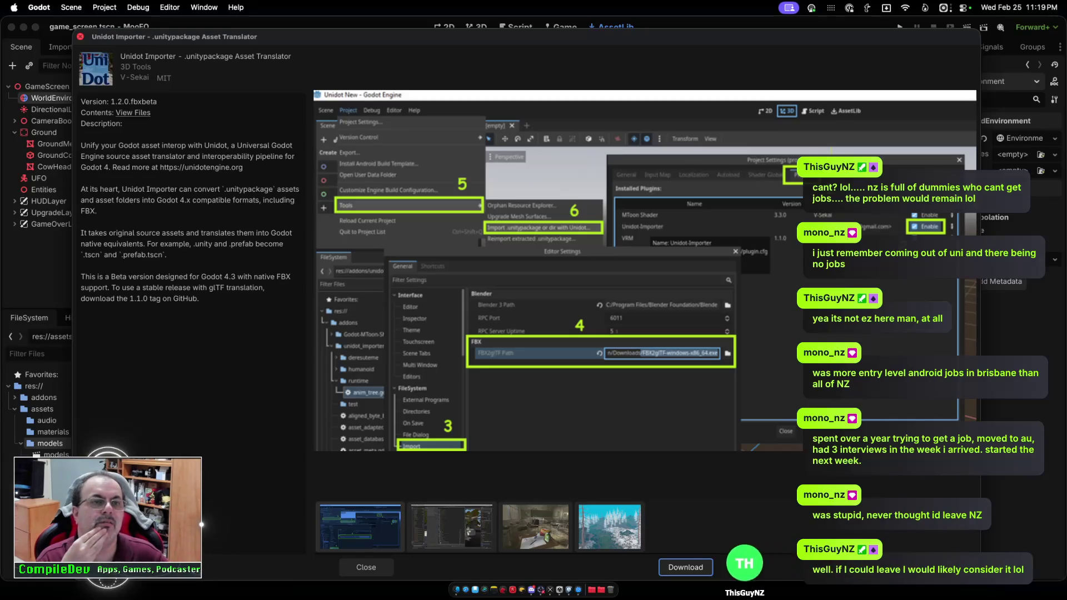
key("Escape")
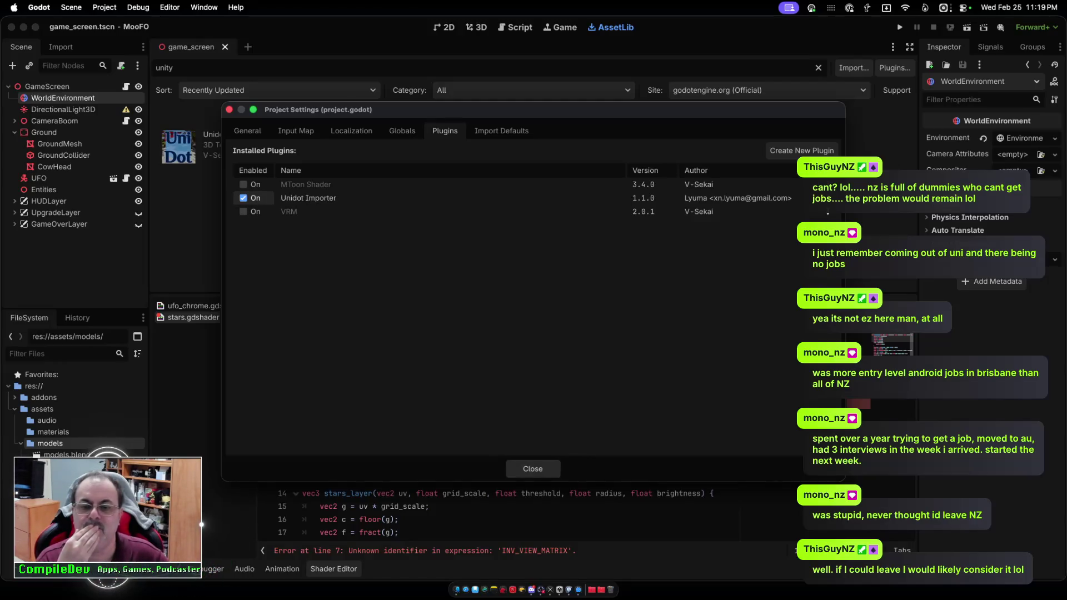
Leave Project Settings and start Unidot's 'Import .unitypackage or dir' tool from Project > Tools.
key("Escape")
left_click(104, 7)
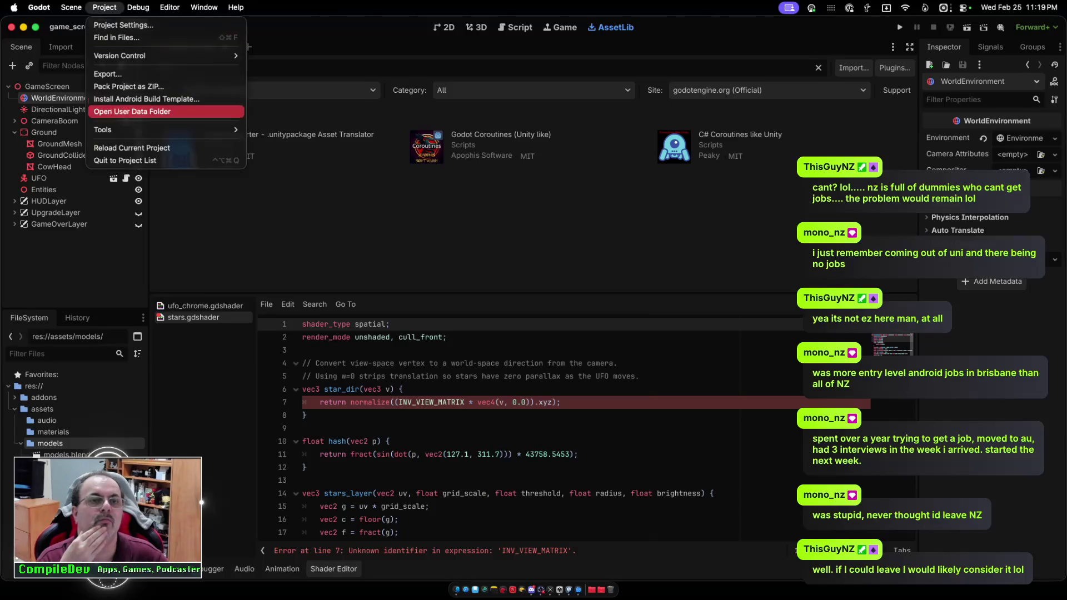
mouse_move(165, 129)
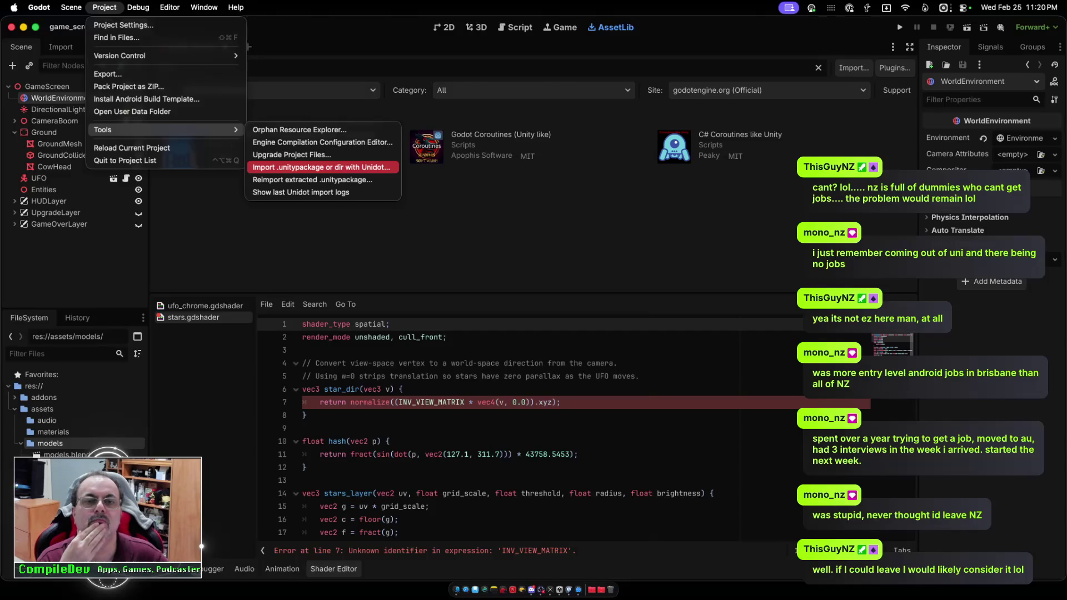
left_click(321, 167)
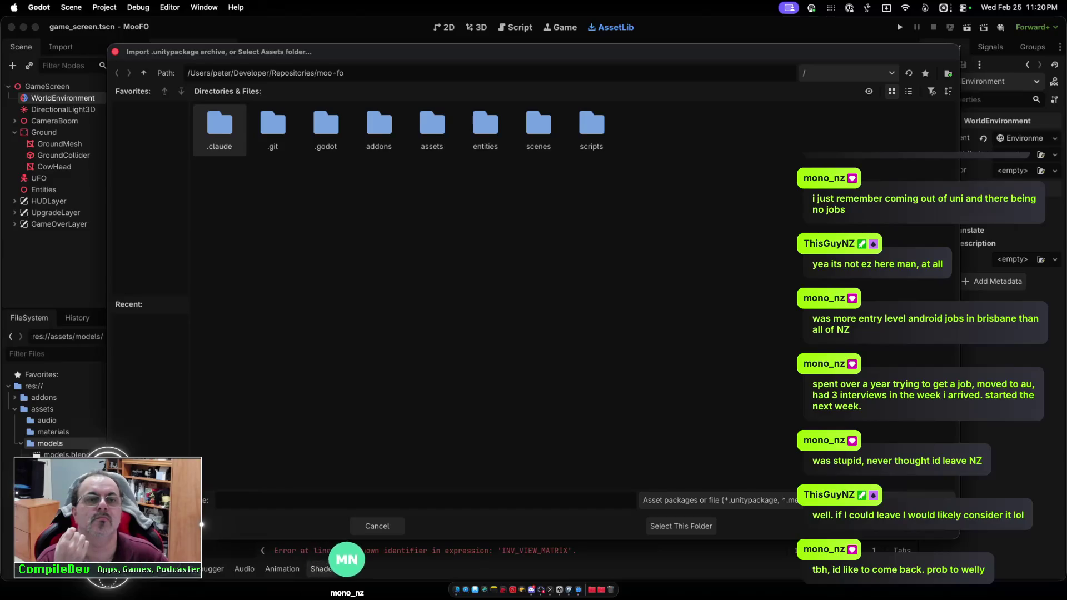
Point the file dialog to Desktop, allow access, and choose Cow.unitypackage.
left_click_drag(234, 73, 344, 73)
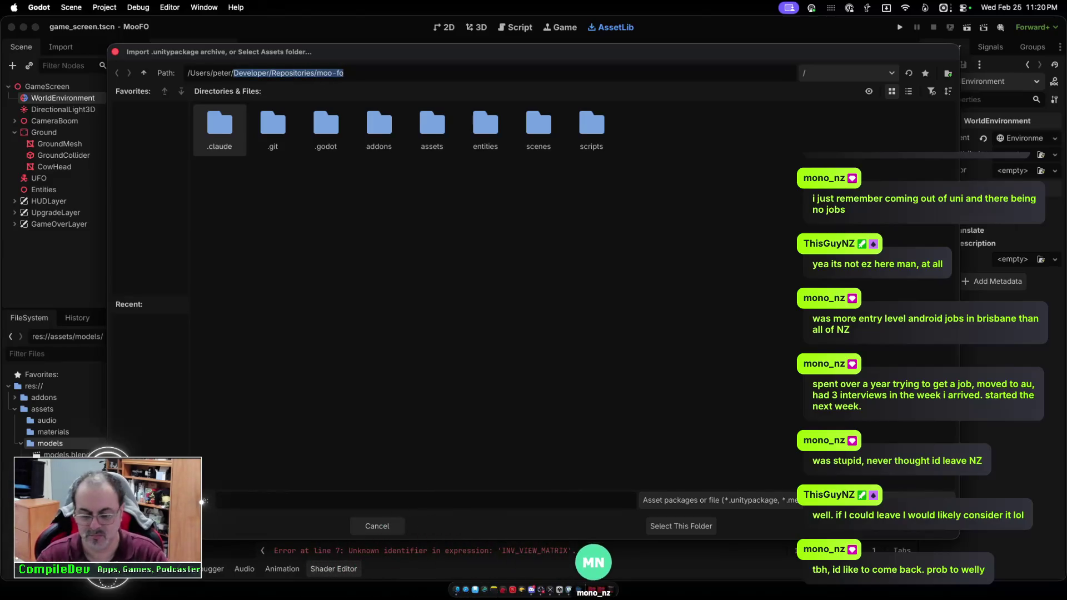
type("Desktop")
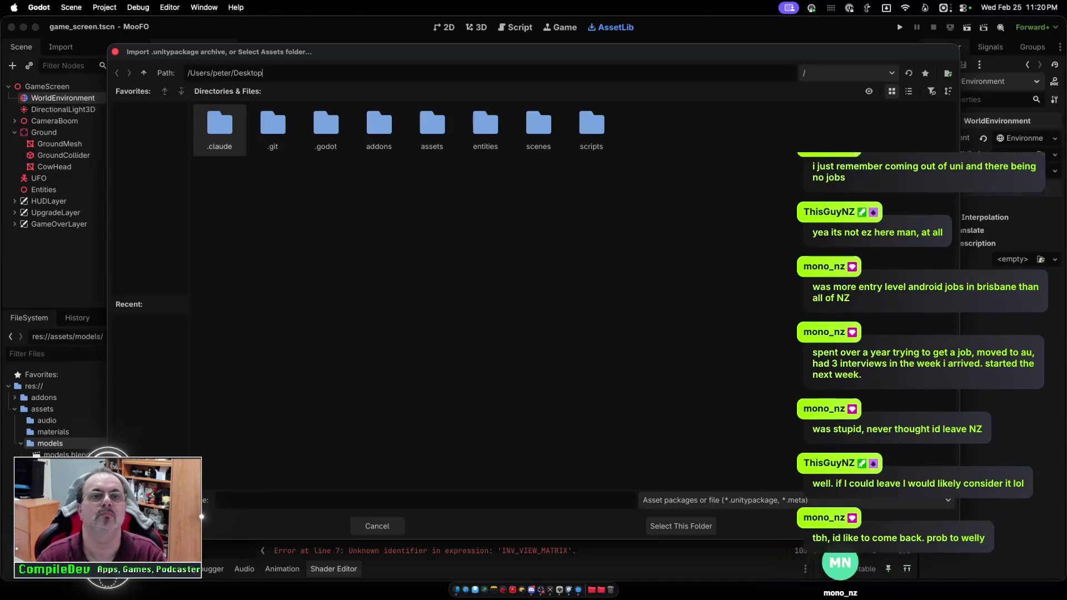
key("Return")
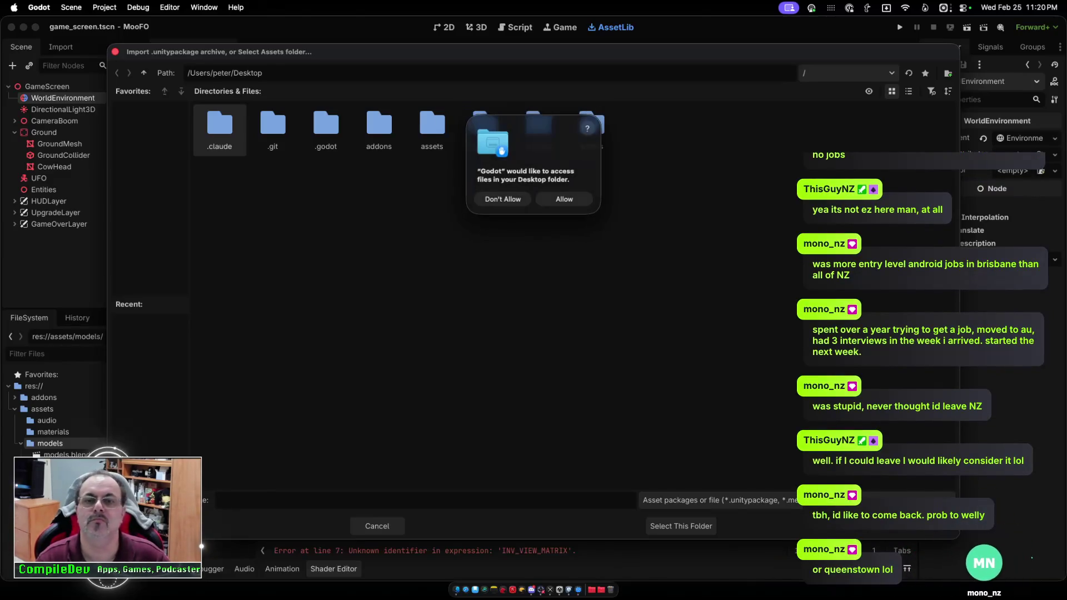
key("Return")
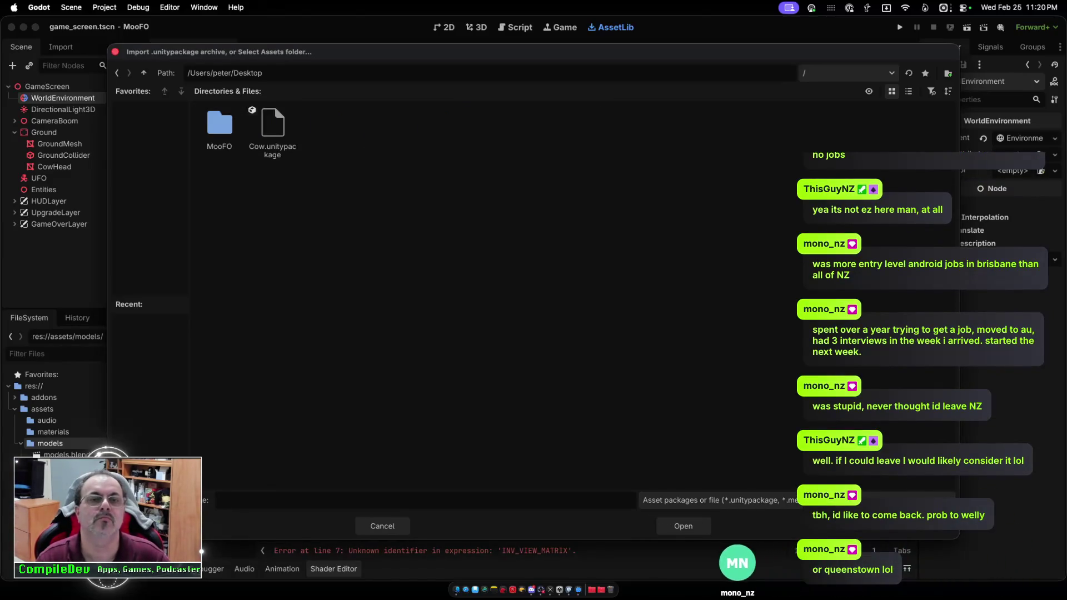
left_click(273, 133)
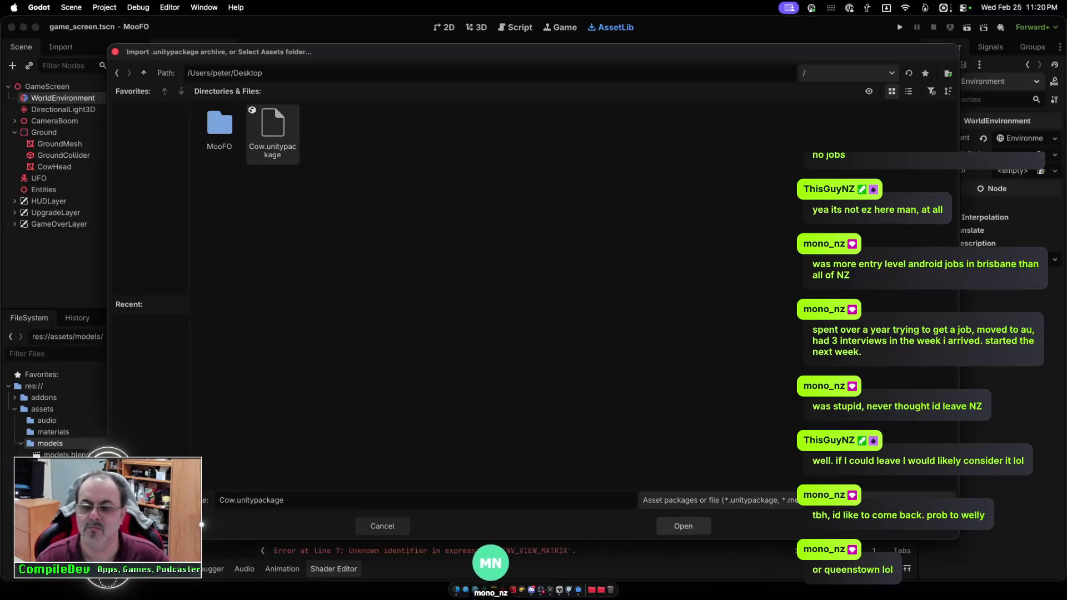
key("Return")
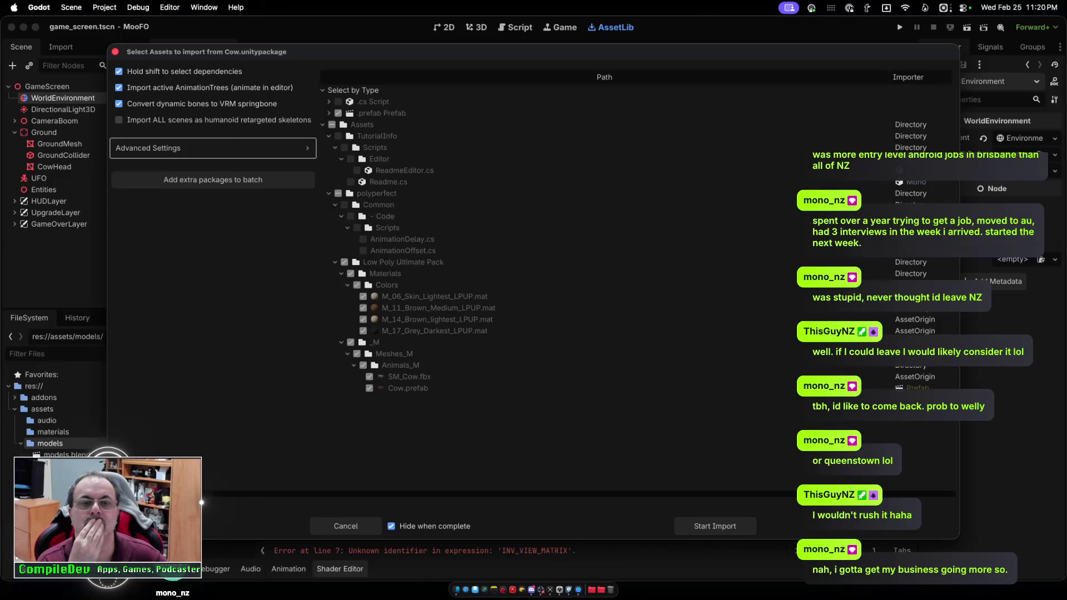
Collapse Common and TutorialInfo, expand the prefab group, and start importing Cow.unitypackage.
left_click(335, 204)
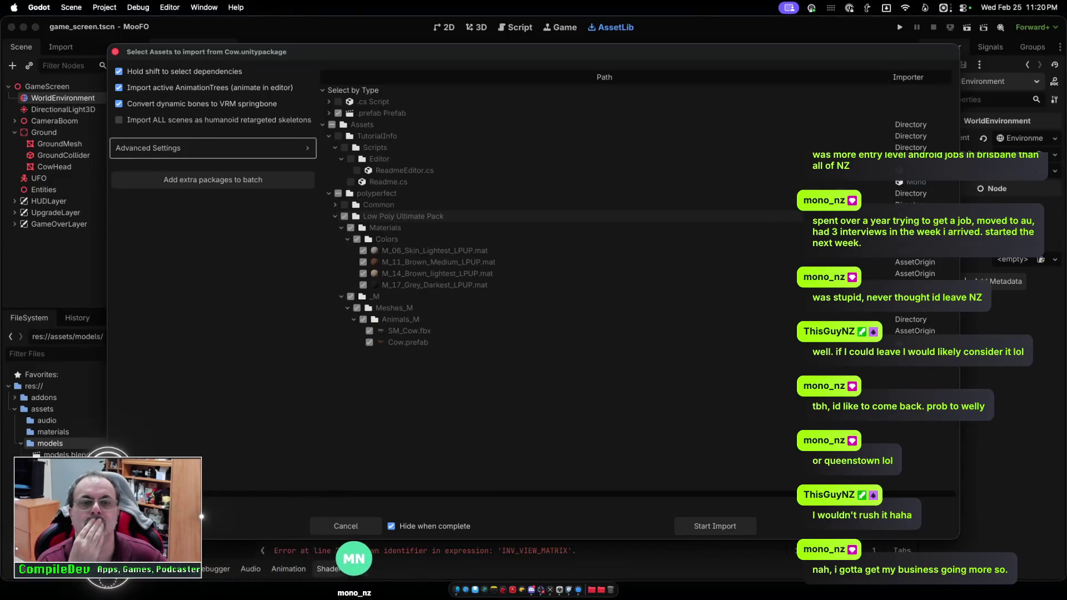
left_click(329, 136)
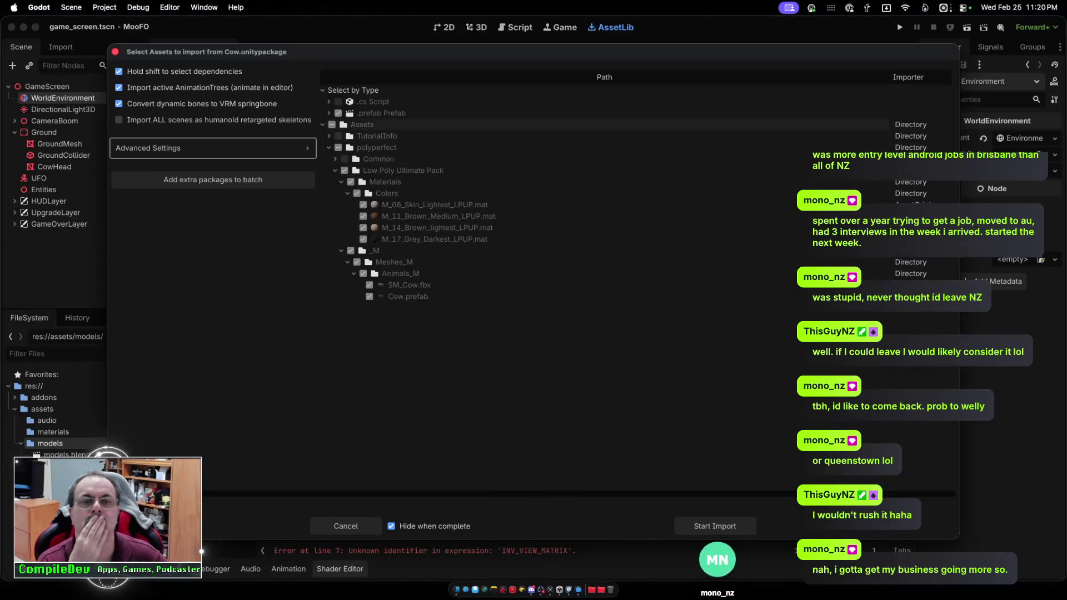
left_click(329, 113)
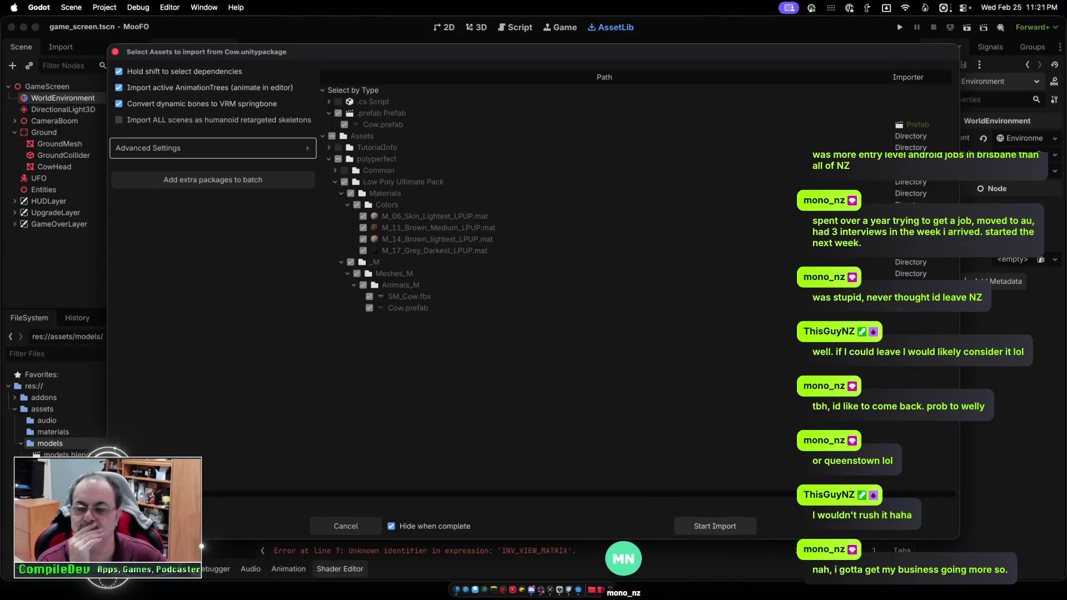
key("Return")
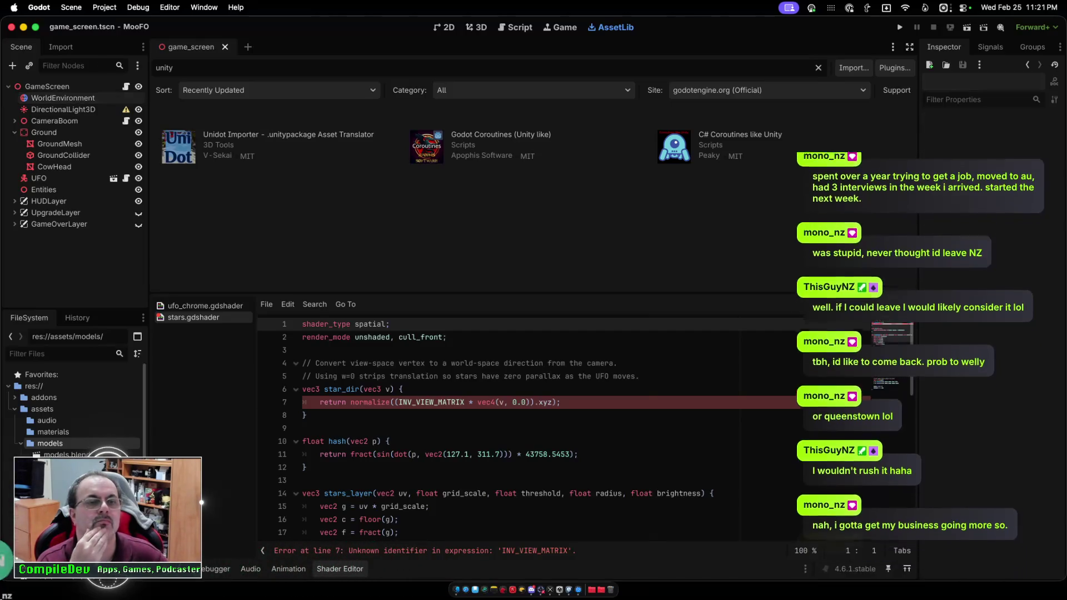
Collapse the models folder in FileSystem and open cow.tscn in a new scene tab.
key("Left")
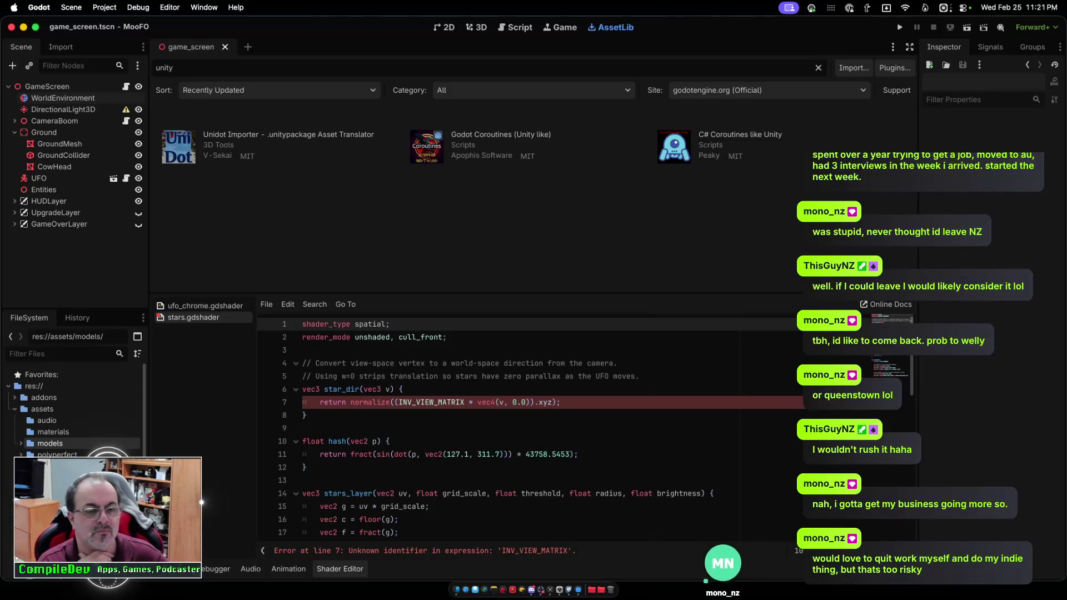
scroll(73, 411, "down", 1)
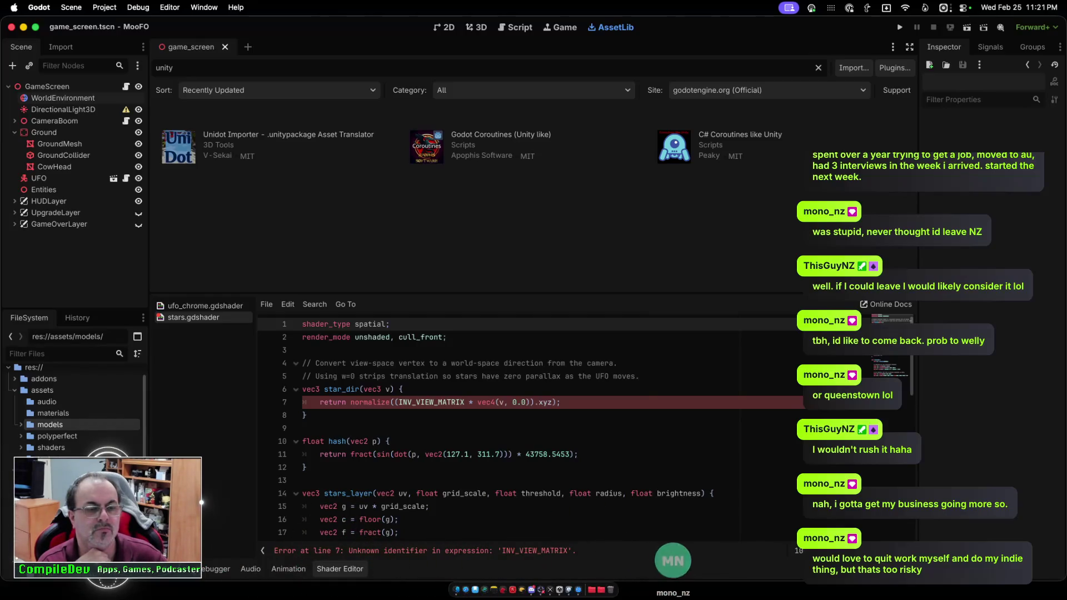
key("super+shift+t")
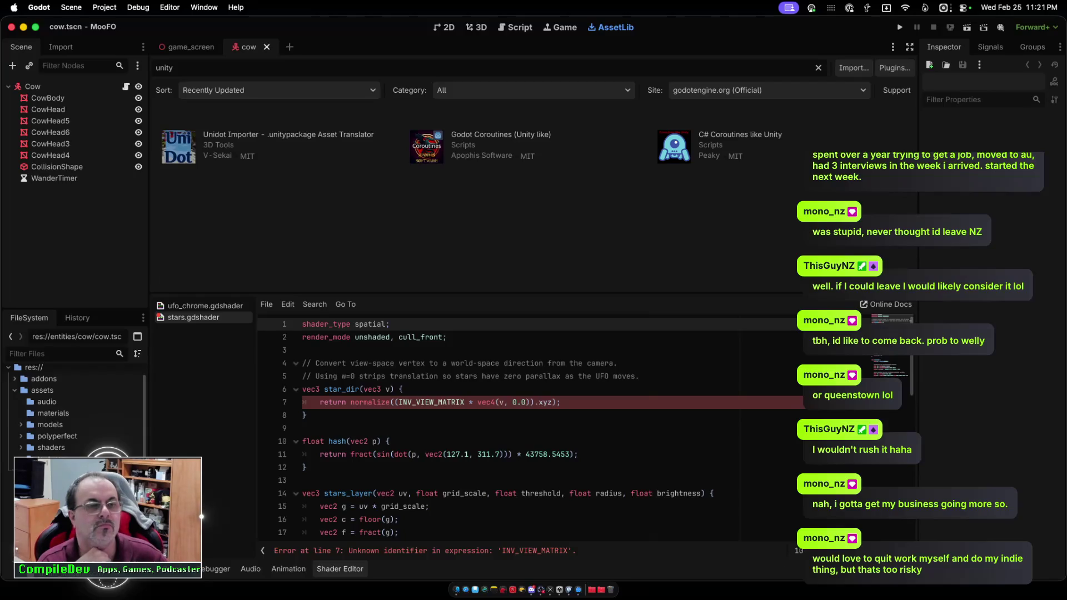
Select the Cow root, switch to a larger 3D viewport, and drag Cow.prefab.scn under the Cow root.
left_click(33, 86)
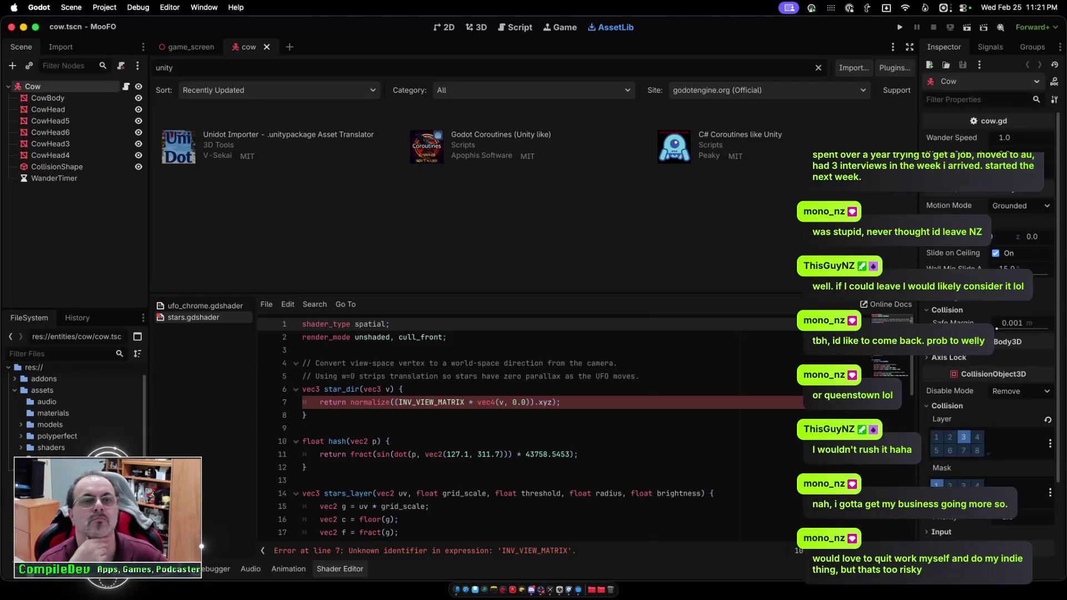
key("ctrl+super+2")
scroll(522, 189, "up", 2)
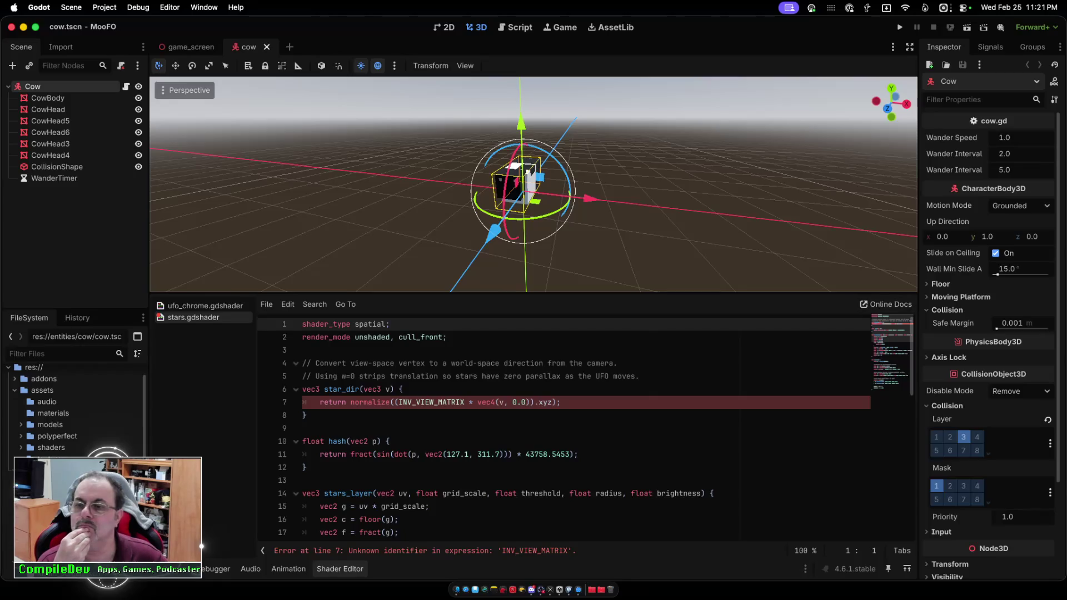
left_click_drag(534, 292, 533, 397)
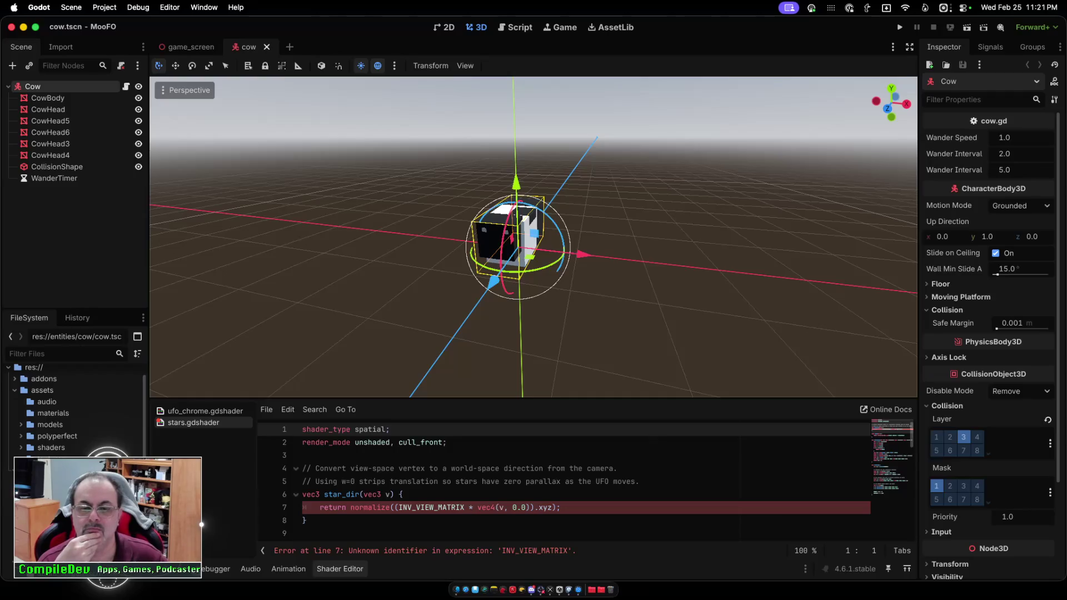
scroll(533, 237, "up", 5)
scroll(533, 236, "down", 2)
scroll(533, 236, "down", 2)
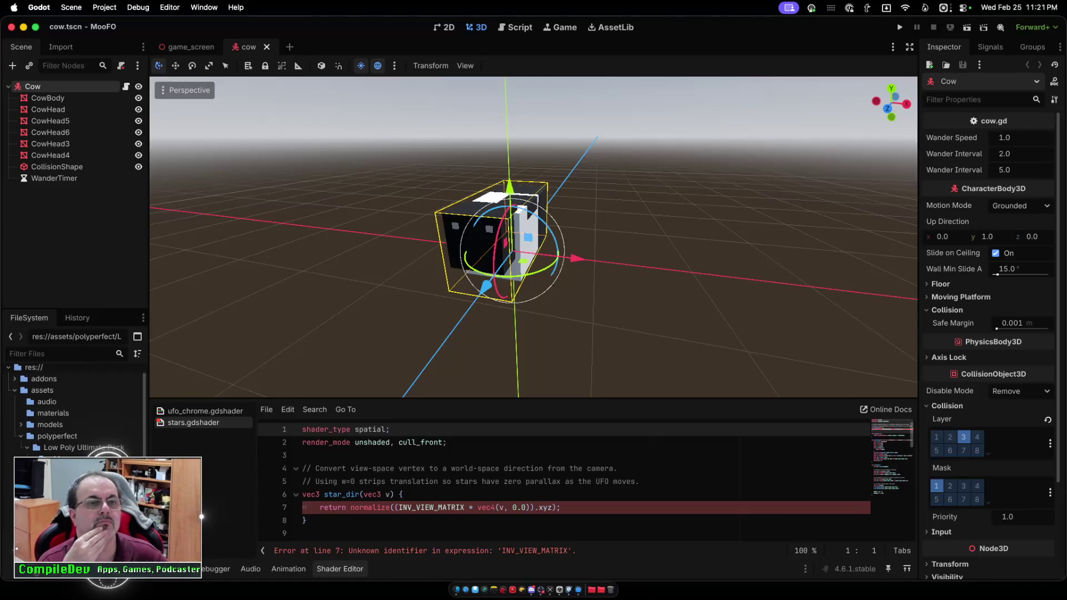
mouse_move(78, 389)
left_mouse_down()
mouse_move(69, 239)
mouse_move(58, 238)
left_mouse_up()
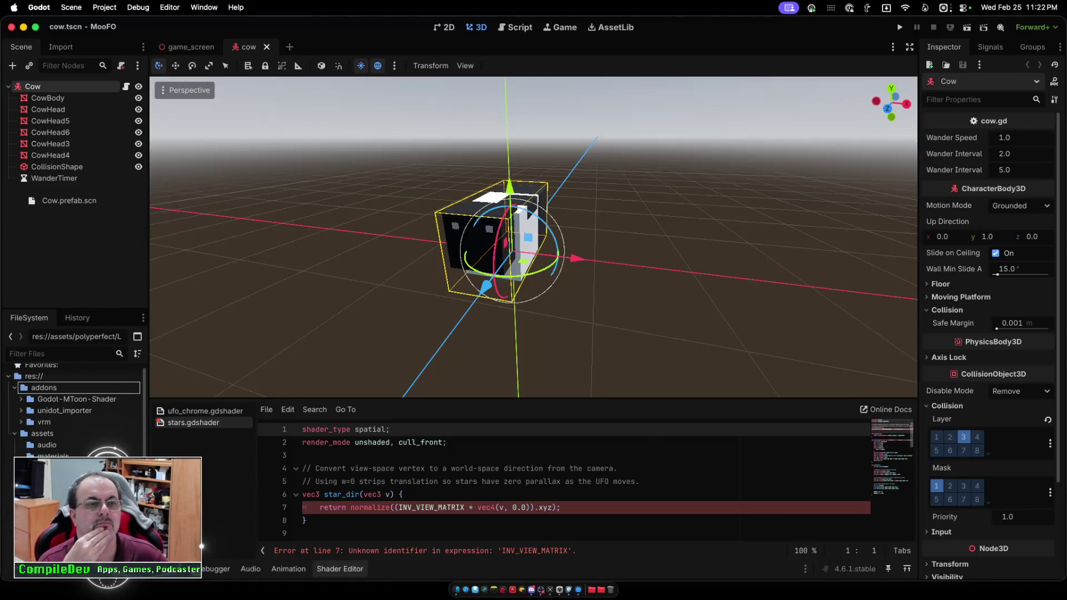
left_click_drag(29, 163, 38, 89)
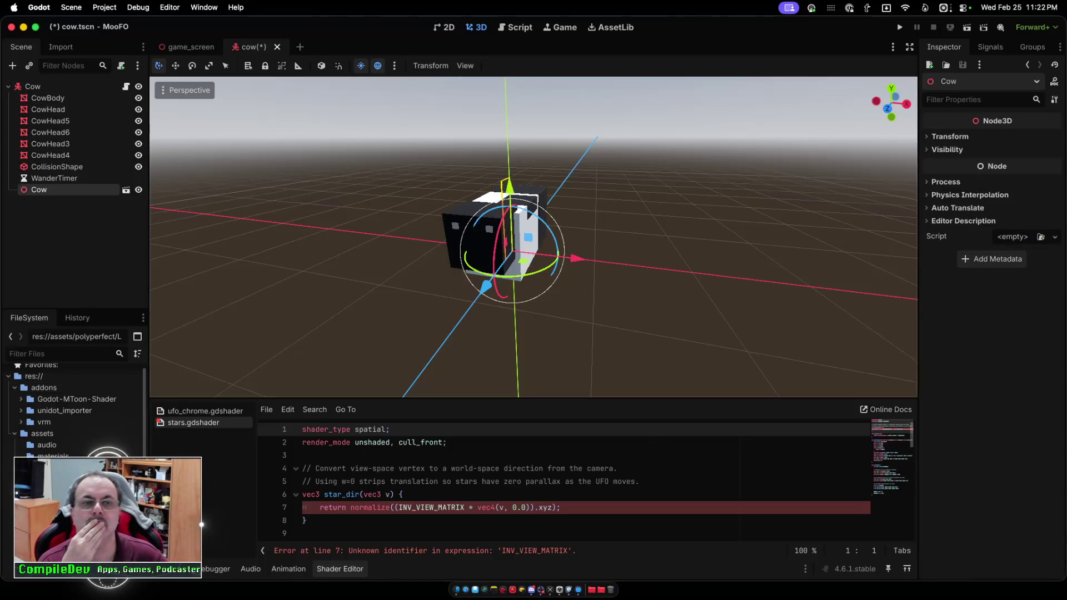
Move the new Cow node about 2.4 units along X, delete it, and close the Cow.prefab tab.
key("w")
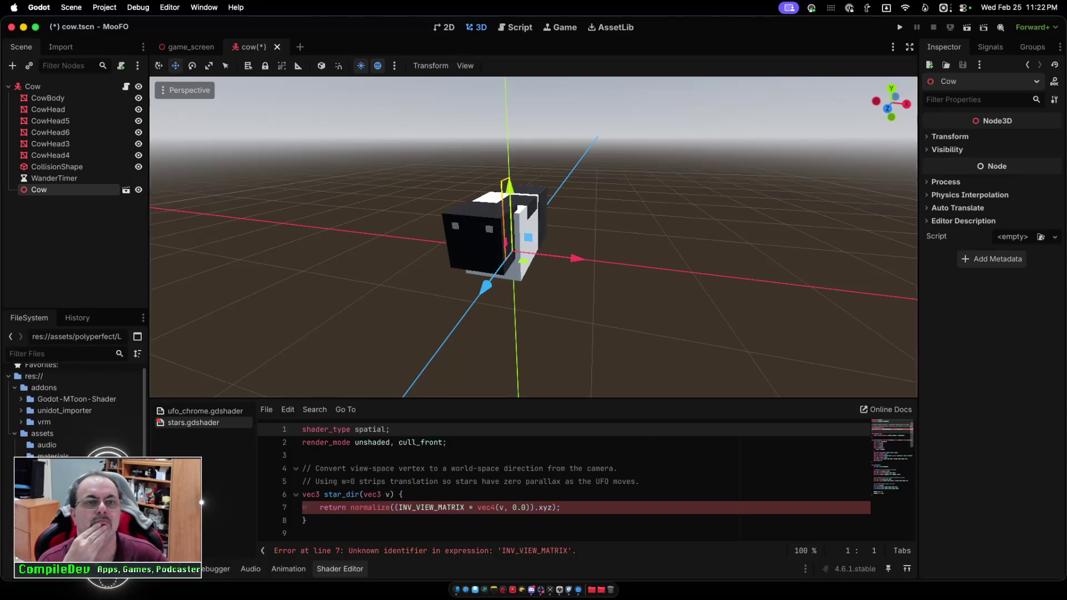
mouse_move(578, 259)
left_mouse_down()
mouse_move(817, 287)
mouse_move(681, 270)
left_mouse_up()
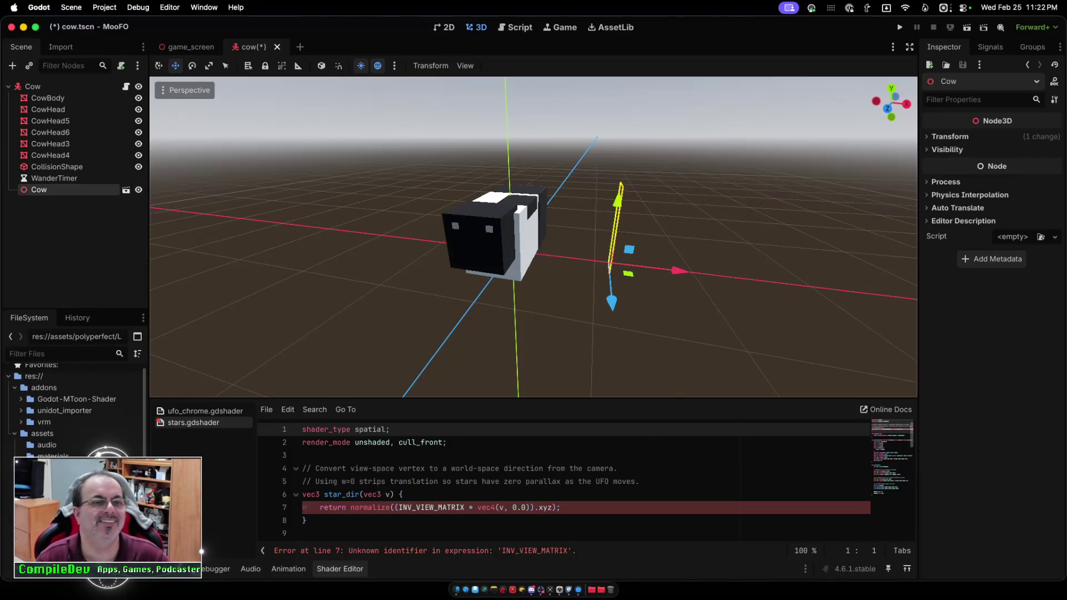
key("Delete")
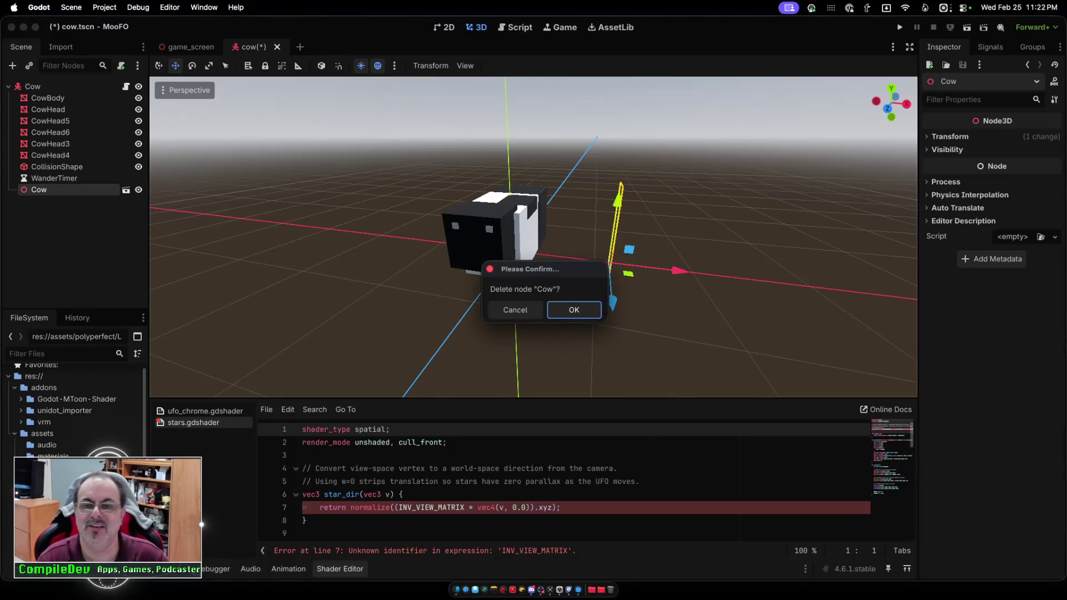
key("Return")
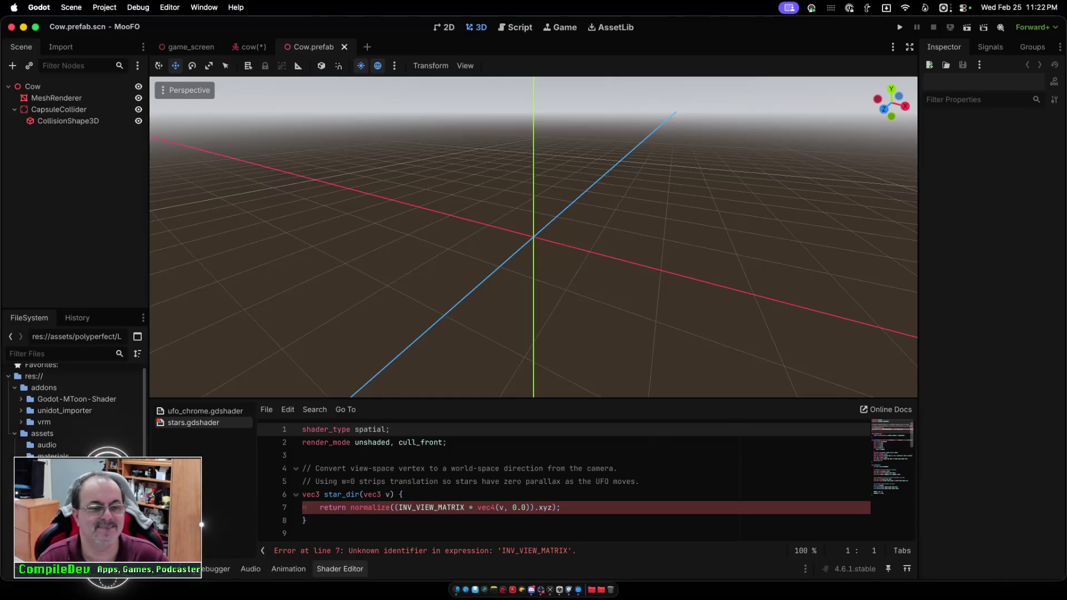
scroll(75, 408, "down", 2)
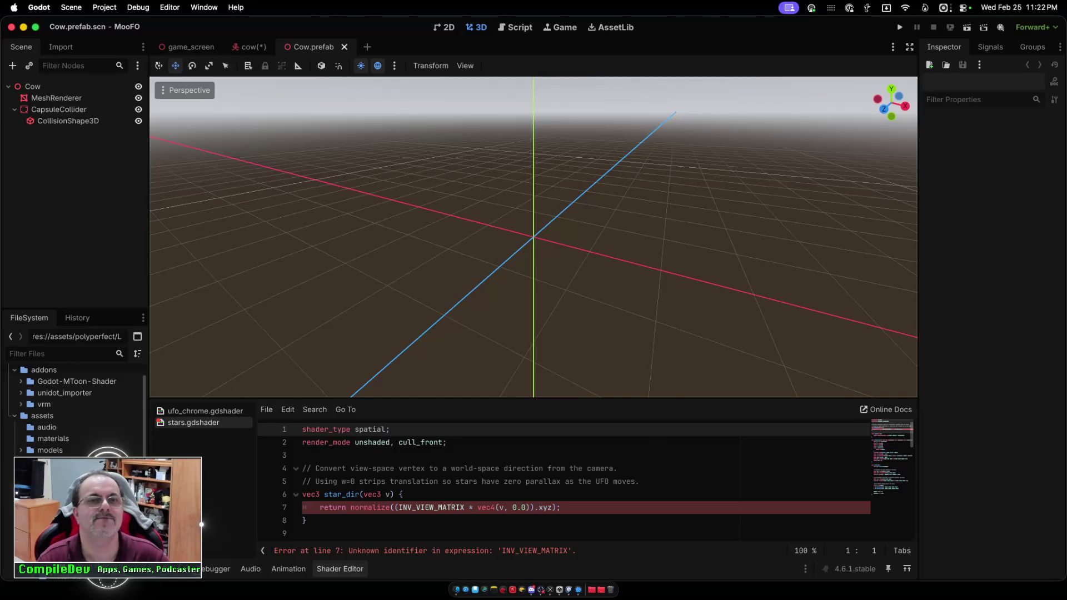
key("super+shift+w")
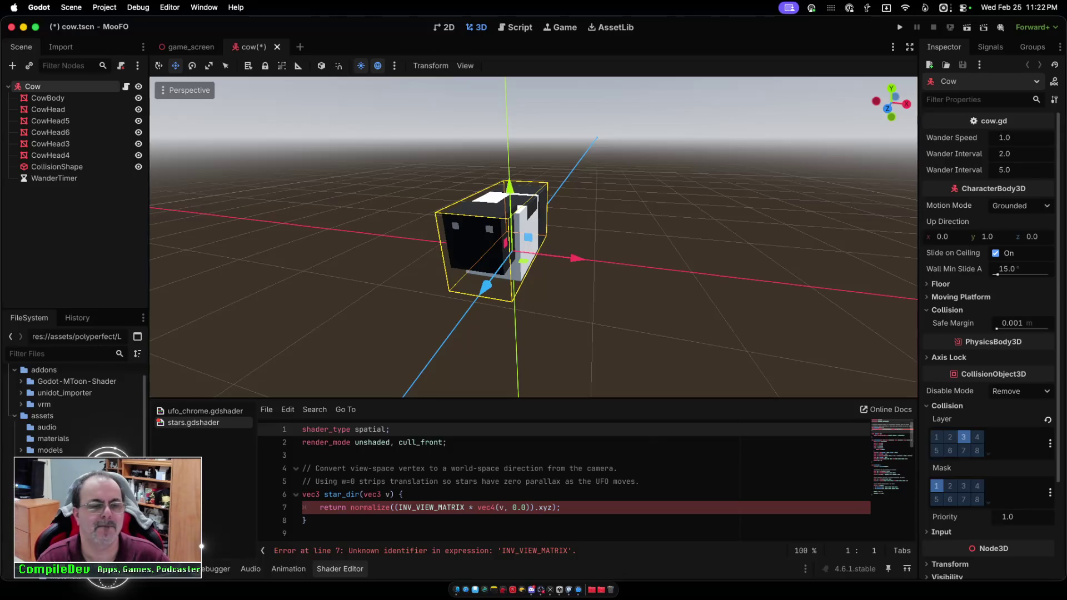
Add SM_Cow.fbx to the cow scene at 0.56 scale, playtest, then stop the game.
left_click_drag(61, 478, 78, 262)
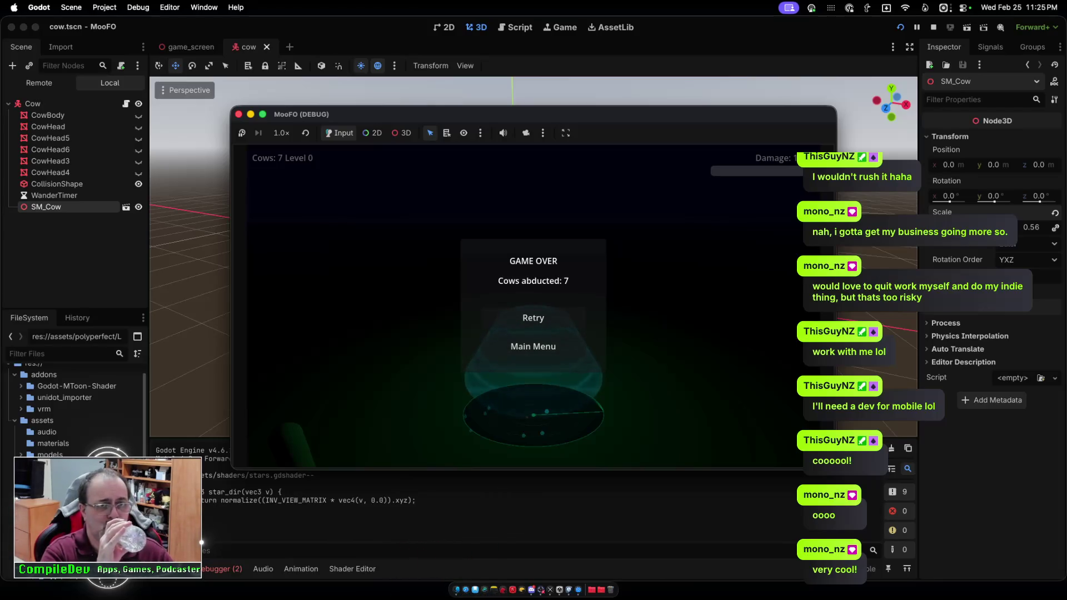
key("super+q")
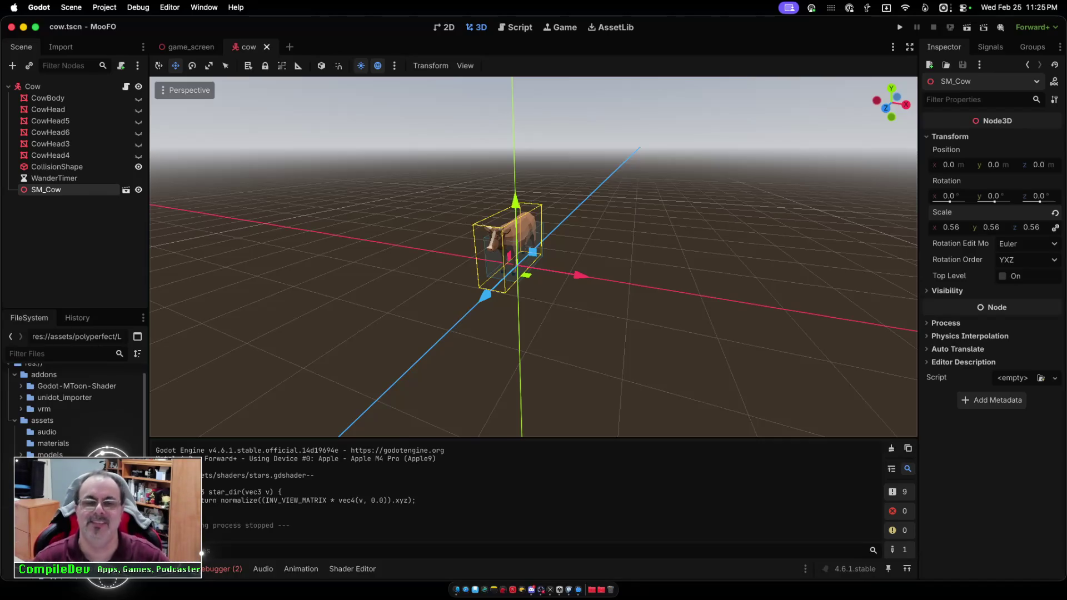
Delete the six old box meshes, CowBody through CowHead4, from the cow scene.
scroll(534, 255, "up", 10)
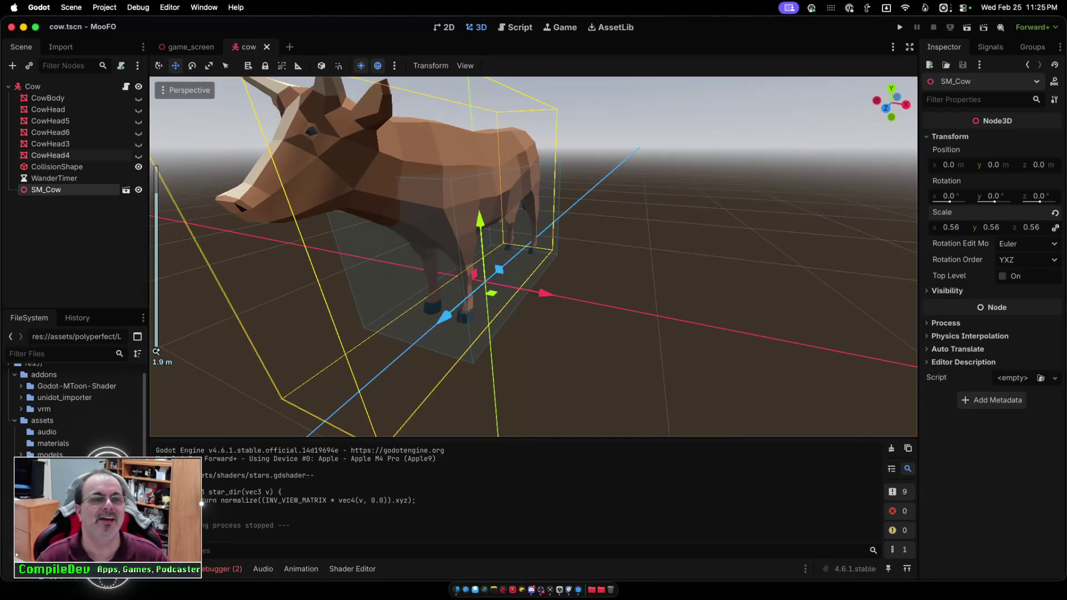
left_click(50, 155)
left_click(47, 98, "shift")
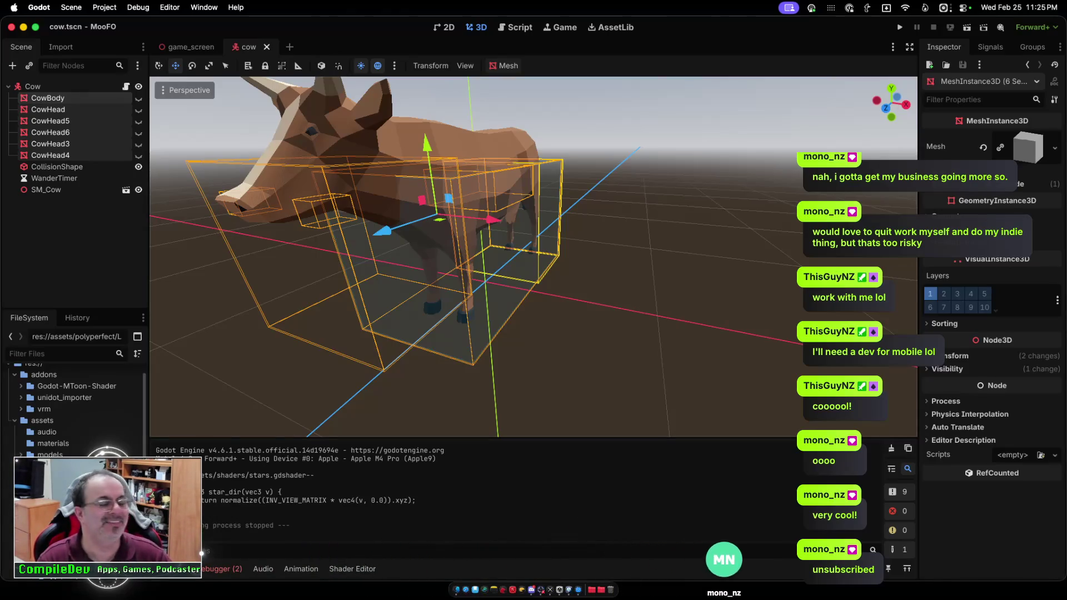
key("Delete")
key("Return")
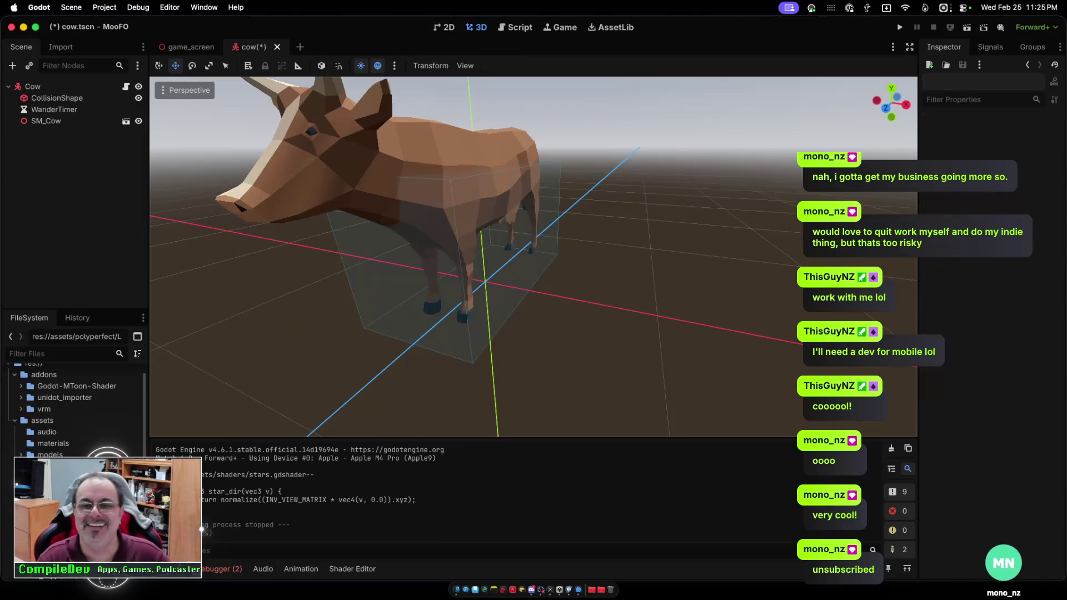
Orbit and zoom the 3D view to inspect the SM_Cow model, centring on the cow.
scroll(533, 256, "down", 3)
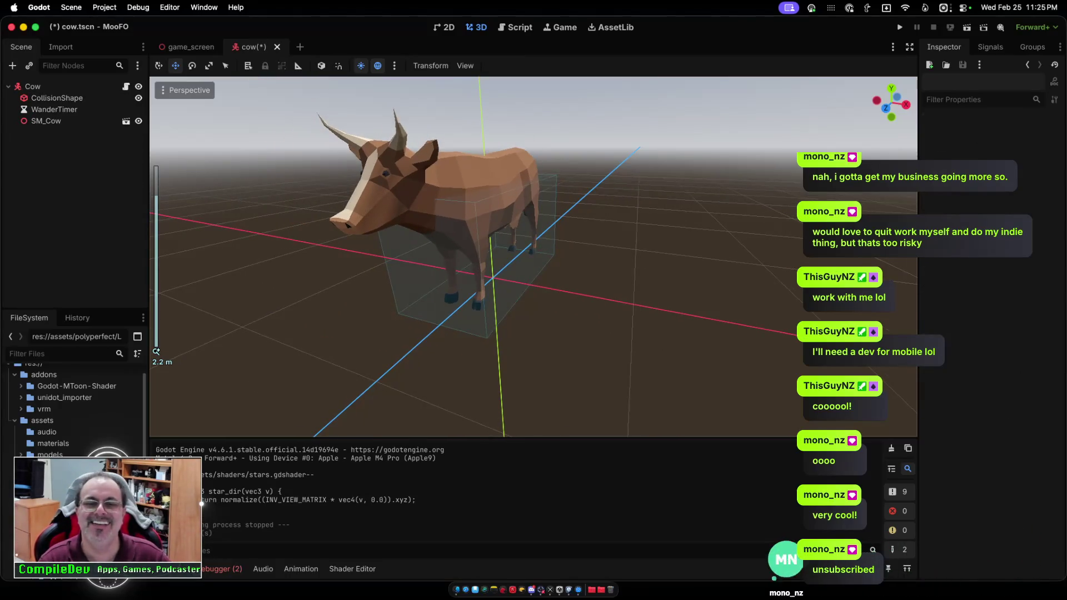
scroll(526, 255, "down", 10)
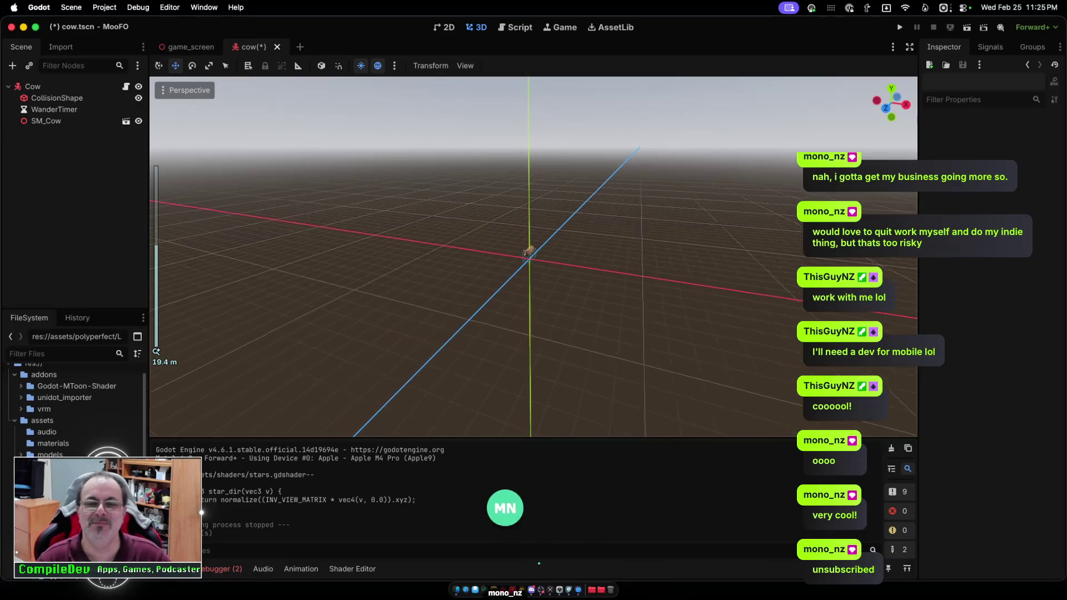
scroll(527, 255, "up", 10)
scroll(527, 255, "right", 5)
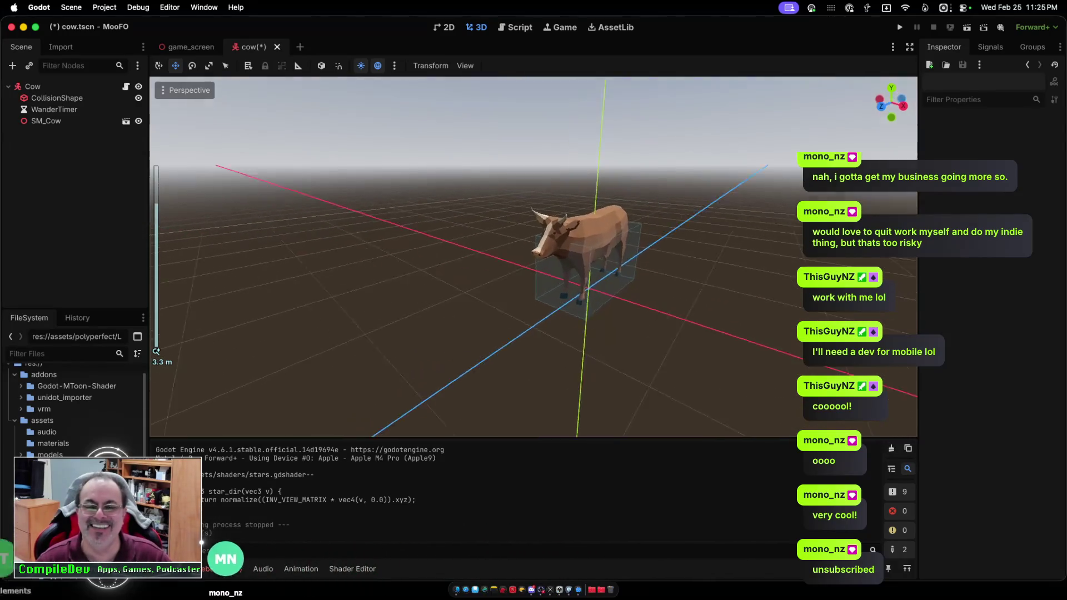
scroll(527, 256, "right", 2)
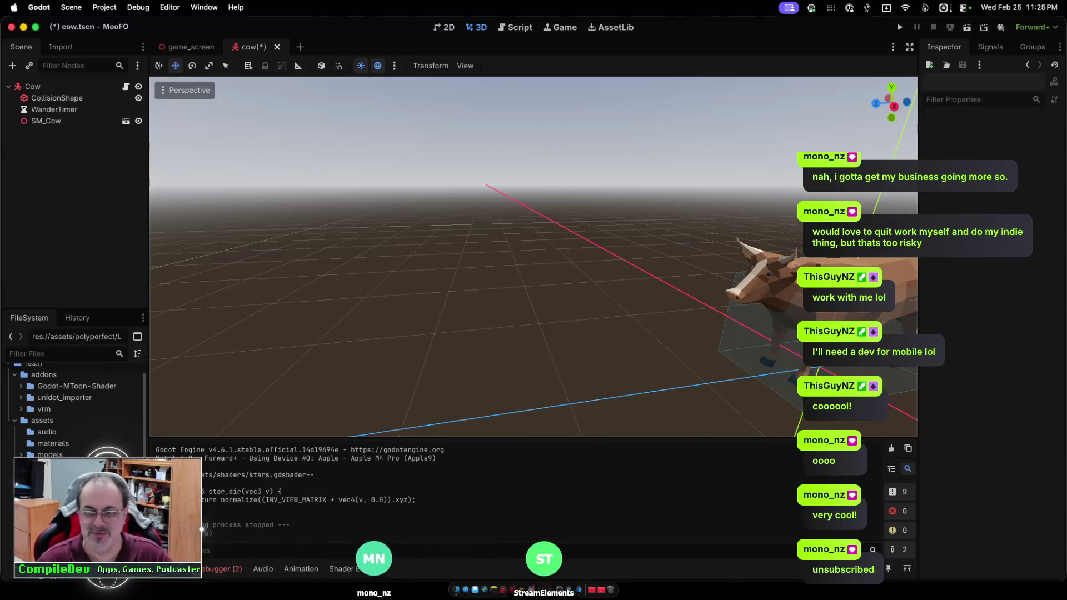
scroll(534, 256, "right", 3)
scroll(533, 255, "right", 2)
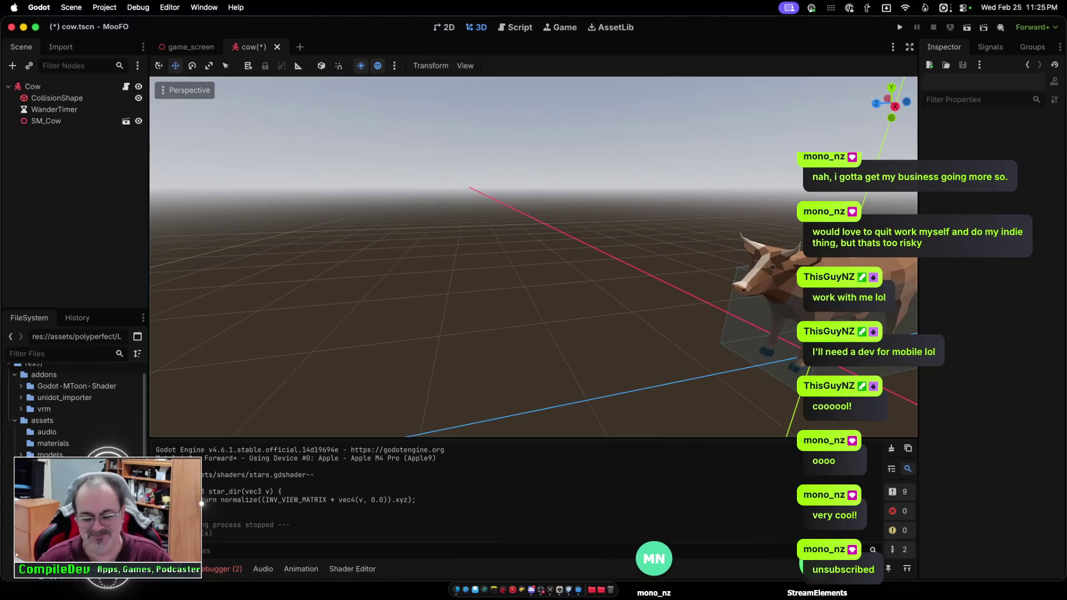
key("f")
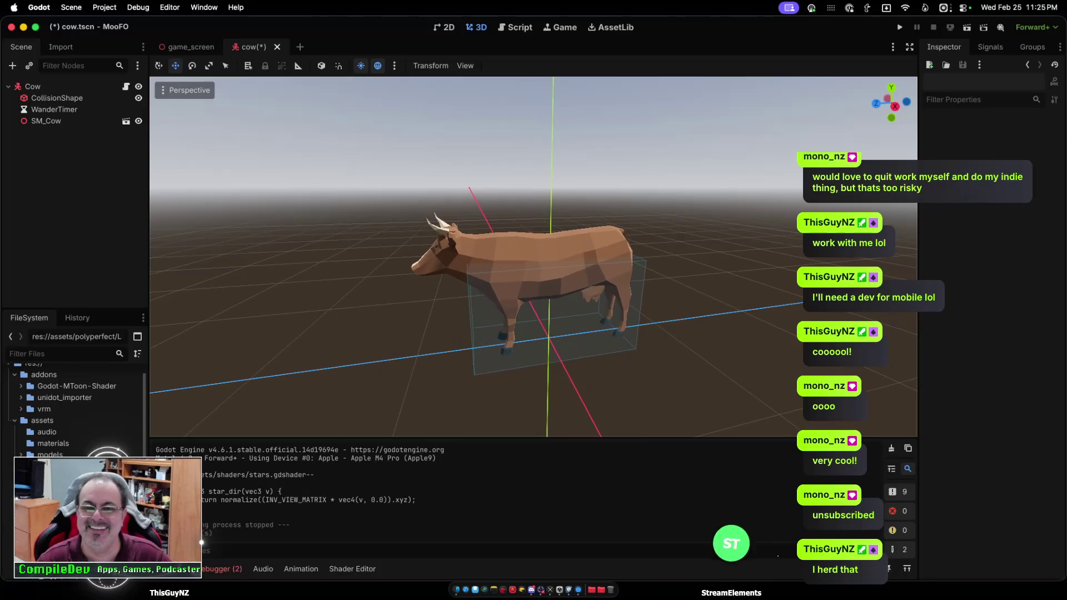
Drag the CollisionShape box handles to fit the cow's length, back and width, then close the scene.
left_click(56, 98)
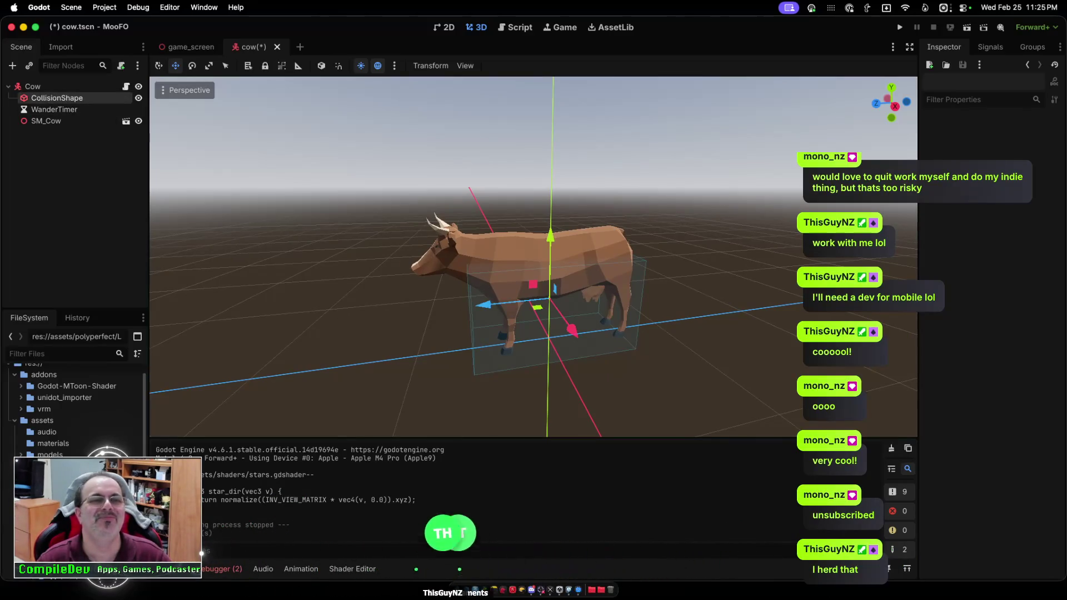
left_click(54, 110)
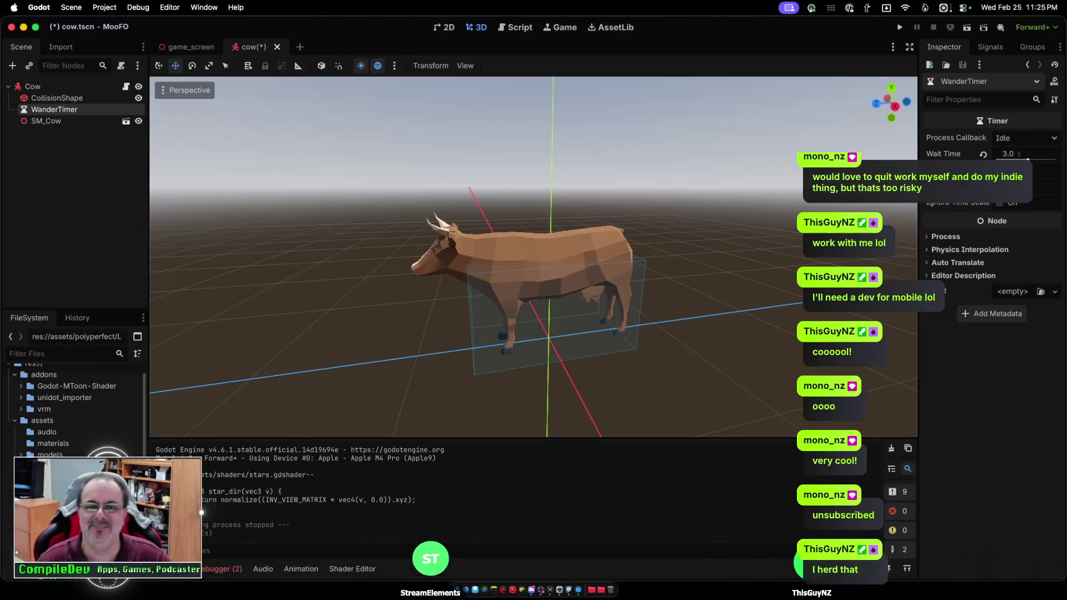
left_click(57, 98)
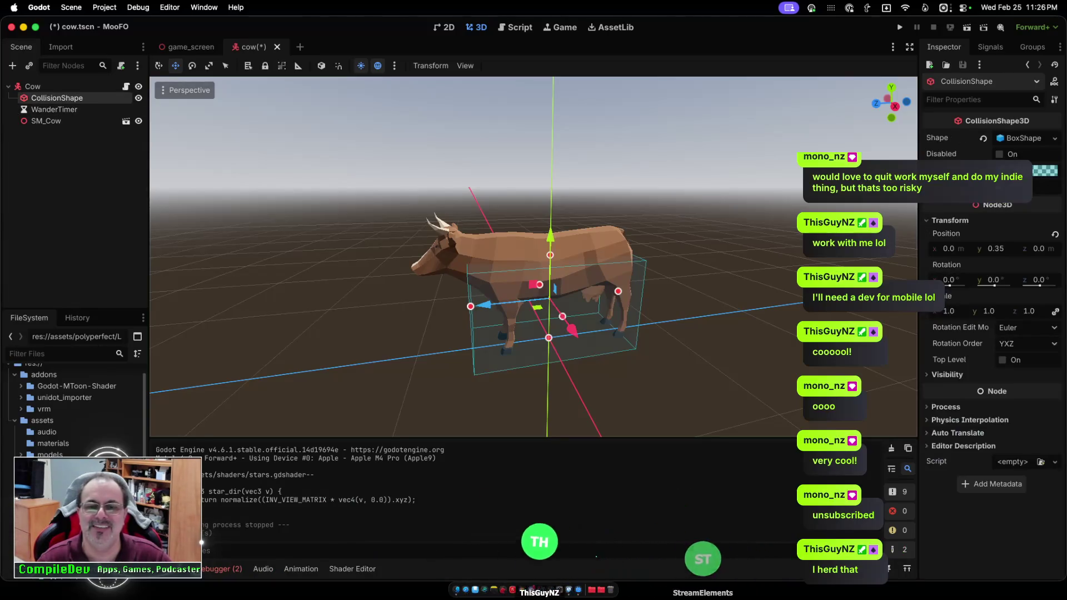
left_click_drag(470, 306, 418, 311)
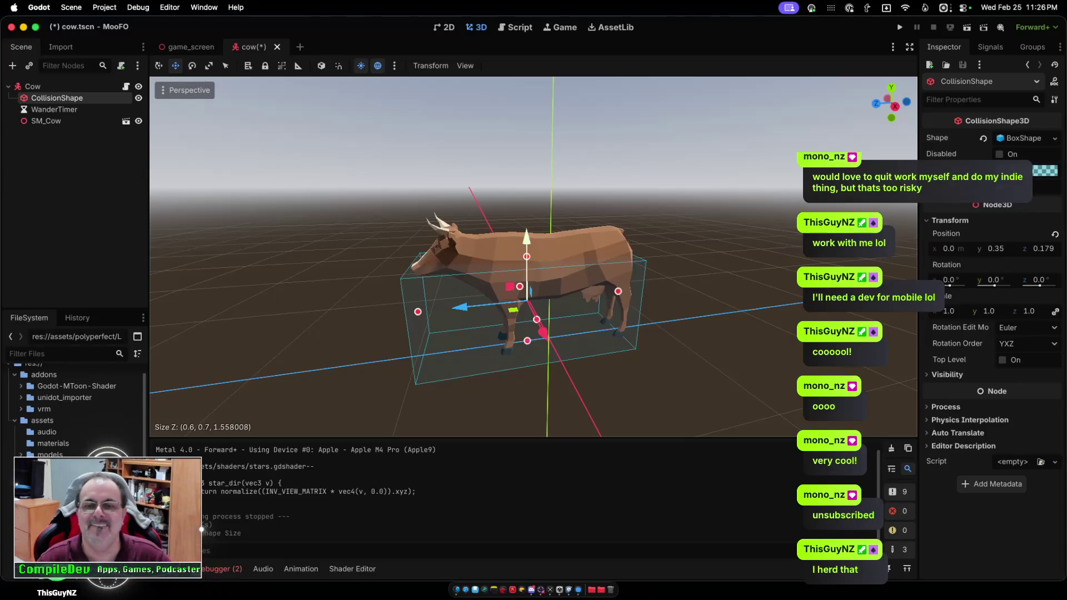
left_click_drag(526, 256, 526, 225)
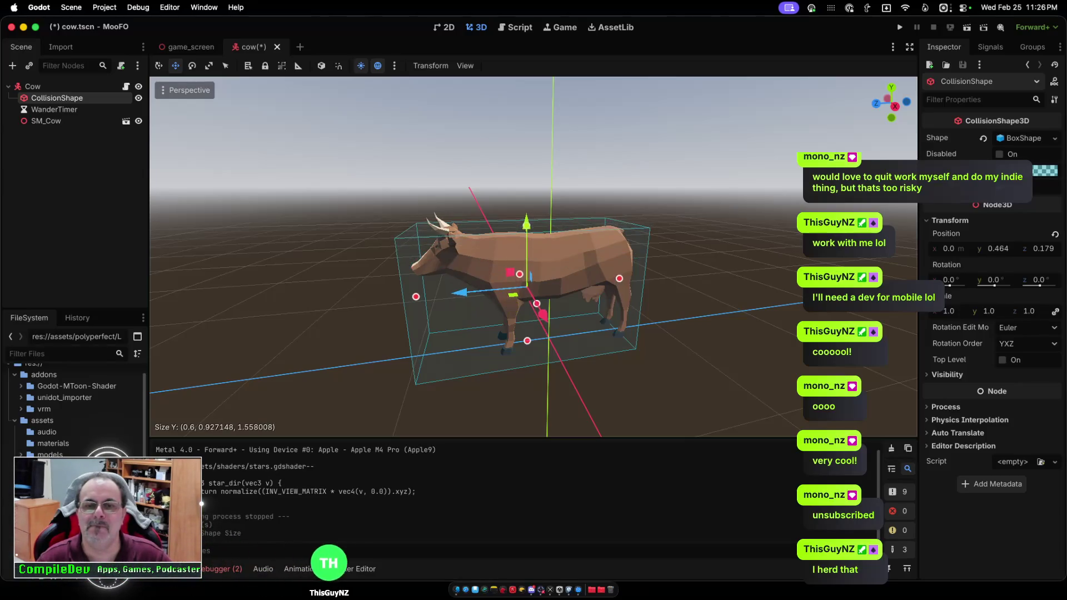
left_click_drag(415, 297, 436, 295)
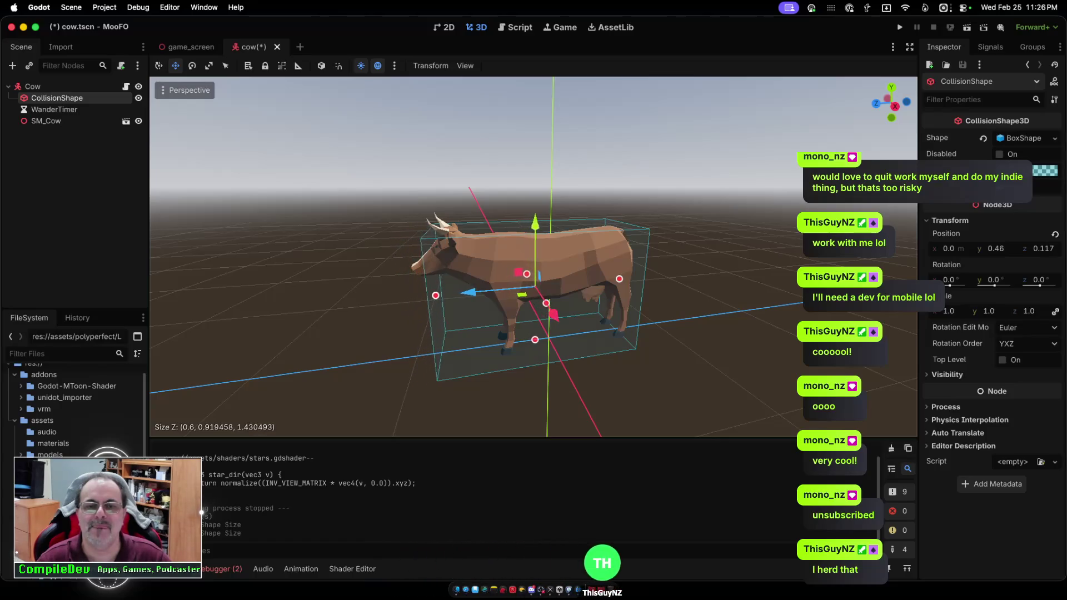
scroll(534, 255, "left", 10)
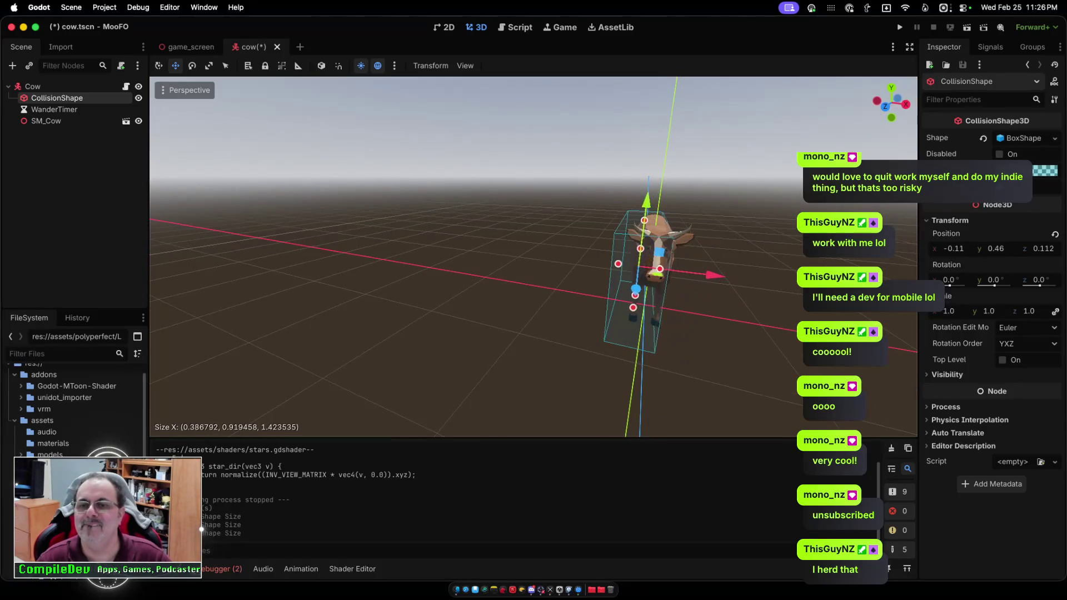
left_click_drag(667, 270, 668, 270)
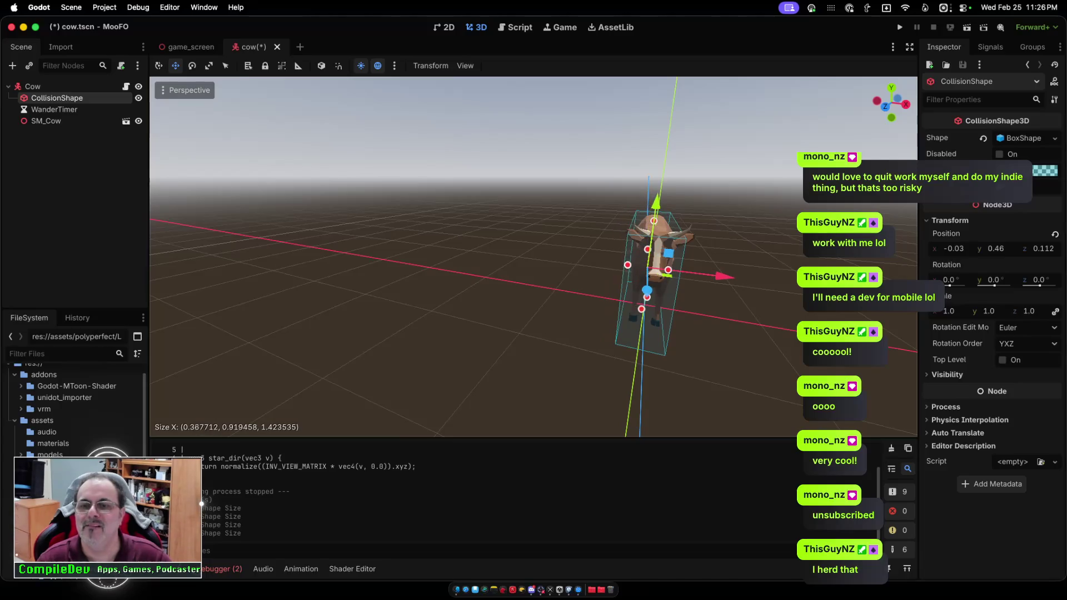
scroll(534, 255, "left", 10)
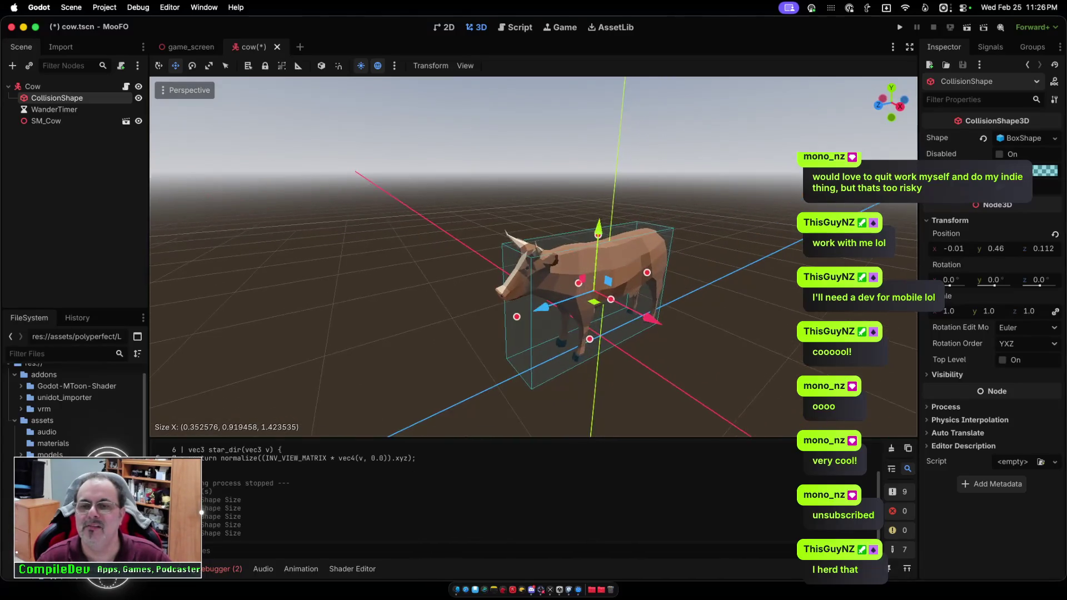
scroll(534, 256, "up", 10)
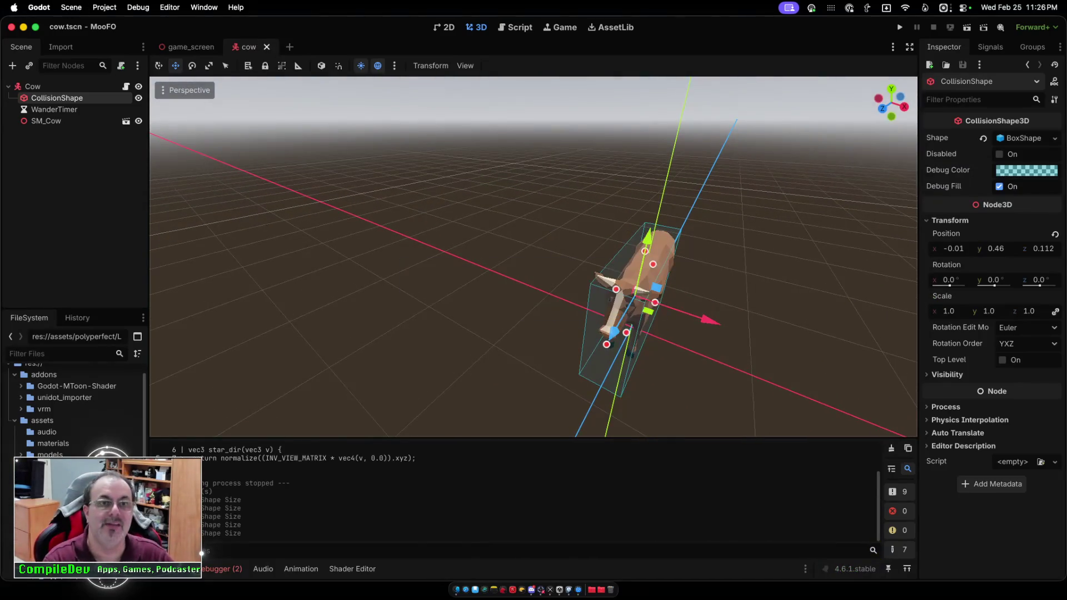
key("super+shift+w")
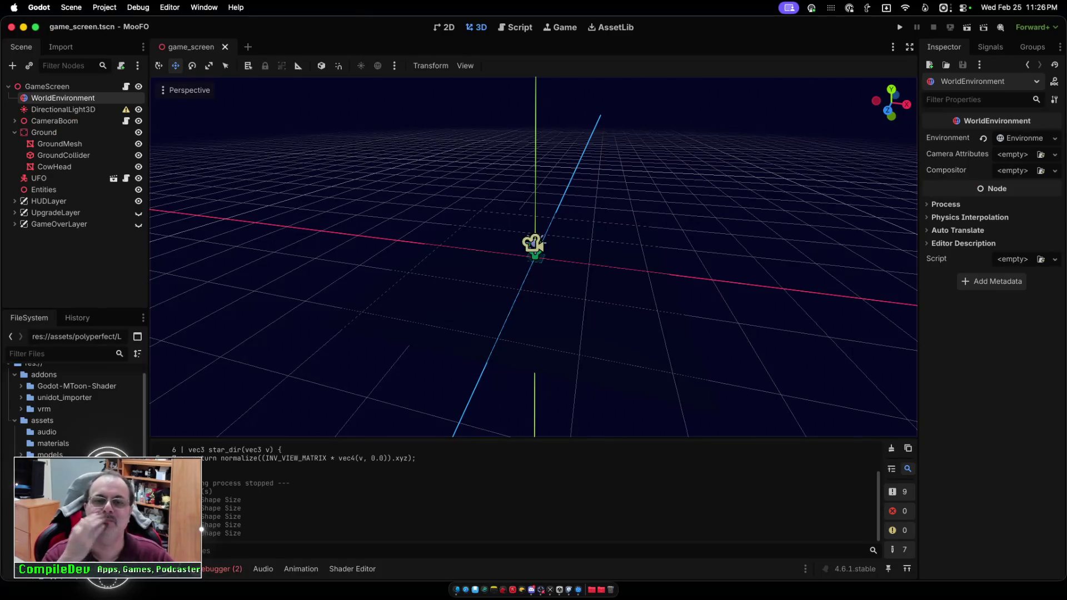
Hide the viewport grid, switch to Display Lighting, and zoom in on the UFO.
scroll(533, 255, "up", 3)
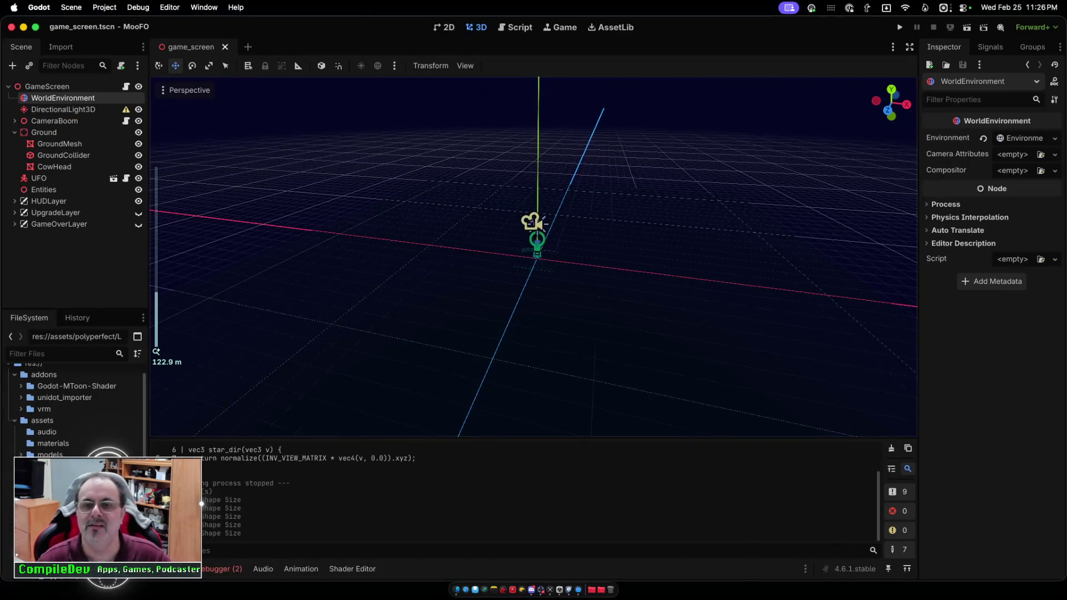
scroll(533, 255, "up", 3)
left_click(186, 90)
left_click(193, 367)
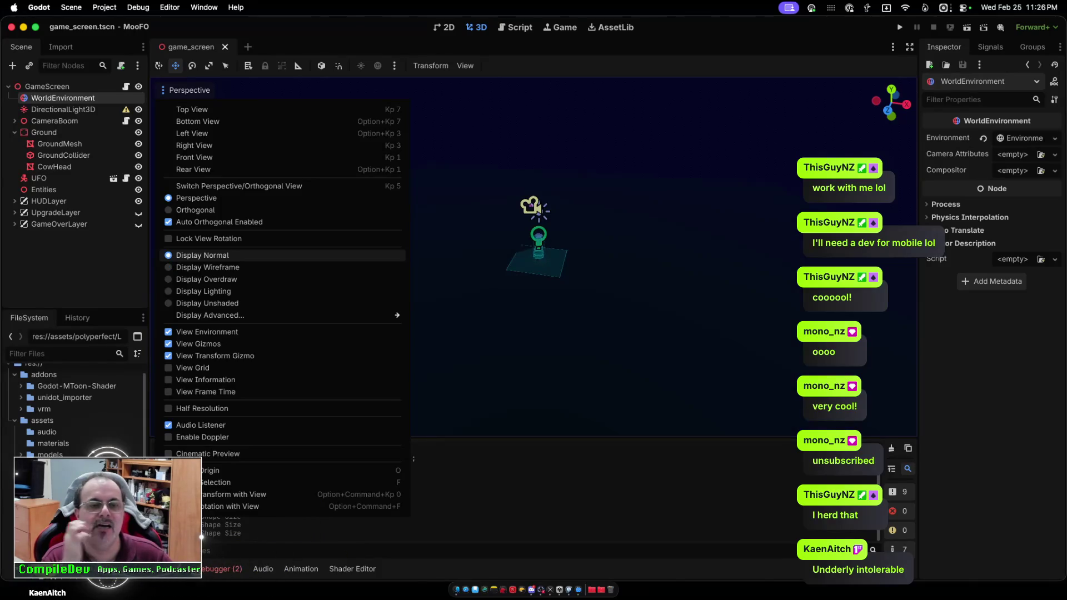
left_click(203, 291)
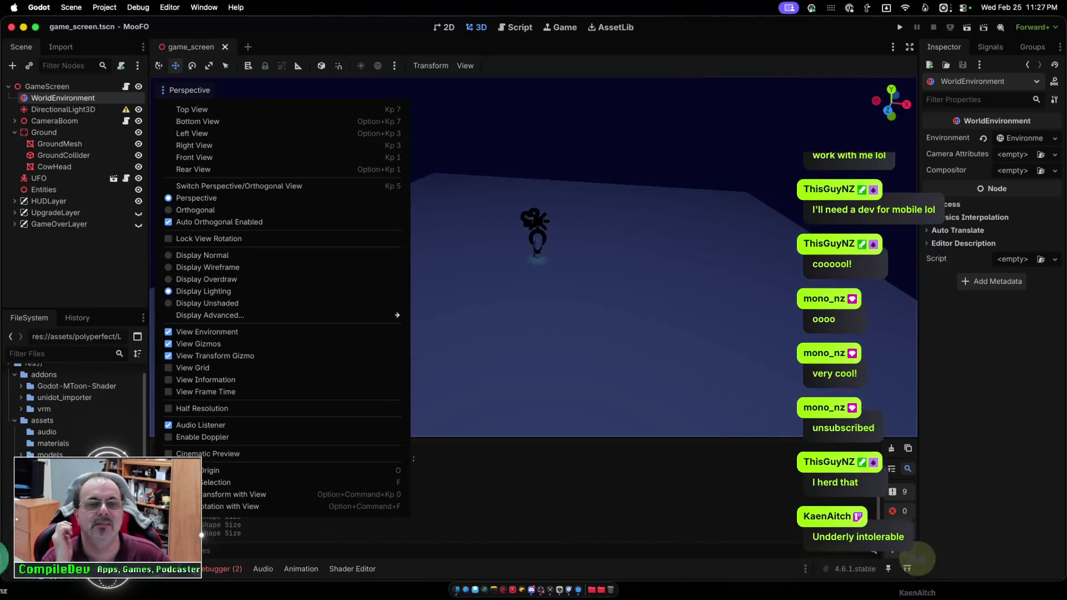
key("Escape")
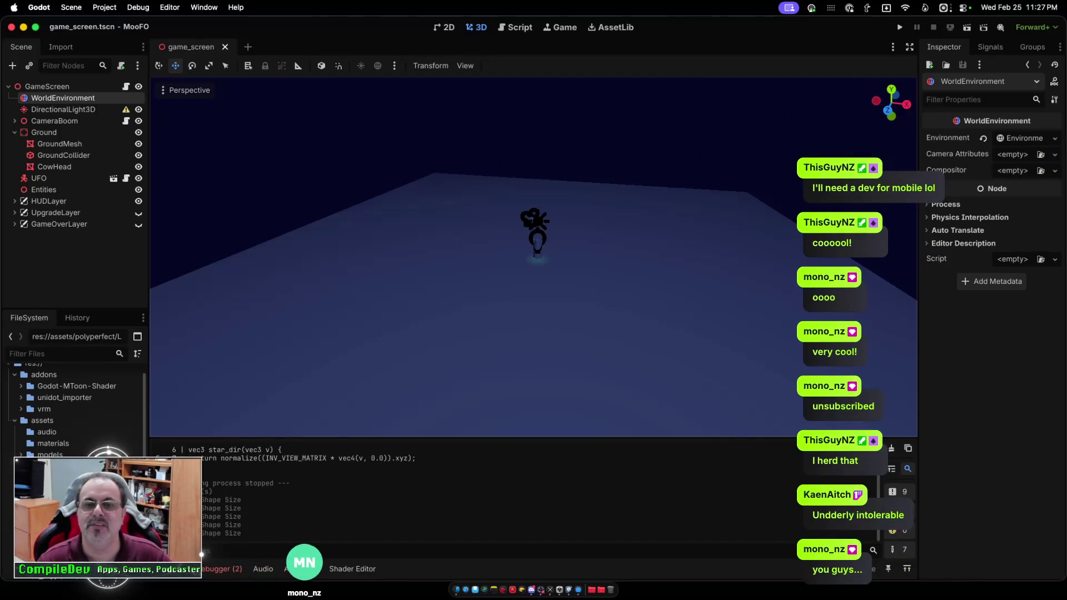
scroll(534, 255, "up", 5)
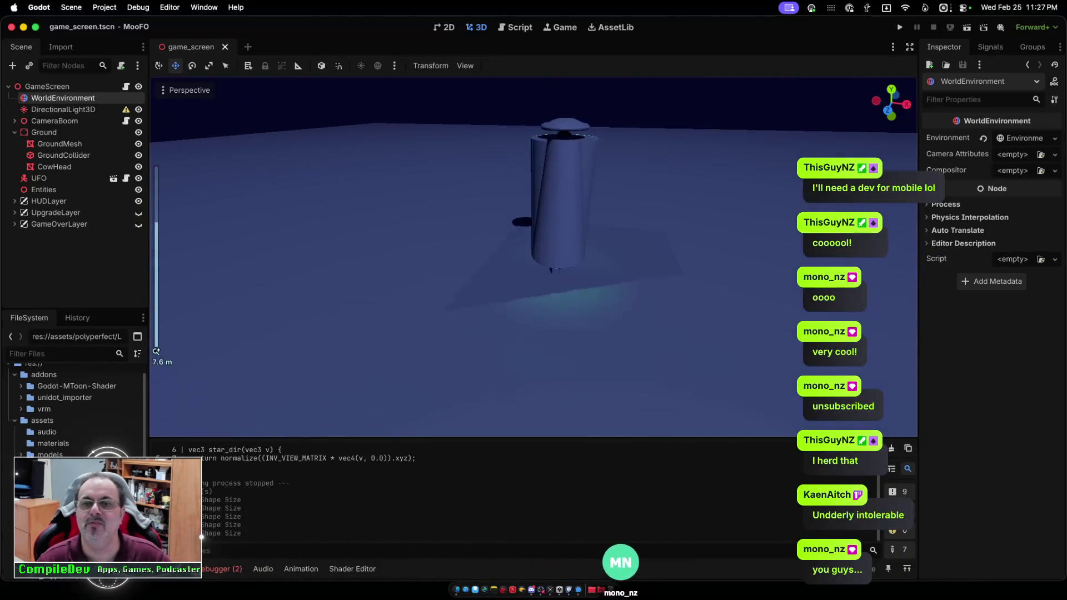
scroll(534, 256, "down", 10)
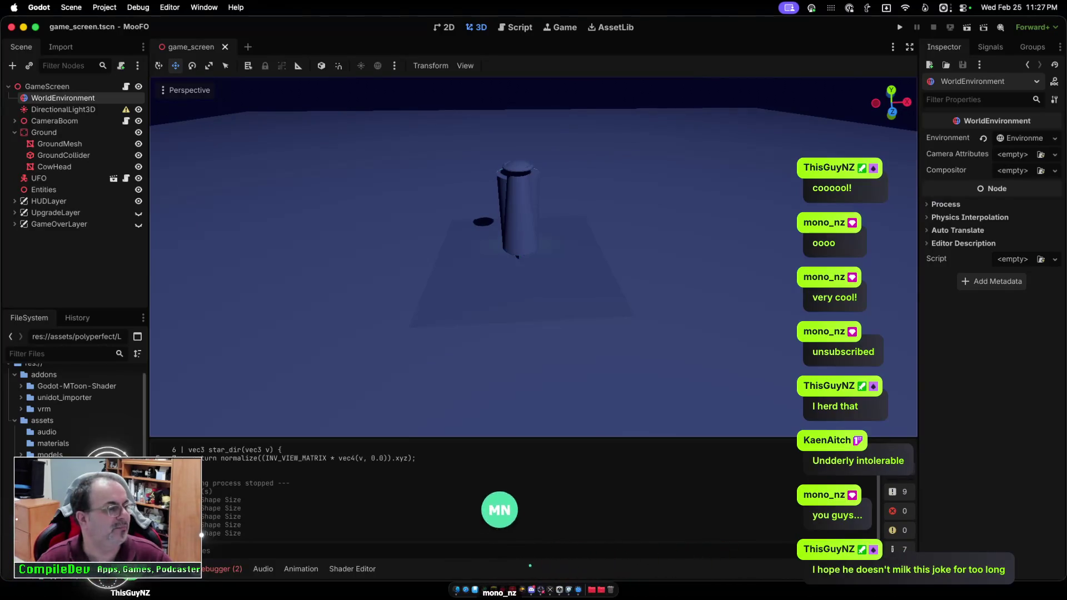
scroll(533, 256, "up", 1)
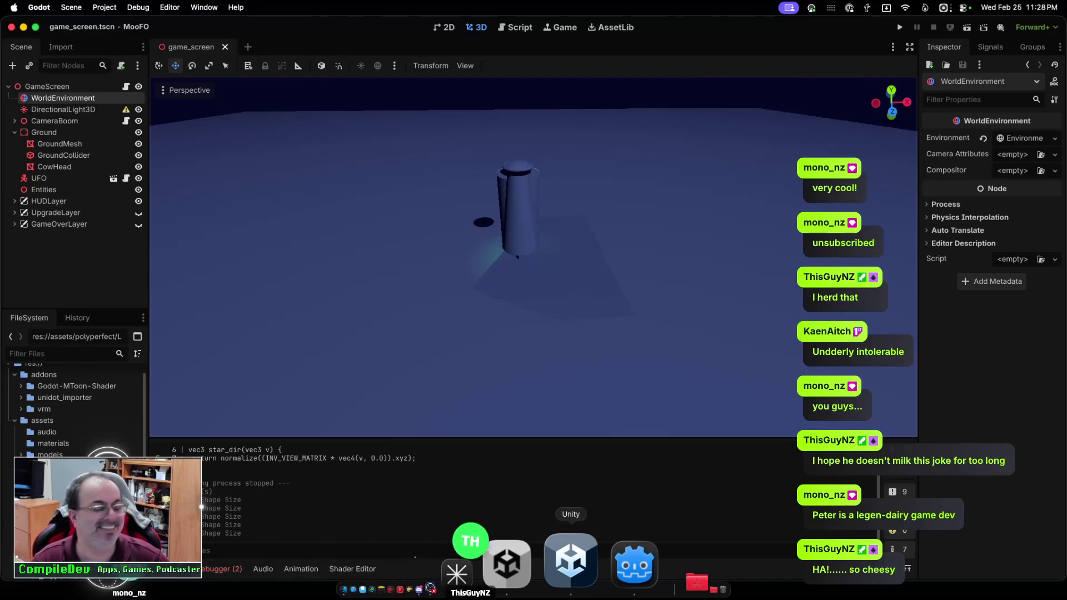
left_click(571, 561)
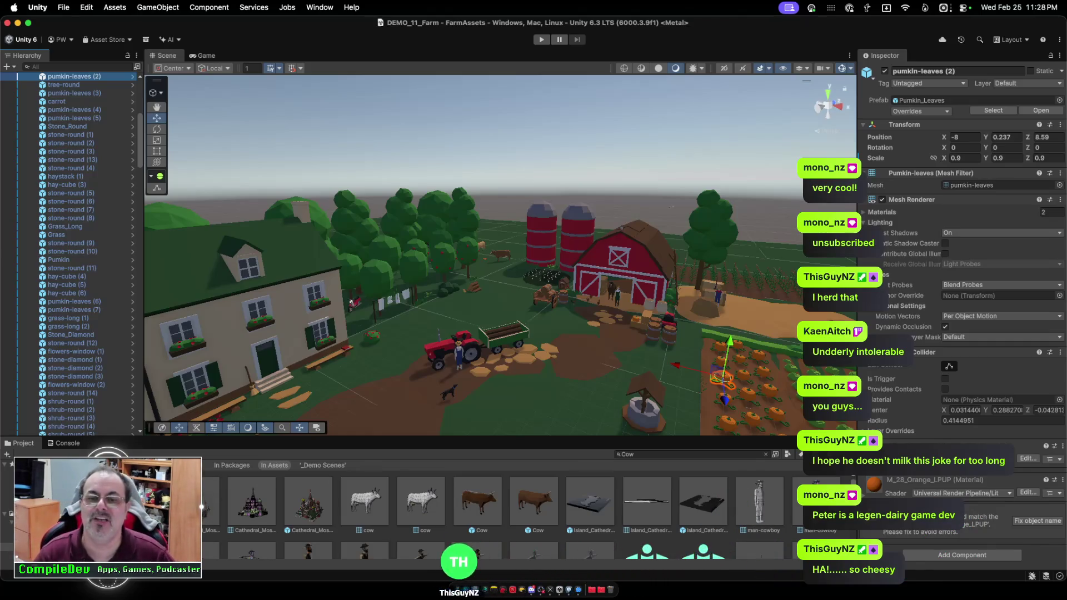
Export the project assets as a package saved to the Desktop as FarmAssets.
scroll(500, 255, "down", 5)
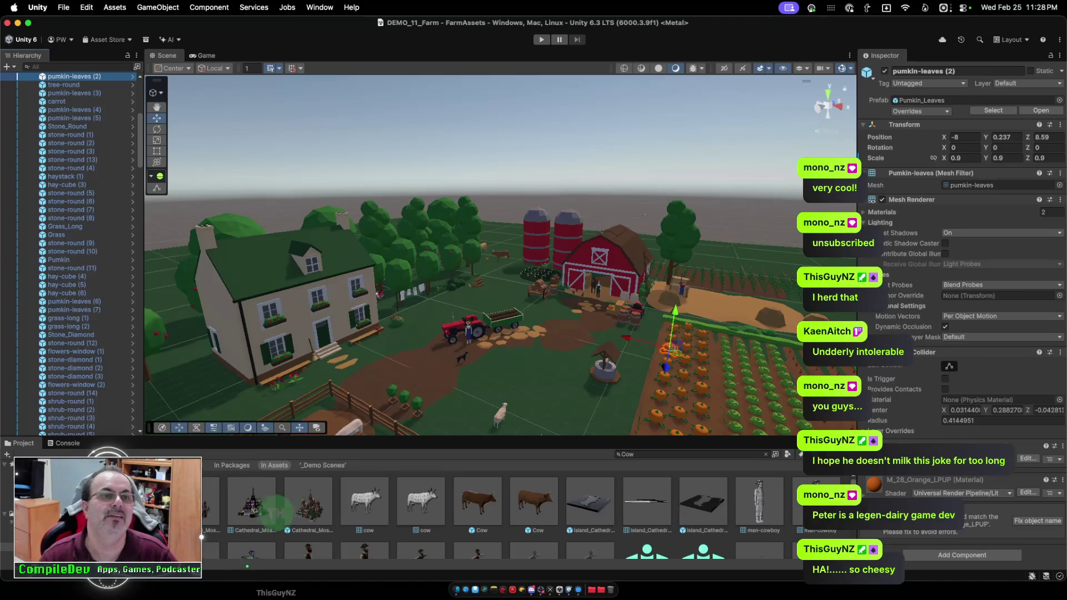
left_click(63, 7)
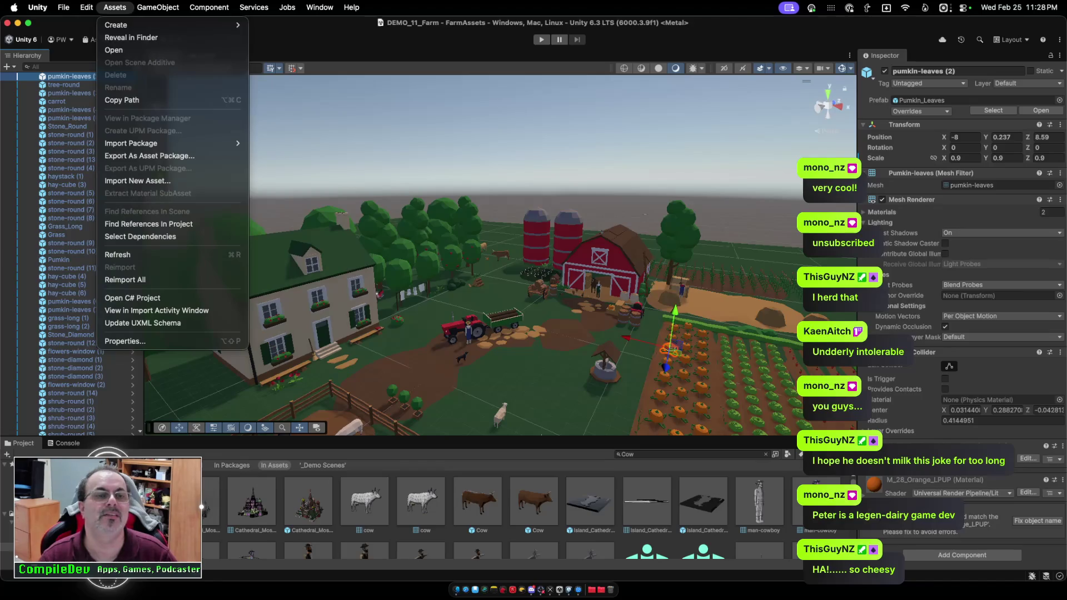
left_click(149, 155)
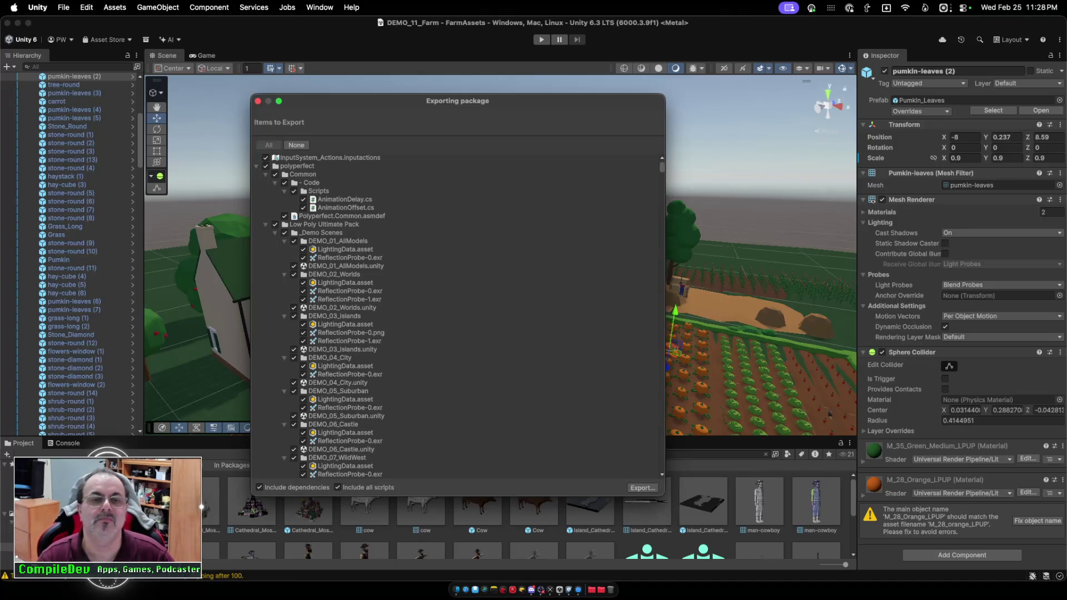
left_click(643, 487)
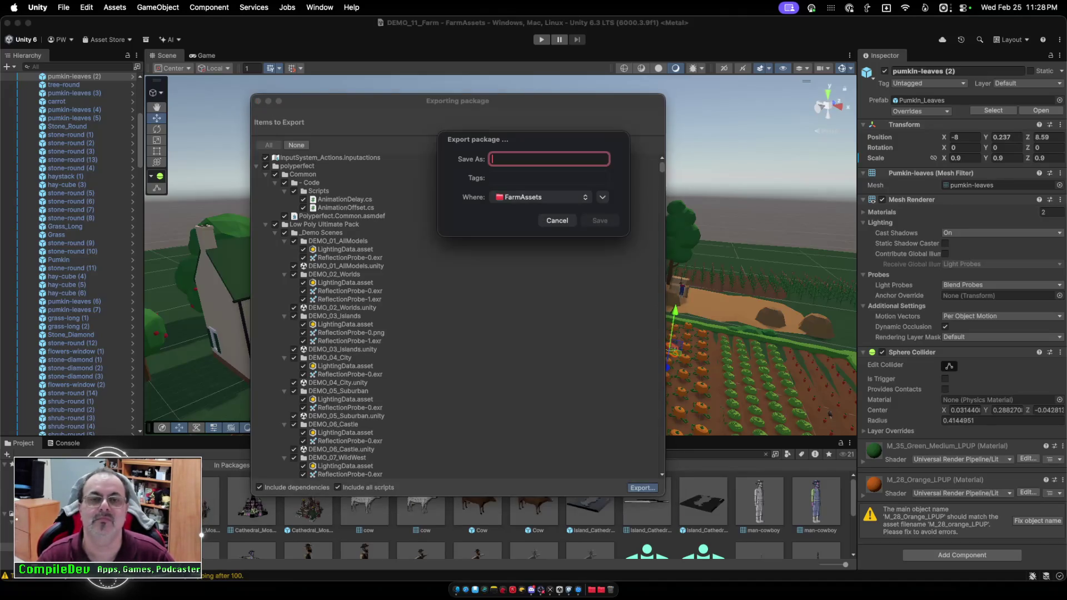
left_click(542, 197)
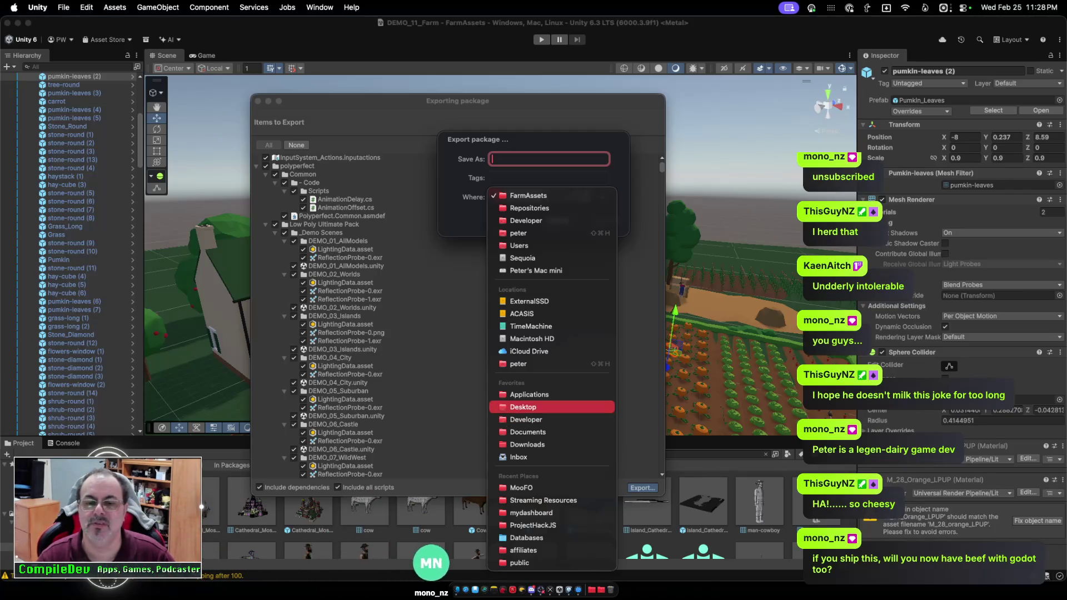
left_click(523, 406)
type("FarmAssets")
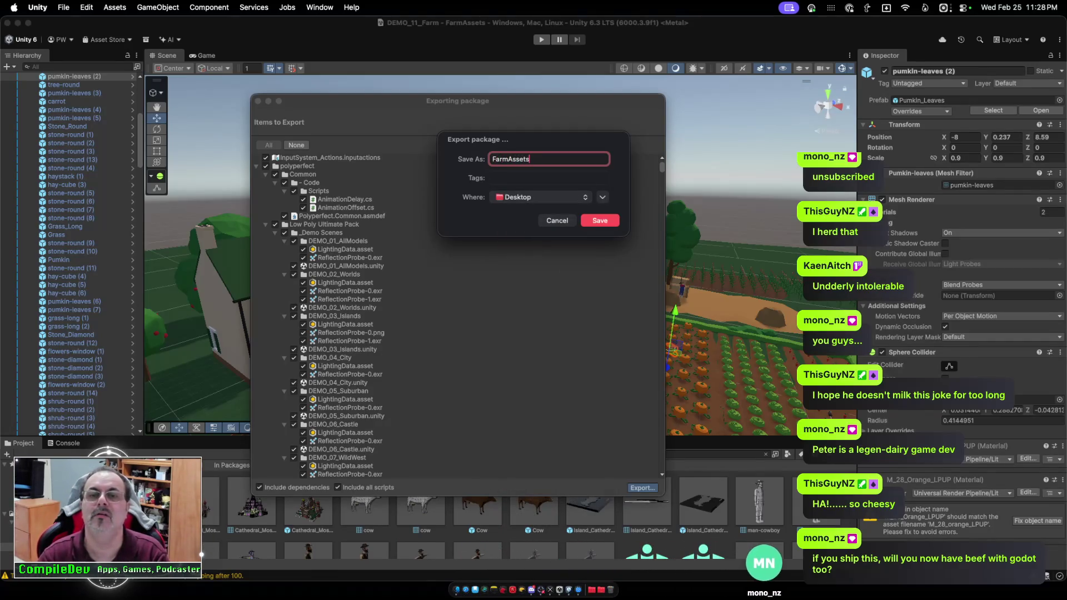
key("Return")
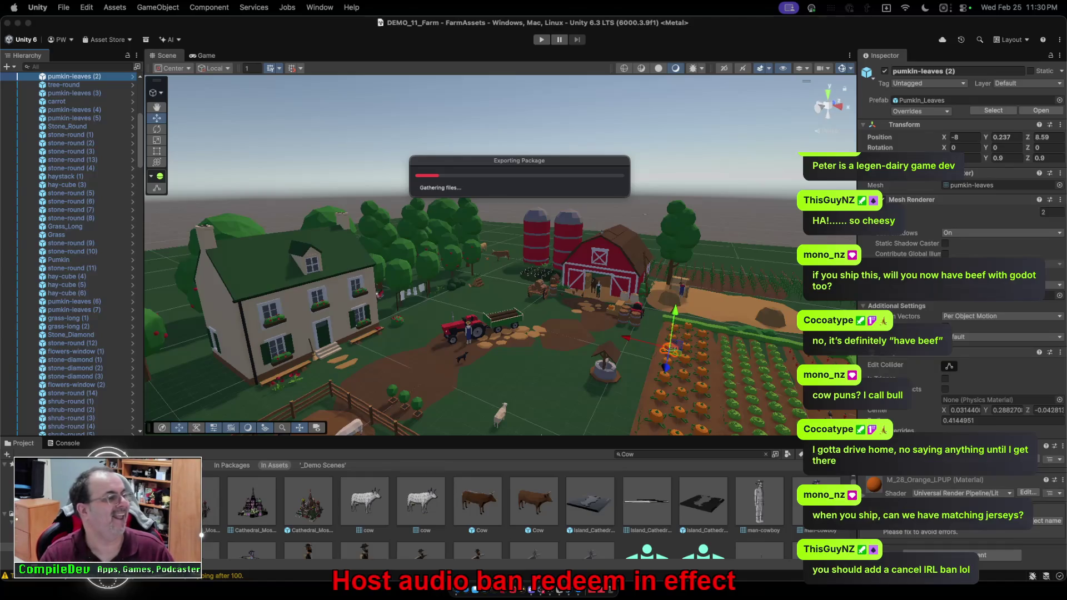
Show all open windows in Mission Control while the package export runs.
key("ctrl+Up")
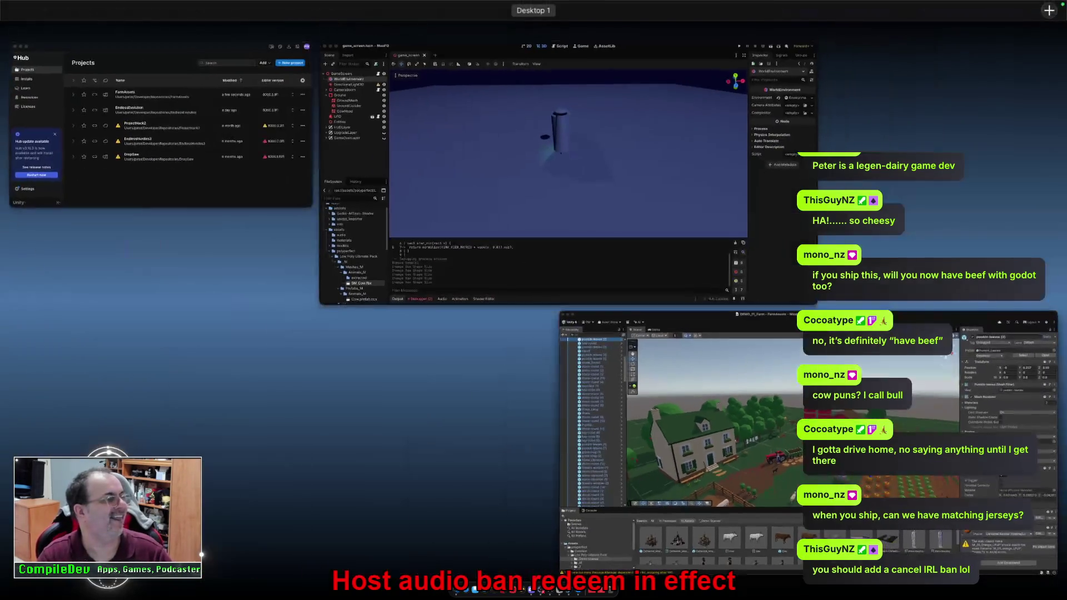
Leave the window overview and bring Godot's game_screen scene forward, zooming the viewport.
key("Escape")
mouse_move(570, 561)
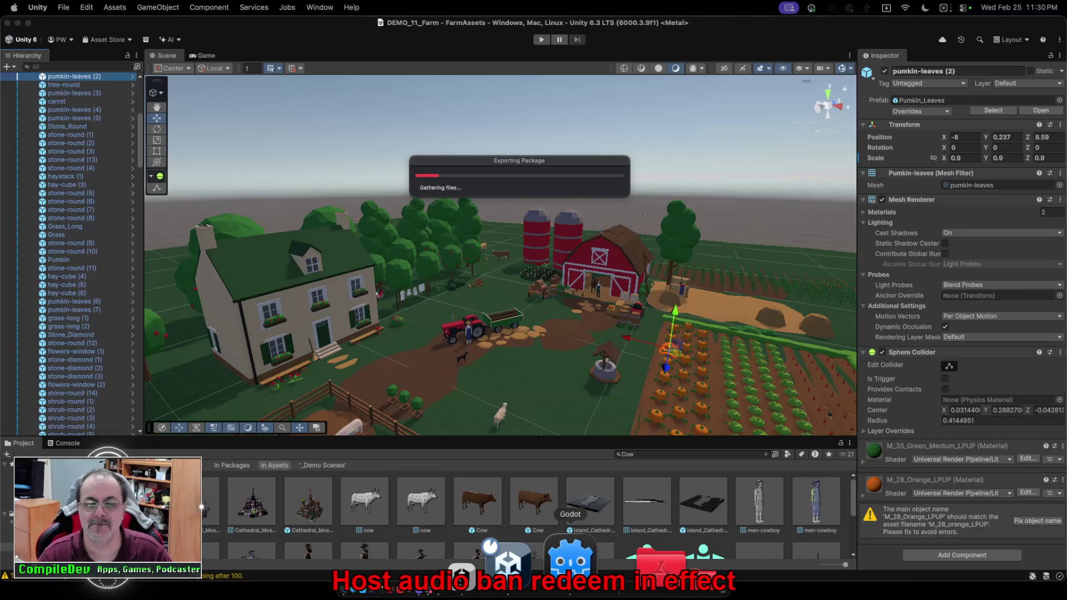
left_click(571, 561)
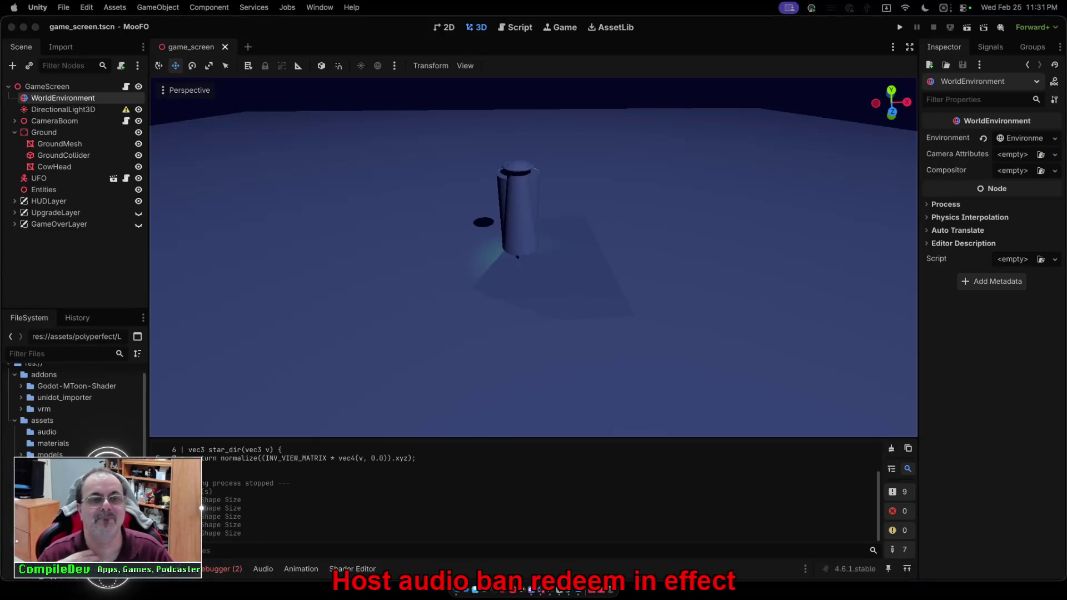
scroll(533, 257, "down", 5)
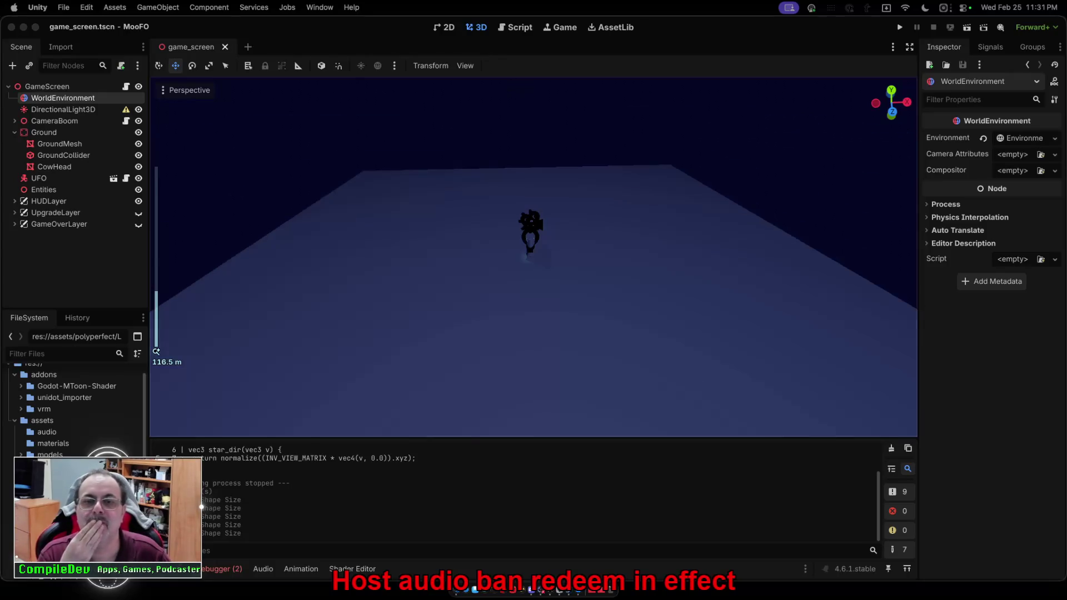
scroll(533, 258, "up", 5)
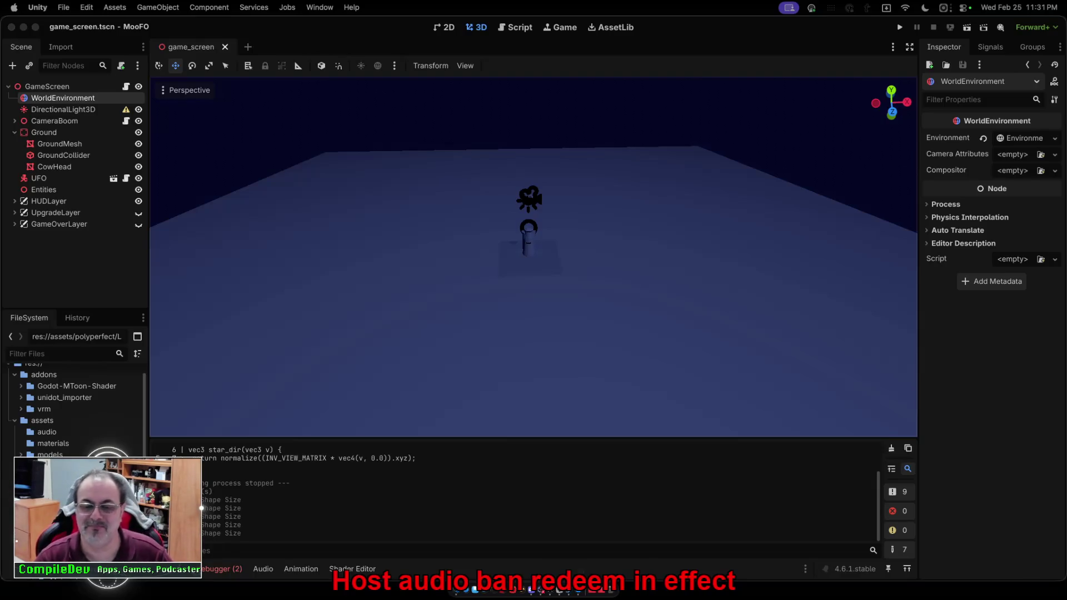
mouse_move(573, 593)
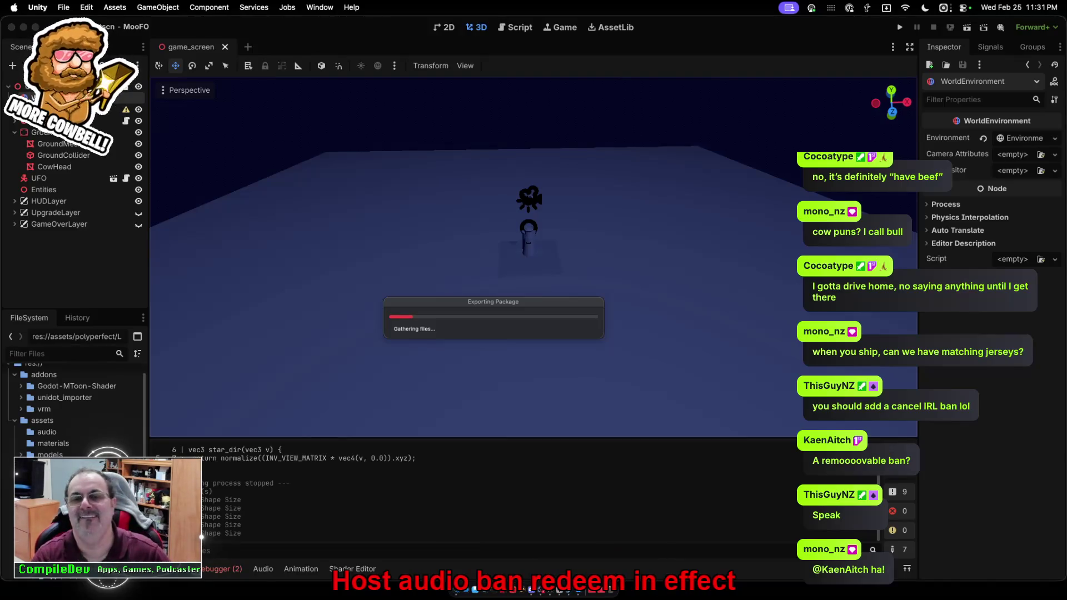
Move the export progress window aside and launch MooFO from its main menu.
mouse_move(493, 301)
left_mouse_down()
mouse_move(668, 353)
mouse_move(735, 393)
mouse_move(952, 399)
mouse_move(882, 426)
left_mouse_up()
left_click(899, 27)
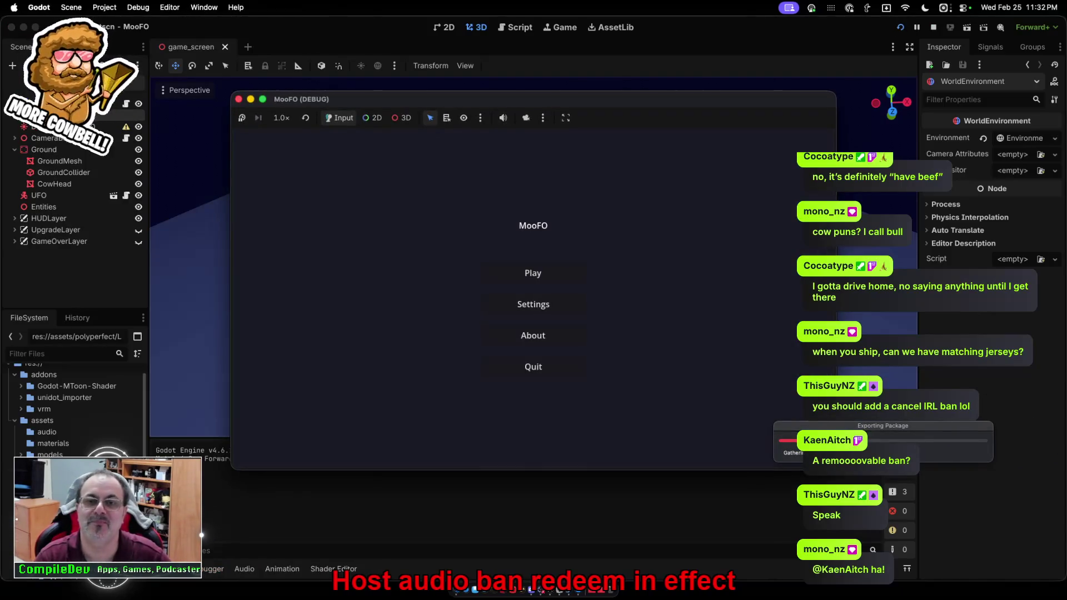
left_click(406, 273)
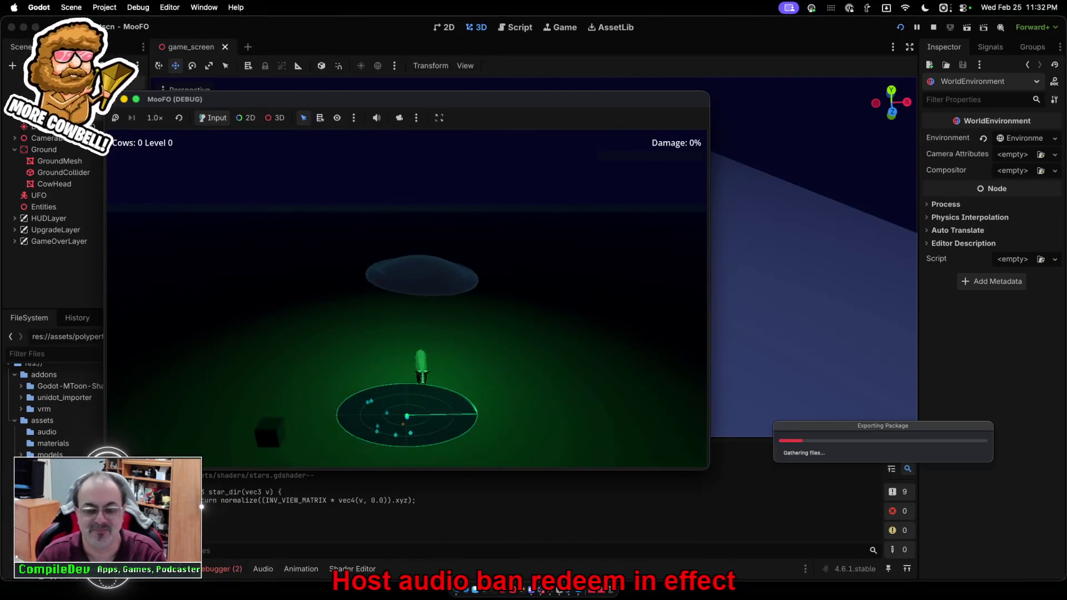
Fly the UFO left and right over the radar, beaming up the first cows.
key("space")
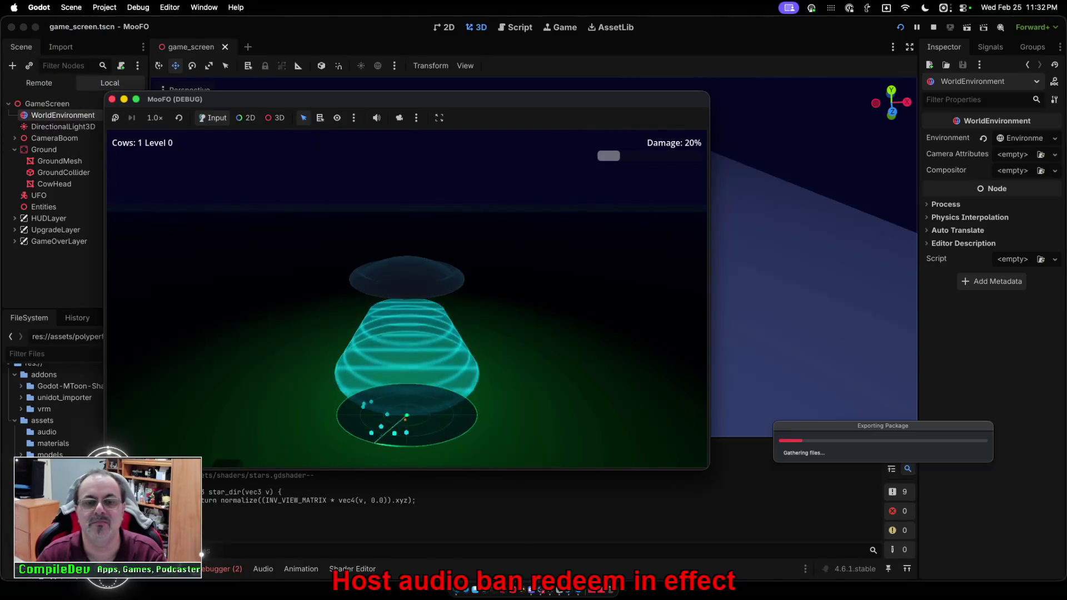
key("a")
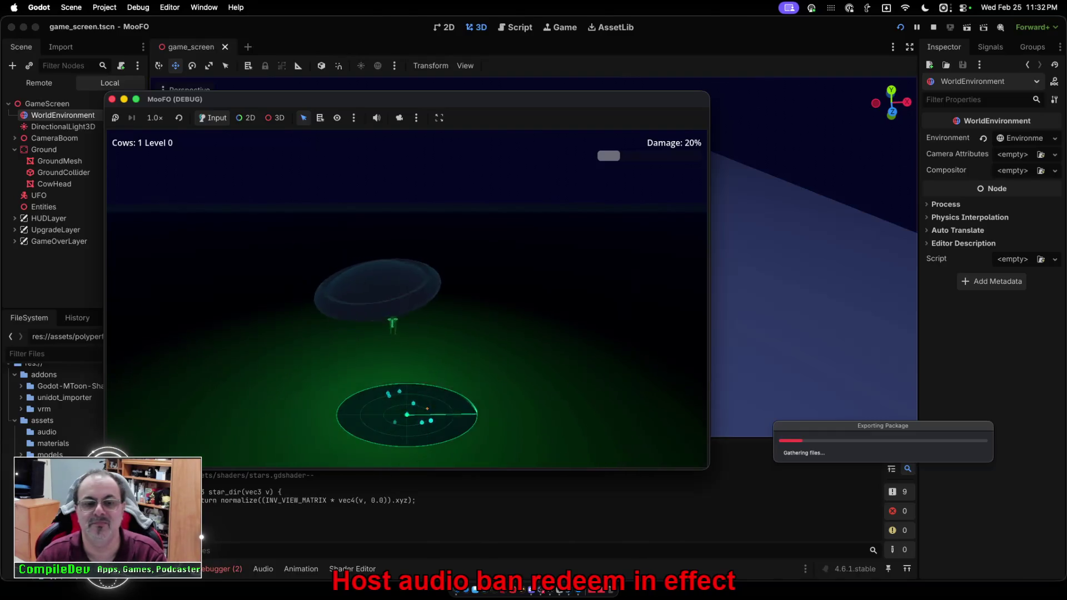
key("d")
key("space")
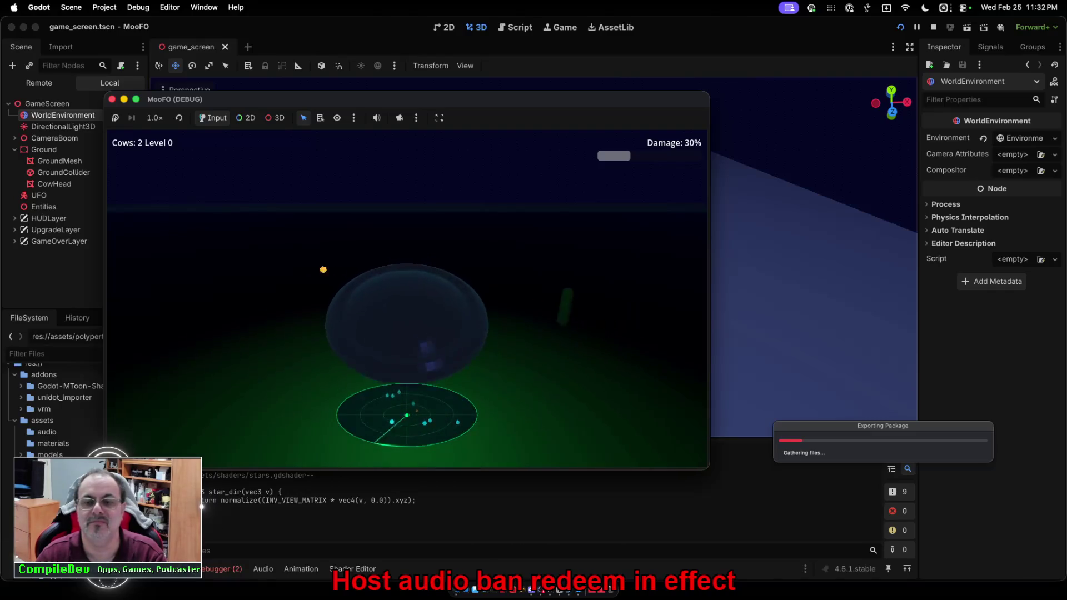
key("d")
key("a")
key("space")
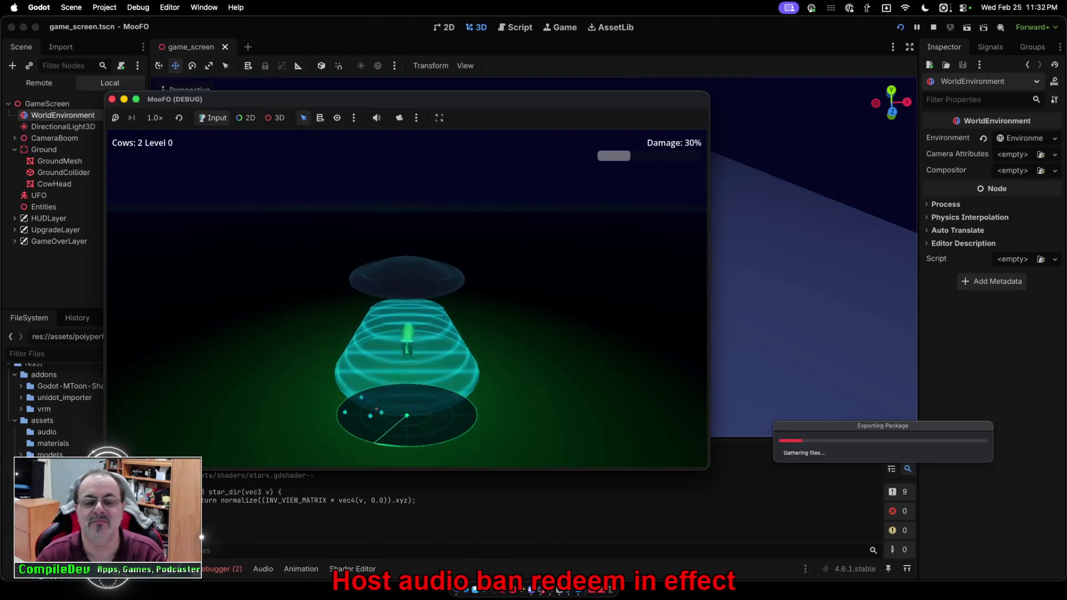
key("a")
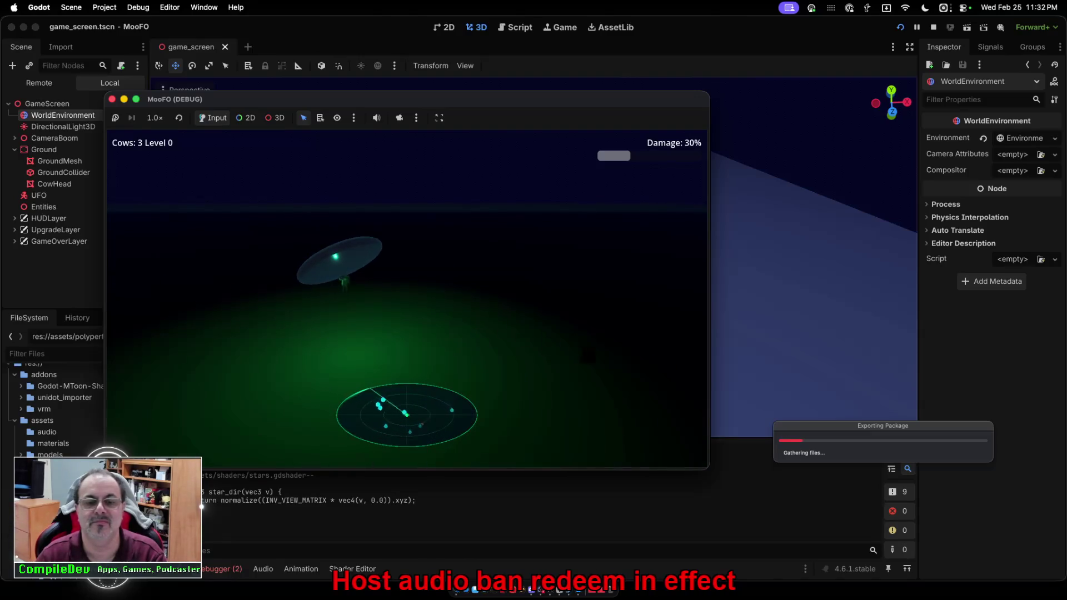
key("d")
key("space")
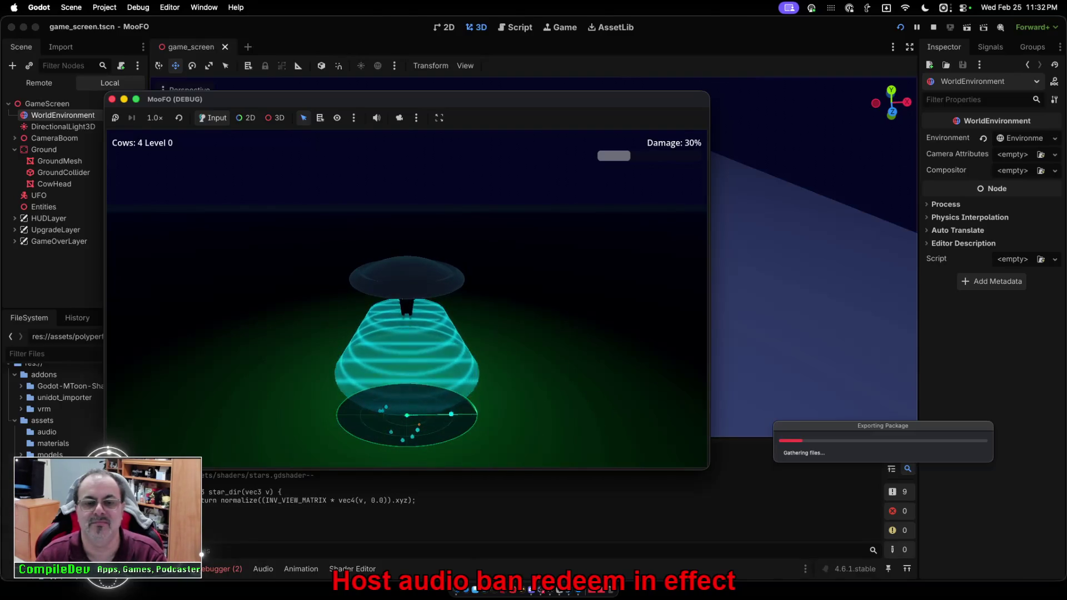
Keep steering over cows and beaming them up until 7 are collected.
key("a")
key("d")
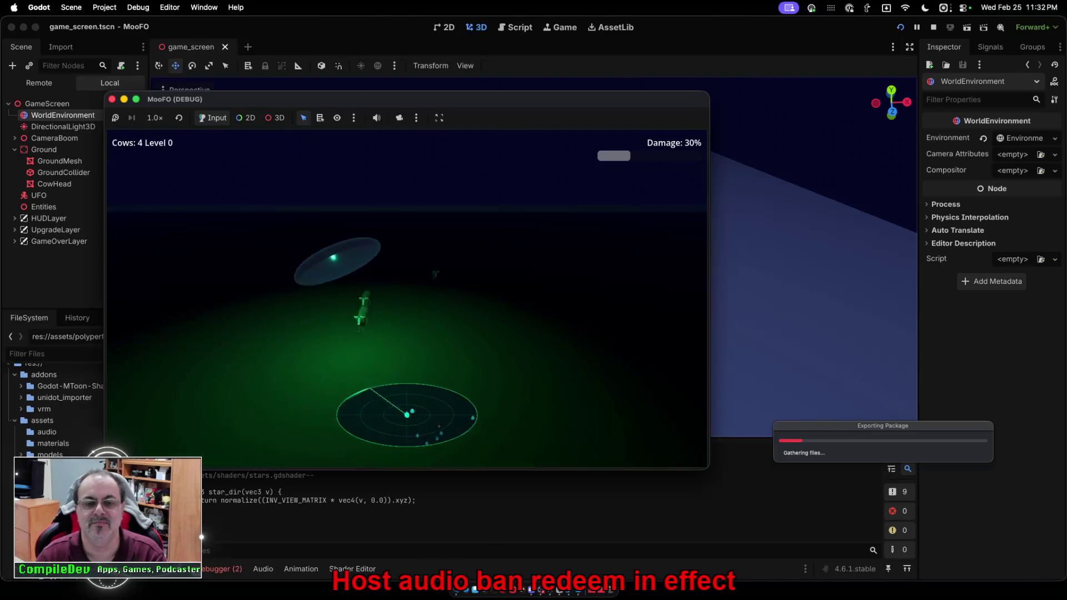
key("space")
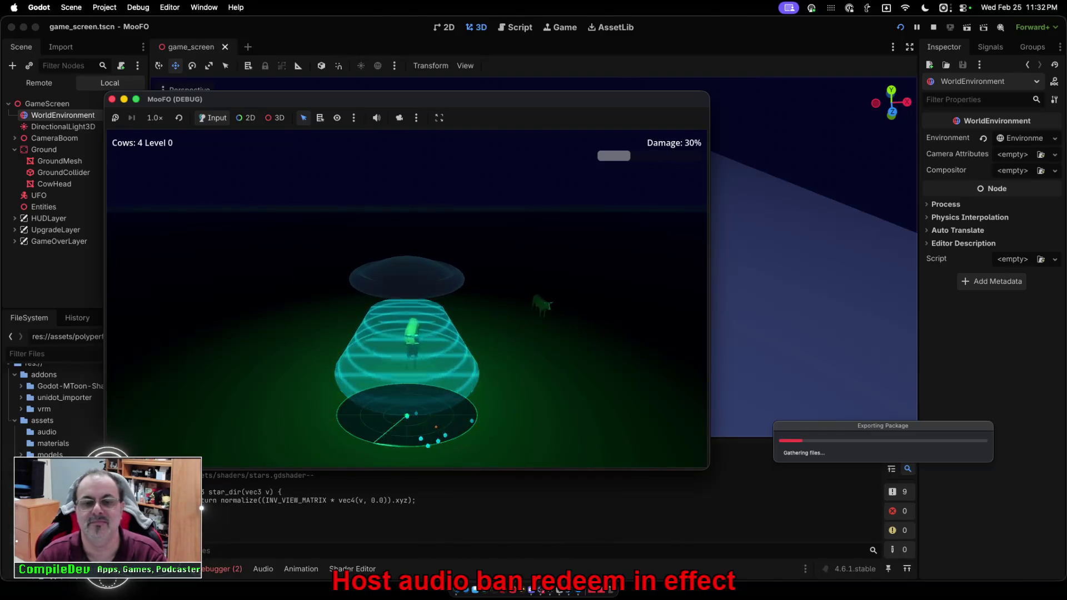
key("space")
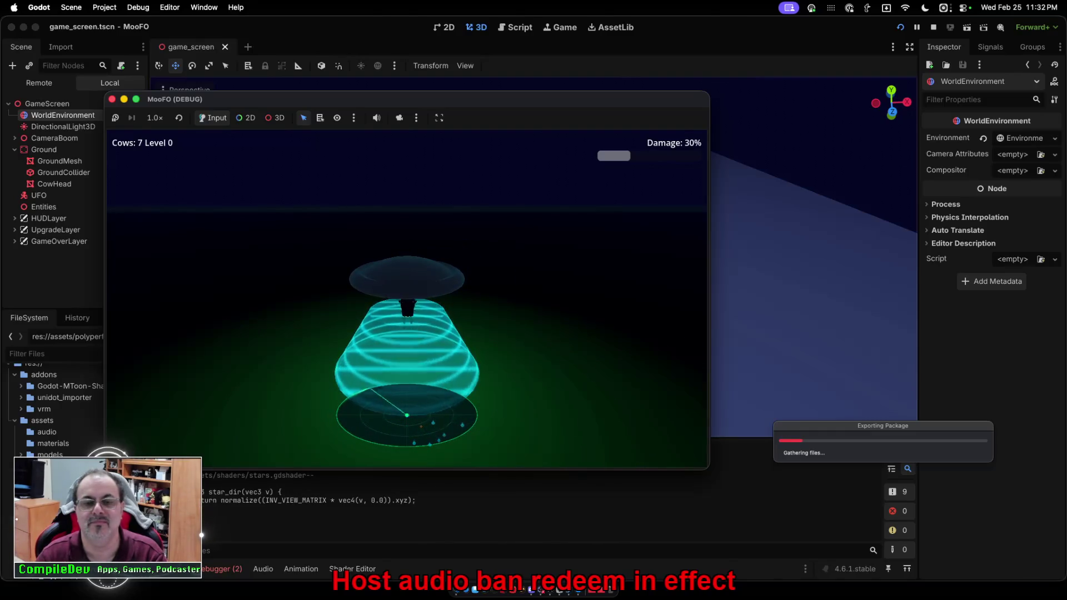
key("d")
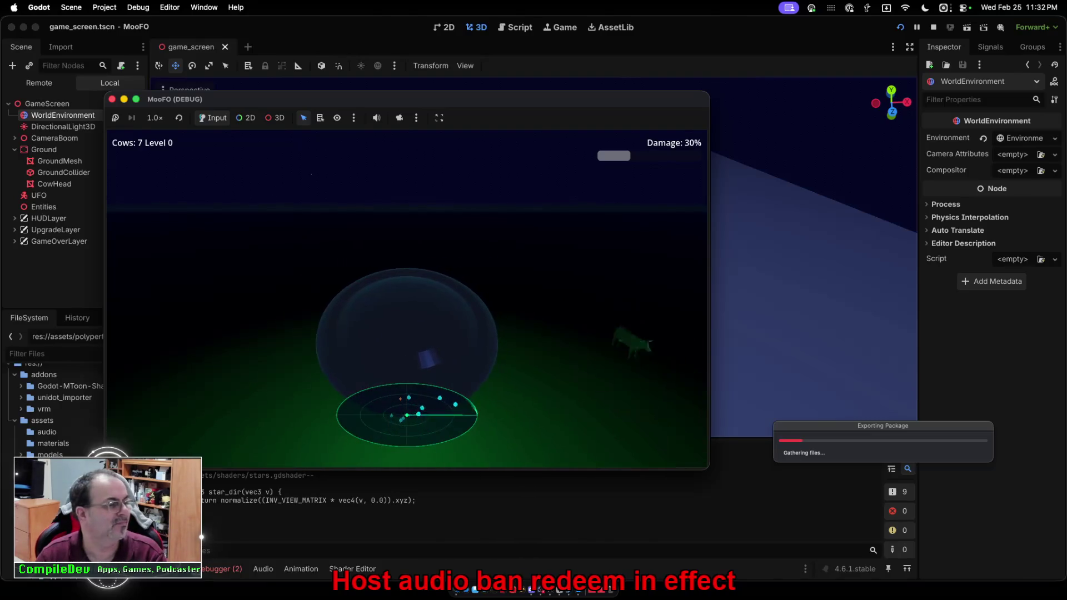
key("d")
key("space")
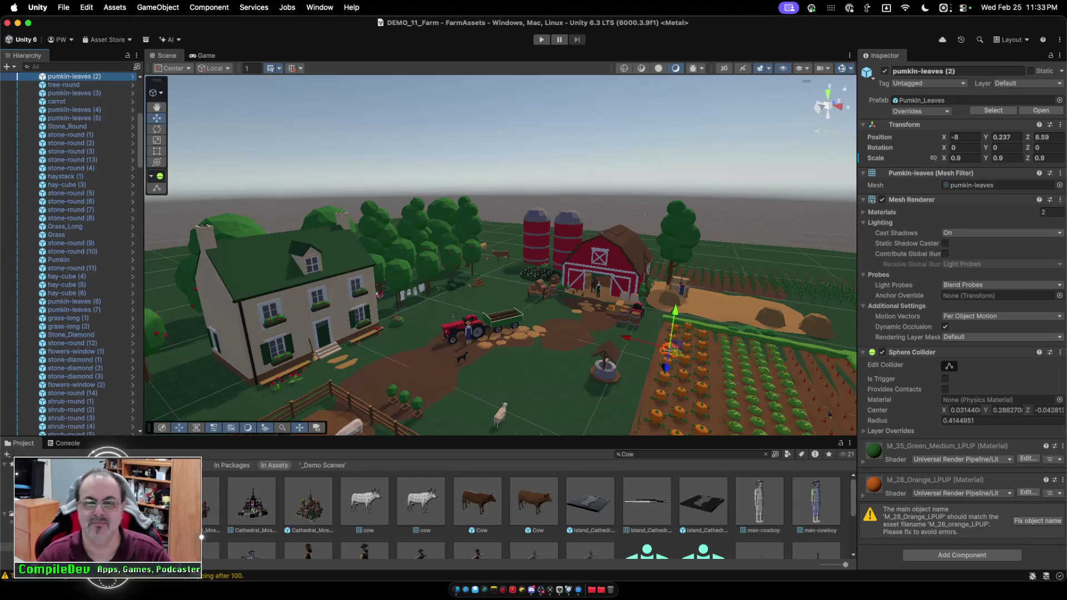
Bring the MooFO game window forward via Mission Control, then stop the running project.
key("ctrl+Up")
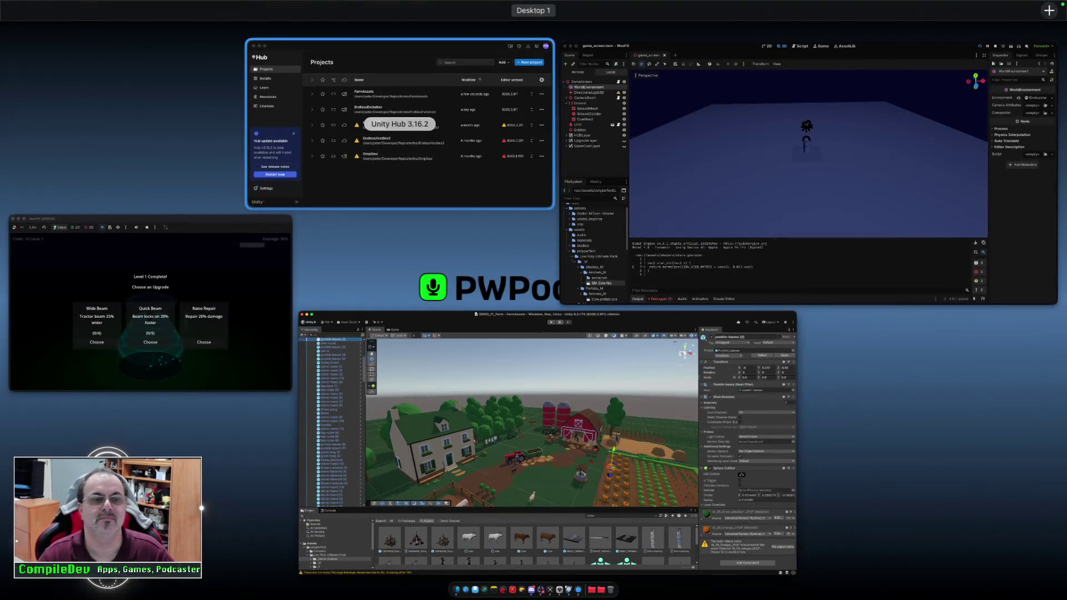
left_click(150, 303)
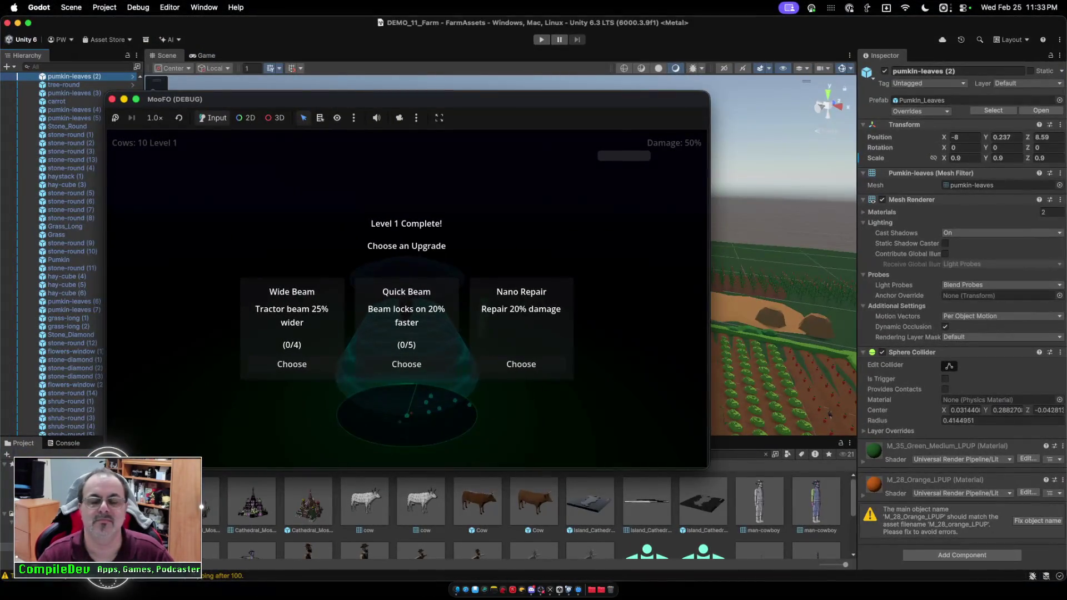
key("ctrl+Up")
left_click(810, 162)
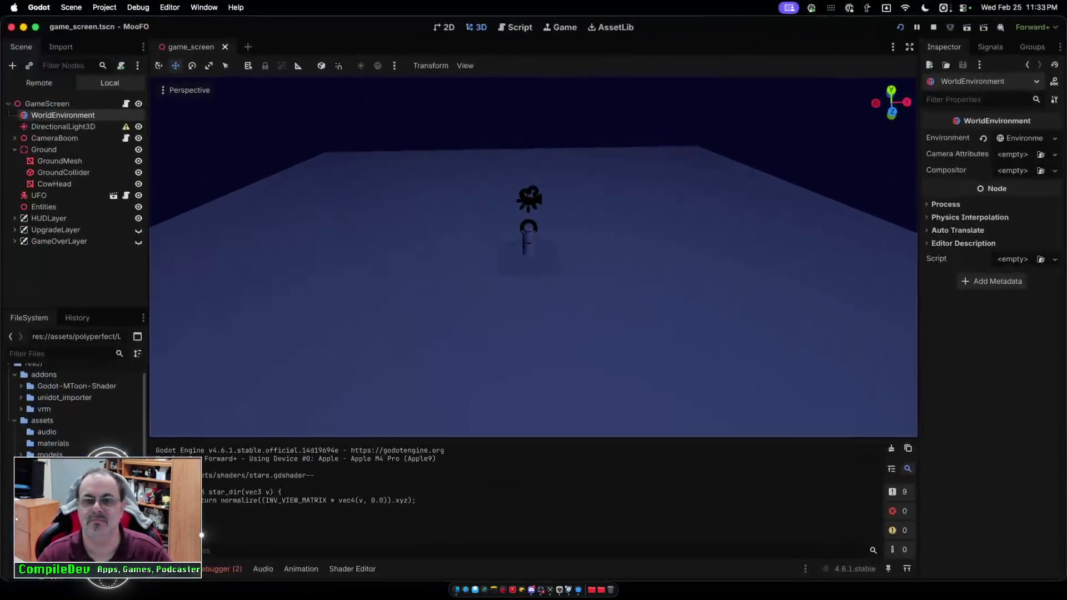
key("ctrl+Up")
left_click(150, 302)
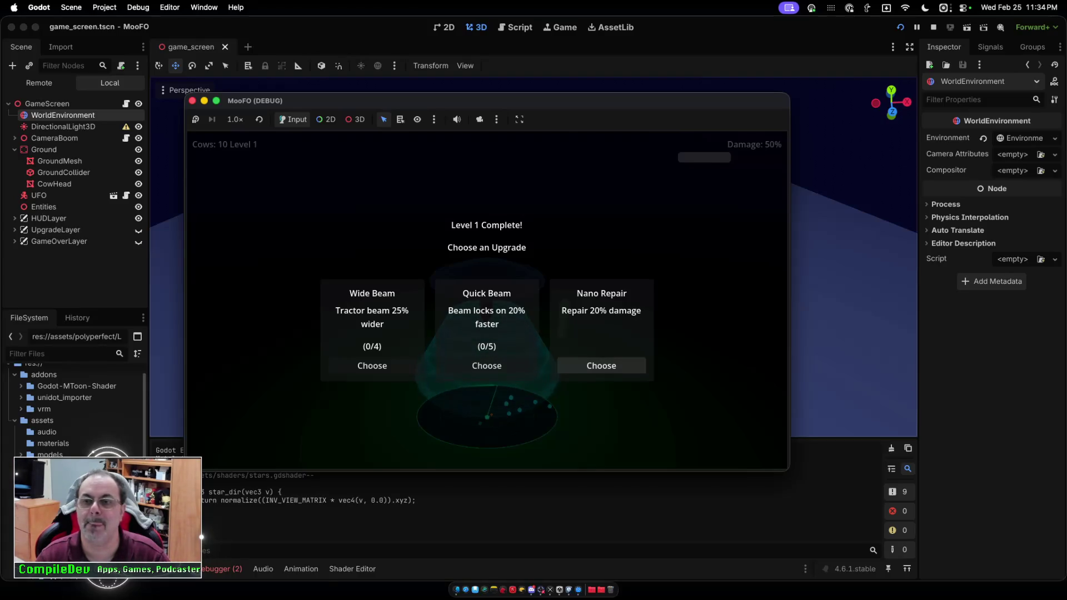
left_click(933, 27)
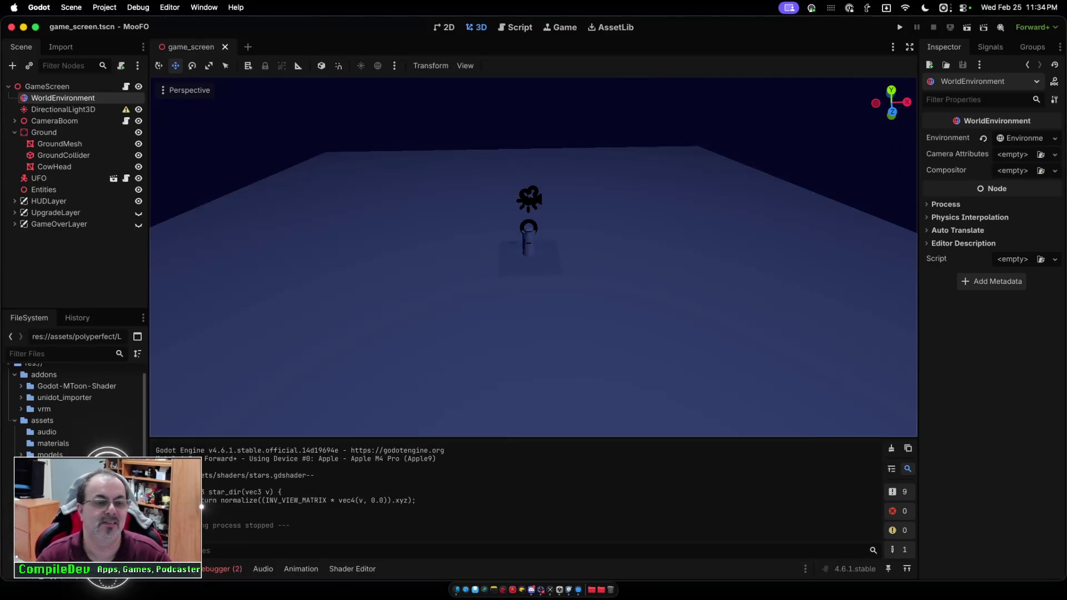
left_click(71, 7)
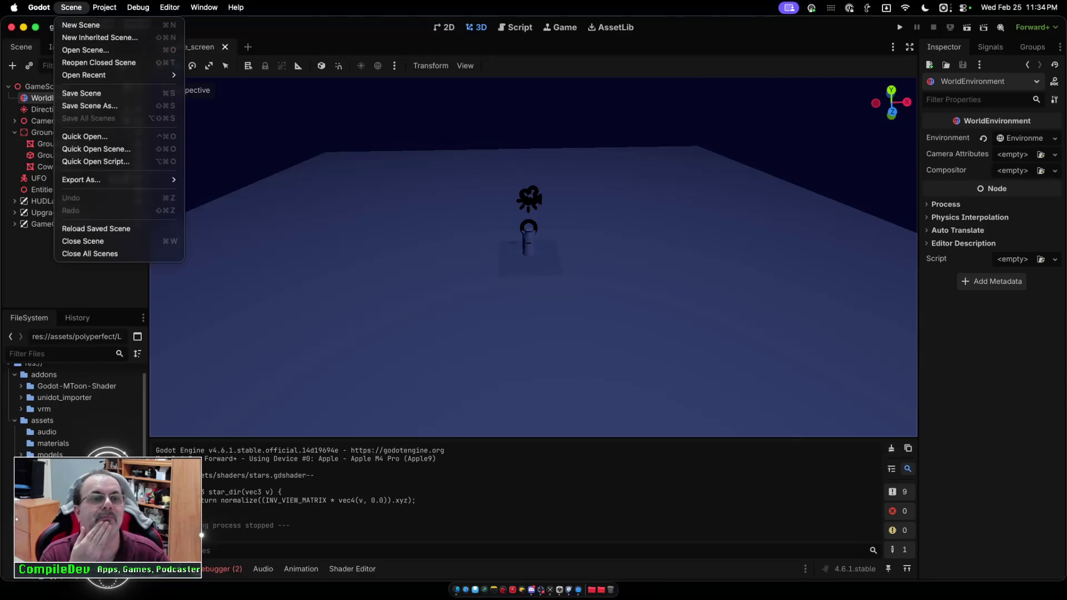
Choose Import .unitypackage with Unidot and open FarmAssets.unitypackage from the Desktop.
mouse_move(105, 8)
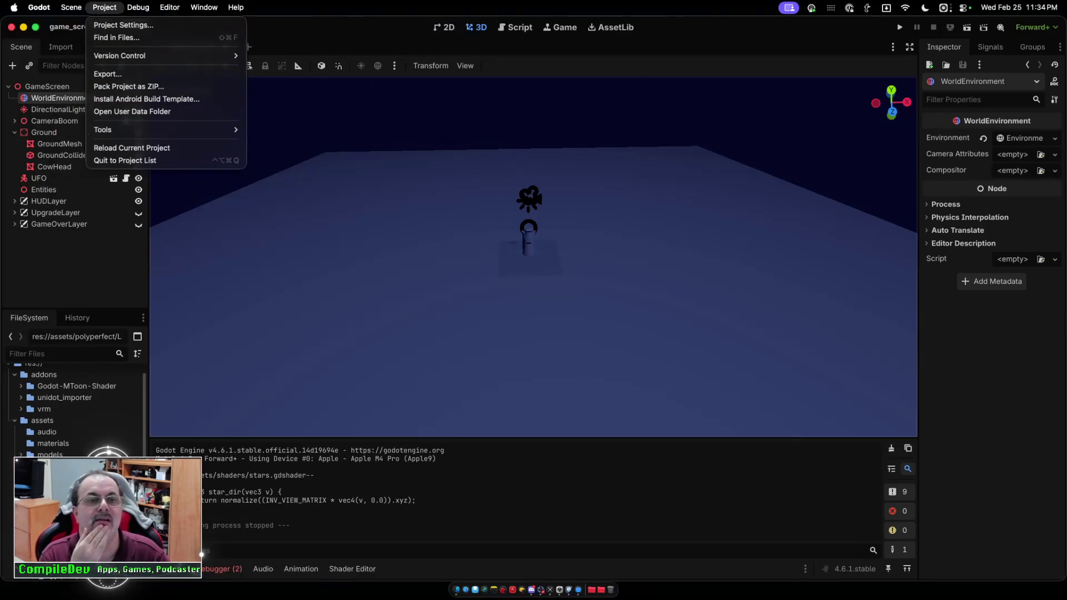
mouse_move(103, 129)
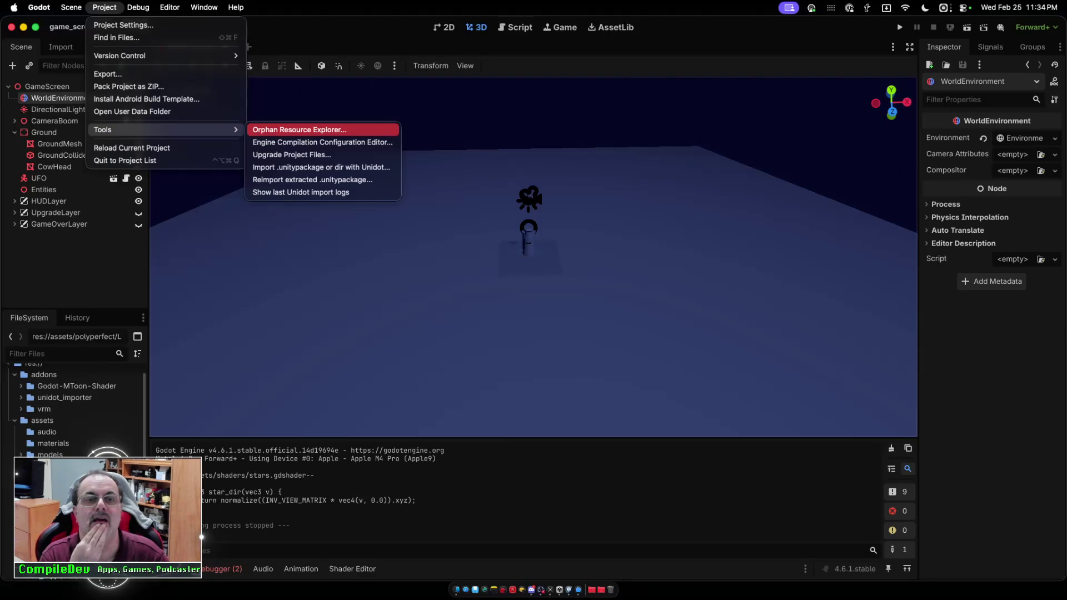
left_click(321, 167)
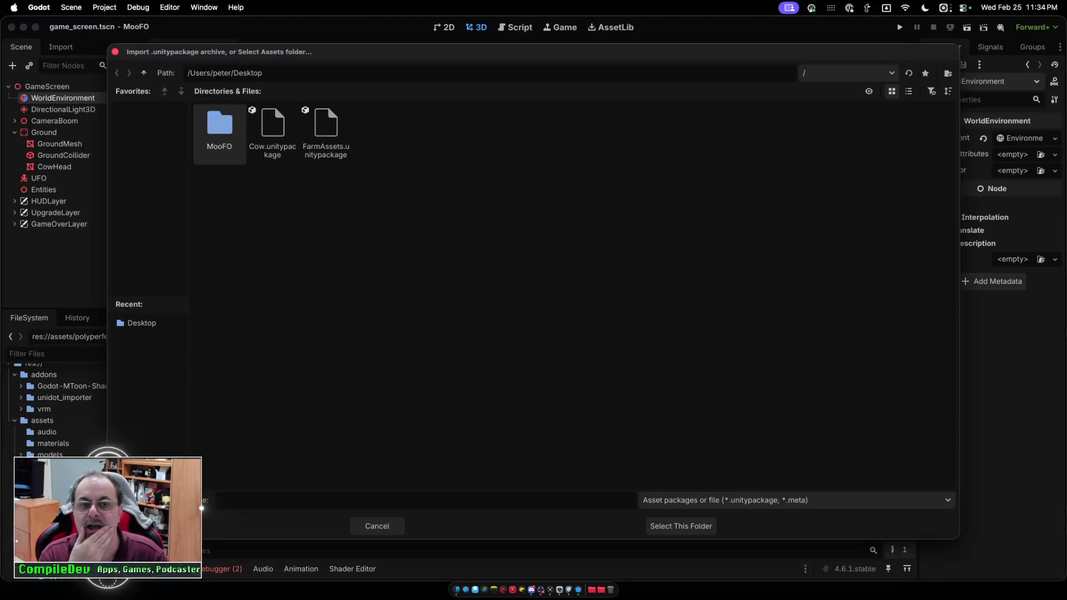
left_click(326, 134)
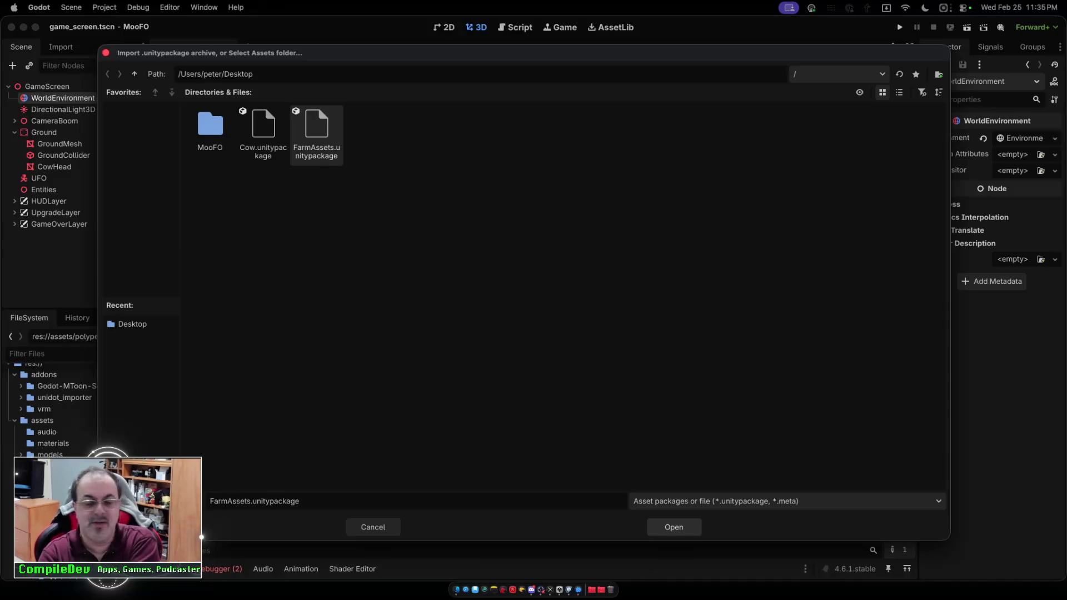
key("Return")
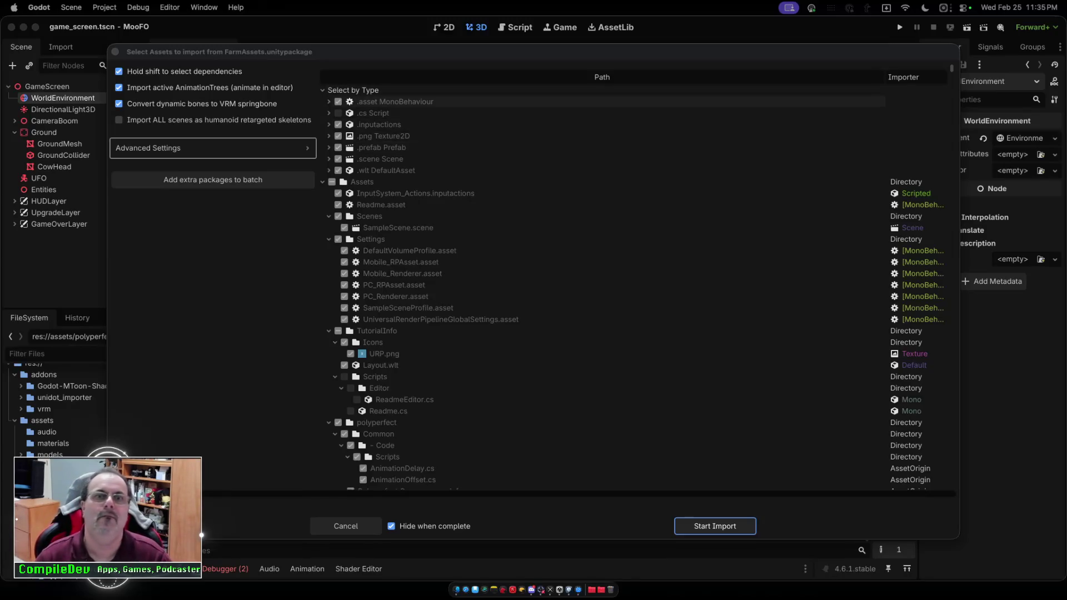
Uncheck the .asset, .inputactions, .png, prefab, scene and layout files in the import list.
left_click(338, 102)
left_click(338, 124)
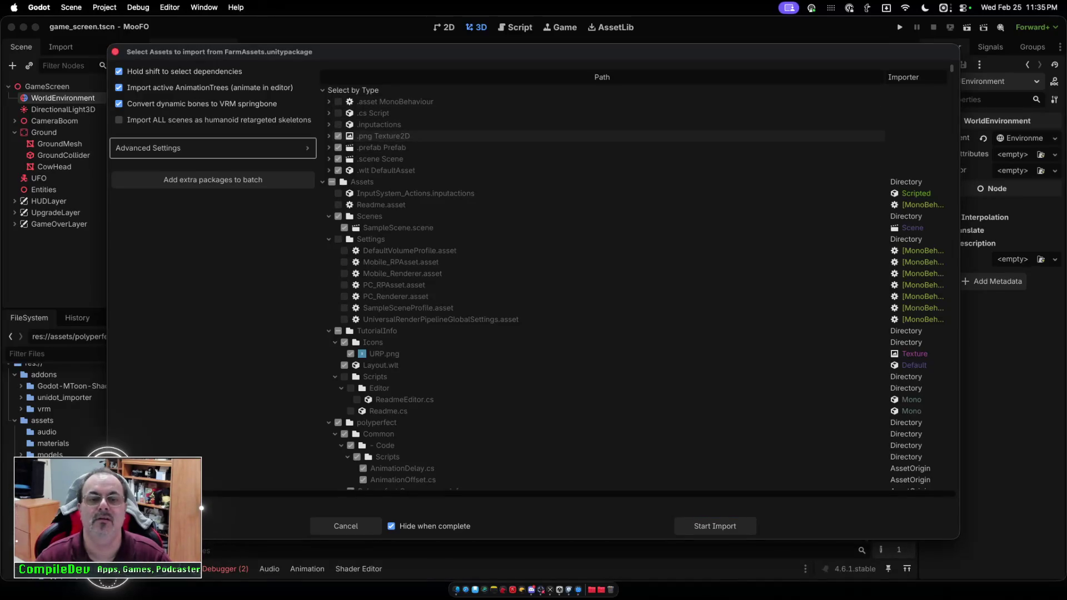
left_click(338, 136)
left_click(338, 147)
left_click(338, 159)
left_click(338, 170)
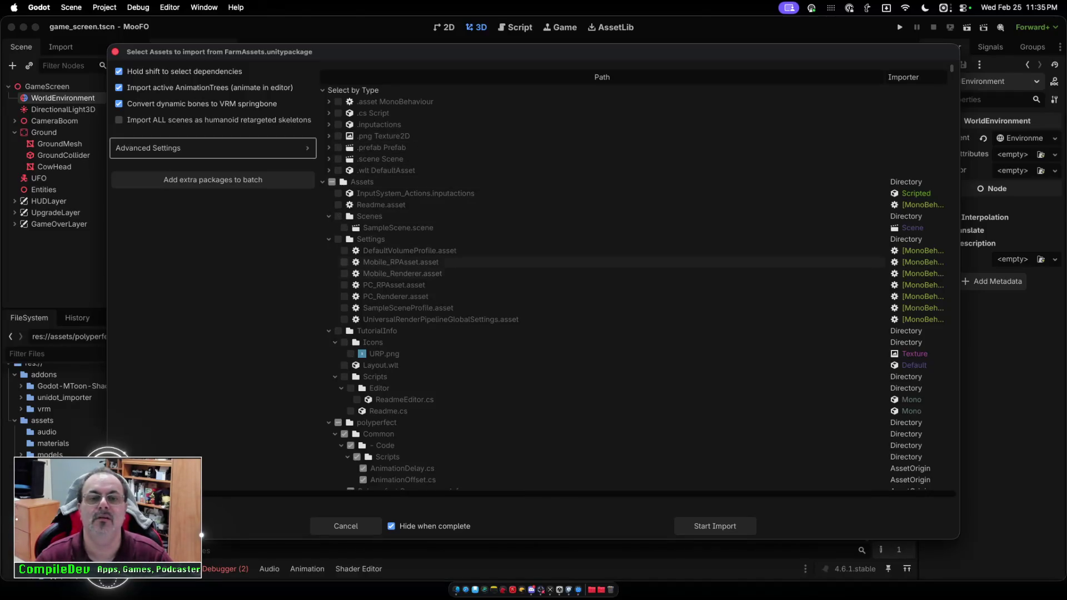
Collapse the Settings, Scenes and TutorialInfo folders in the import list.
scroll(602, 278, "down", 1)
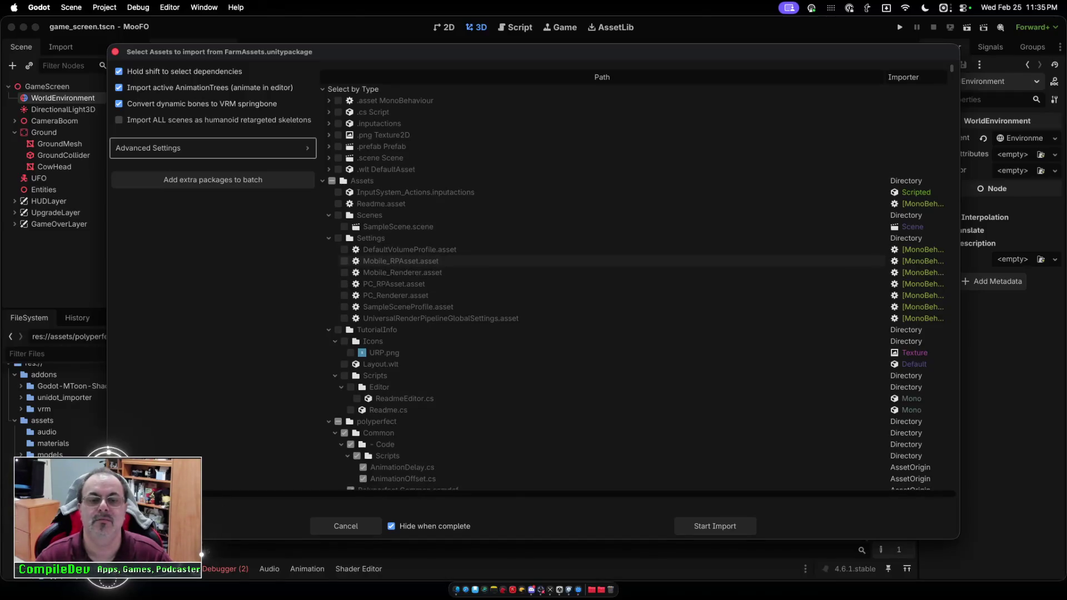
scroll(389, 262, "down", 3)
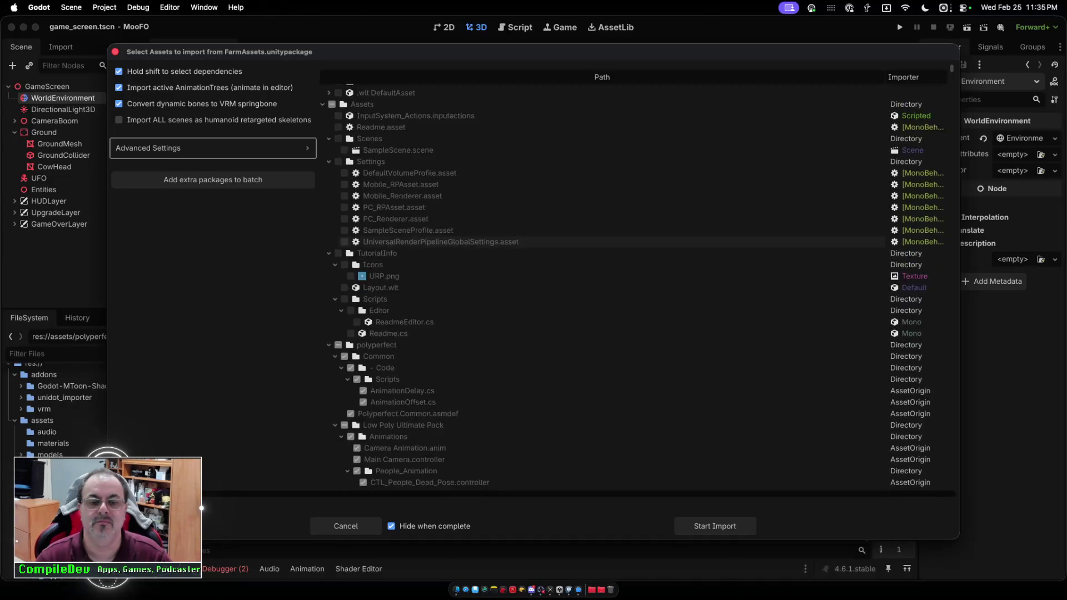
scroll(350, 265, "down", 15)
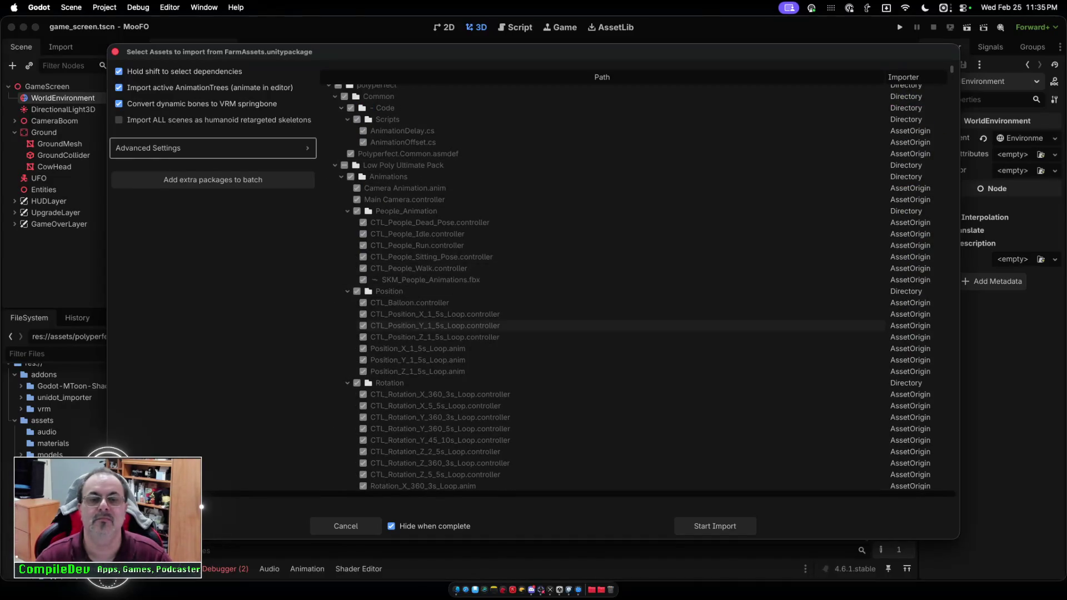
scroll(347, 317, "down", 20)
scroll(347, 320, "down", 20)
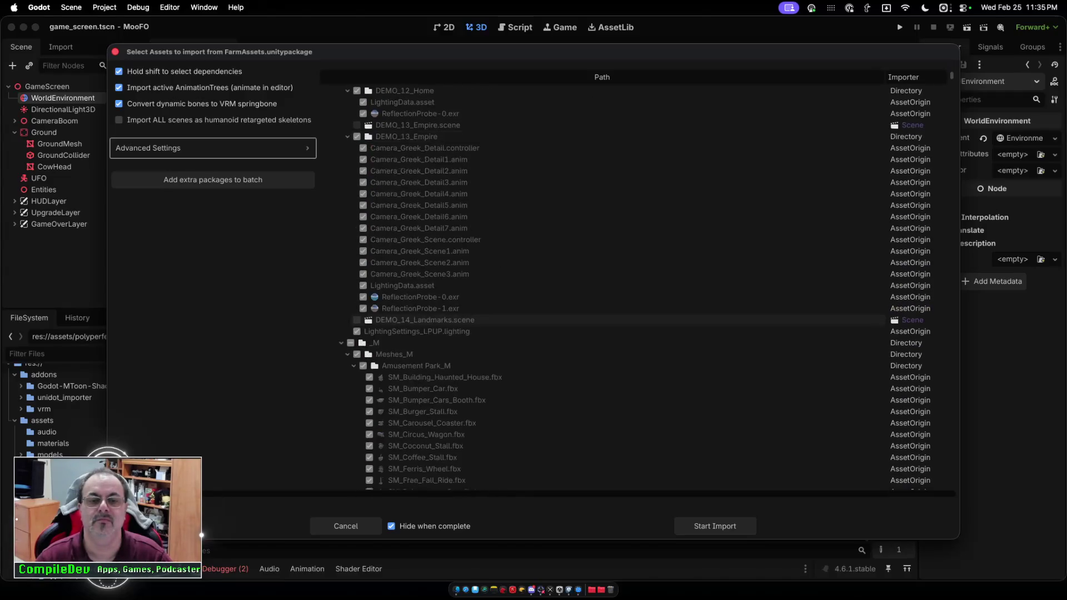
scroll(347, 319, "up", 20)
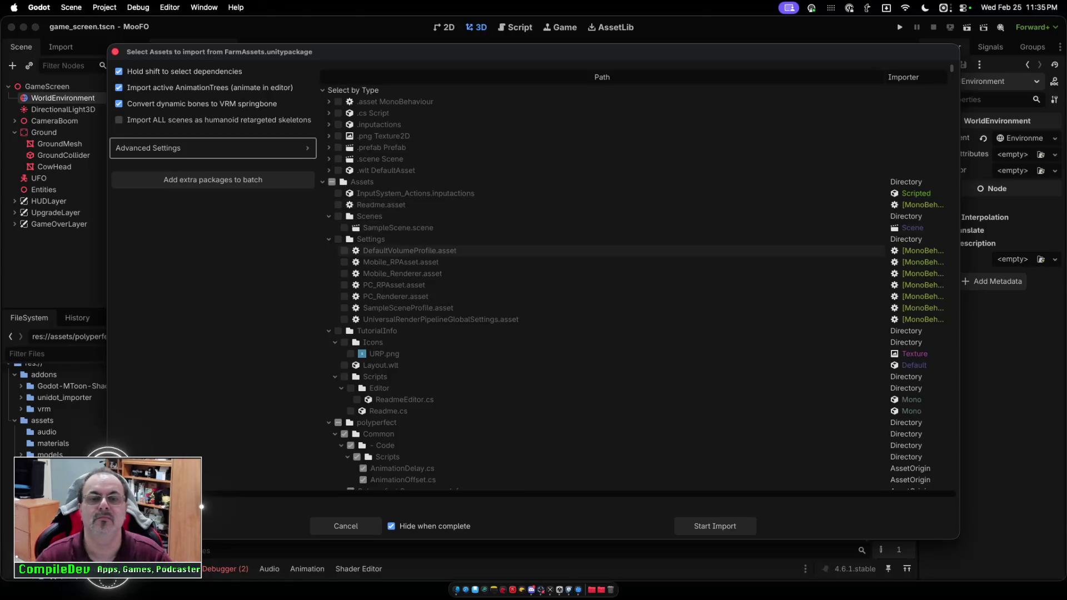
left_click(329, 239)
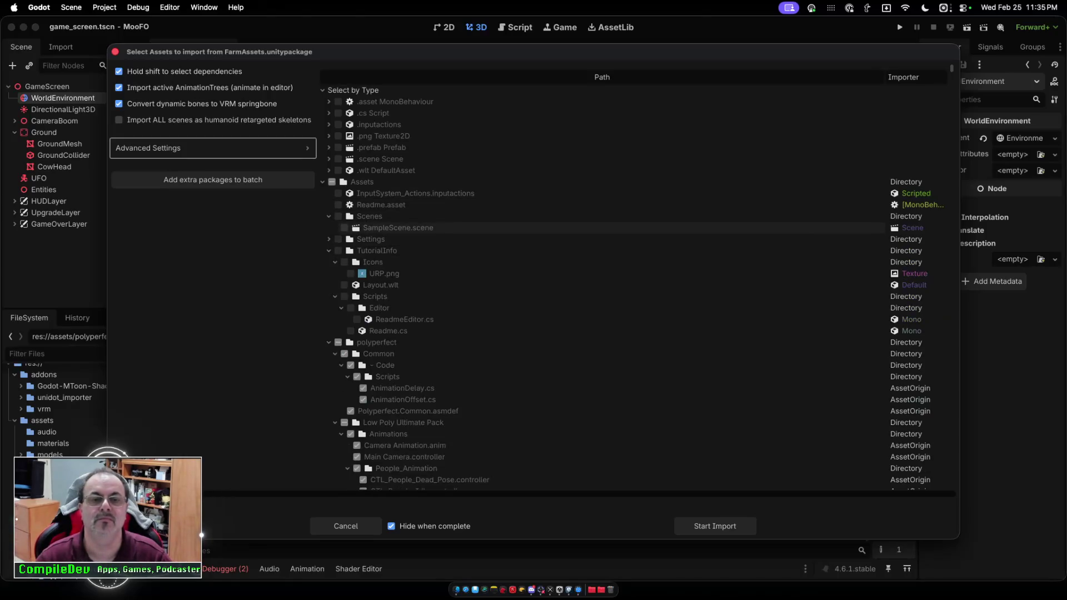
left_click(329, 216)
left_click(329, 238)
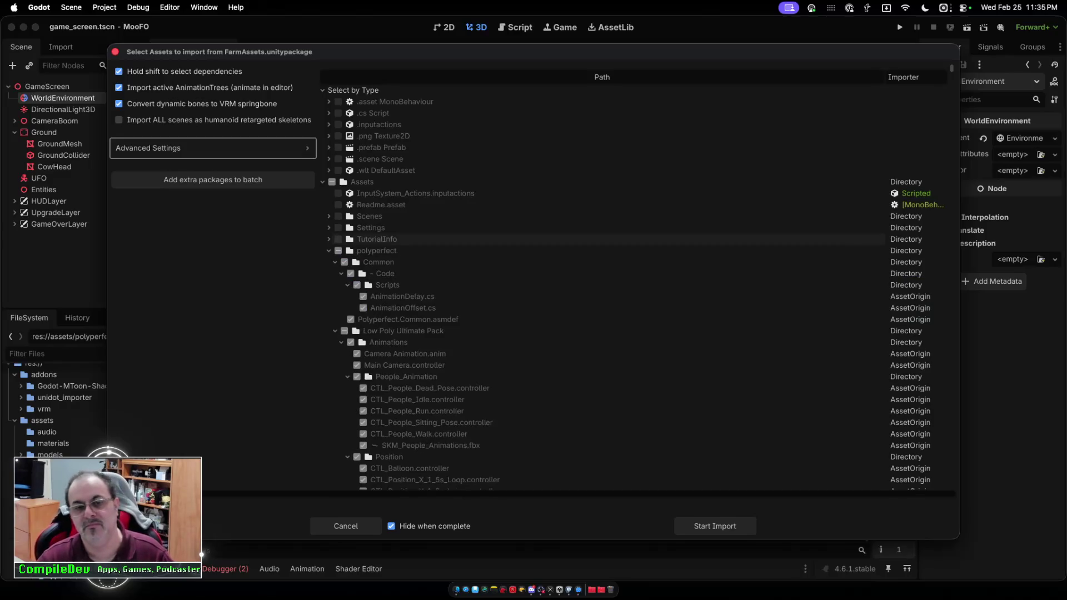
Uncheck and collapse the polyperfect Common and Animations folders, then collapse Colors.
left_click(335, 262)
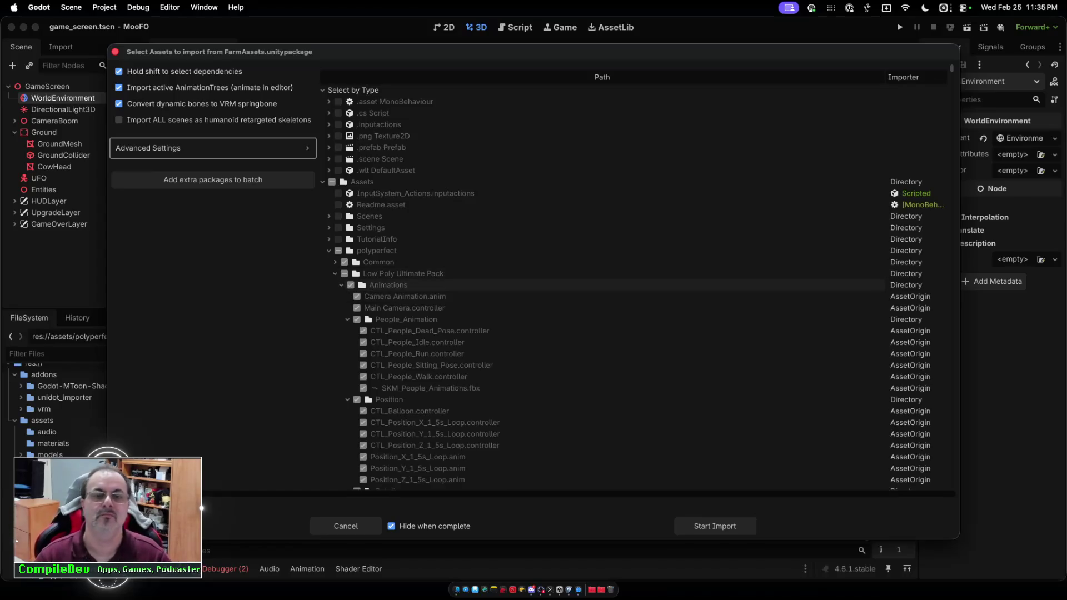
left_click(335, 261)
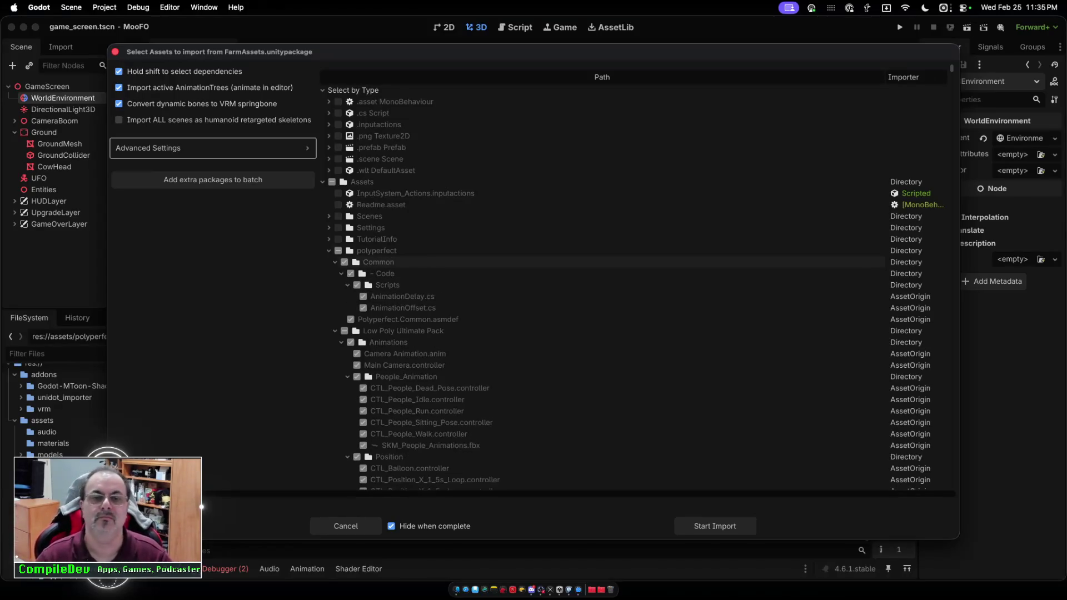
left_click(345, 262)
left_click(335, 262)
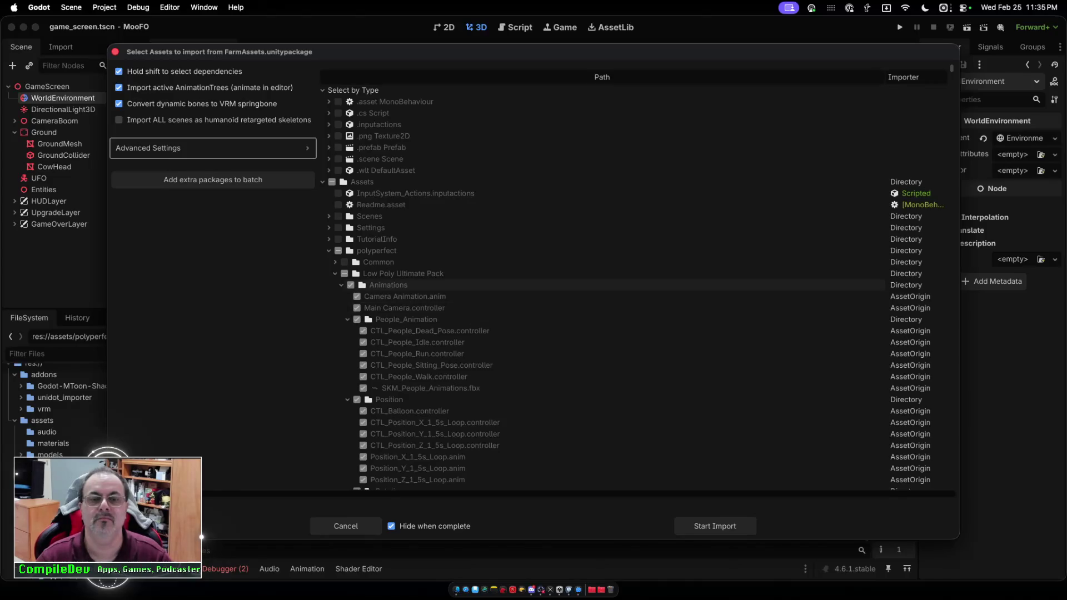
left_click(350, 285)
left_click(341, 285)
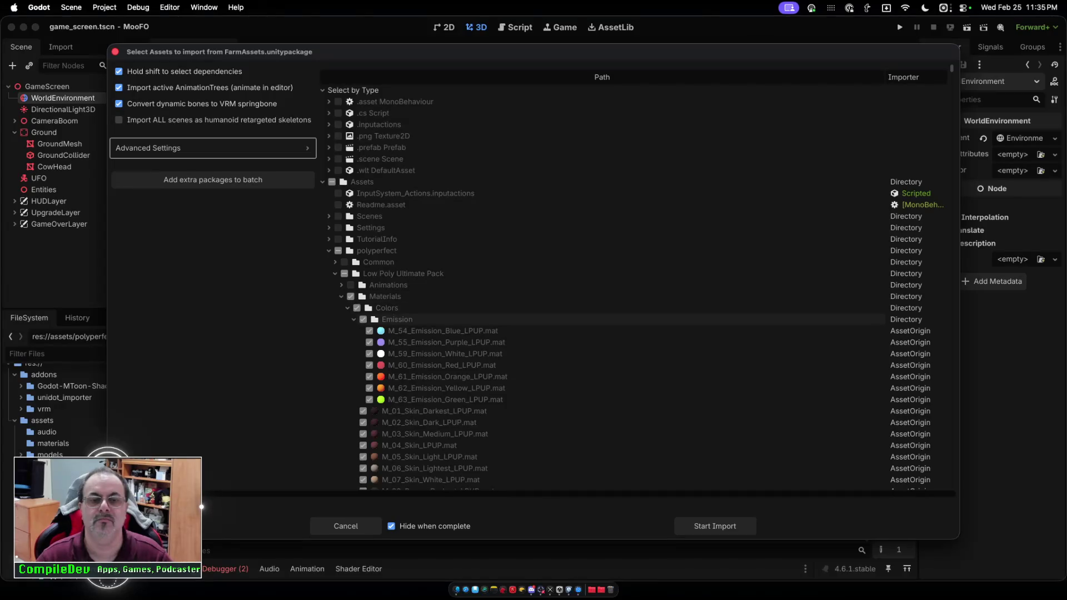
left_click(347, 308)
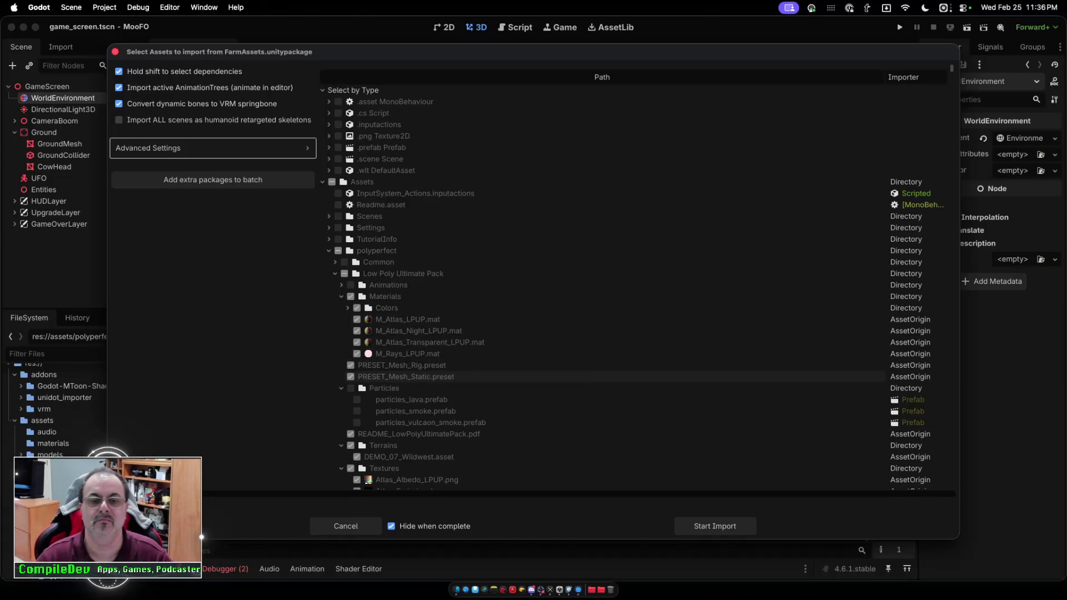
Exclude the Terrains folder from the import, then re-expand the _Demo Scenes folder.
scroll(417, 400, "down", 10)
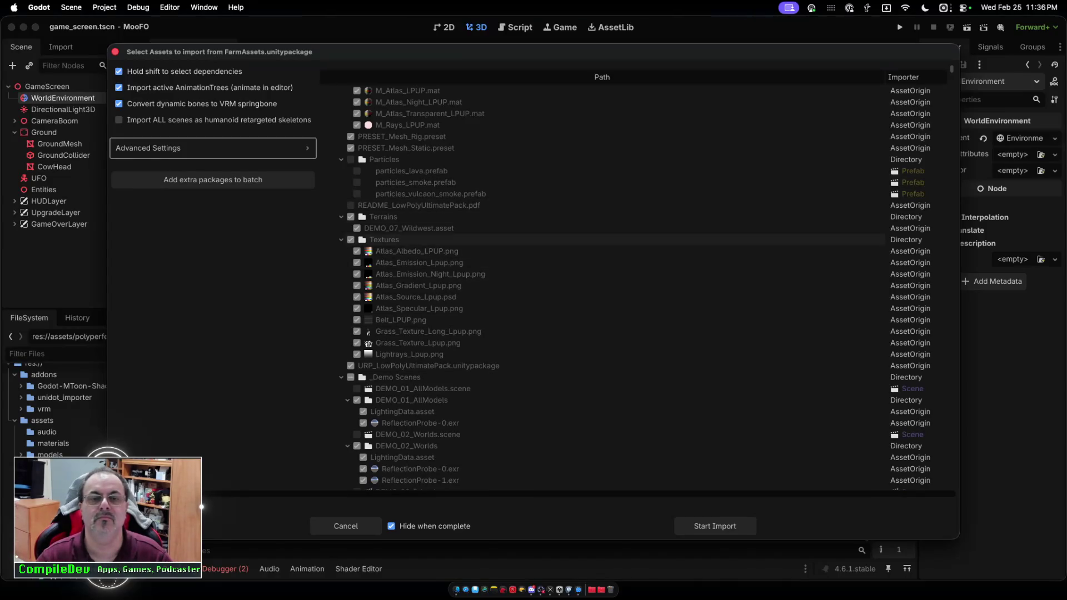
left_click(350, 216)
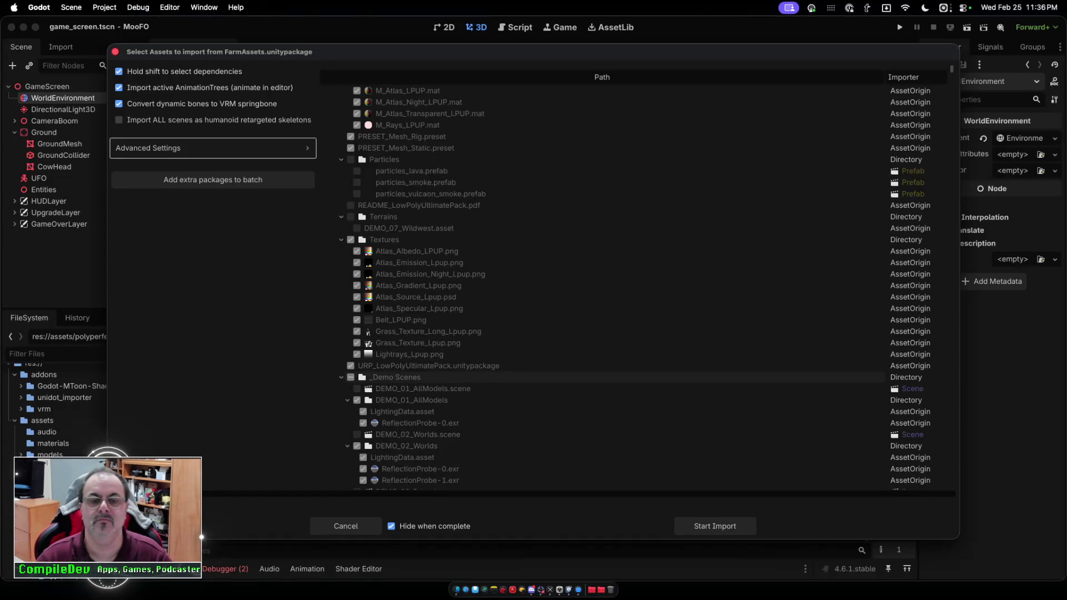
scroll(555, 383, "down", 1)
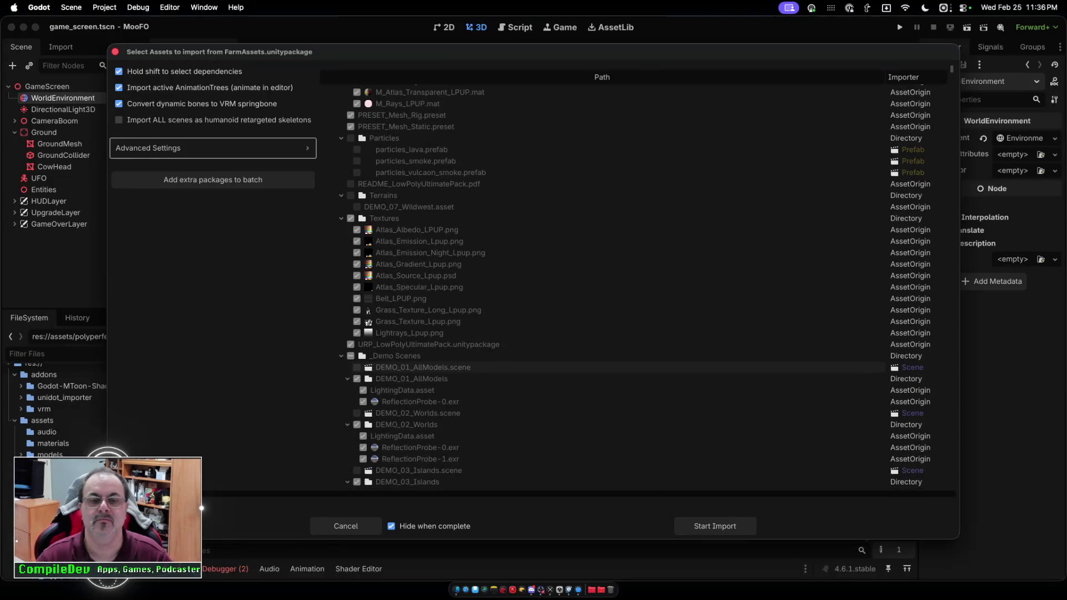
left_click(341, 356)
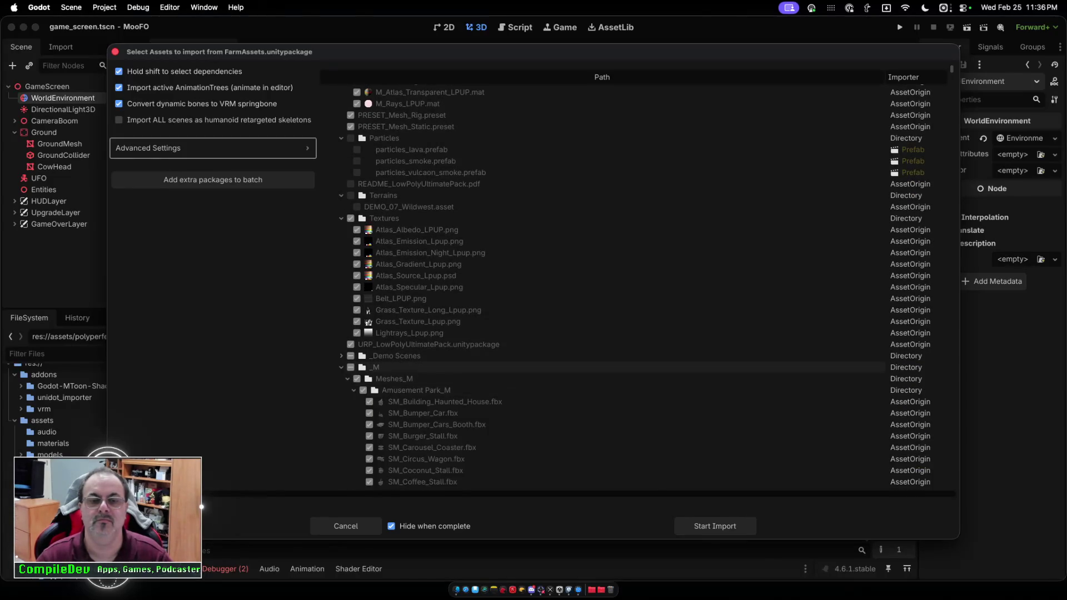
left_click(341, 379)
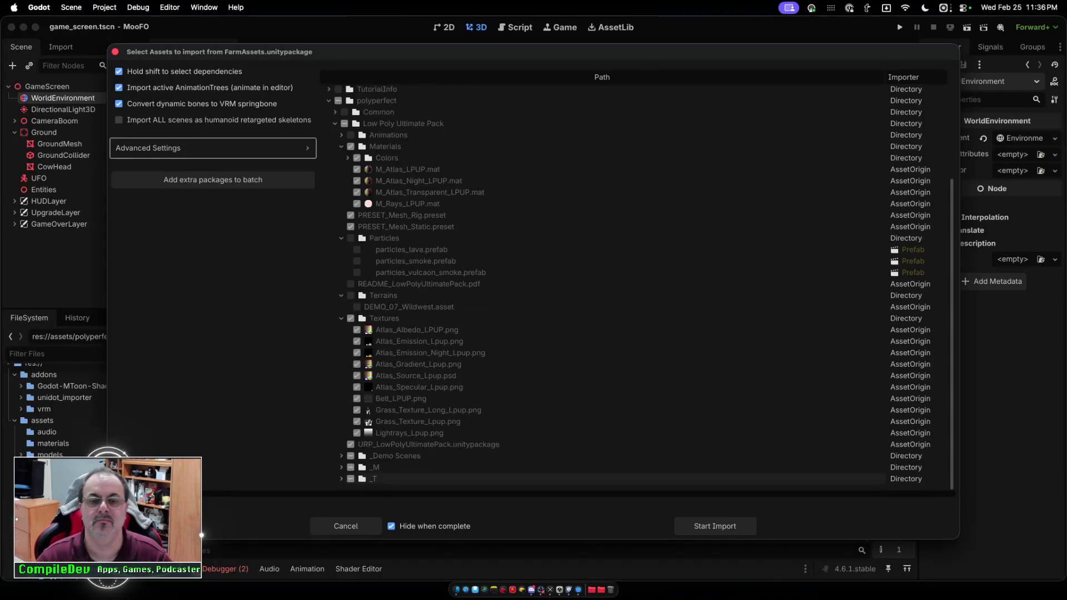
left_click(341, 456)
scroll(500, 401, "down", 10)
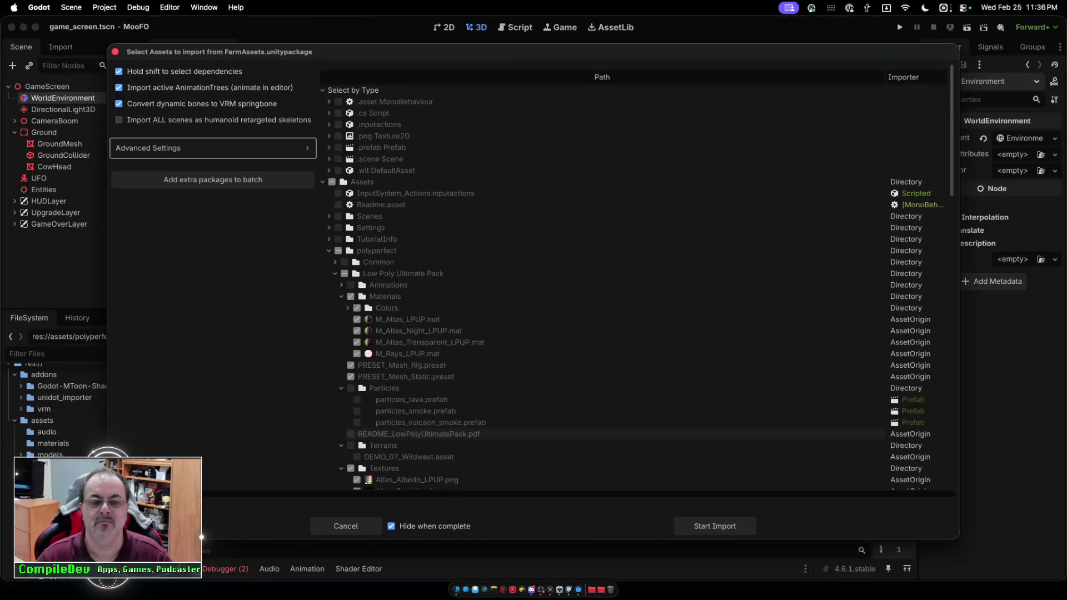
scroll(500, 401, "up", 10)
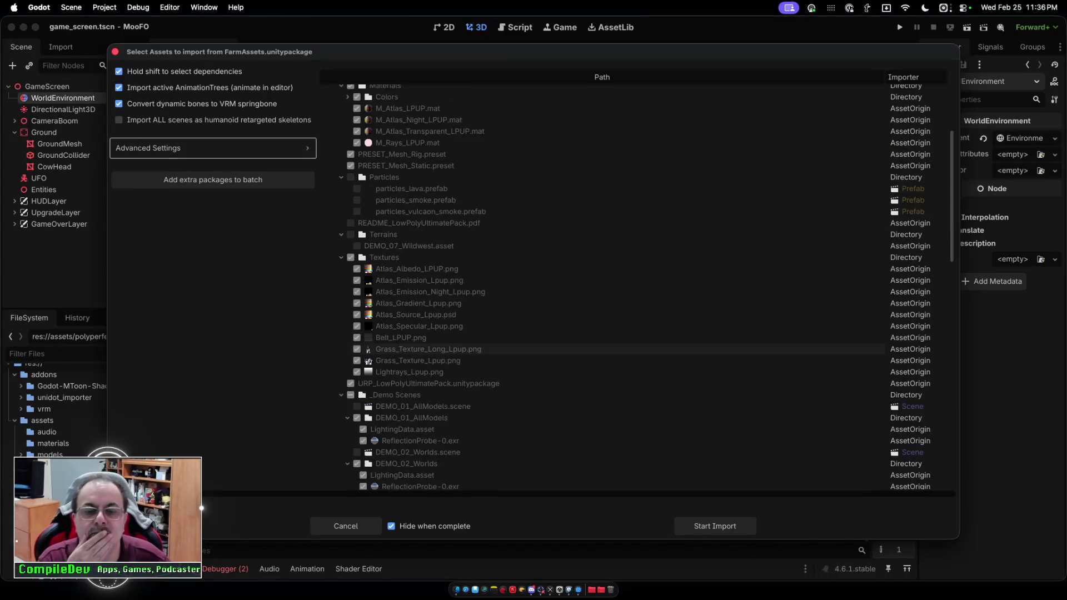
scroll(556, 348, "down", 1)
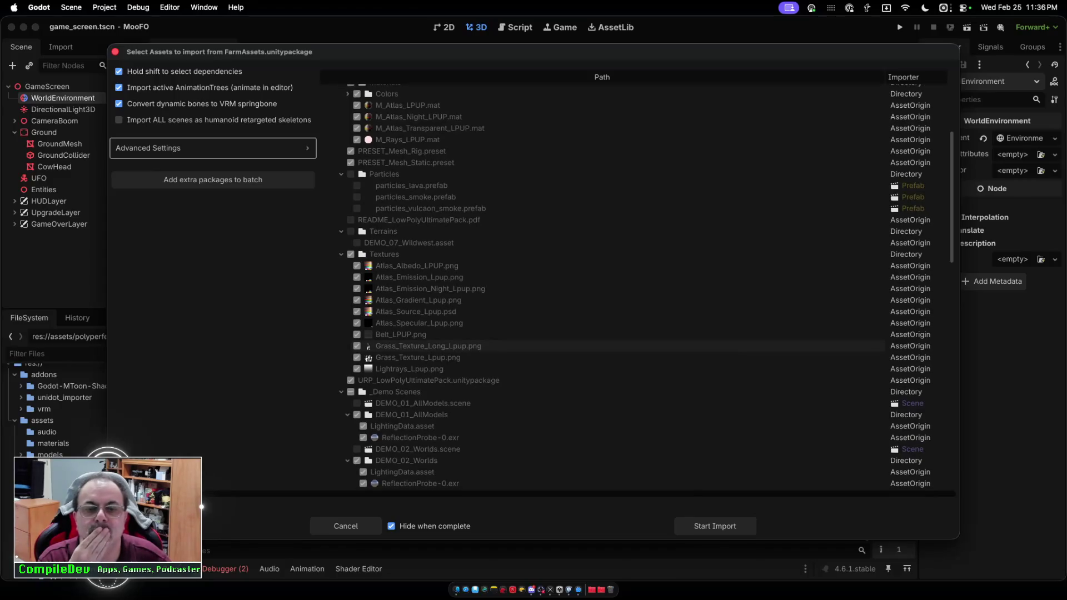
scroll(555, 346, "down", 3)
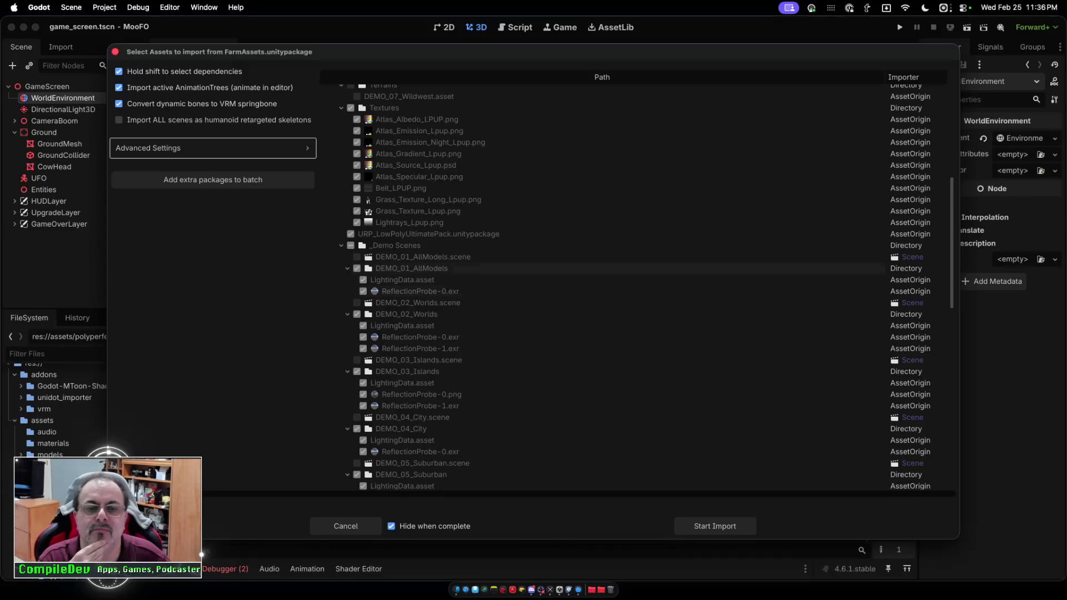
Exclude and collapse DEMO_01_AllModels, DEMO_02_Worlds, DEMO_03_Islands and DEMO_04_City.
left_click(357, 269)
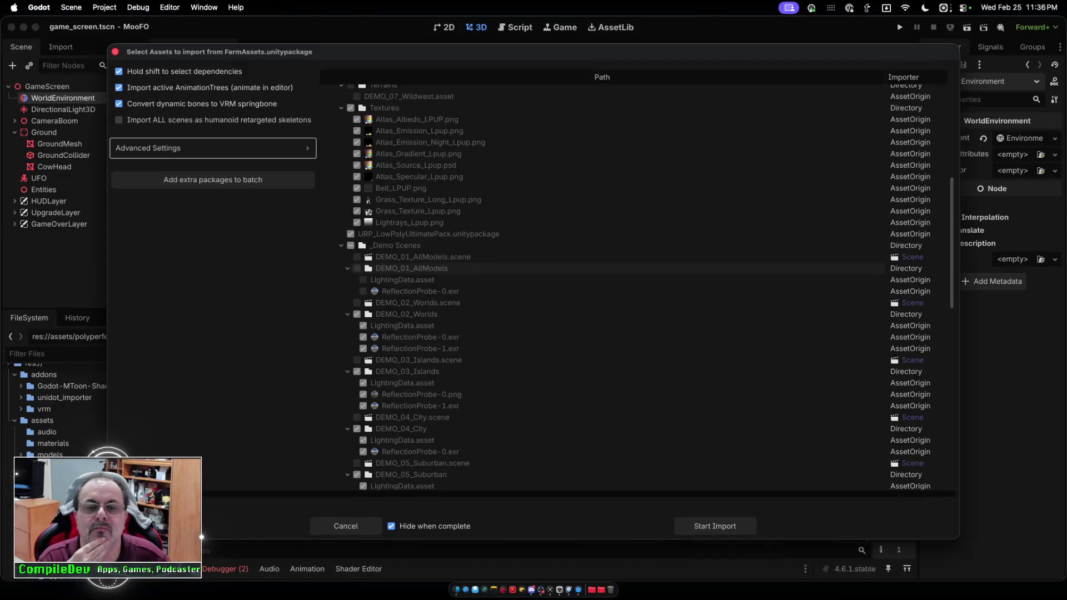
left_click(357, 314)
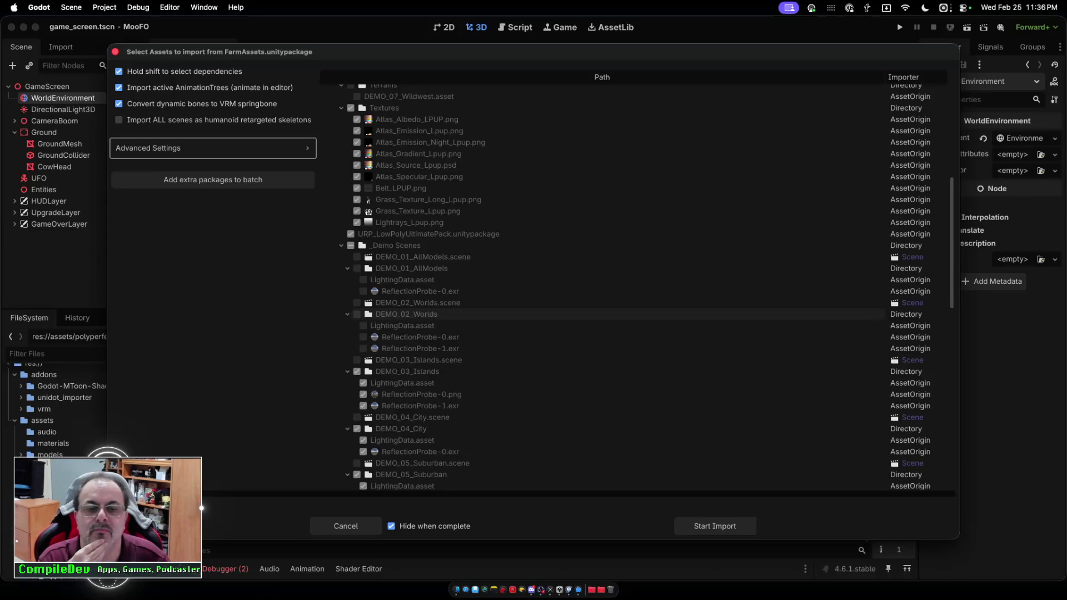
left_click(356, 371)
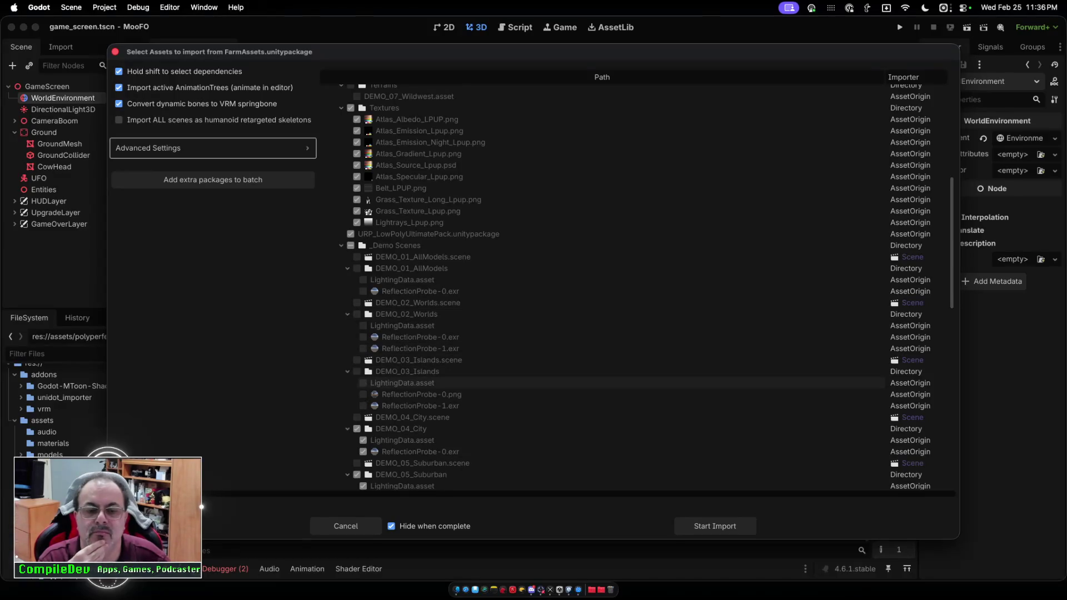
left_click(357, 429)
left_click(347, 371)
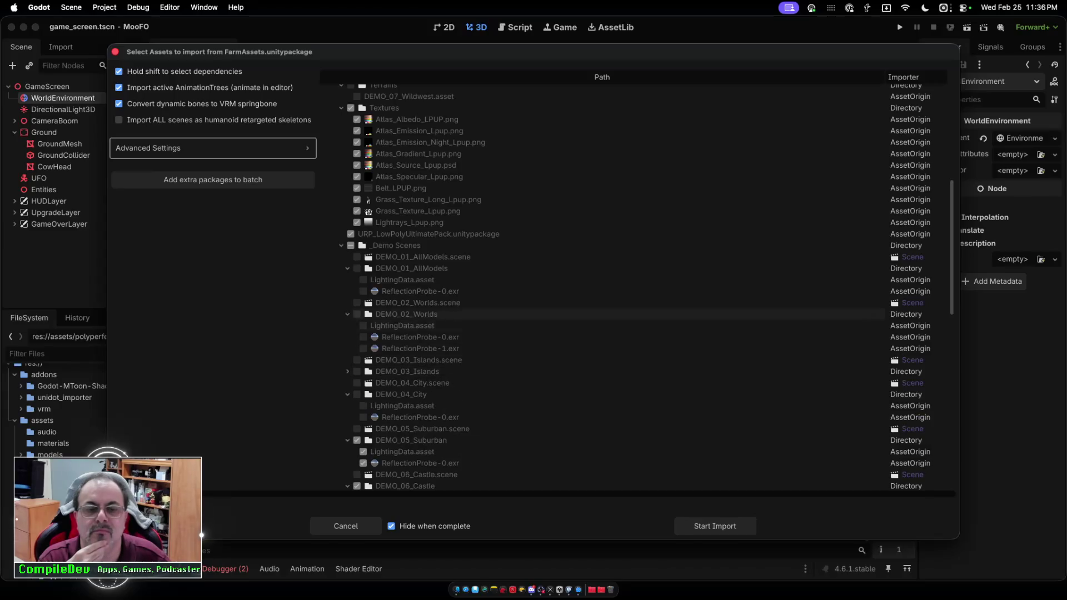
left_click(347, 314)
left_click(347, 268)
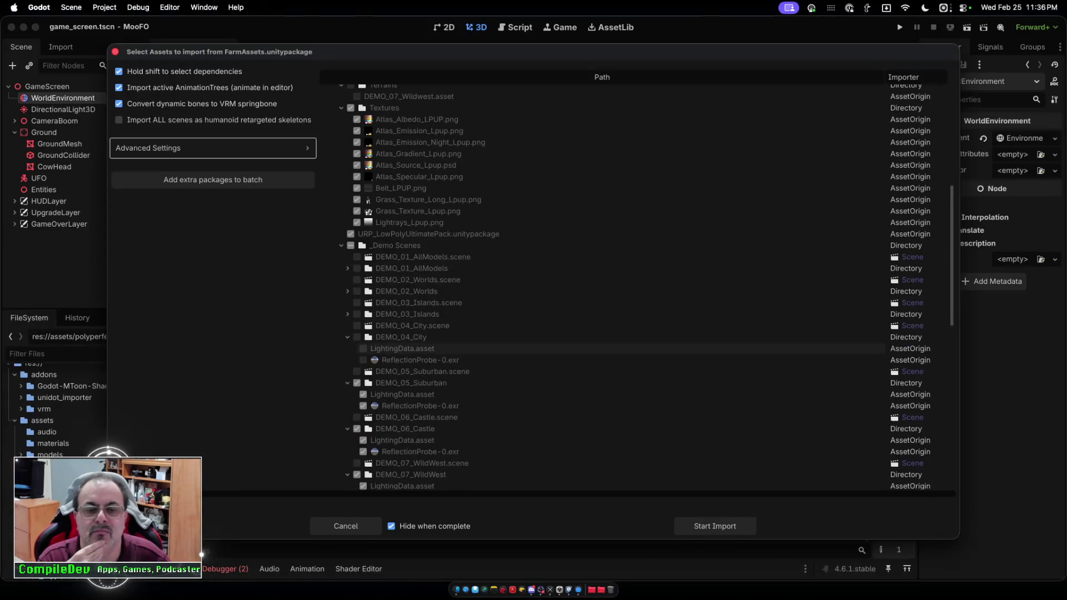
left_click(347, 337)
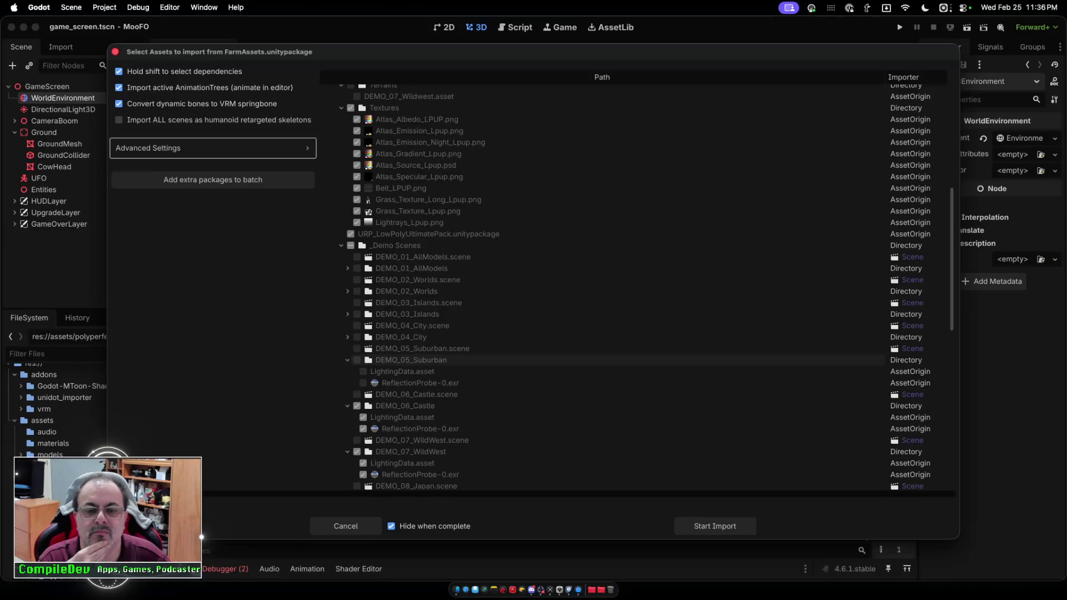
Exclude and collapse DEMO_05_Suburban, DEMO_06_Castle, DEMO_07_WildWest and DEMO_08_Japan.
left_click(357, 360)
left_click(347, 361)
left_click(357, 383)
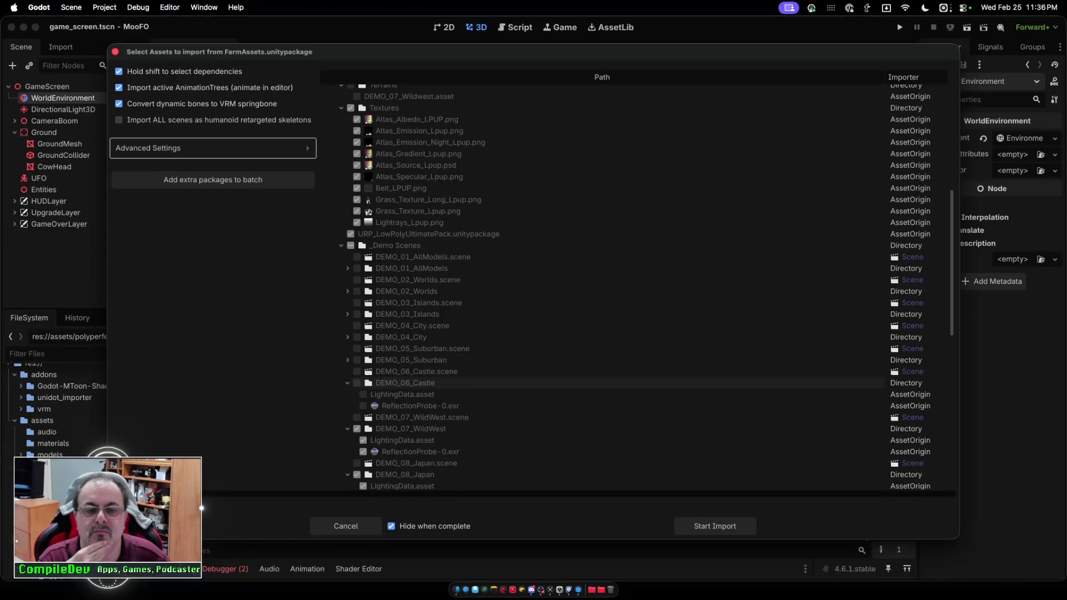
left_click(348, 383)
left_click(357, 406)
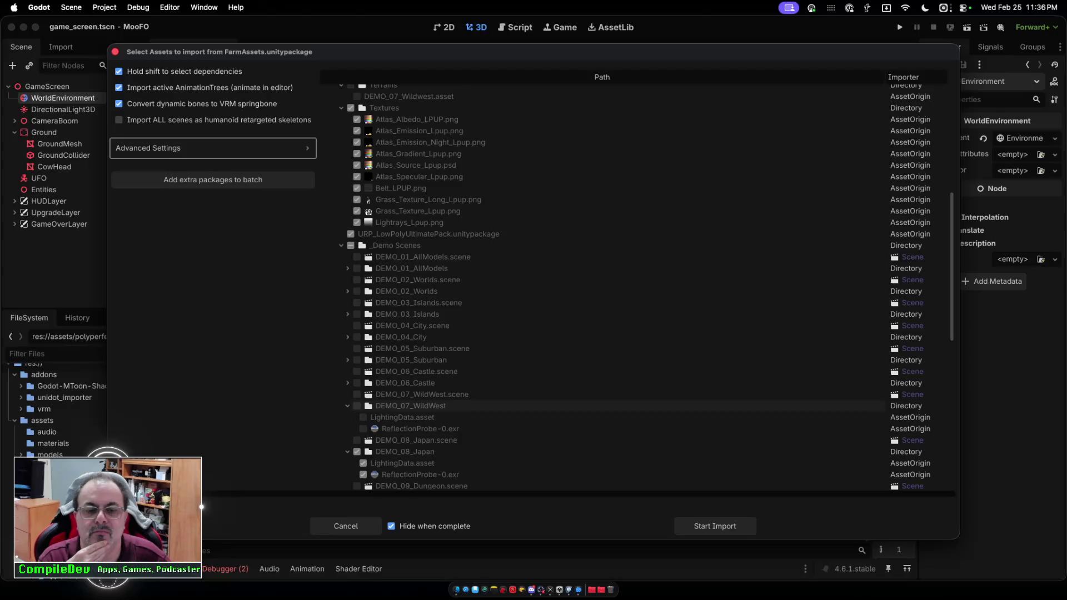
left_click(347, 406)
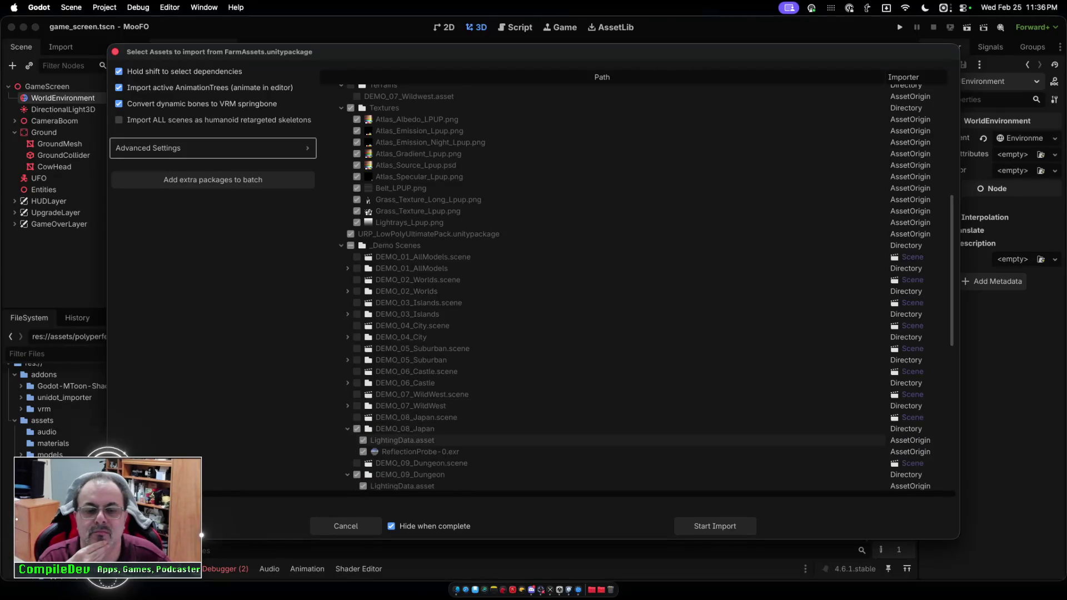
left_click(357, 429)
left_click(347, 428)
Exclude DEMO_09_Dungeon, DEMO_10_Scifi and DEMO_12_Home, leaving DEMO_11_Farm checked.
scroll(347, 429, "down", 5)
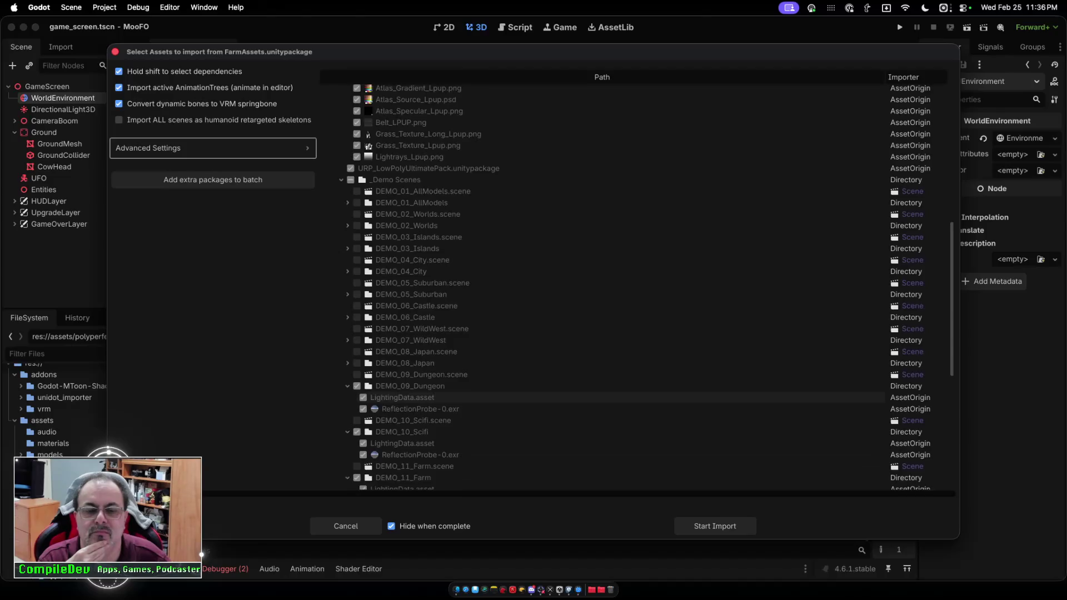
left_click(356, 329)
left_click(356, 375)
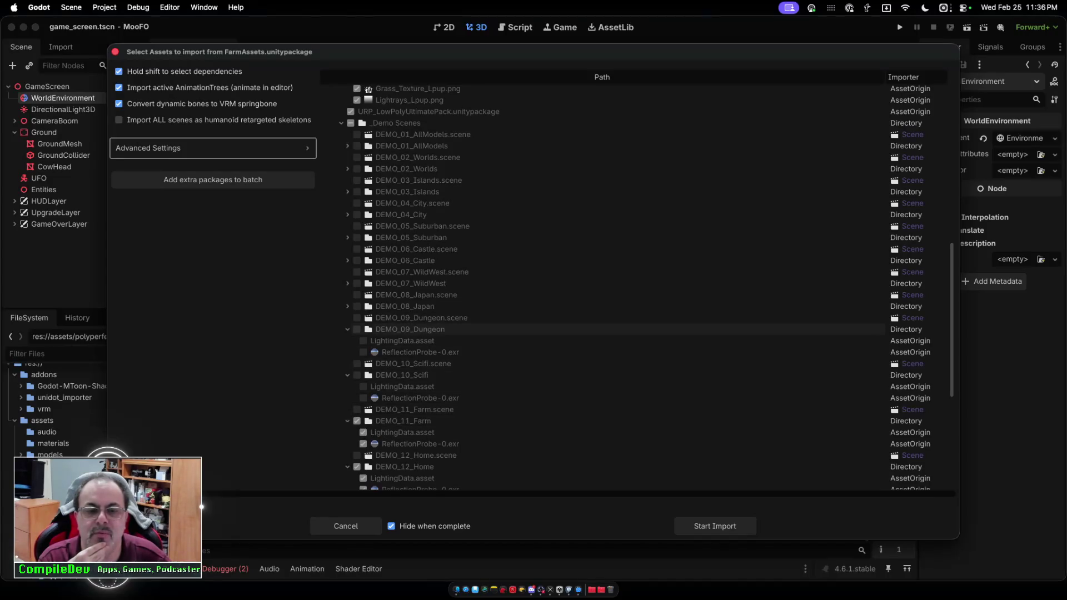
left_click(347, 329)
left_click(356, 443)
left_click(347, 443)
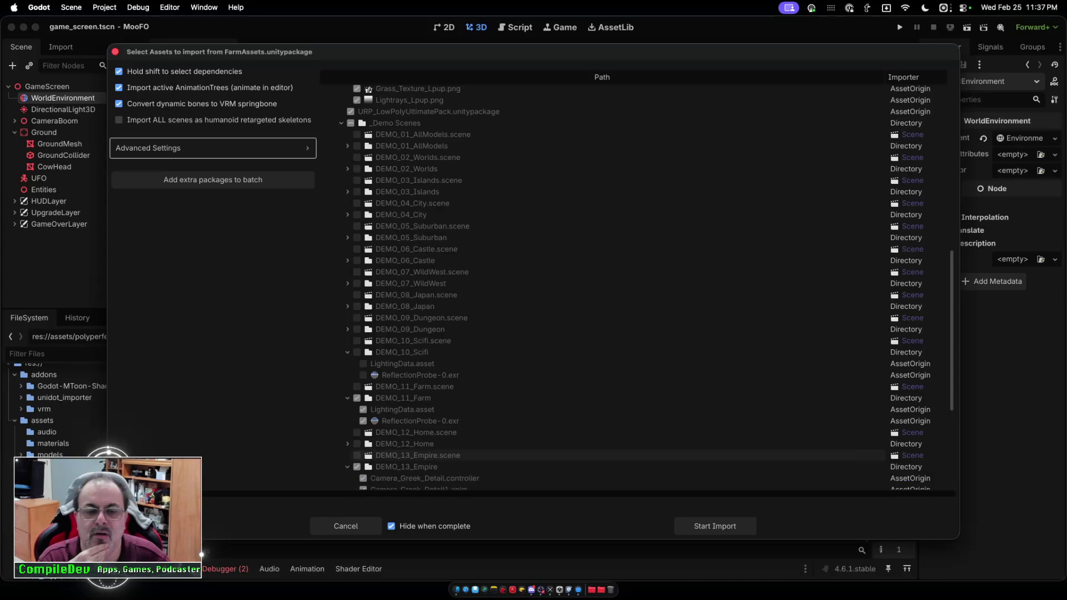
Exclude LightingSettings_LPUP.lighting and expand the _M folder to view its meshes.
scroll(356, 456, "down", 2)
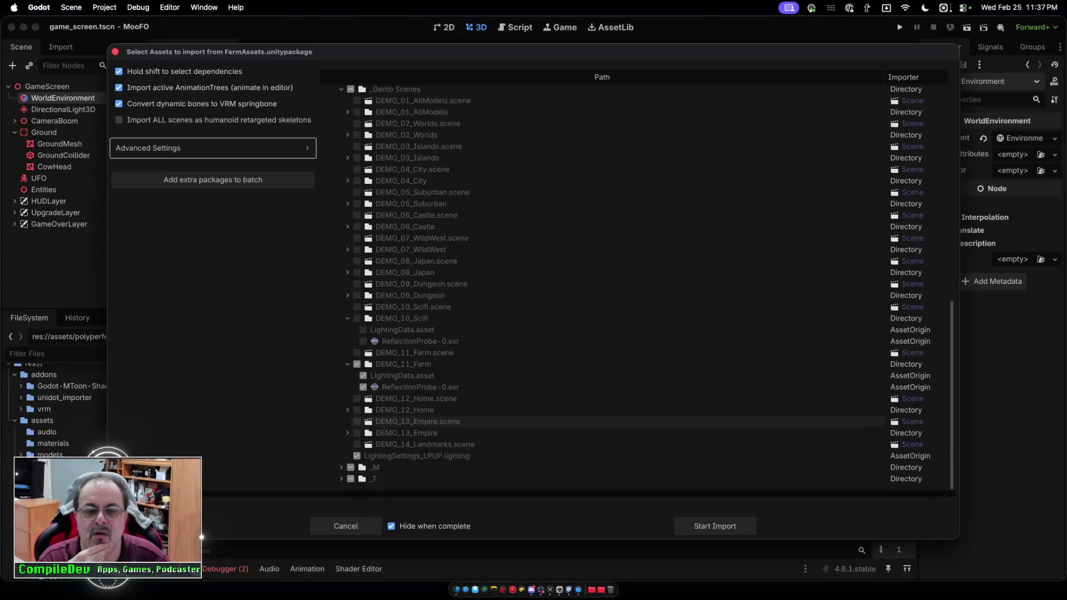
left_click(357, 463)
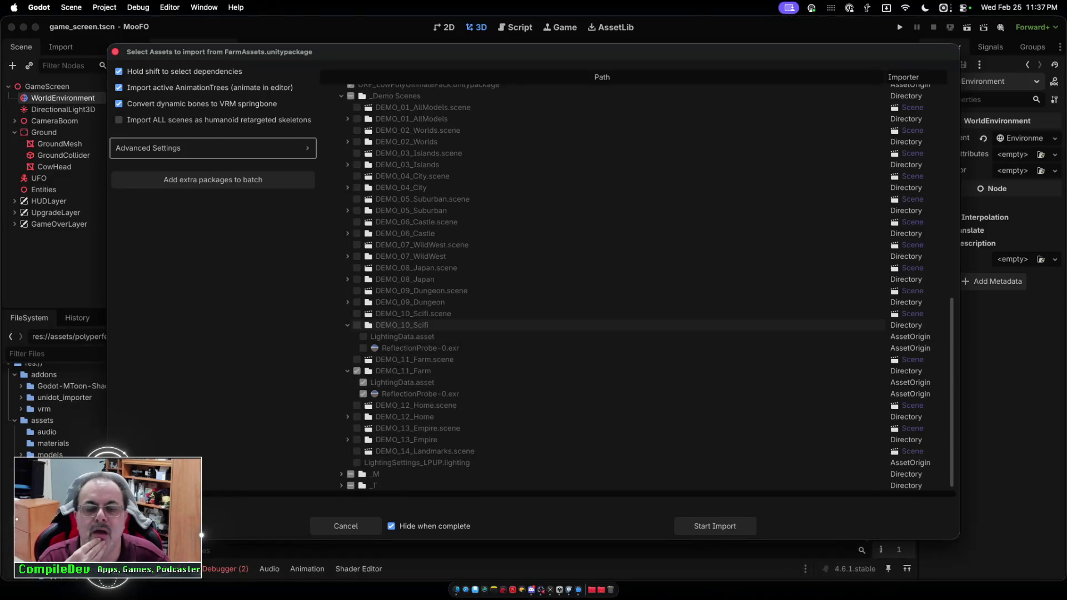
scroll(412, 387, "down", 1)
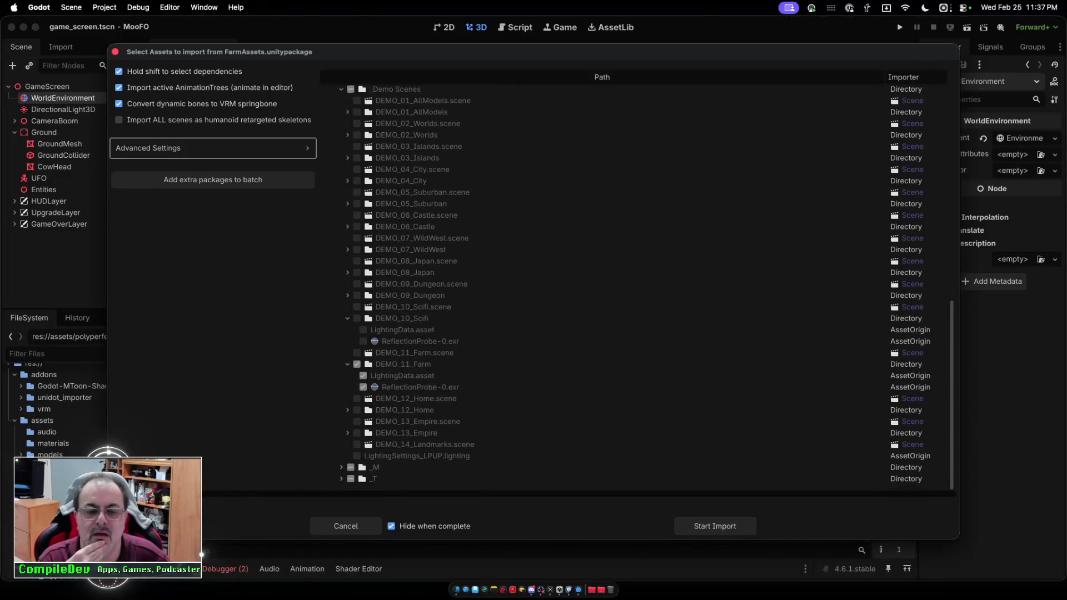
left_click(341, 467)
scroll(411, 394, "down", 5)
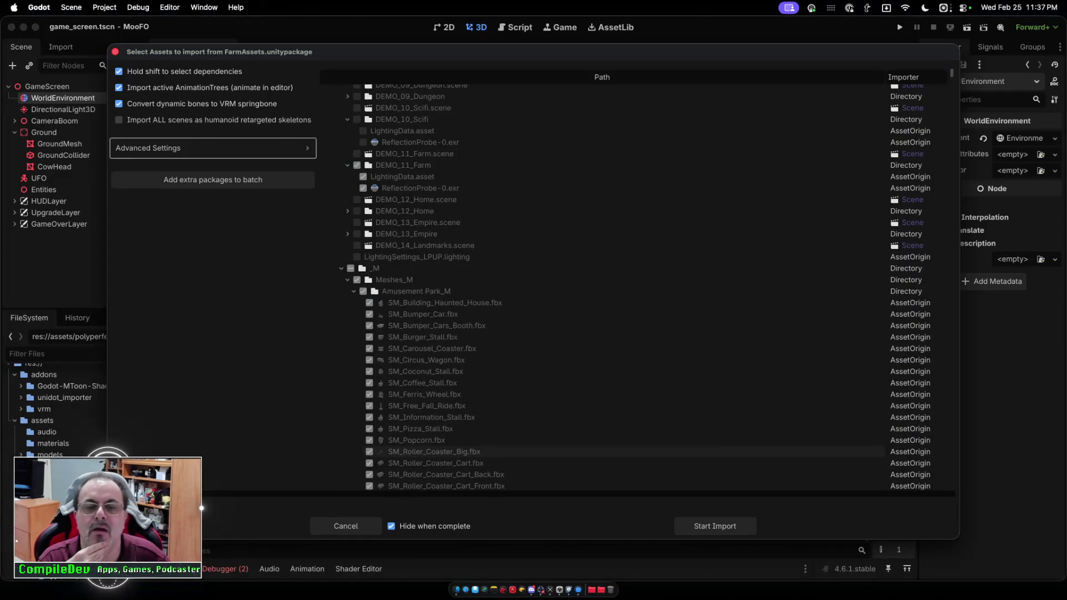
Toggle Amusement Park_M, then uncheck and collapse the Apocalypse_M and Beach_M folders.
scroll(411, 451, "down", 4)
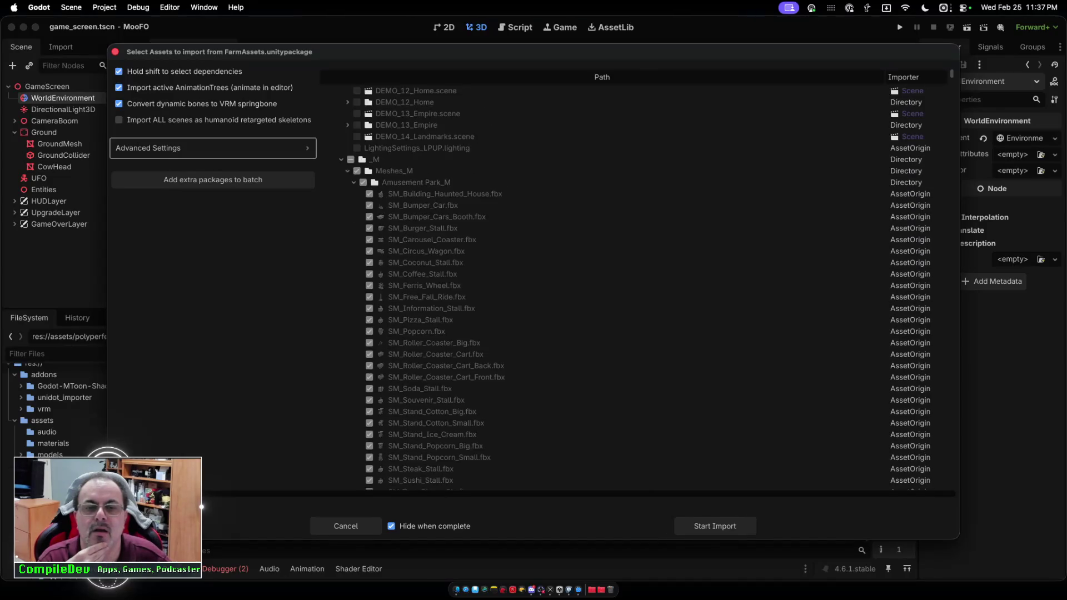
left_click(363, 183)
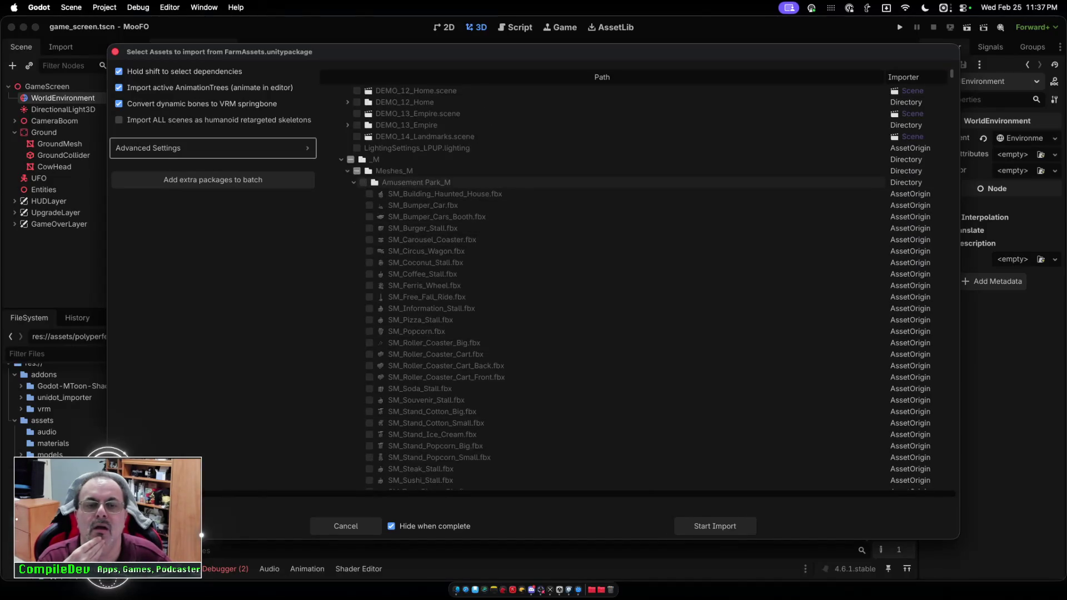
scroll(388, 213, "down", 15)
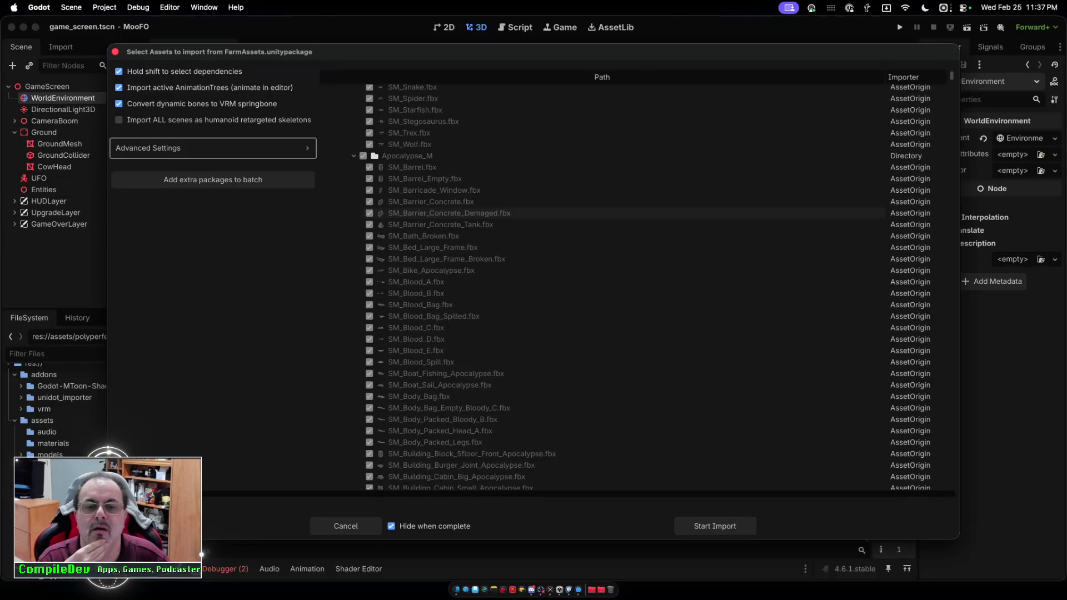
left_click(363, 156)
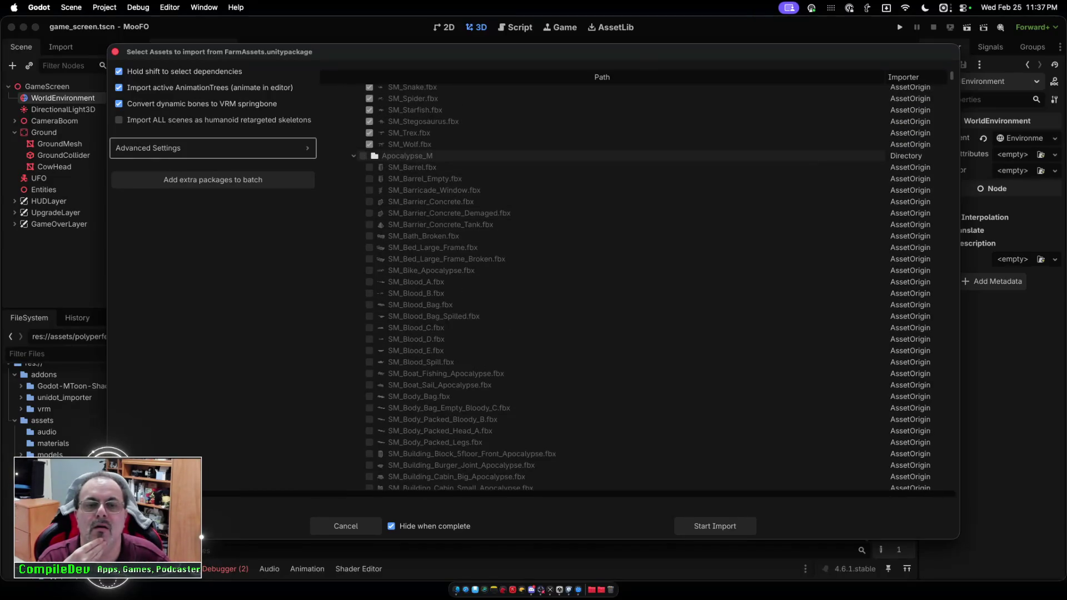
left_click(353, 156)
left_click(363, 167)
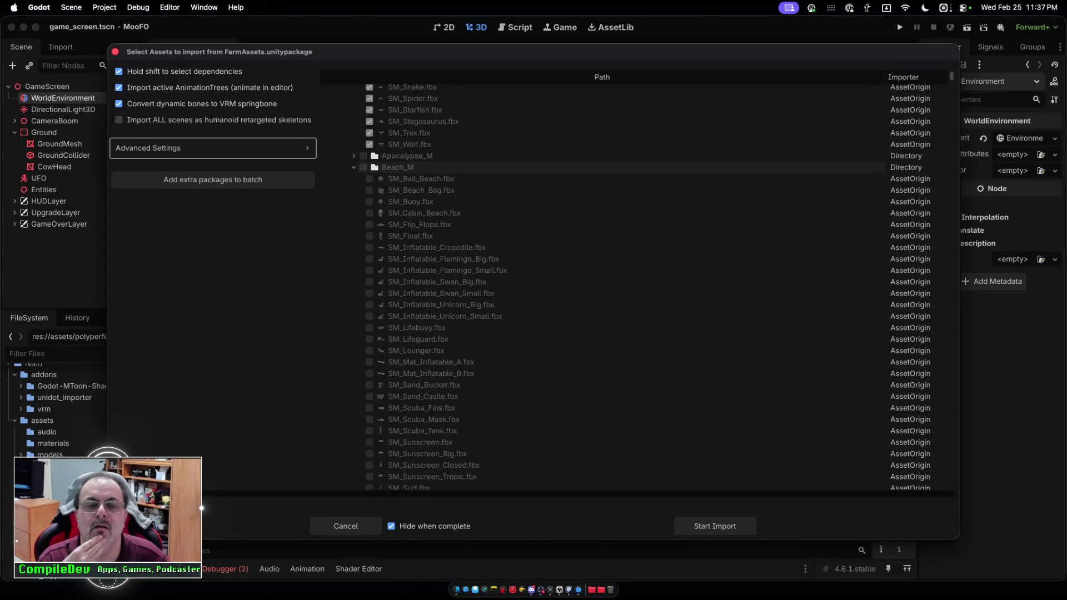
left_click(353, 167)
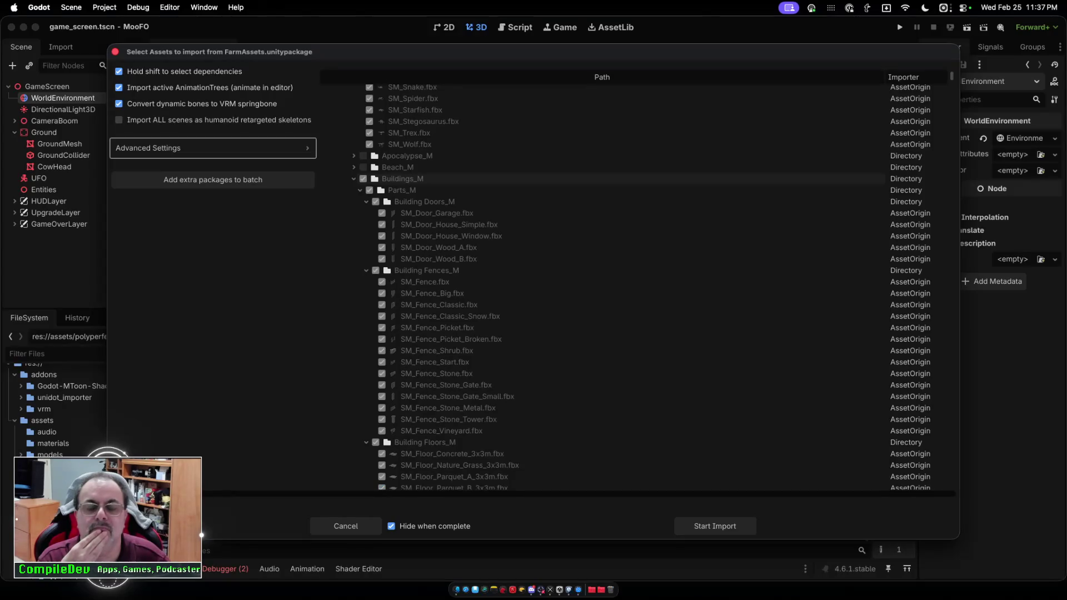
Scroll through the Buildings mesh folders and collapse Construction_M.
scroll(633, 286, "down", 15)
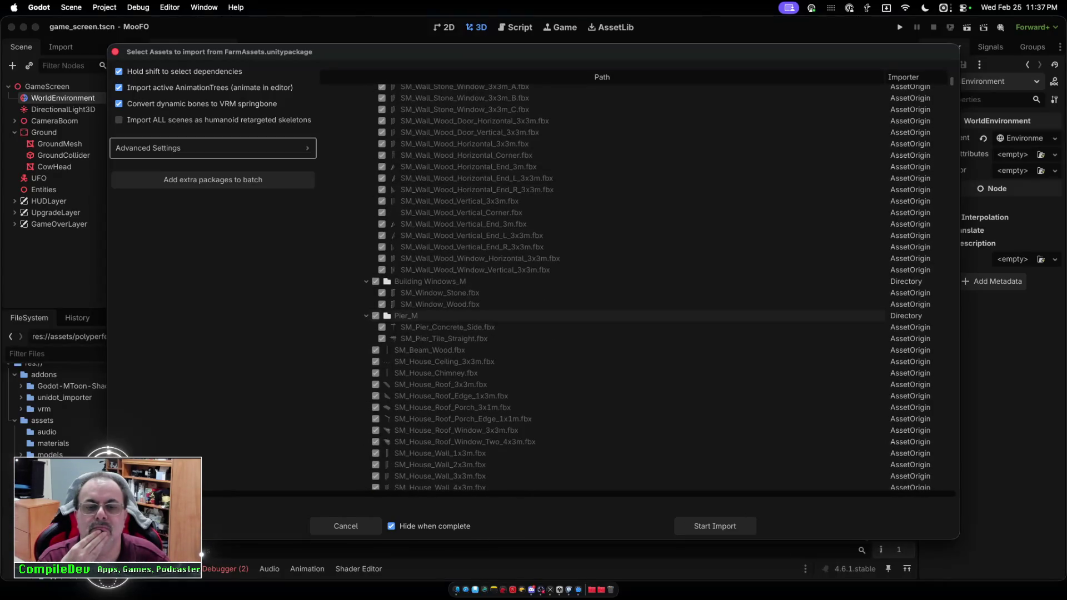
scroll(633, 273, "down", 5)
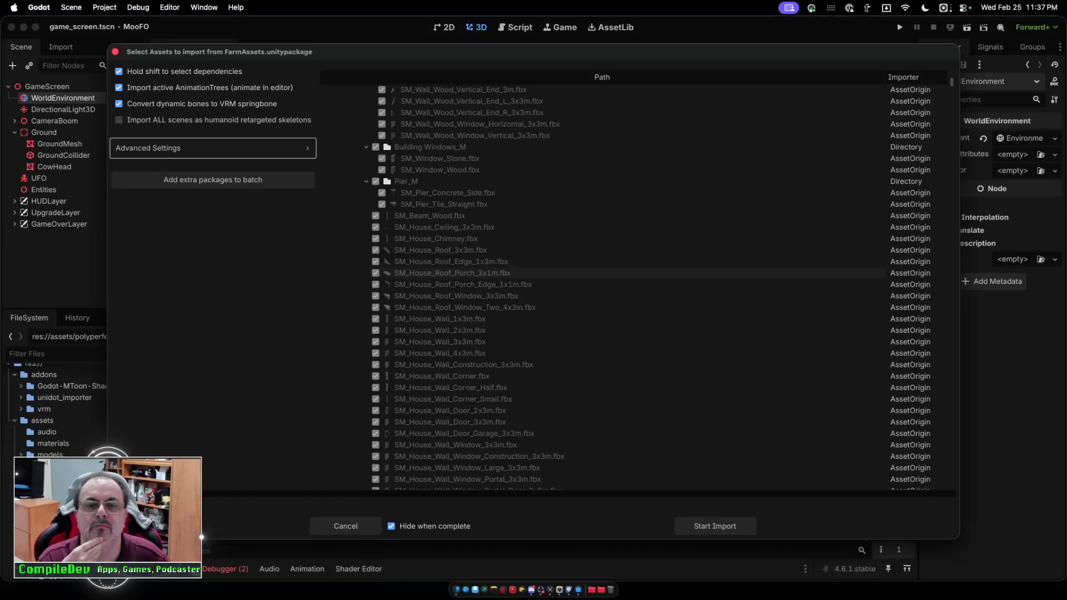
scroll(634, 273, "down", 10)
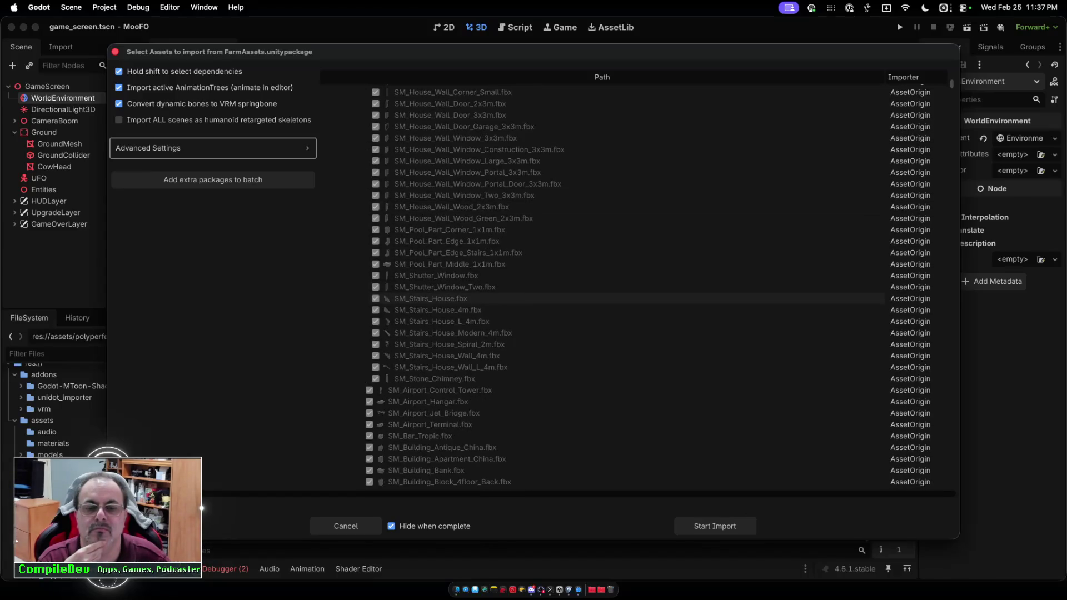
scroll(633, 167, "down", 15)
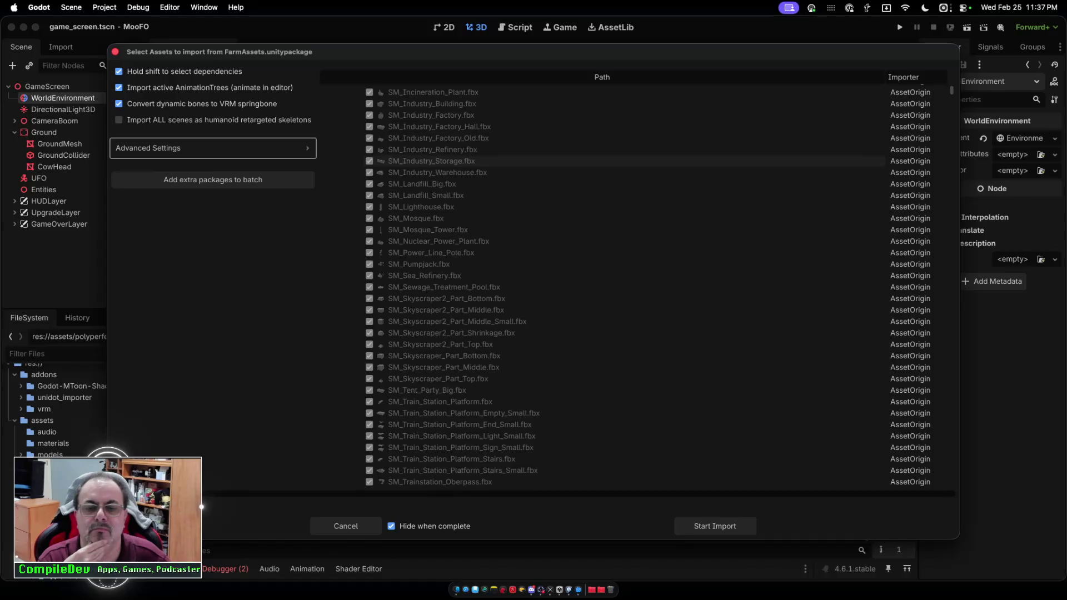
scroll(633, 166, "down", 10)
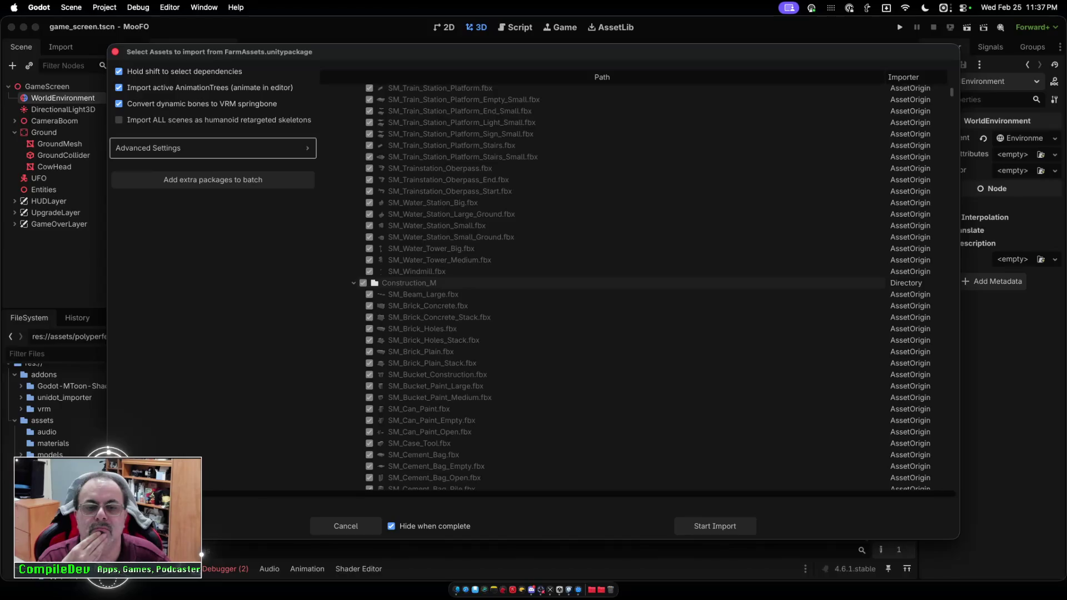
left_click(353, 283)
scroll(634, 289, "down", 10)
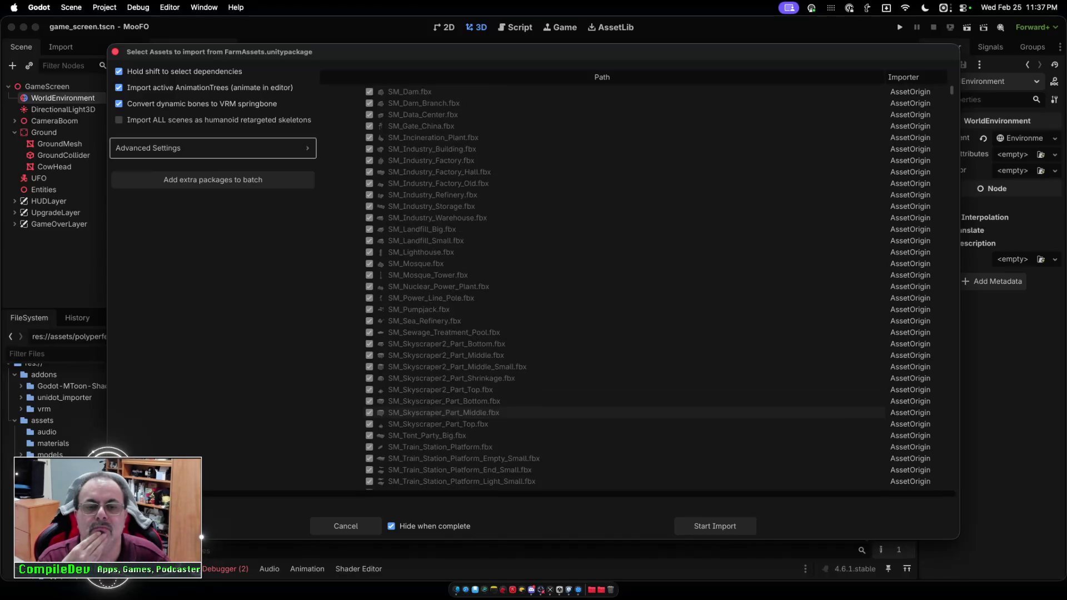
scroll(633, 289, "up", 5)
scroll(633, 338, "up", 3)
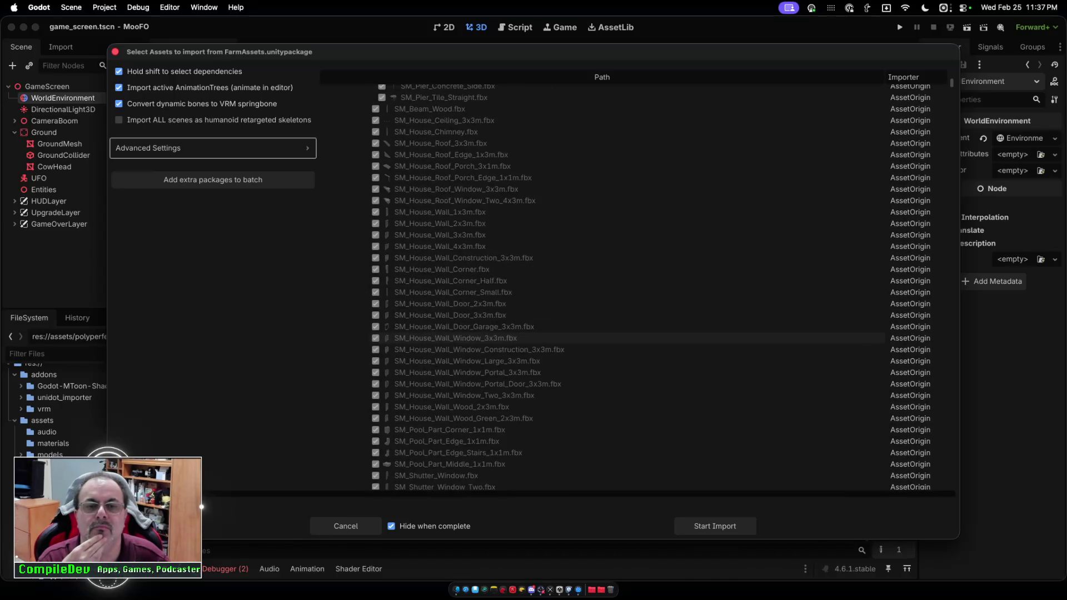
scroll(633, 338, "up", 3)
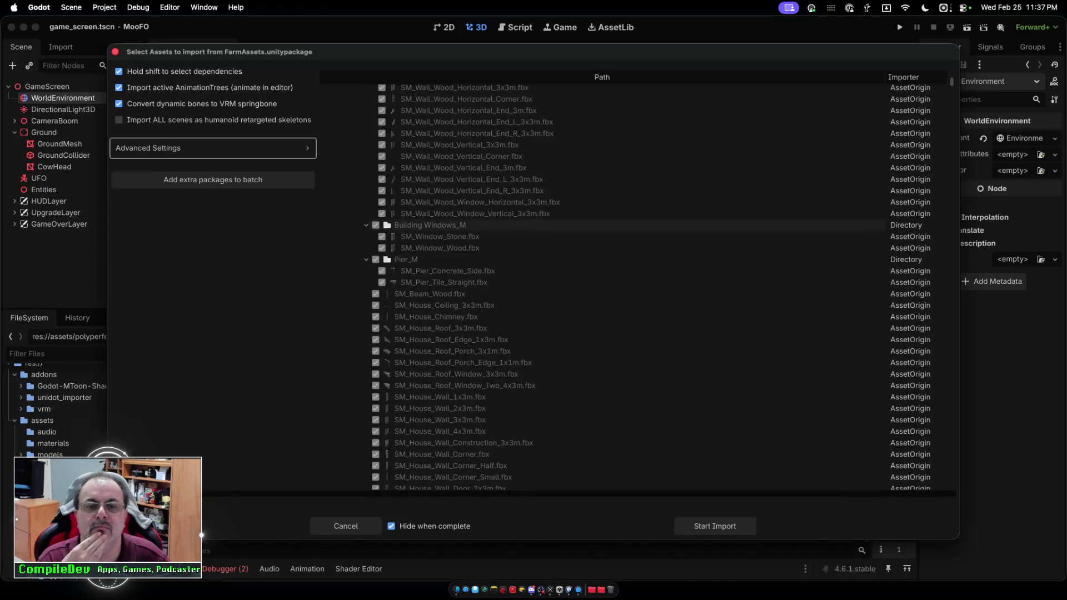
Toggle Building Windows_M and Pier_M, collapsing the Windows, Pier, Walls and Fences folders.
left_click(376, 225)
left_click(375, 260)
left_click(366, 225)
left_click(367, 237)
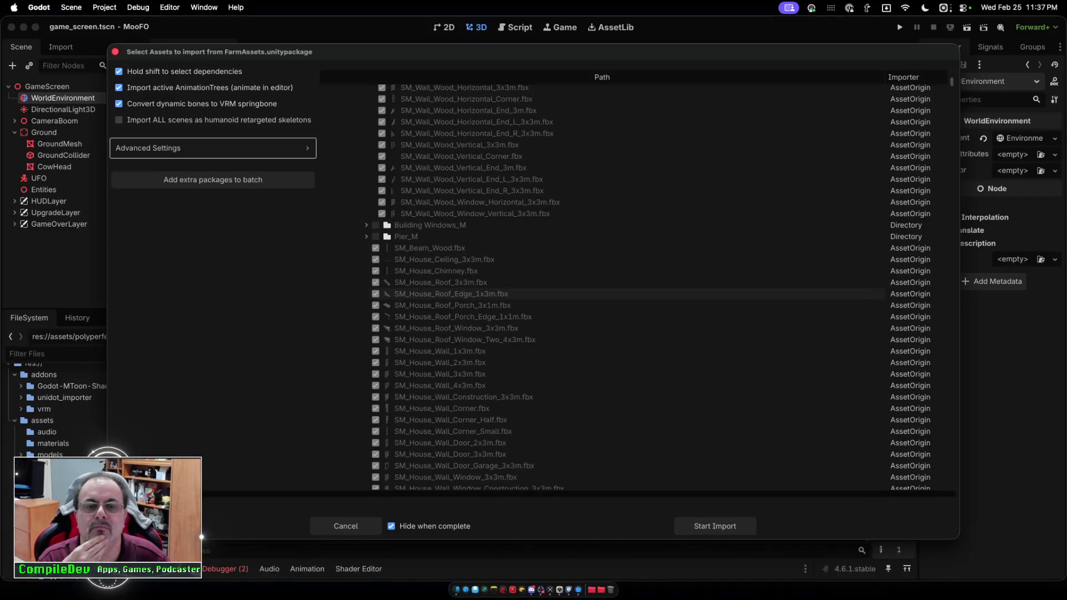
scroll(500, 345, "up", 10)
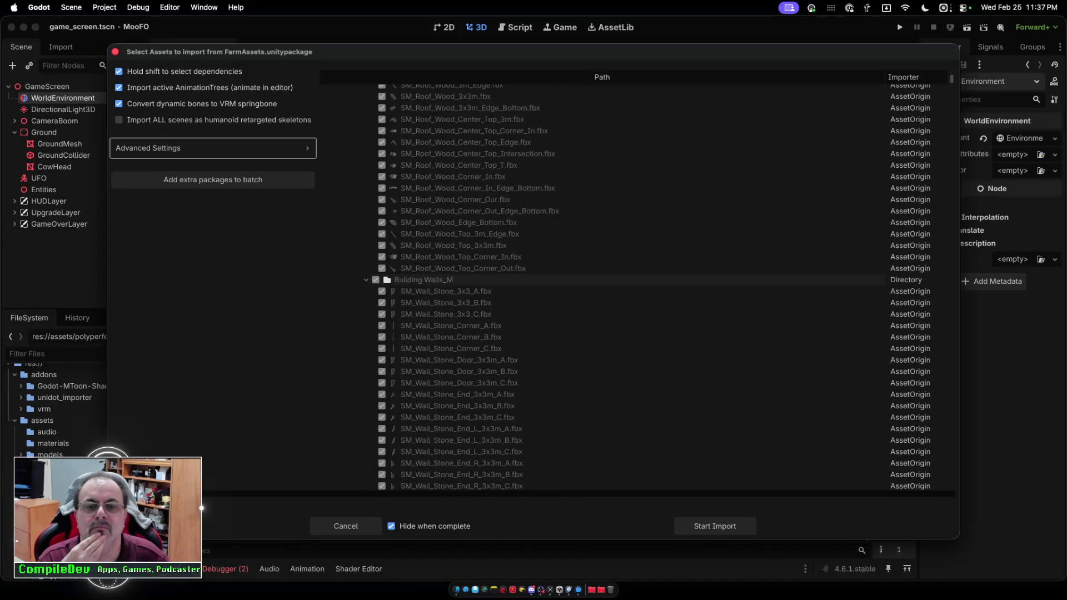
left_click(366, 280)
scroll(367, 280, "up", 10)
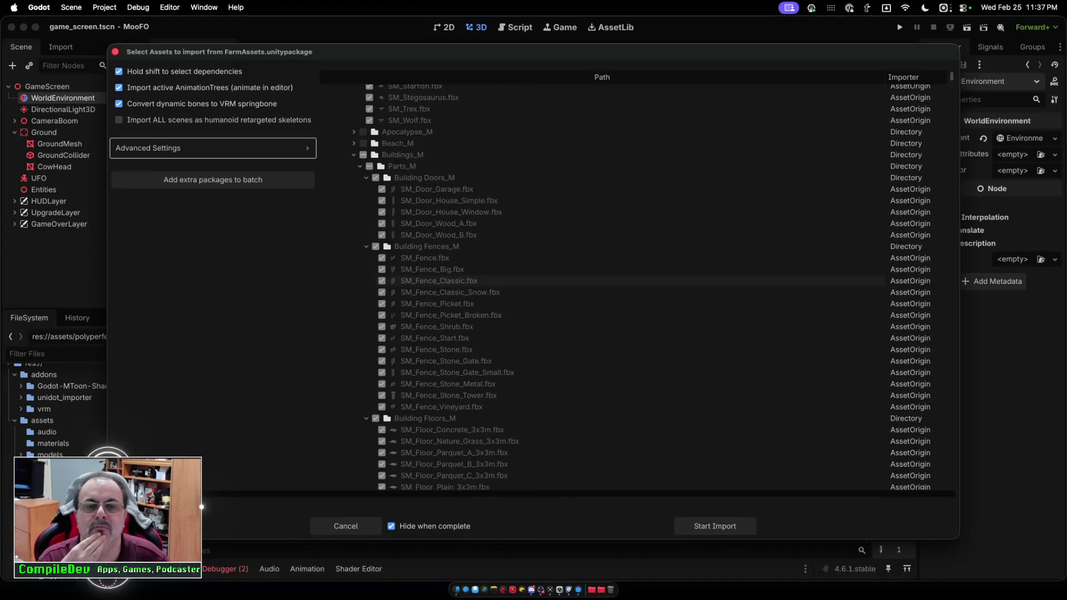
left_click(366, 246)
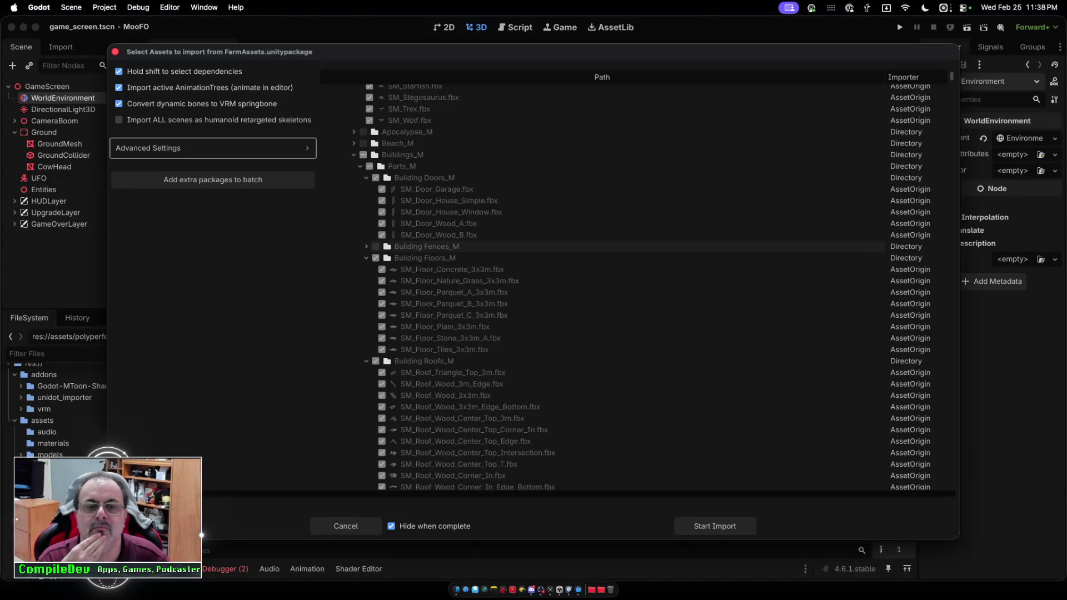
Uncheck and collapse Building Floors_M, Building Roofs_M and Building Doors_M.
left_click(375, 258)
left_click(366, 258)
left_click(375, 270)
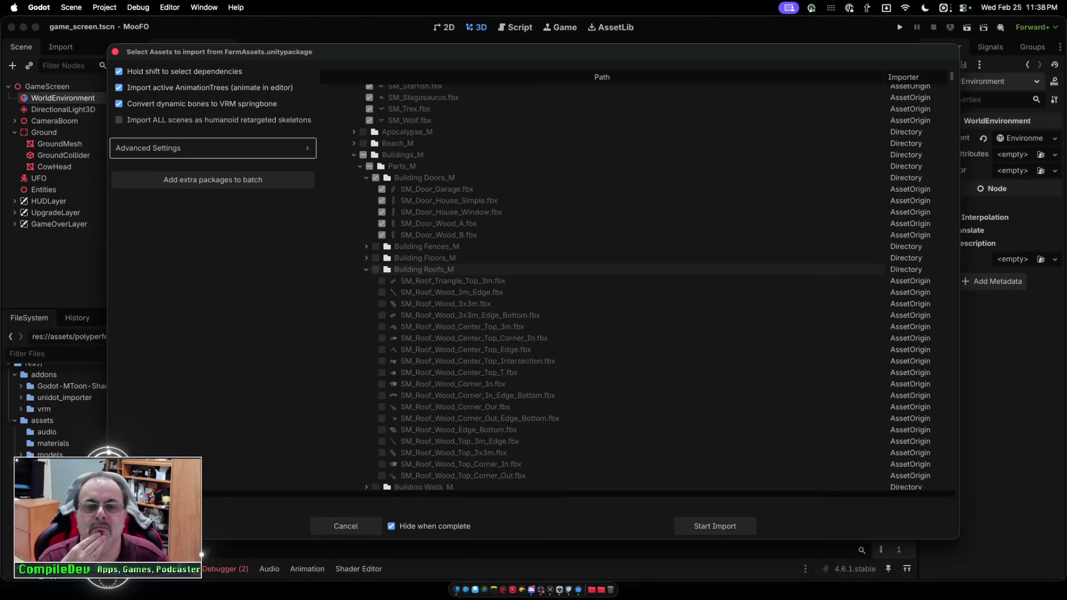
left_click(366, 269)
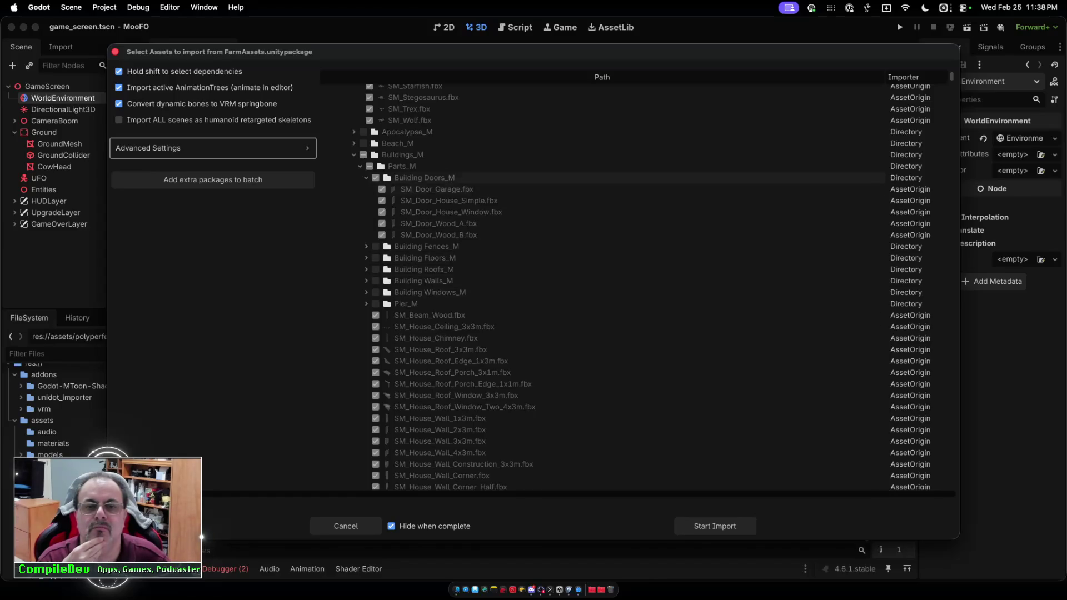
left_click(375, 178)
left_click(366, 178)
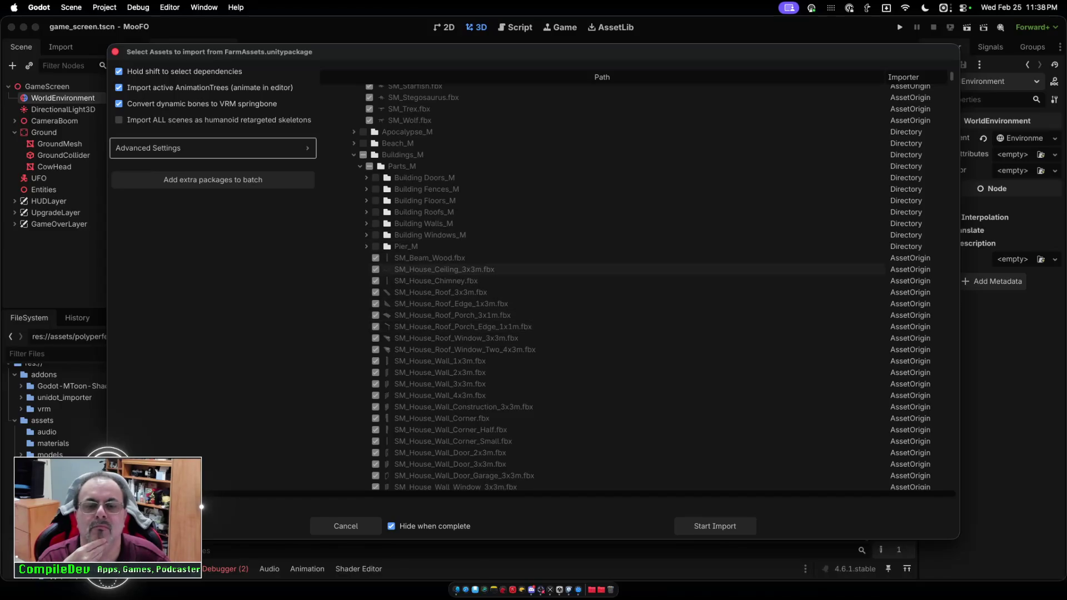
scroll(548, 287, "down", 10)
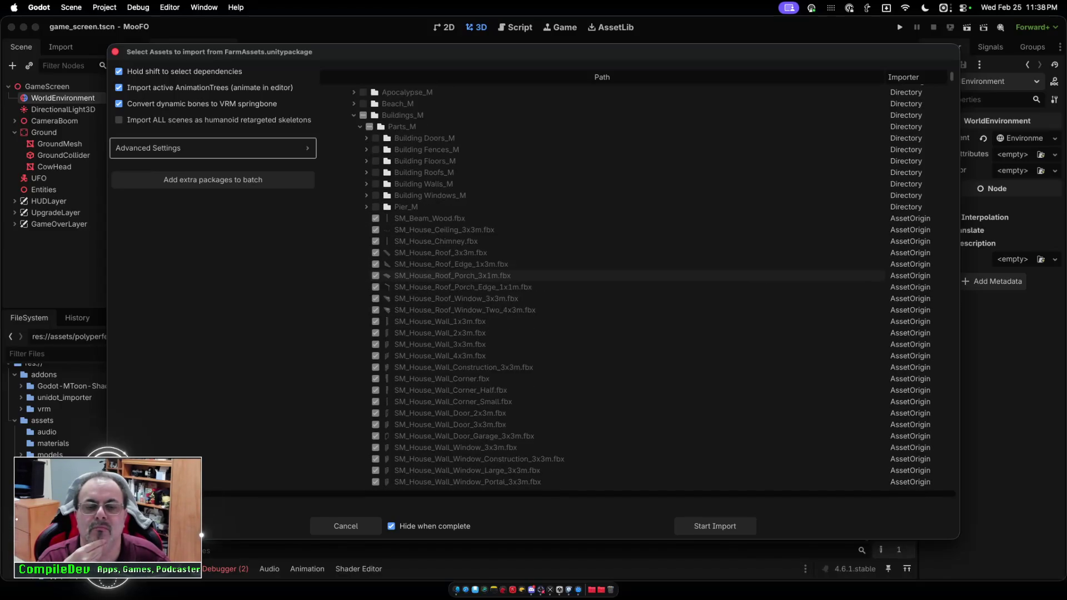
Exclude and collapse the Drinks_M, Egypt_M and Electronics_M mesh folders.
scroll(549, 287, "down", 20)
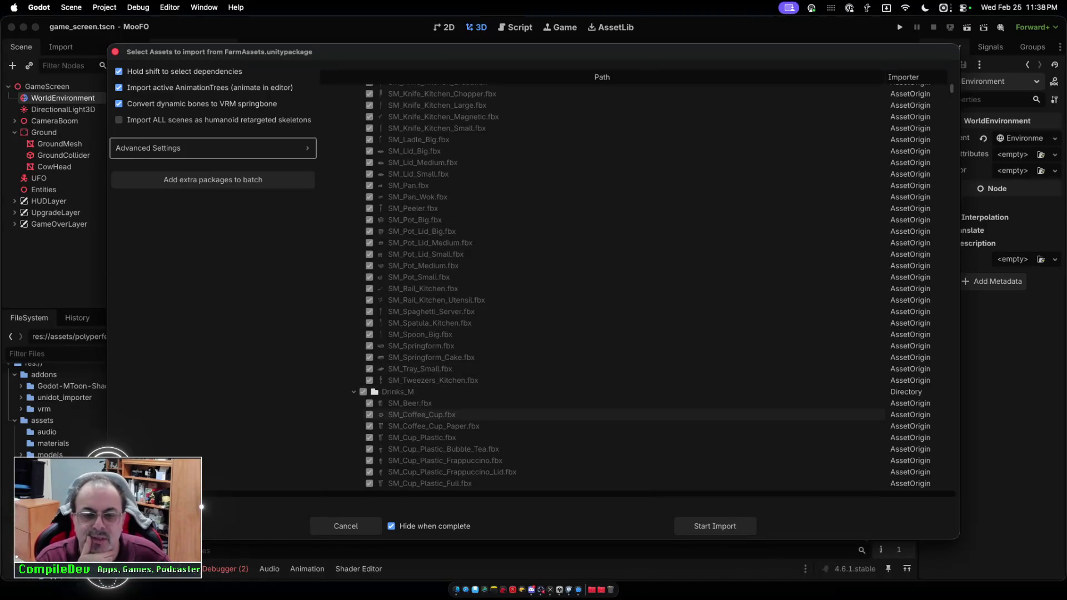
left_click(363, 392)
left_click(354, 392)
left_click(363, 403)
left_click(353, 403)
left_click(363, 415)
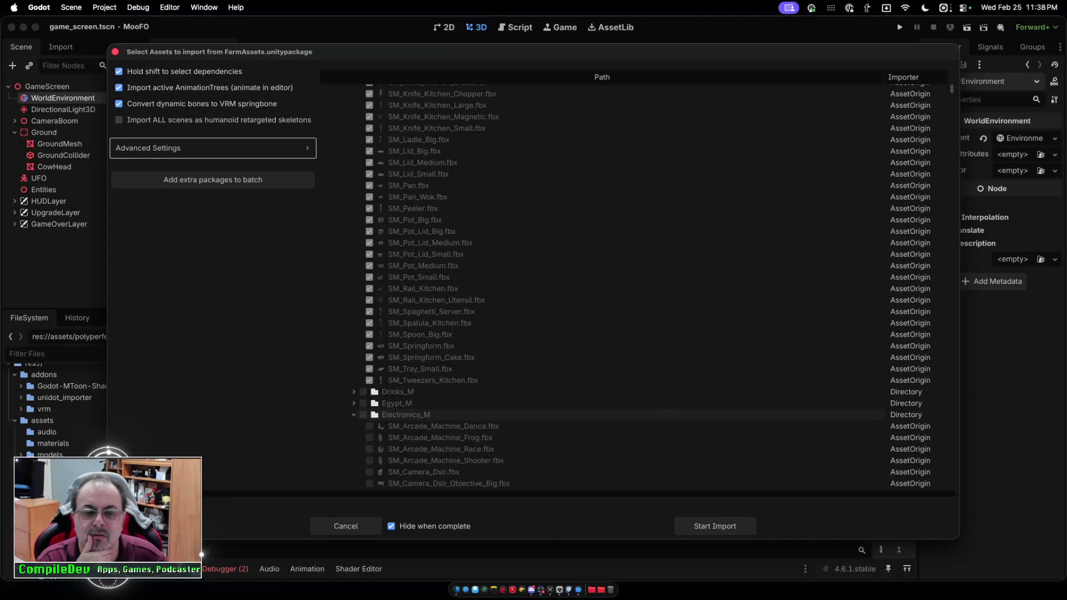
left_click(353, 414)
Exclude and collapse the Empire_M and Fantasy_M mesh folders.
scroll(500, 386, "down", 3)
left_click(363, 329)
left_click(353, 329)
left_click(363, 340)
left_click(353, 341)
Keep all Farm_M meshes included in the import and collapse that folder.
left_click(363, 352)
left_click(363, 353)
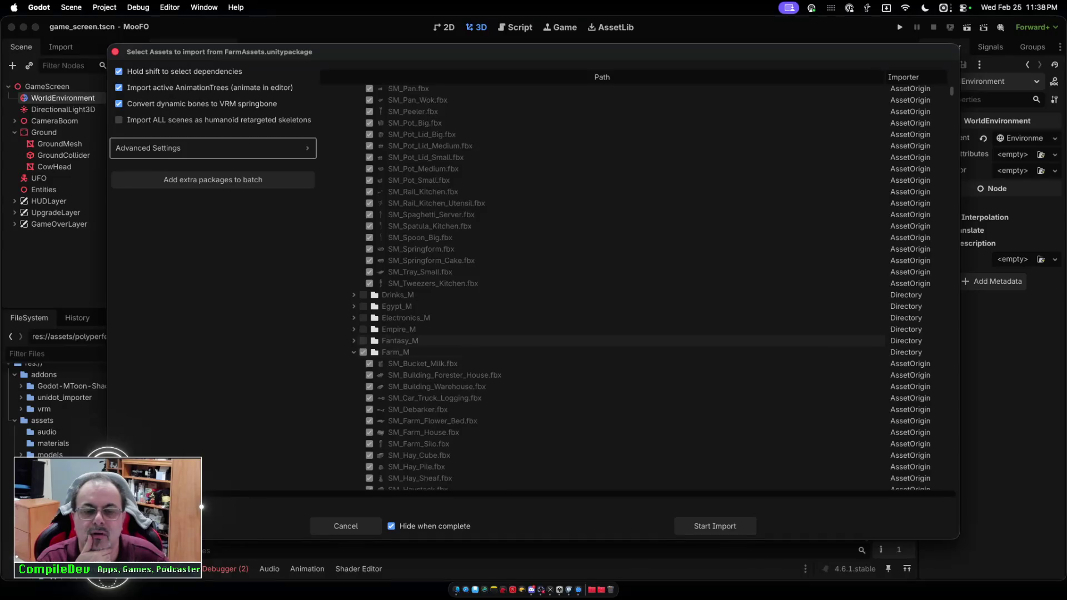
scroll(556, 341, "up", 5)
scroll(556, 334, "down", 7)
left_click(353, 314)
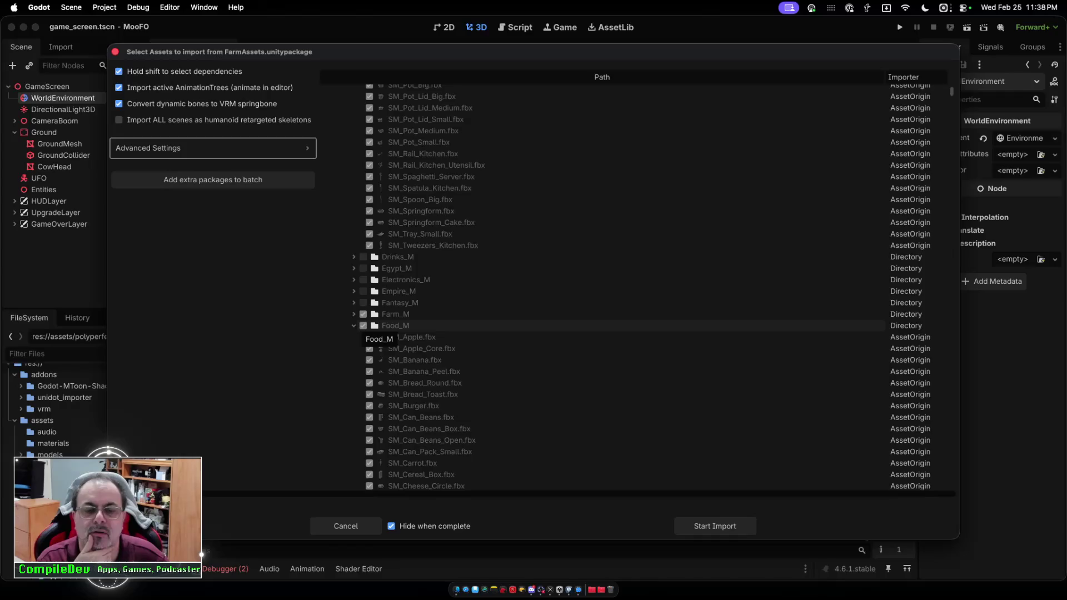
Exclude and collapse the Food_M, India_M, Japan_M and Landmarks_M folders.
left_click(353, 325)
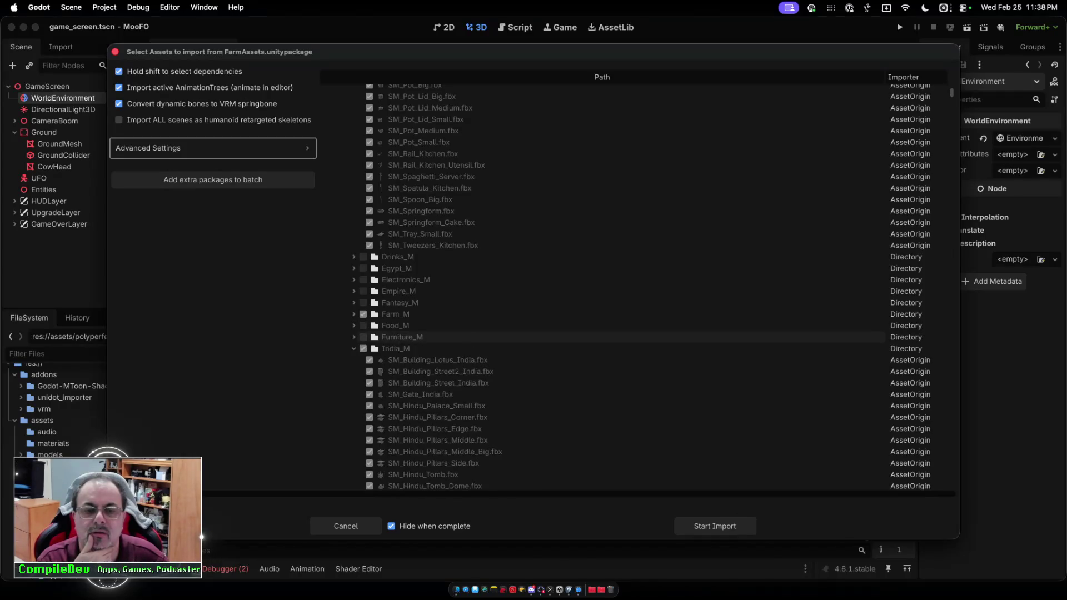
left_click(353, 348)
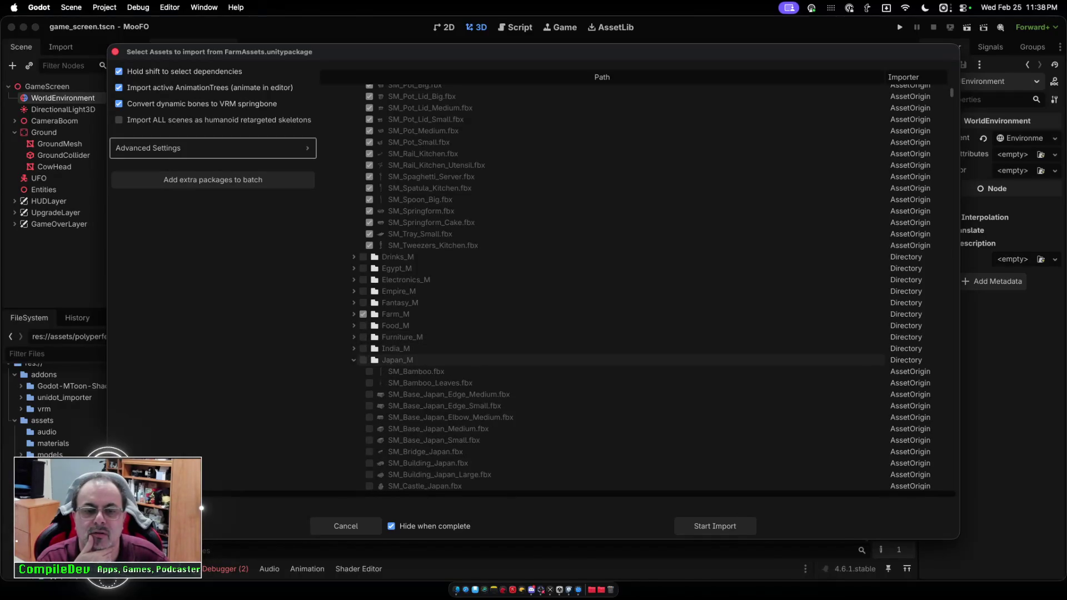
left_click(353, 360)
left_click(362, 371)
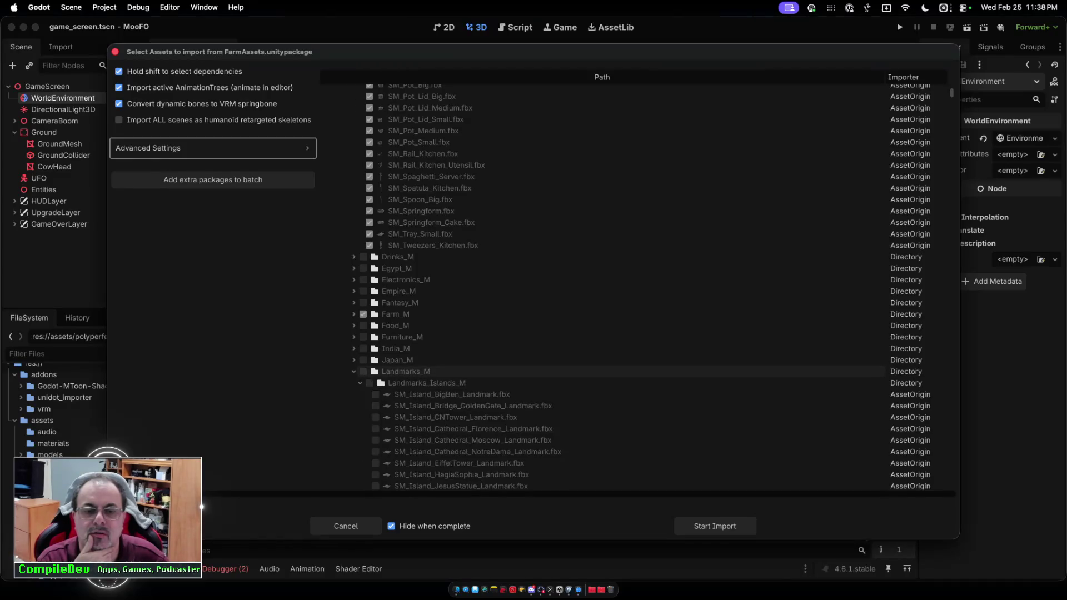
left_click(354, 371)
Exclude and collapse the Medieval_M, Military_M and Music_M folders.
scroll(602, 286, "down", 2)
left_click(354, 345)
left_click(363, 368)
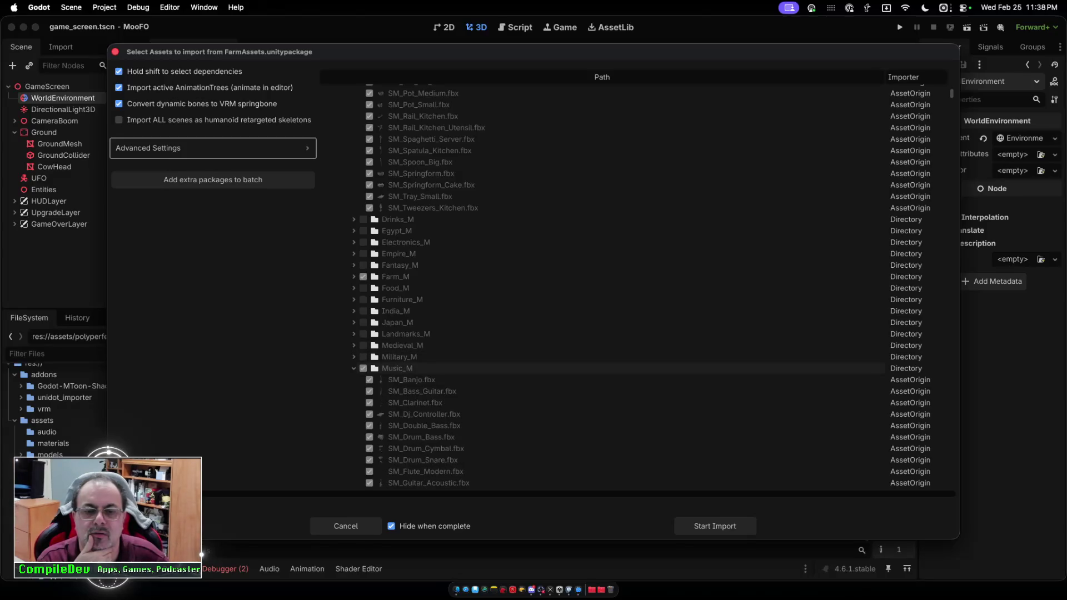
left_click(354, 368)
left_click(363, 380)
Exclude and collapse the Nature_M, People_M and Pirates_M folders.
scroll(601, 286, "down", 5)
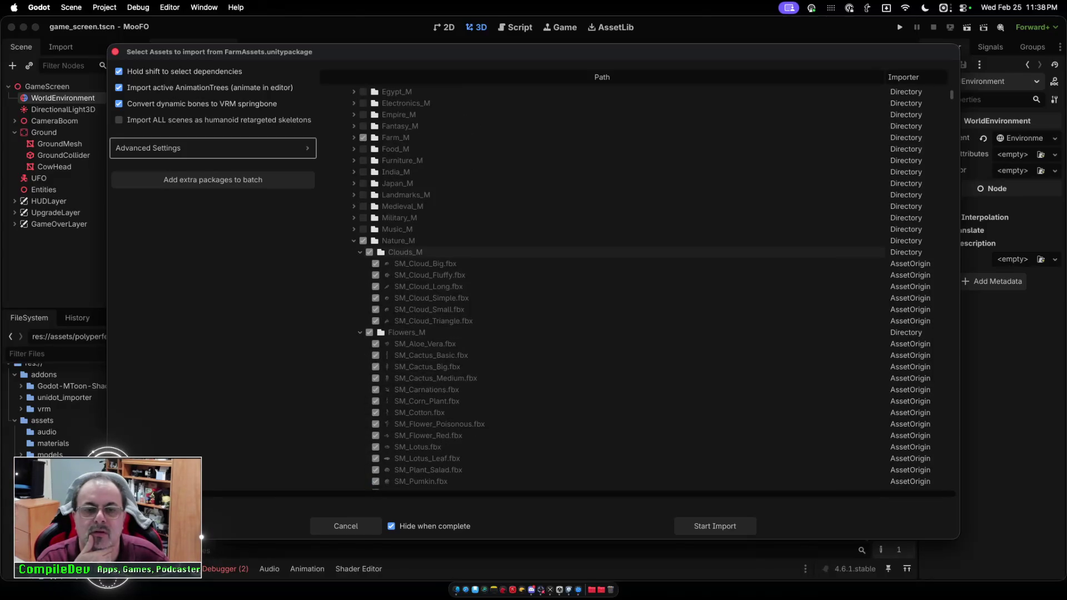
left_click(363, 240)
left_click(353, 241)
left_click(362, 252)
left_click(363, 253)
left_click(354, 252)
left_click(362, 263)
left_click(363, 264)
left_click(353, 263)
left_click(363, 275)
Exclude and collapse the Props_M, Racing_M, Resources_M, Roman_M and Scifi_M folders.
left_click(363, 275)
left_click(353, 275)
left_click(363, 298)
left_click(363, 297)
left_click(354, 297)
left_click(363, 309)
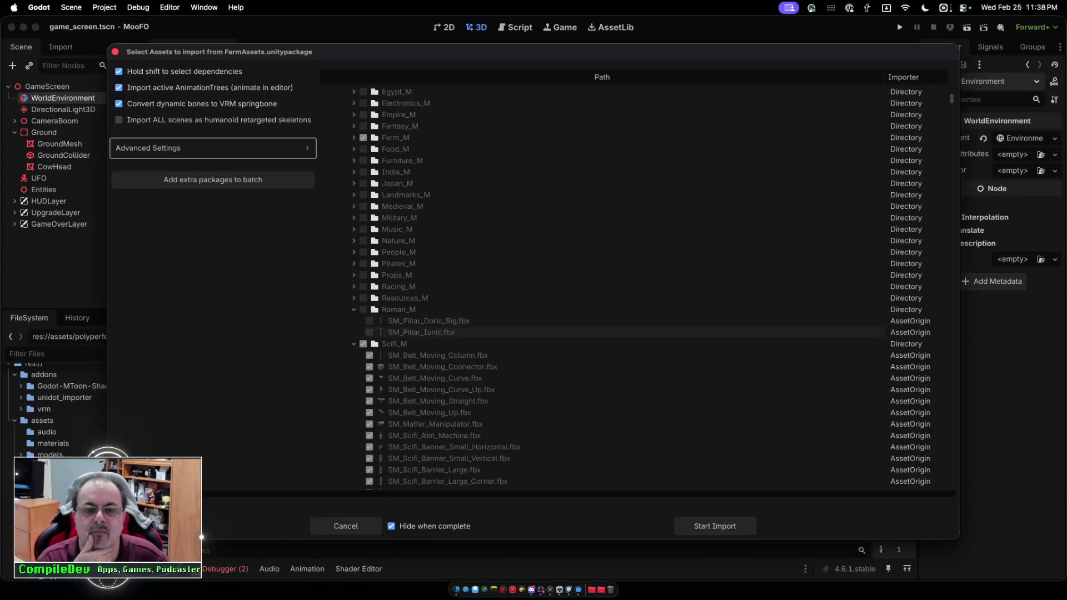
left_click(362, 310)
left_click(353, 343)
left_click(363, 355)
left_click(353, 309)
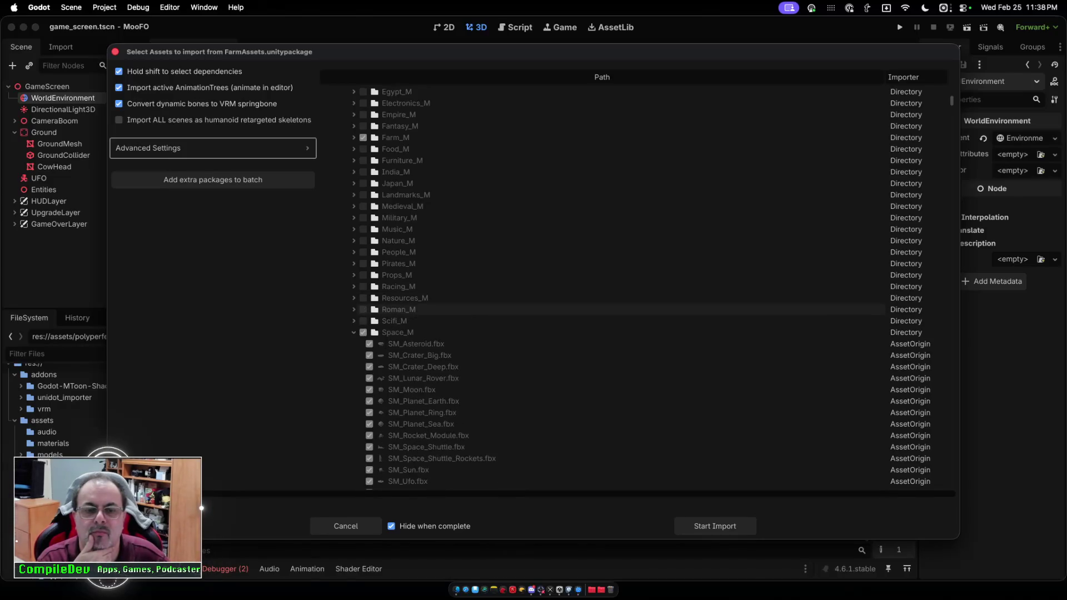
Exclude and collapse the Space_M and Sport_M folders.
left_click(362, 332)
left_click(354, 332)
left_click(362, 343)
left_click(353, 343)
left_click(363, 344)
left_click(353, 343)
left_click(362, 355)
left_click(354, 355)
Exclude and collapse the Survival_M and Terrains_M folders.
left_click(362, 355)
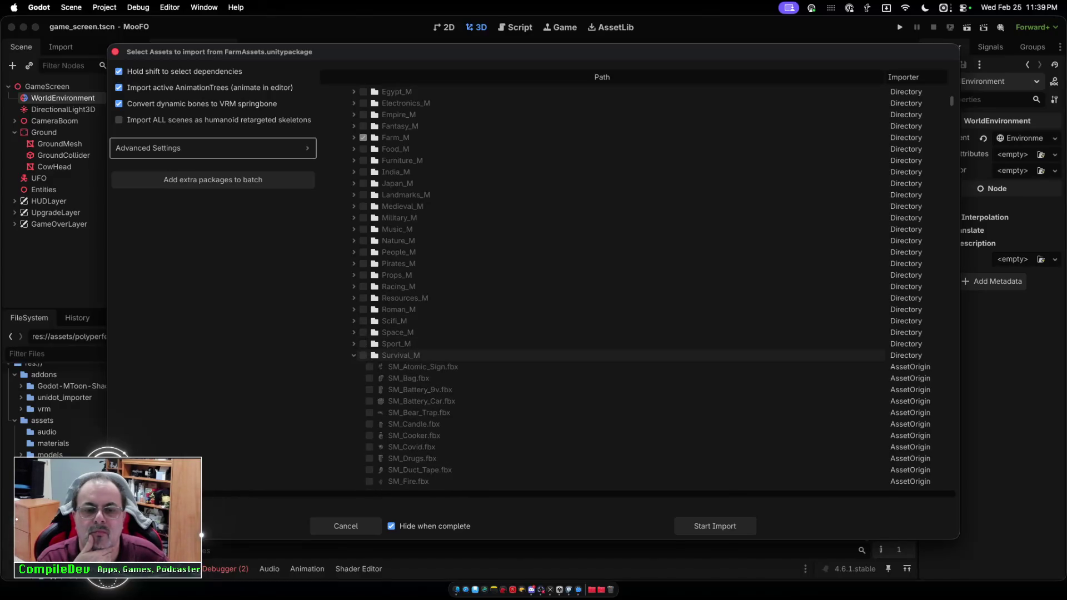
left_click(354, 355)
left_click(353, 367)
left_click(354, 366)
left_click(363, 378)
left_click(354, 378)
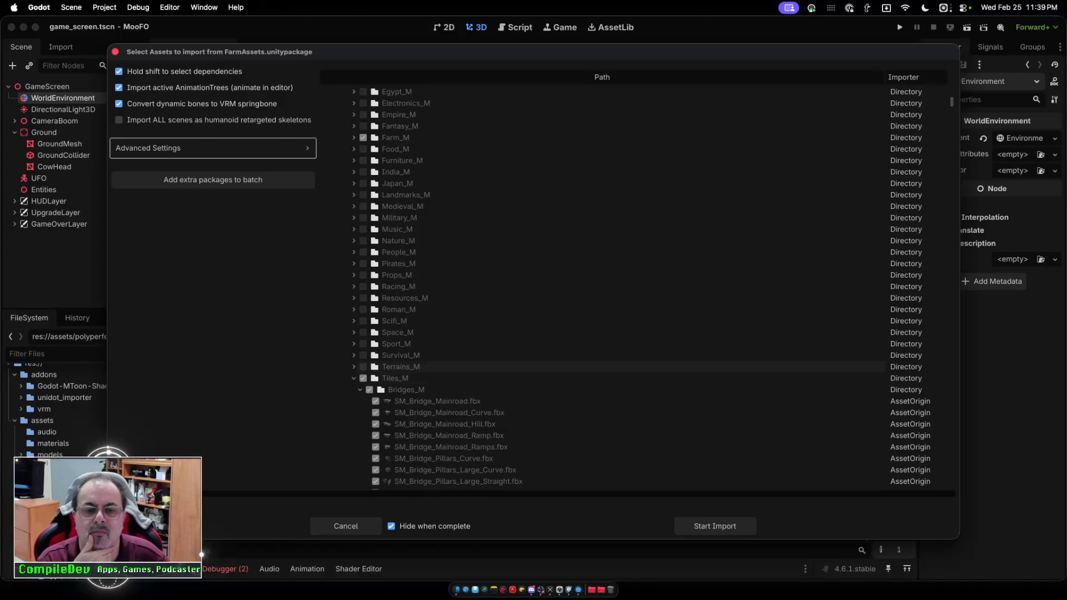
Exclude Tiles_M with its bridges, then inspect and collapse Tiles_NB_M.
left_click(363, 378)
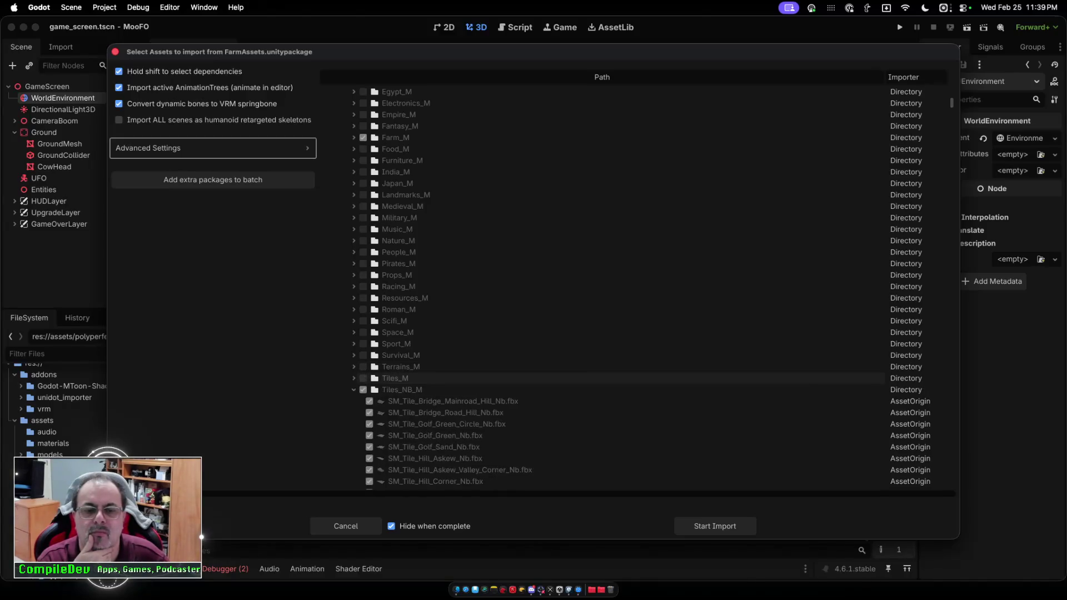
left_click(353, 378)
left_click(354, 389)
scroll(556, 277, "down", 5)
left_click(353, 248)
Untick the Tools_M, Tribal_M and Vehicles_M mesh folders, collapsing each afterwards.
left_click(363, 259)
left_click(353, 259)
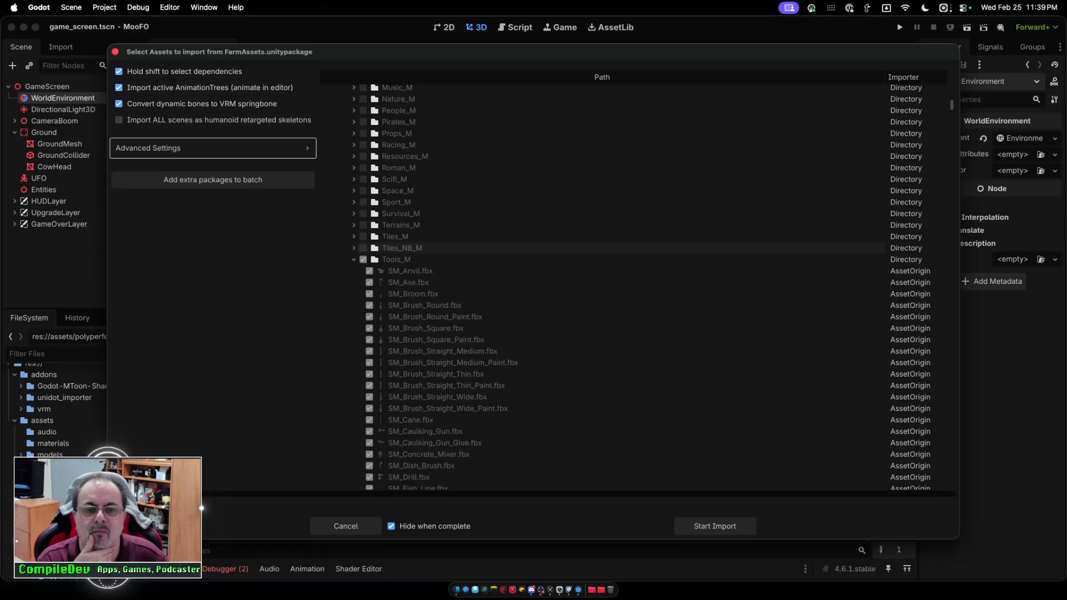
left_click(363, 259)
left_click(353, 260)
left_click(354, 271)
left_click(363, 271)
left_click(353, 271)
left_click(353, 282)
left_click(362, 282)
left_click(353, 282)
Untick the WW2_M, Weapons_M, Western_M and Zulu_M mesh folders, collapsing each afterwards.
left_click(353, 293)
left_click(362, 293)
left_click(353, 294)
left_click(353, 305)
left_click(362, 305)
left_click(353, 305)
left_click(354, 317)
left_click(363, 317)
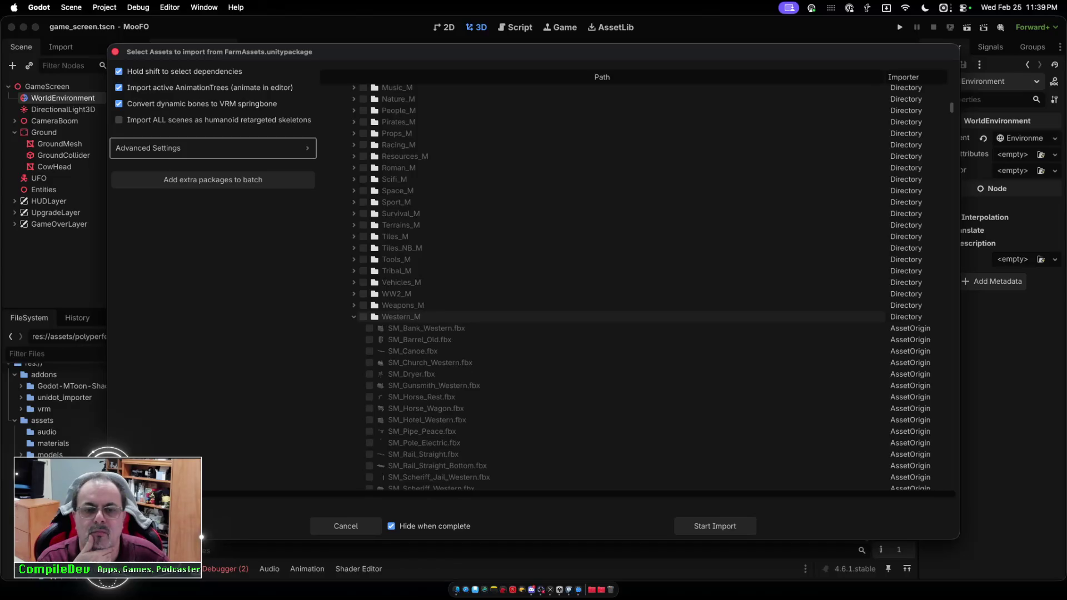
left_click(354, 317)
left_click(353, 328)
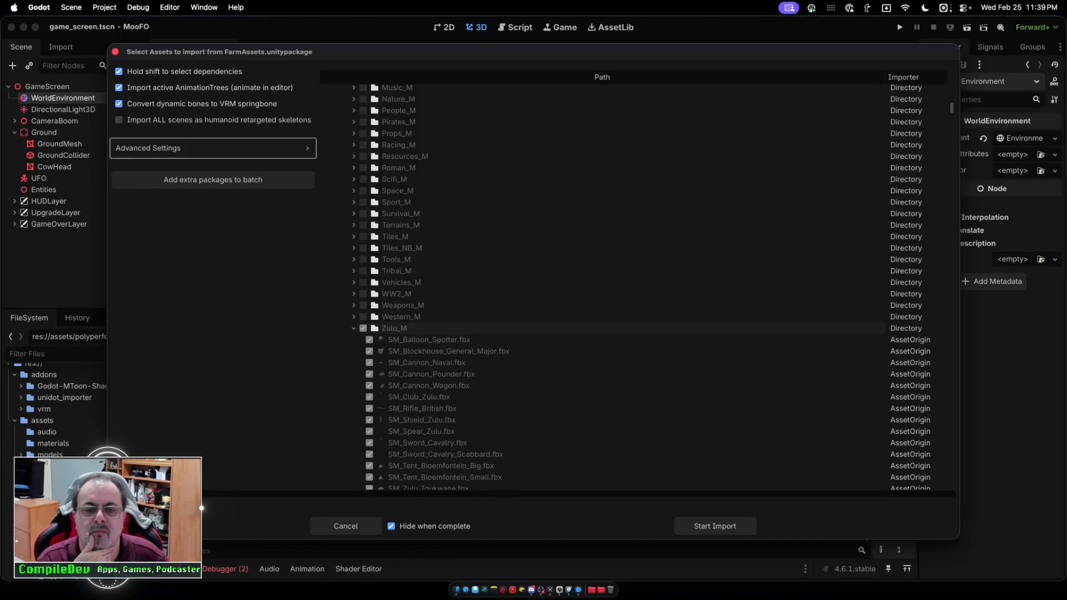
left_click(363, 327)
left_click(353, 328)
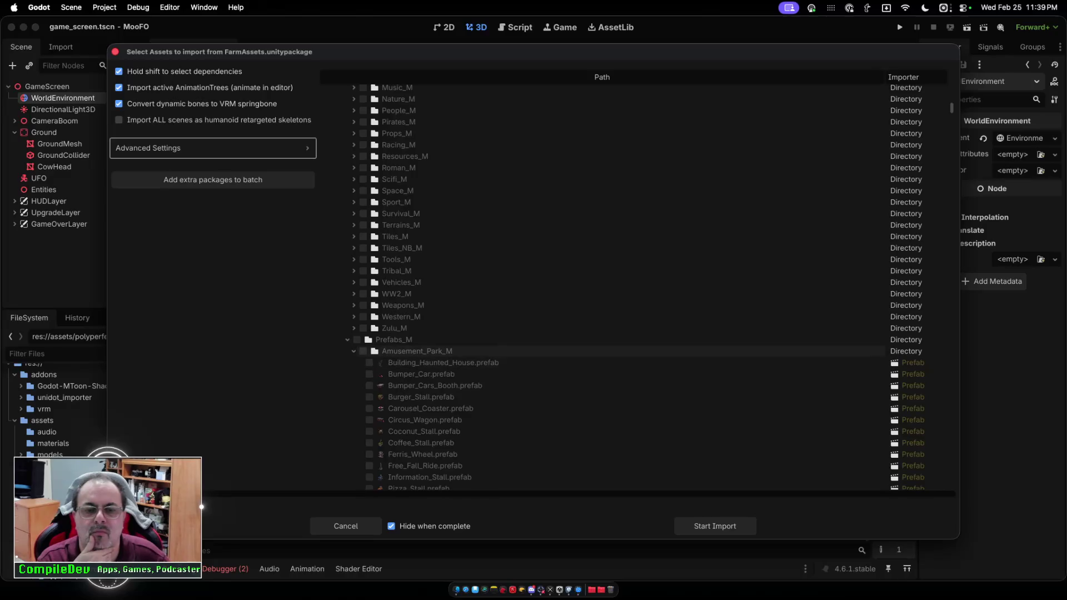
Collapse the Amusement_Park_M and Animals_M prefab folders and browse the expanded Buildings_M contents.
left_click(353, 351)
left_click(353, 362)
left_click(354, 362)
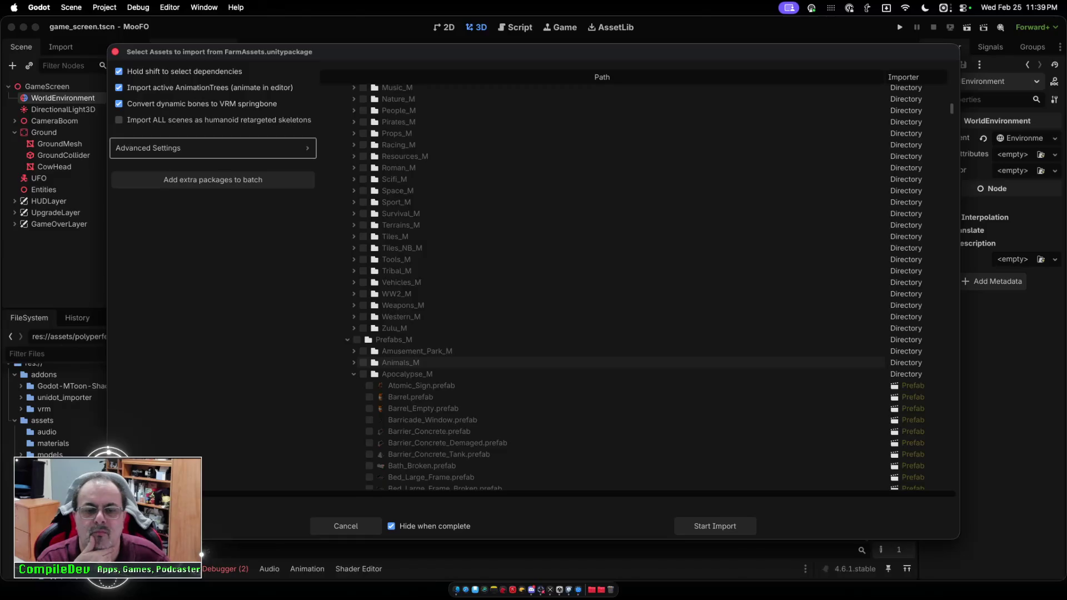
left_click(353, 397)
scroll(422, 333, "down", 20)
scroll(422, 327, "down", 20)
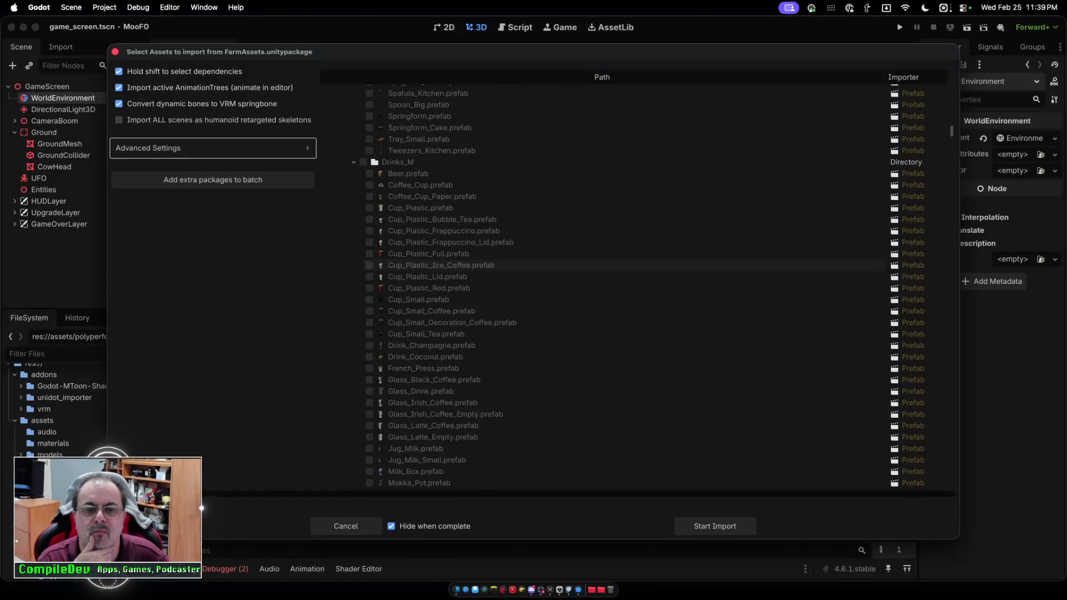
scroll(611, 278, "down", 20)
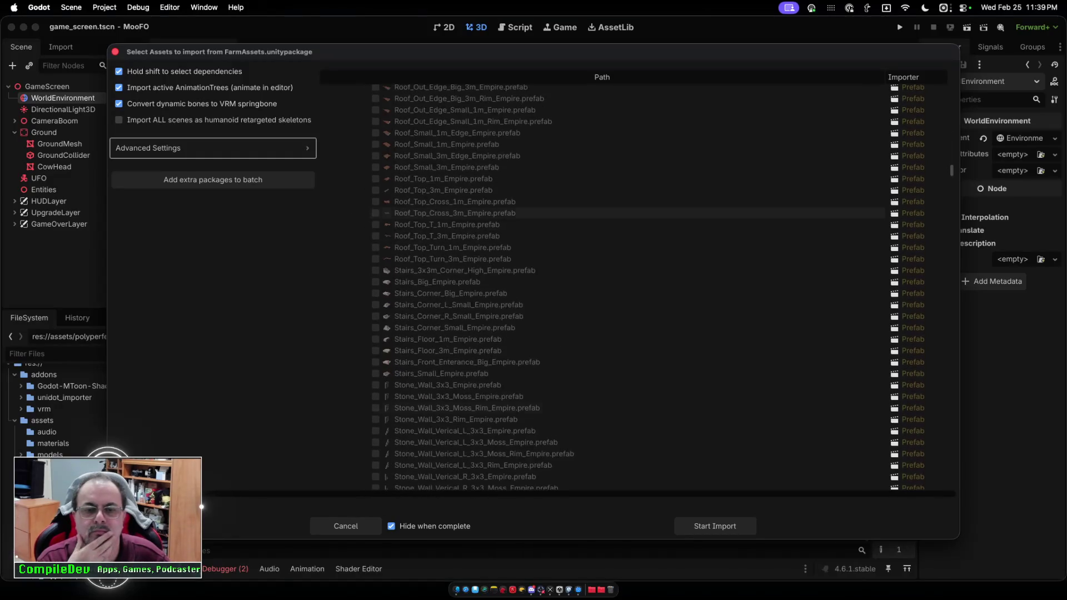
scroll(611, 278, "down", 20)
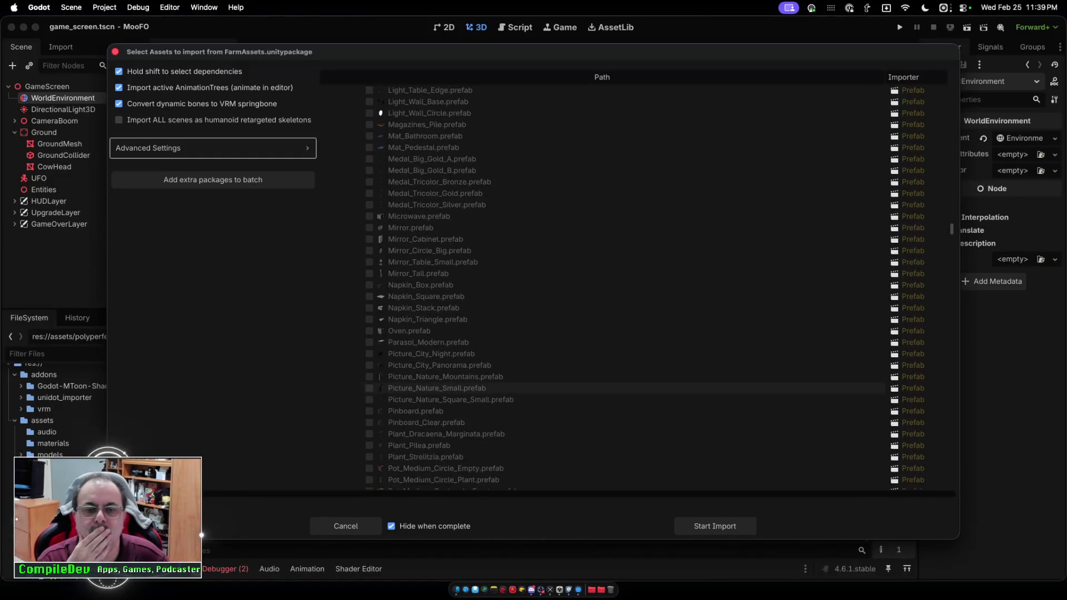
scroll(611, 278, "down", 20)
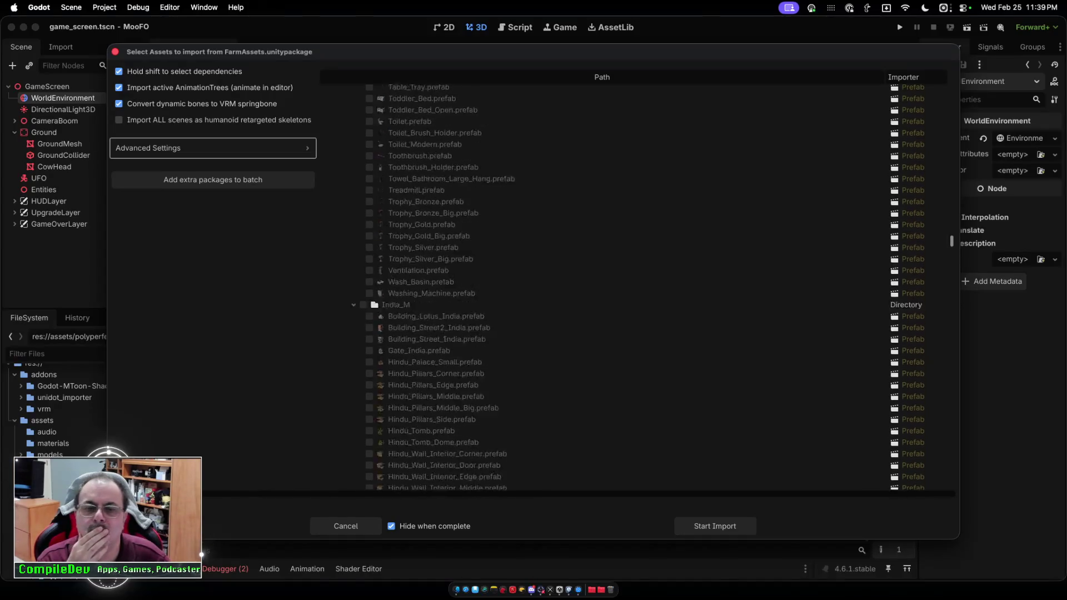
scroll(612, 278, "down", 15)
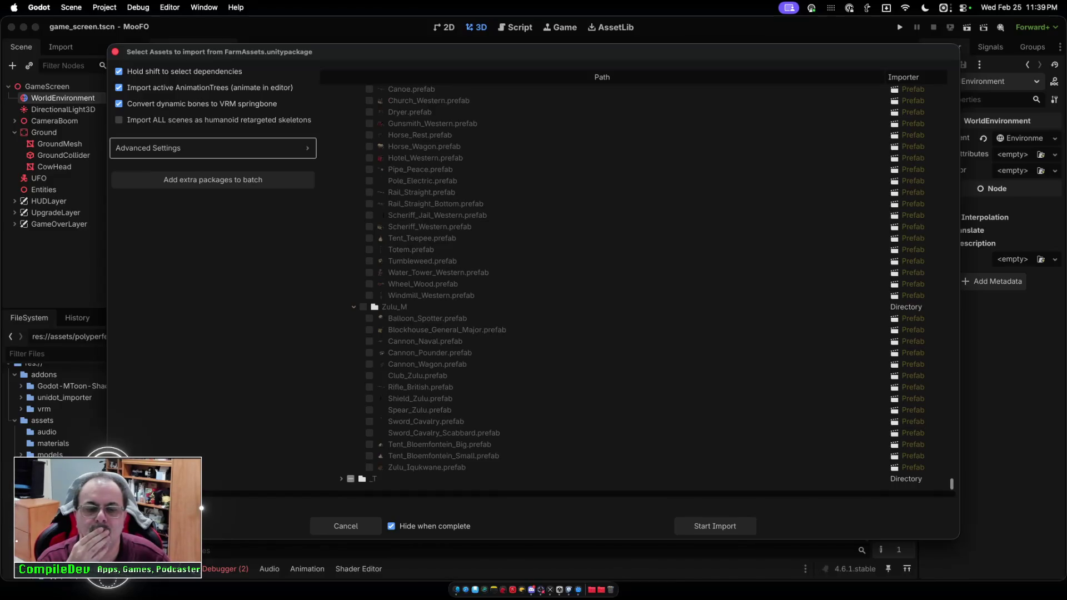
scroll(612, 278, "up", 20)
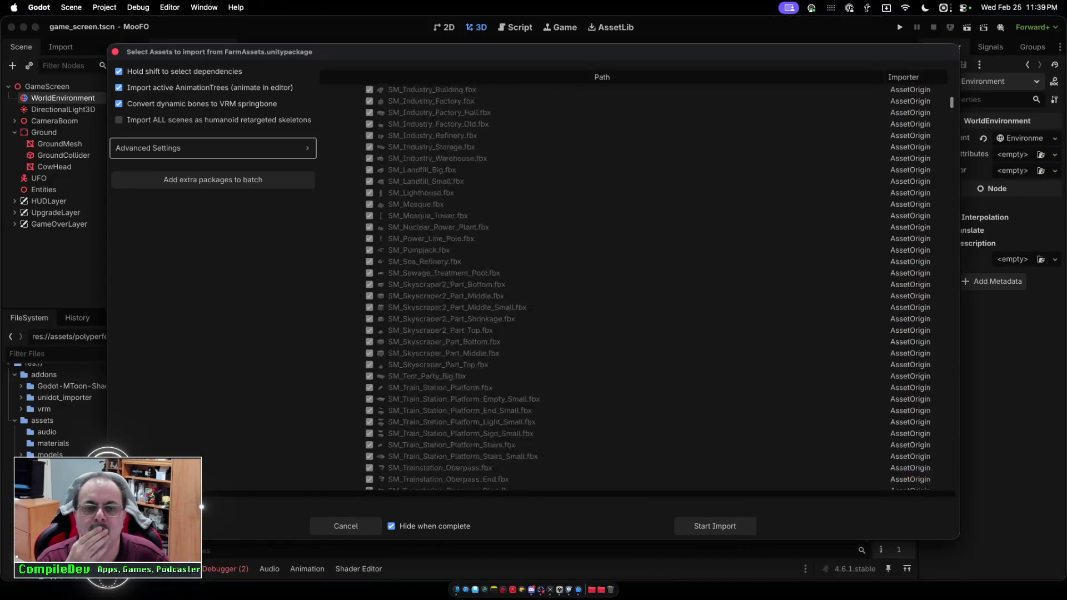
scroll(611, 278, "up", 5)
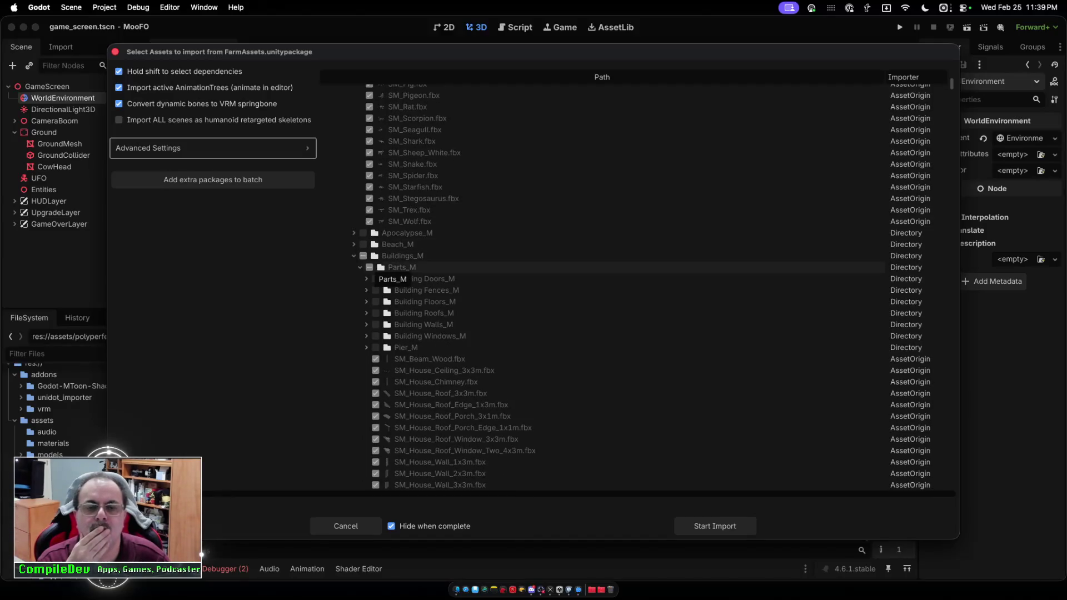
Untick and collapse Buildings_M, collapse Animals_M, and scroll down to the _T folder.
left_click(363, 255)
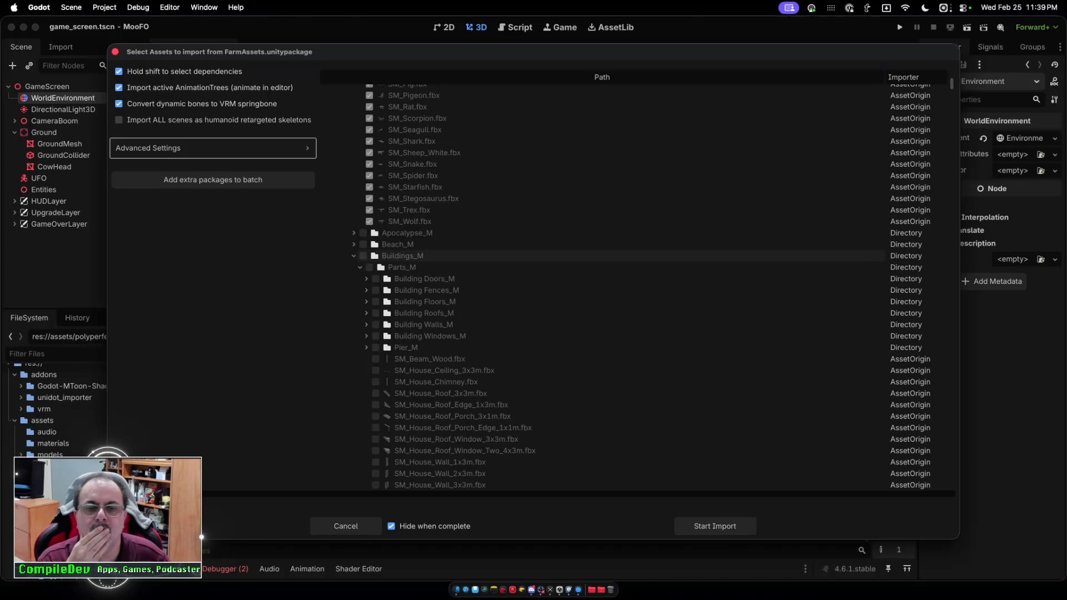
left_click(354, 255)
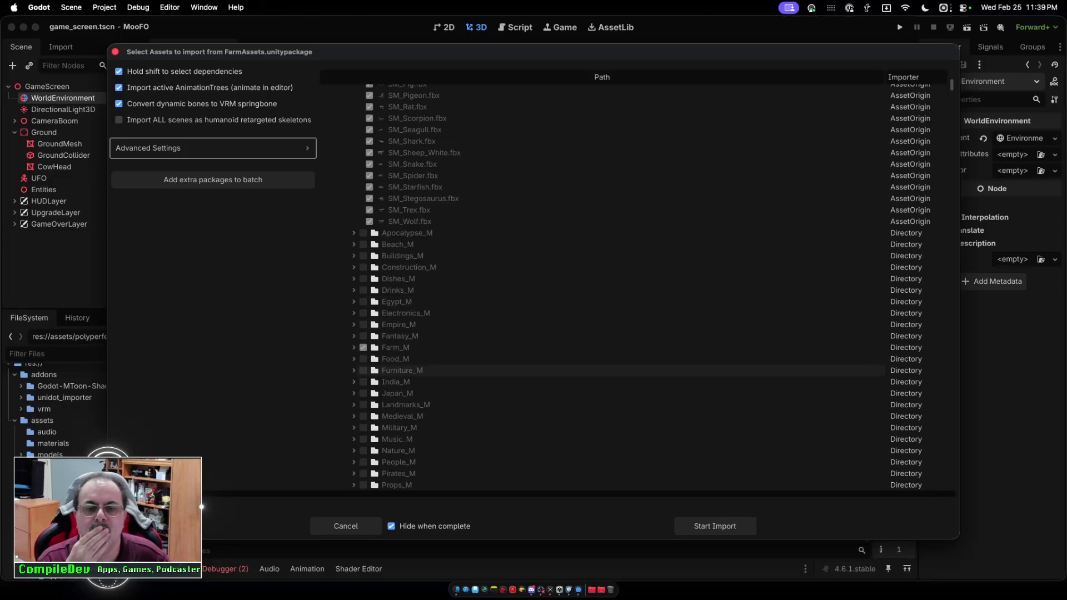
scroll(556, 258, "up", 10)
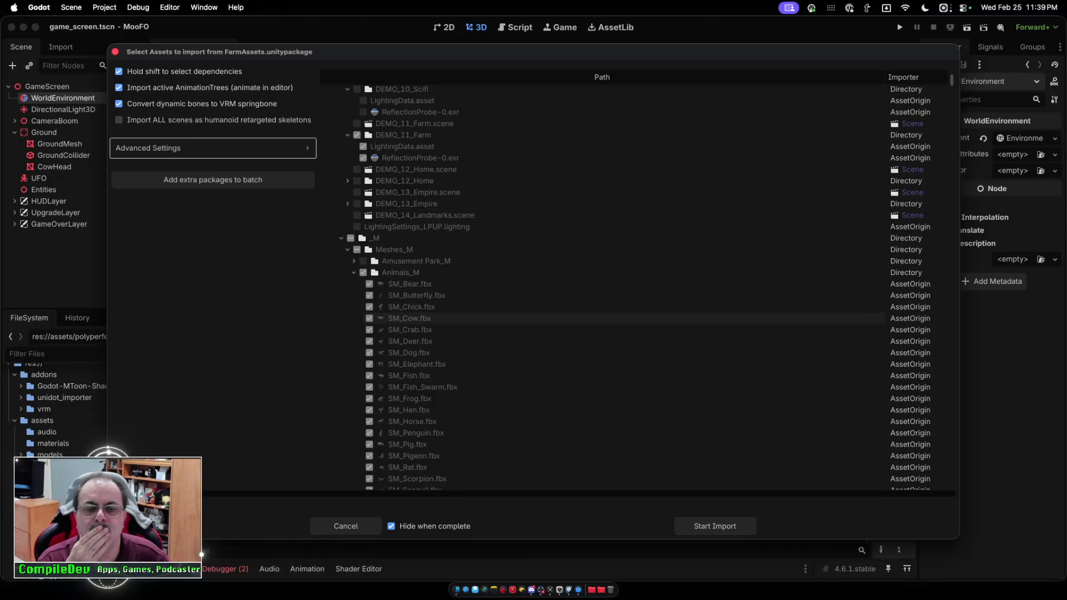
left_click(353, 273)
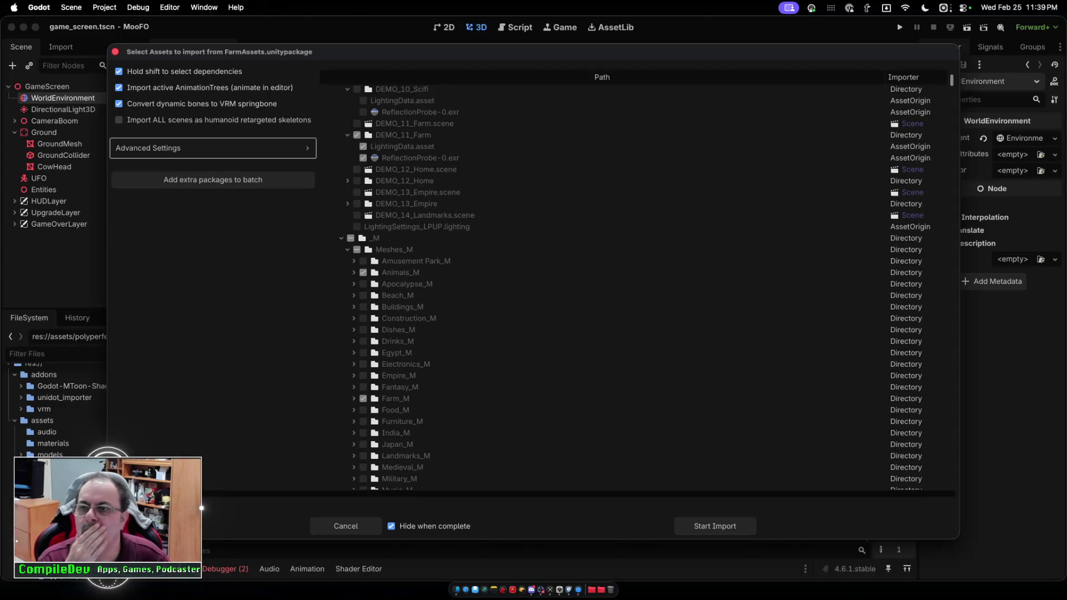
scroll(611, 283, "down", 20)
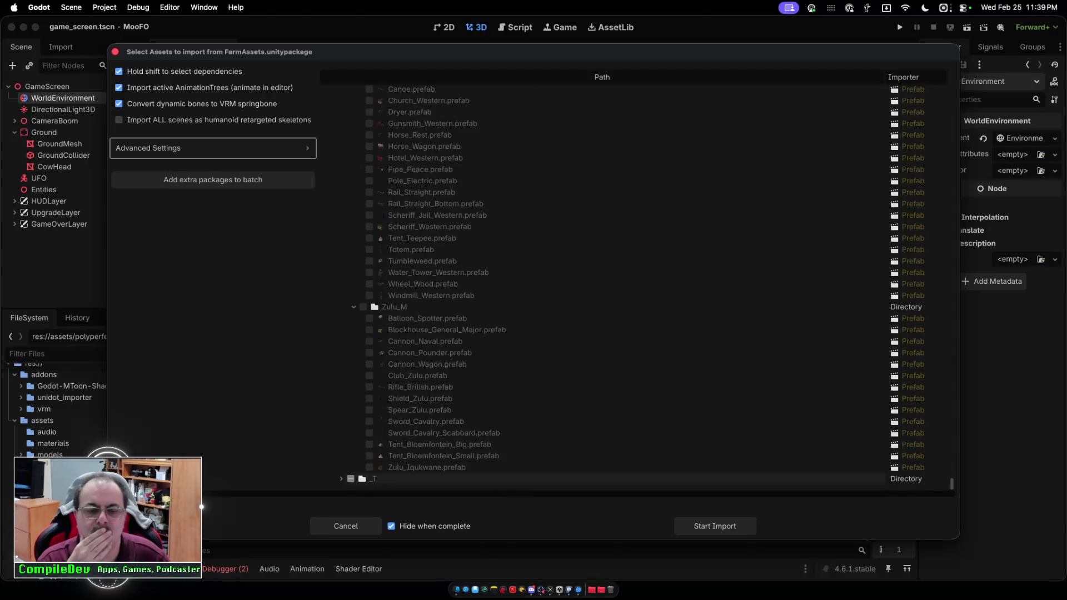
scroll(611, 283, "down", 5)
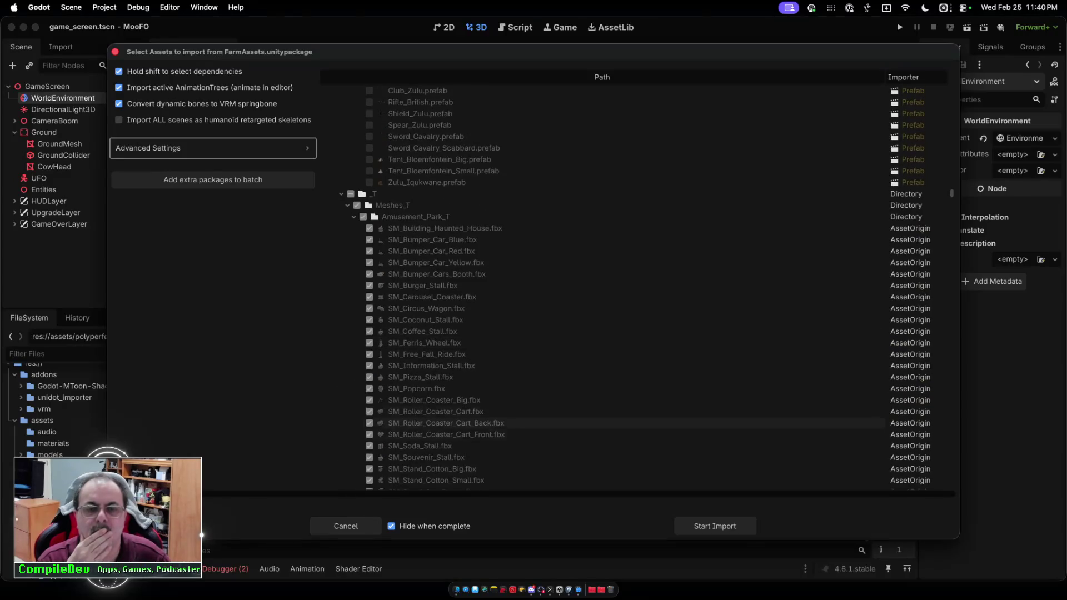
Untick Amusement_Park_T and collapse the Meshes_T folders from Amusement_Park_T down to Electronics_T.
left_click(362, 217)
left_click(354, 216)
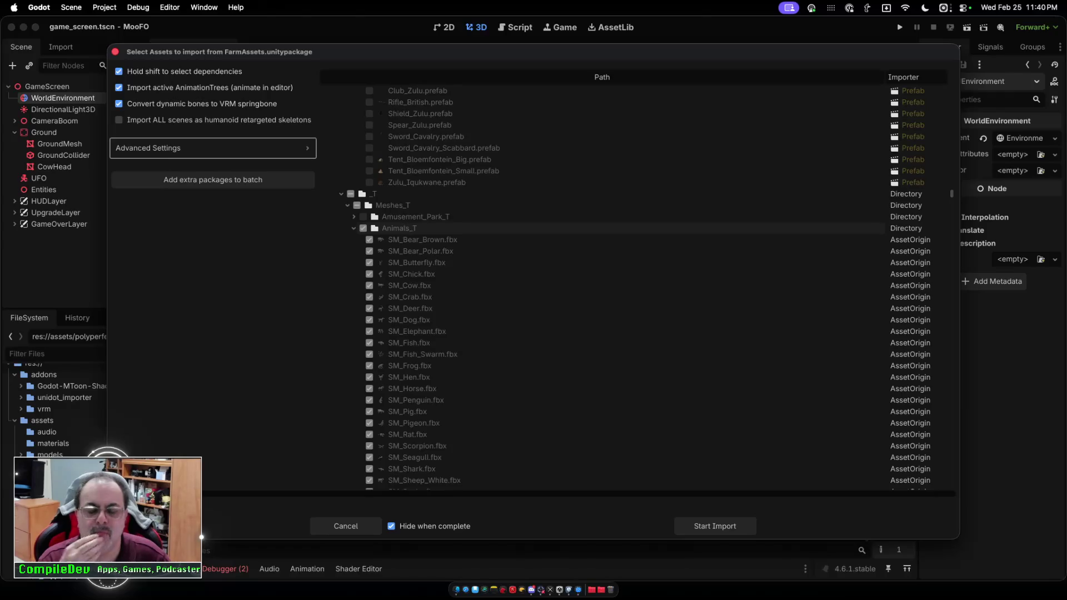
left_click(354, 228)
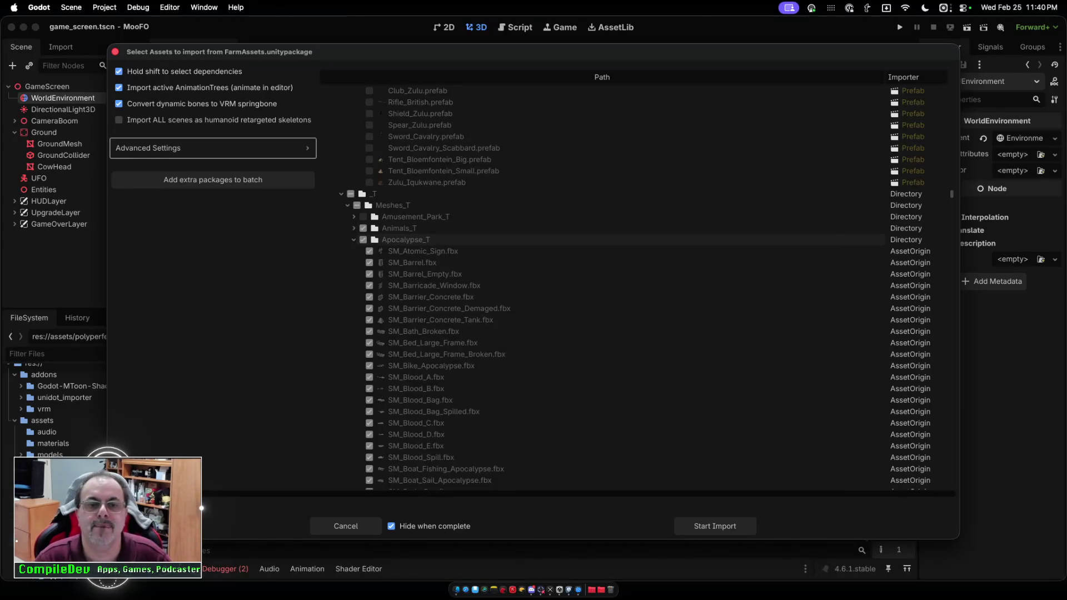
left_click(353, 239)
left_click(354, 251)
left_click(353, 262)
left_click(353, 274)
left_click(354, 285)
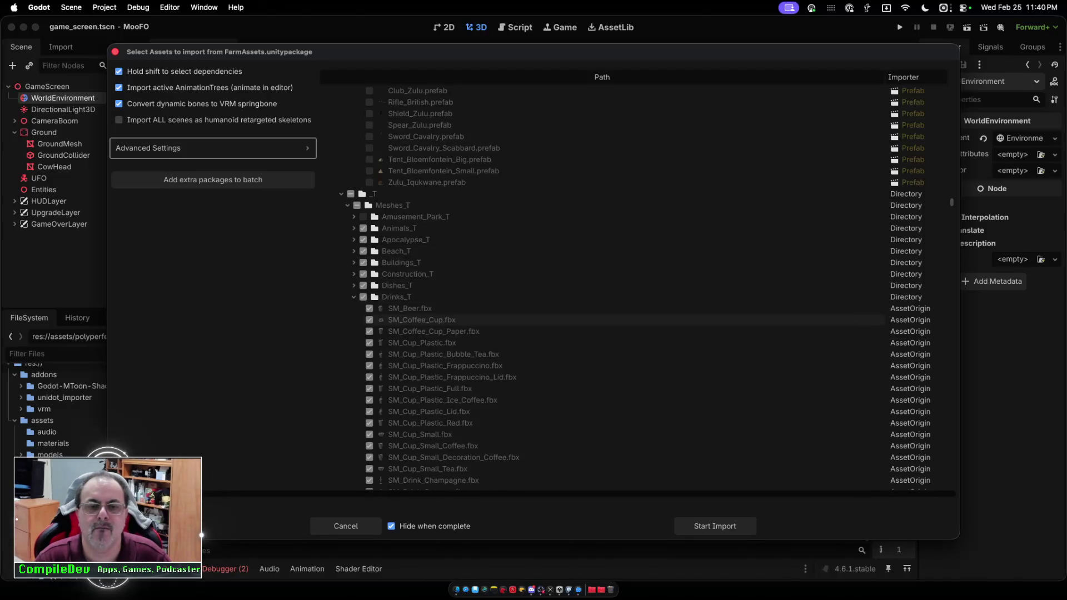
left_click(353, 297)
left_click(354, 309)
left_click(353, 320)
Exclude Egypt_T, Drinks_T, Dishes_T, Animals_T and Empire_T from the import, collapsing Empire_T.
left_click(362, 308)
left_click(363, 297)
left_click(363, 285)
left_click(362, 228)
left_click(363, 332)
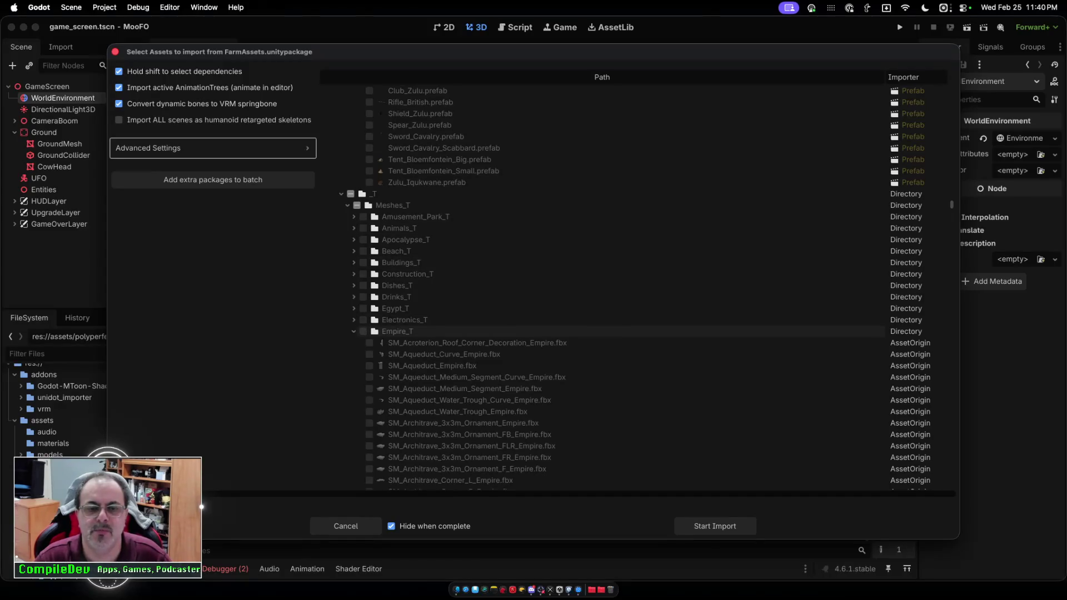
left_click(354, 331)
scroll(355, 331, "down", 3)
Exclude Fantasy_T, Food_T and Furniture_T, keep Farm_T checked, and collapse folders through Medieval_T.
left_click(362, 270)
left_click(353, 270)
left_click(353, 282)
left_click(363, 293)
left_click(353, 293)
left_click(362, 305)
left_click(353, 305)
left_click(353, 317)
left_click(354, 328)
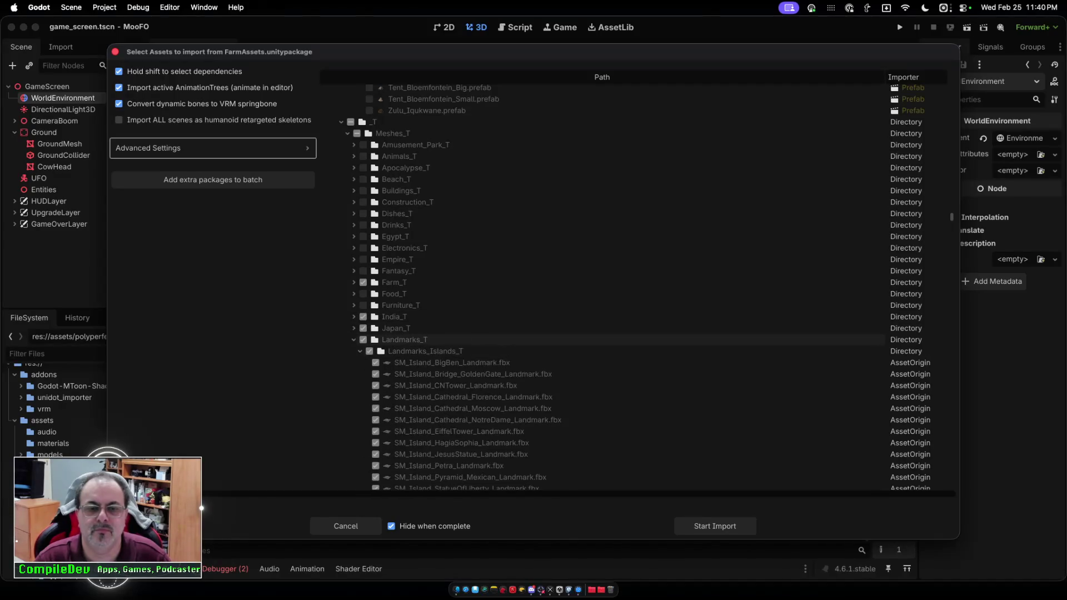
left_click(353, 339)
left_click(354, 352)
Exclude Military_T, Landmarks_T, Japan_T, India_T, Music_T and Racing_T, collapsing Pirates_T and Racing_T.
left_click(363, 362)
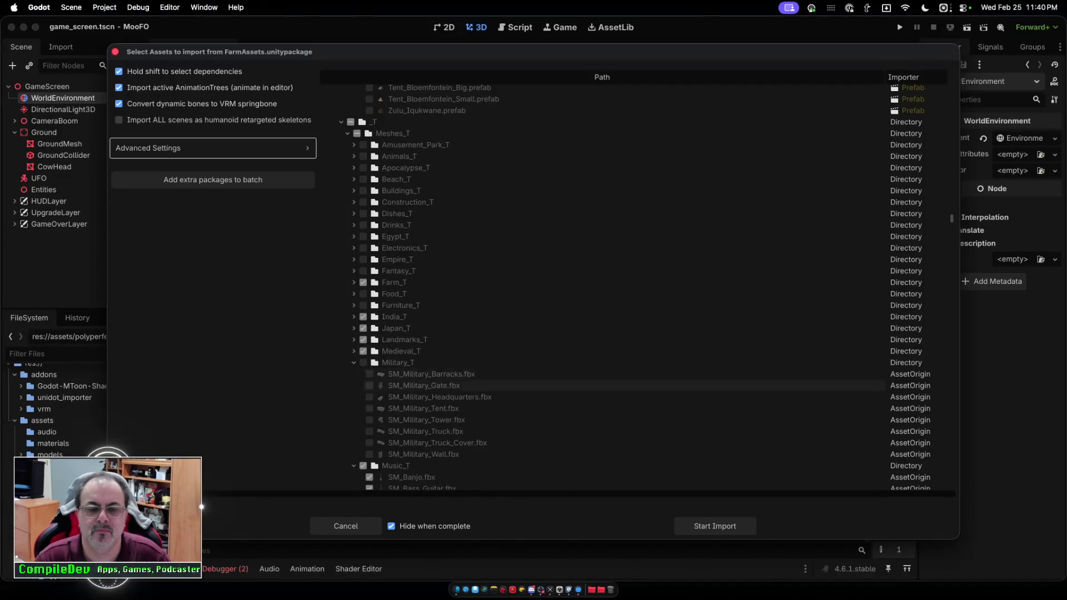
left_click(353, 362)
left_click(363, 340)
left_click(363, 328)
left_click(363, 317)
left_click(363, 374)
left_click(353, 374)
left_click(363, 385)
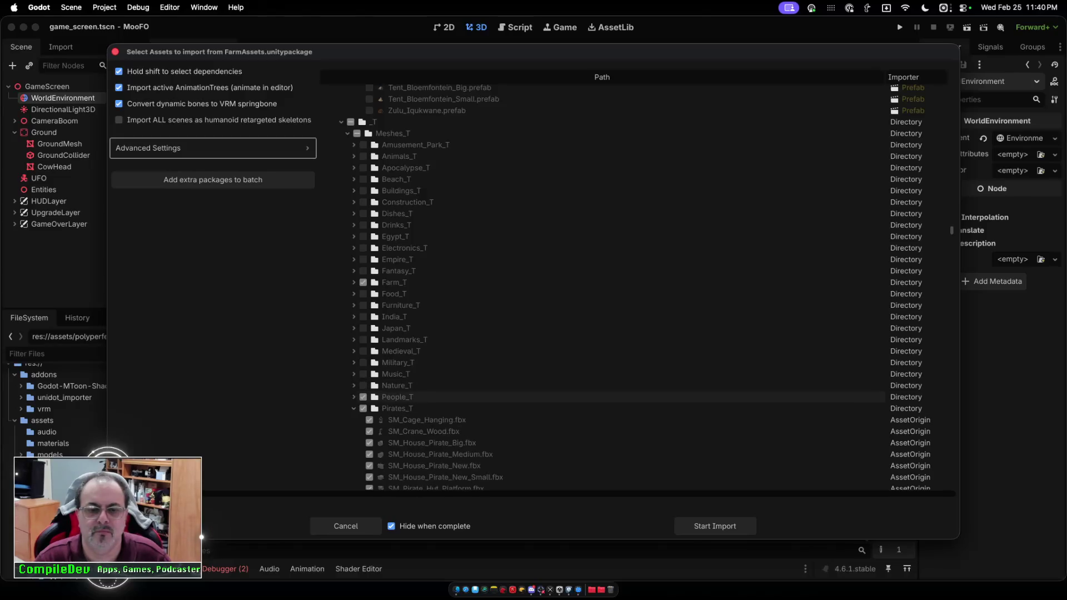
left_click(353, 408)
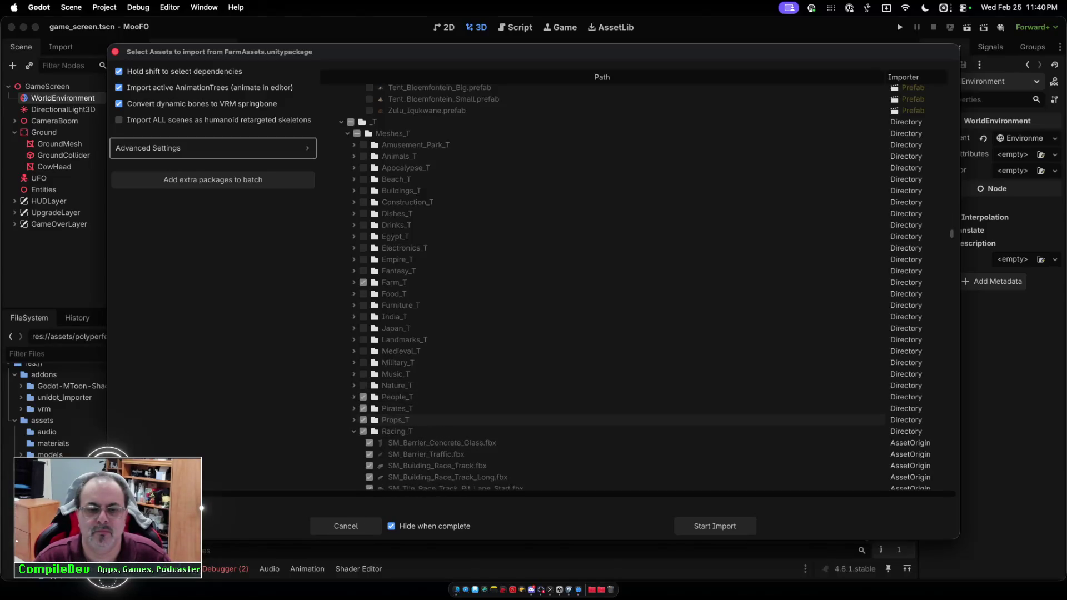
left_click(362, 431)
left_click(354, 431)
scroll(389, 333, "down", 3)
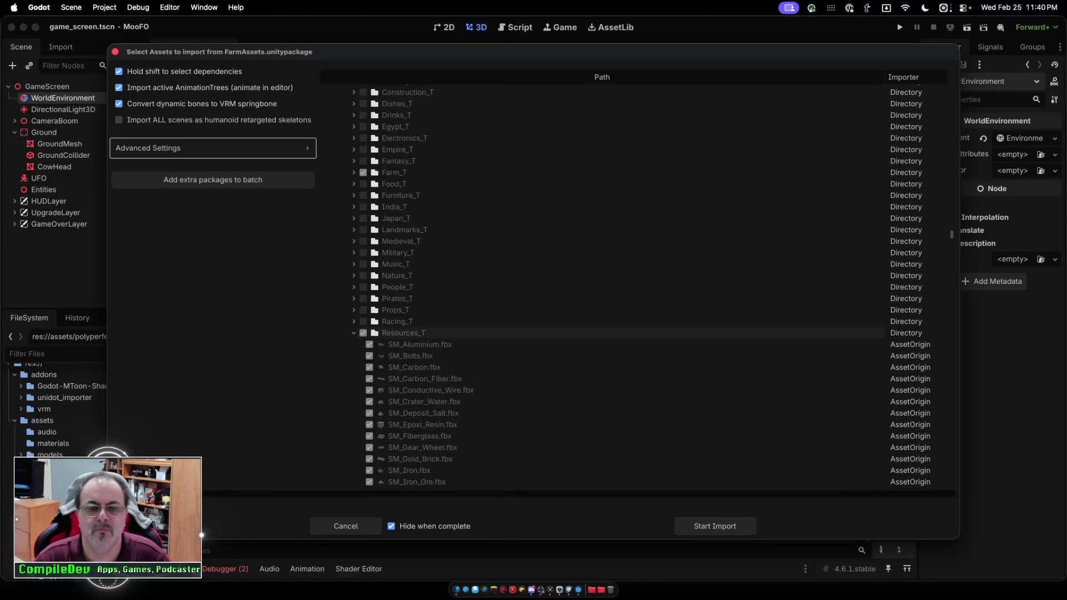
Exclude Resources_T, Scifi_T and Roman_T, collapsing folders down to Survival_T.
left_click(363, 333)
left_click(354, 332)
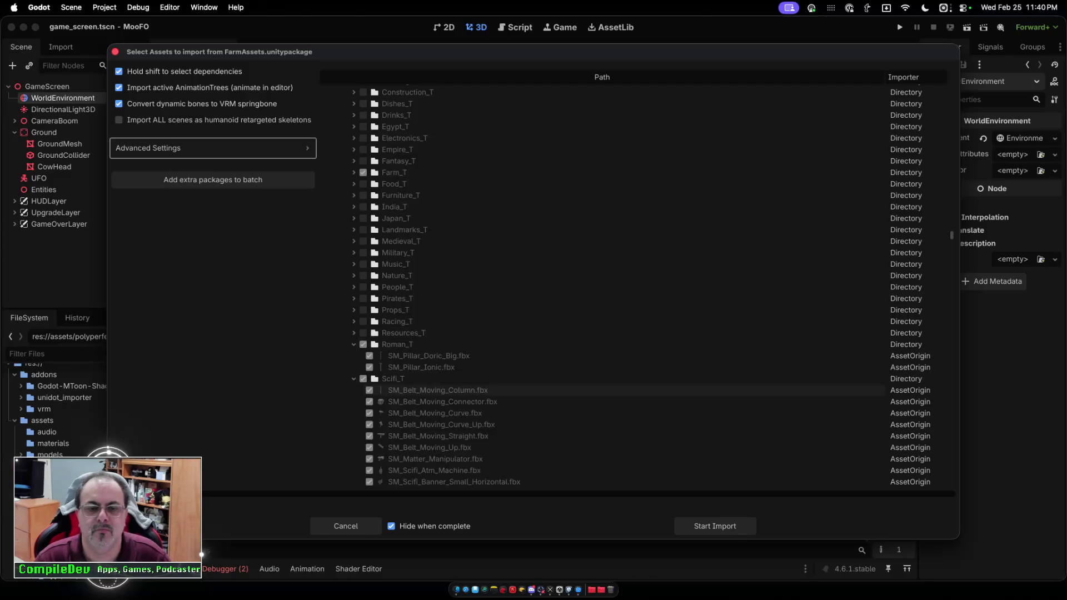
left_click(363, 378)
left_click(363, 344)
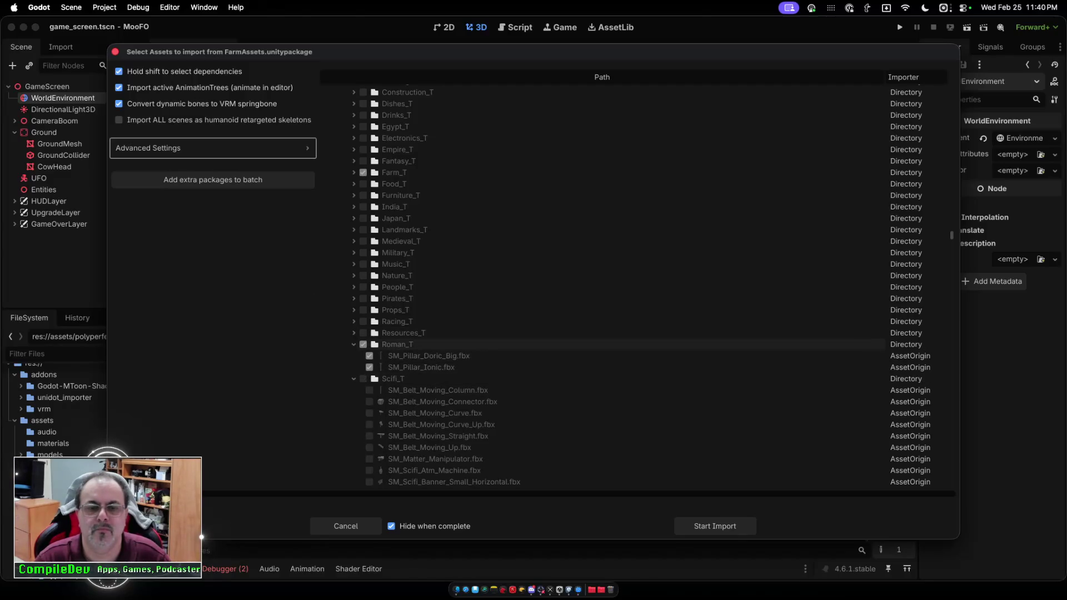
left_click(353, 344)
left_click(354, 356)
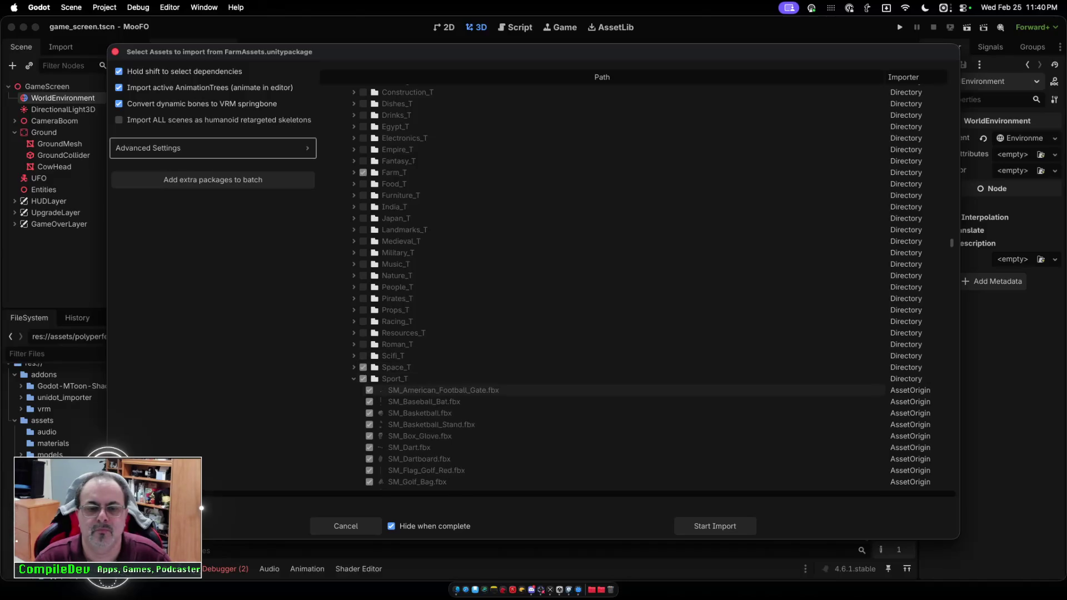
left_click(353, 390)
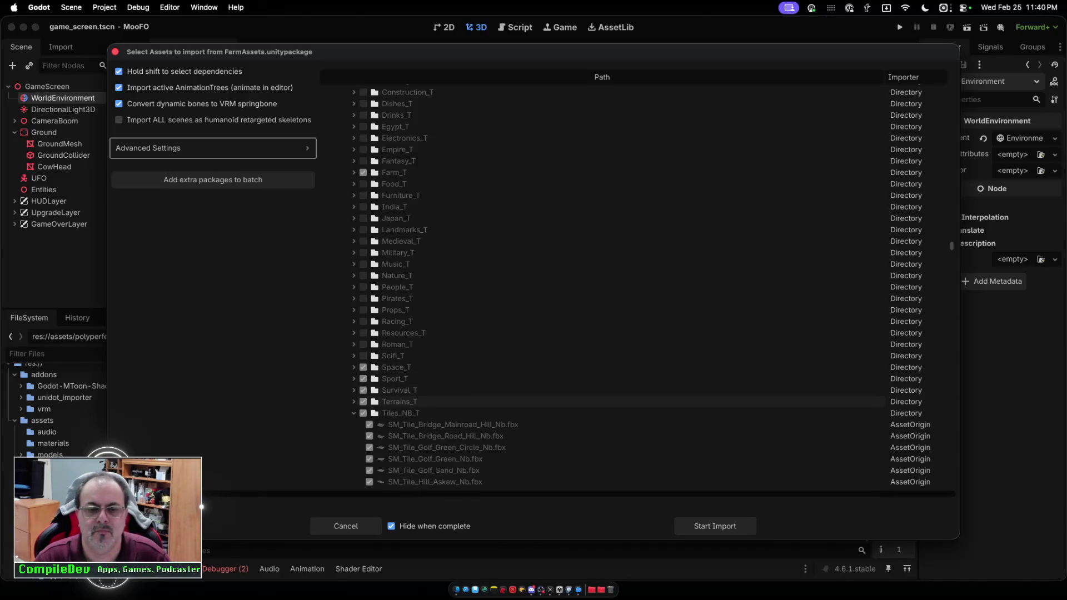